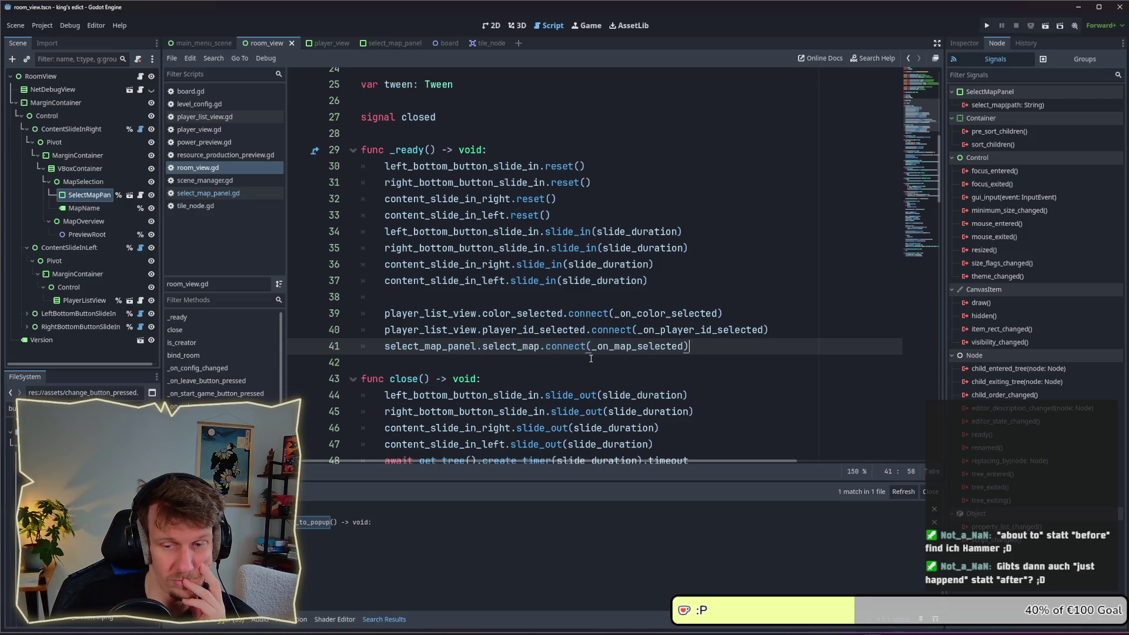
# Review the color_selected code in room_view.gd, leaving the cursor on empty line 42
pyautogui.moveTo(573, 319)
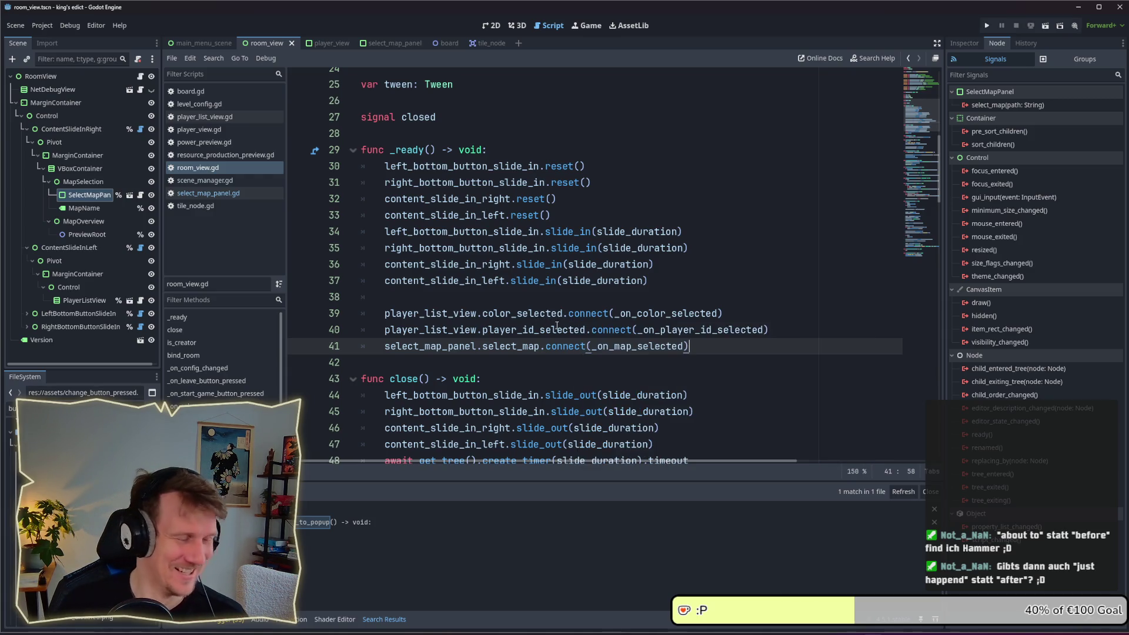
pyautogui.scroll(-1, 601, 268)
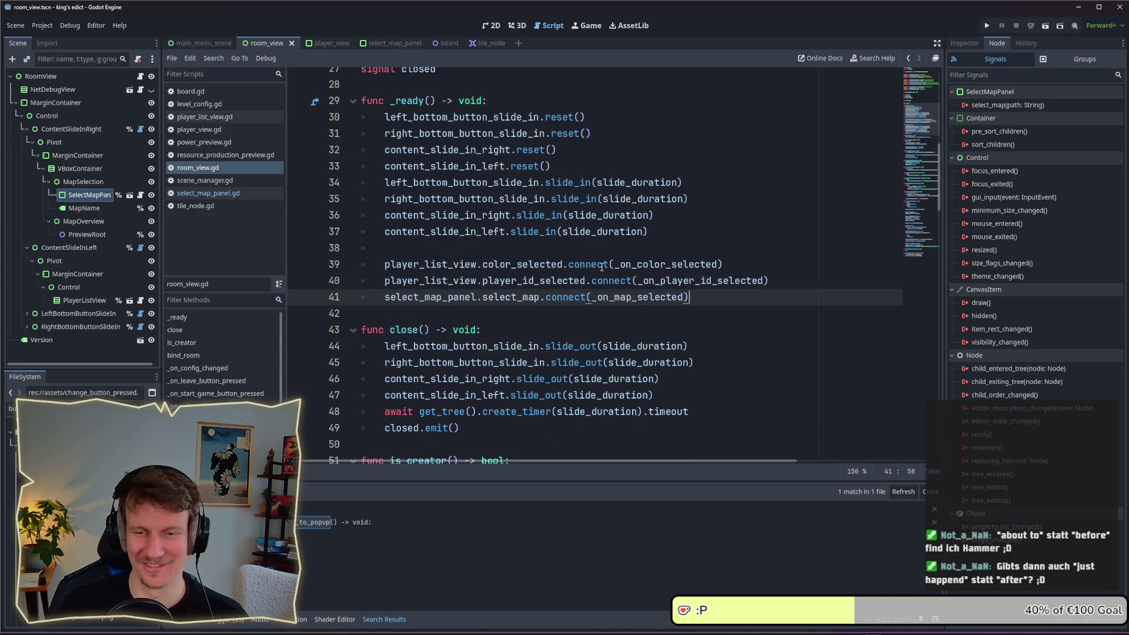
pyautogui.click(511, 265)
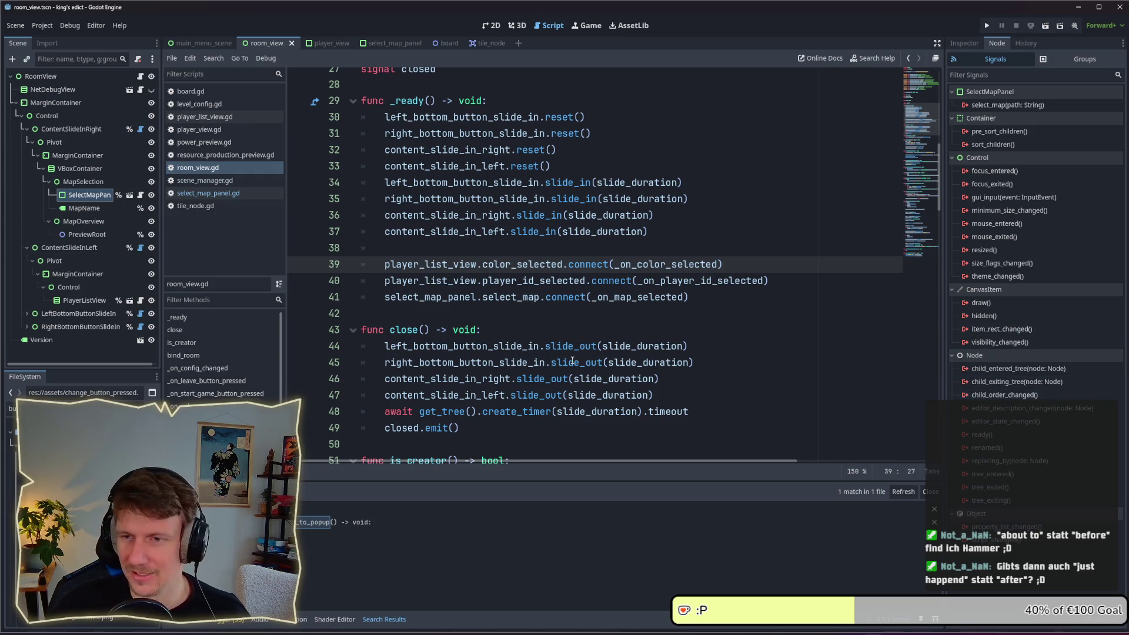
pyautogui.moveTo(572, 361)
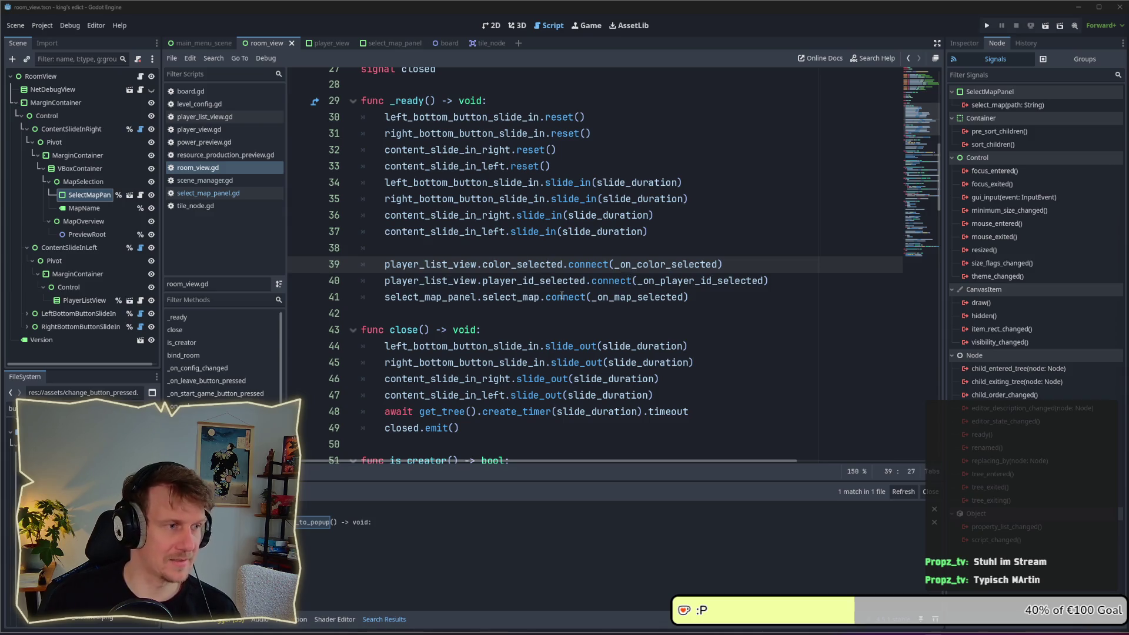
pyautogui.moveTo(562, 296)
pyautogui.click(522, 315)
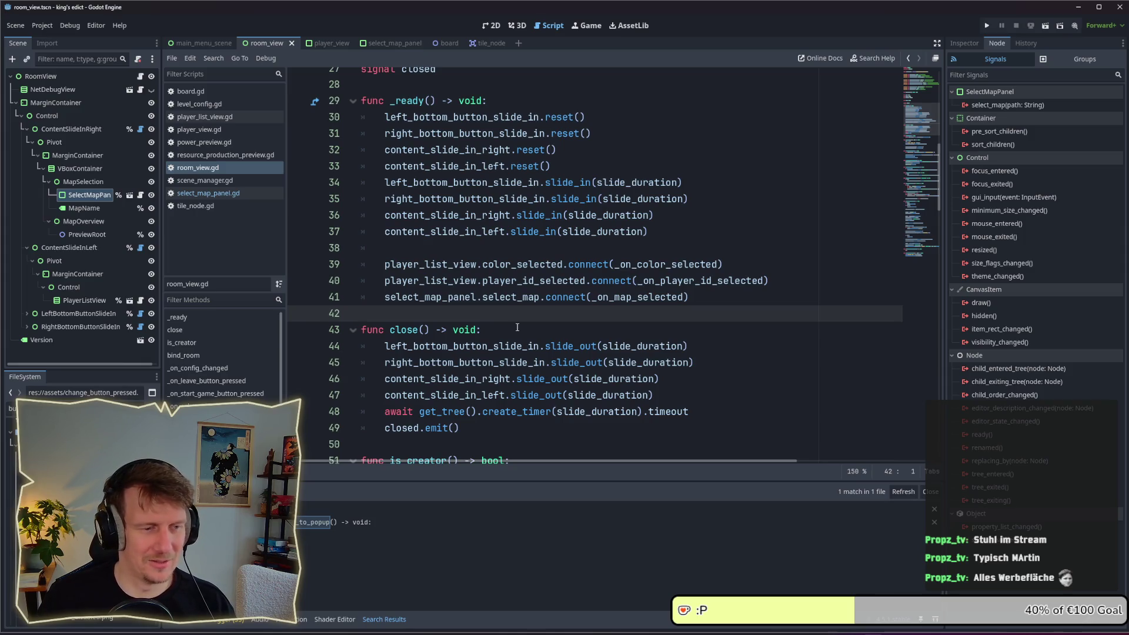
# Scroll to the bind_room code, then switch to the Affinity Designer 2 window
pyautogui.scroll(-5, 517, 327)
pyautogui.scroll(-3, 518, 327)
pyautogui.scroll(4, 518, 327)
pyautogui.scroll(-5, 548, 336)
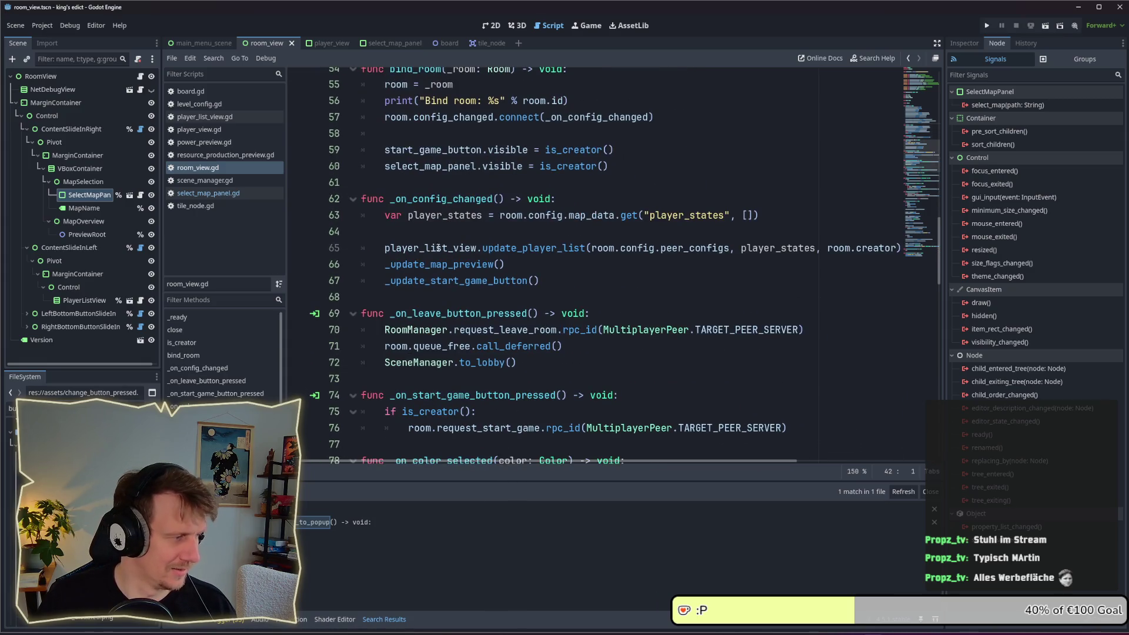
pyautogui.moveTo(441, 247)
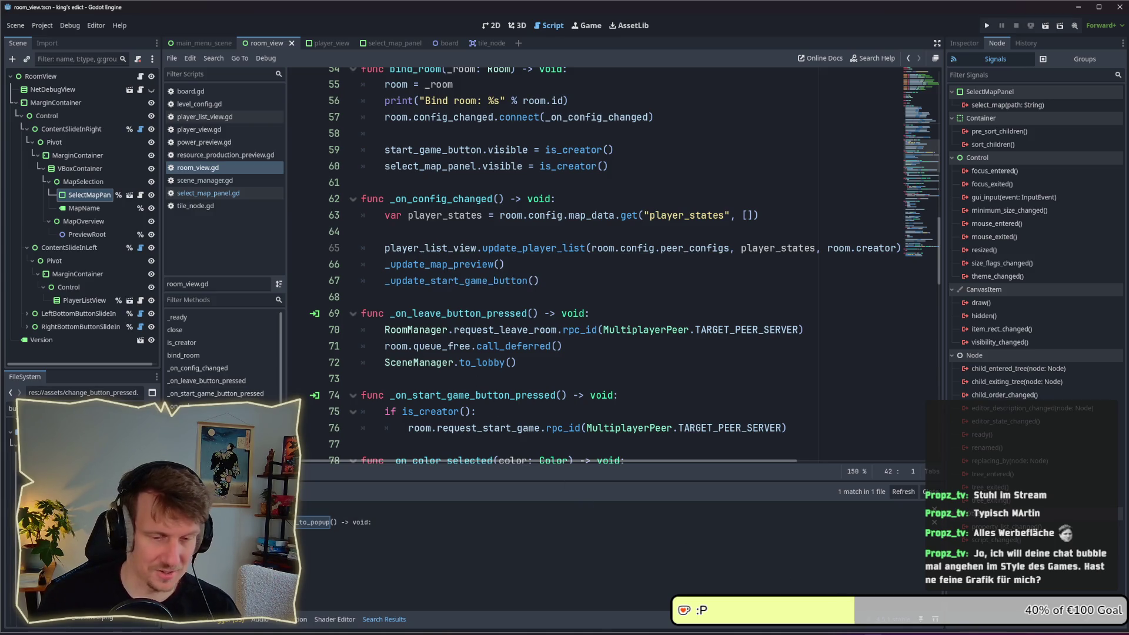
pyautogui.moveTo(813, 631)
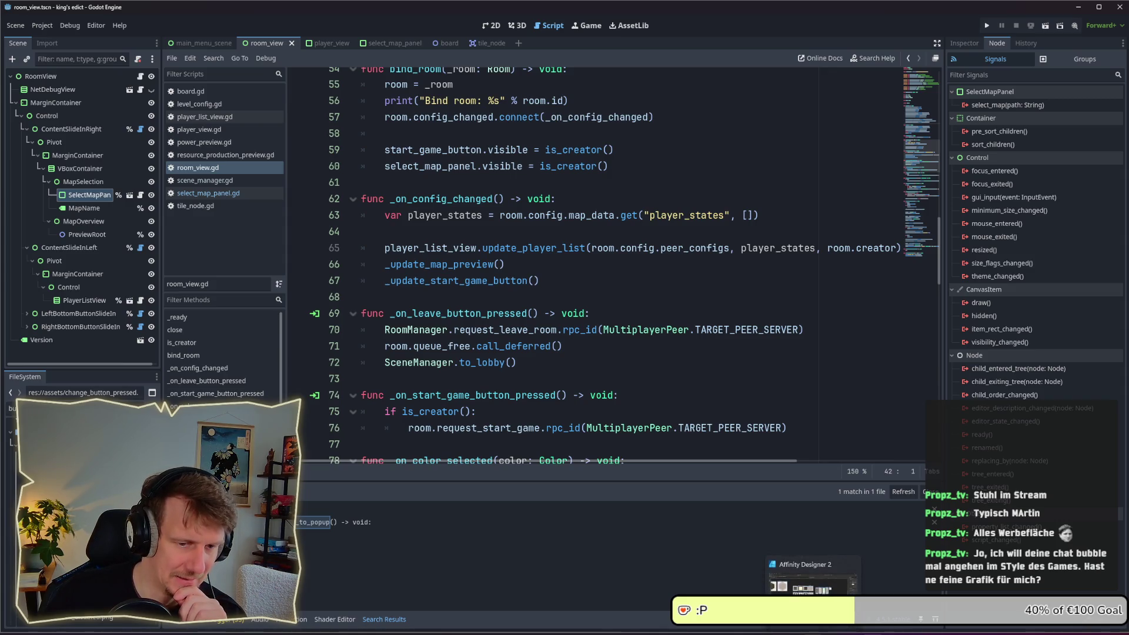
pyautogui.click(813, 582)
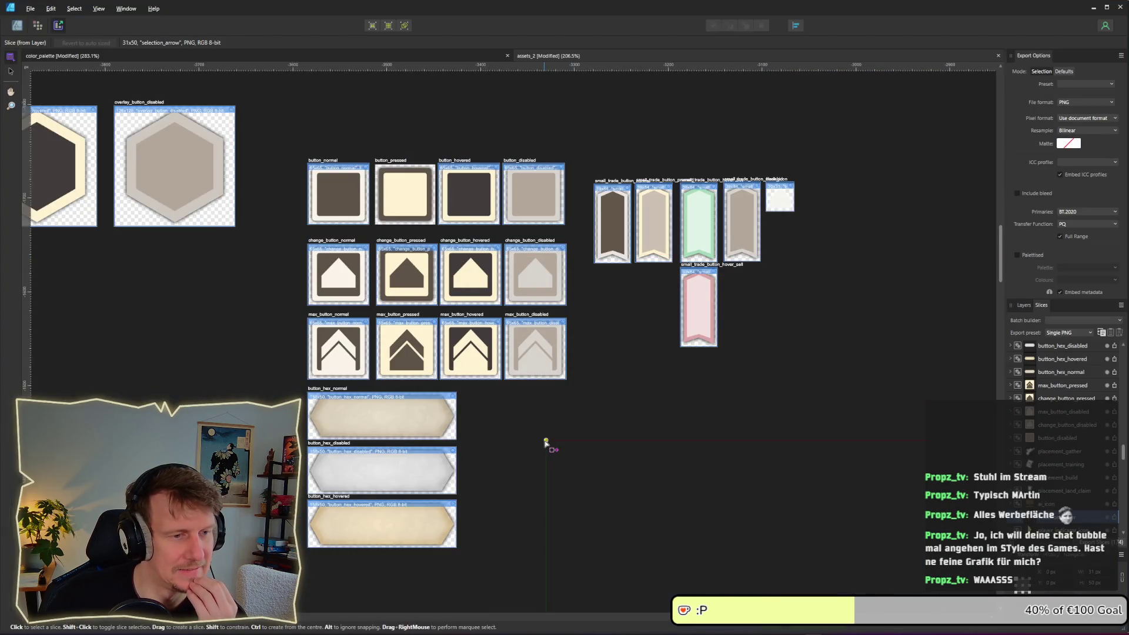
# Pan and zoom across the assets_2 slice sheet, then return to the Designer Persona
pyautogui.scroll(5, 418, 413)
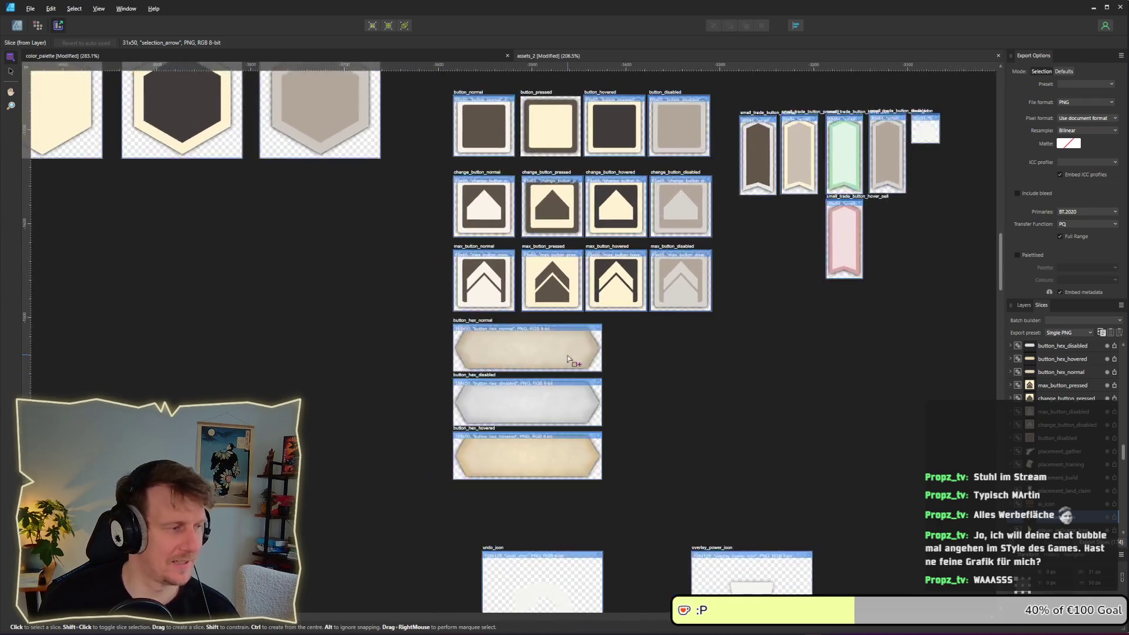
pyautogui.scroll(4, 560, 363)
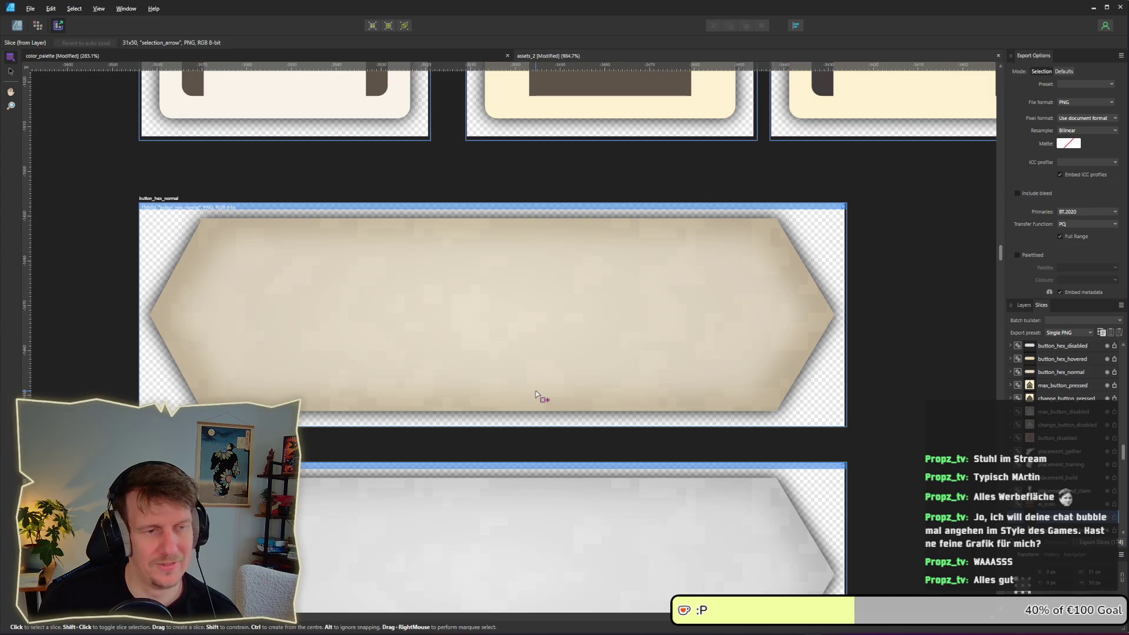
pyautogui.scroll(-1, 537, 394)
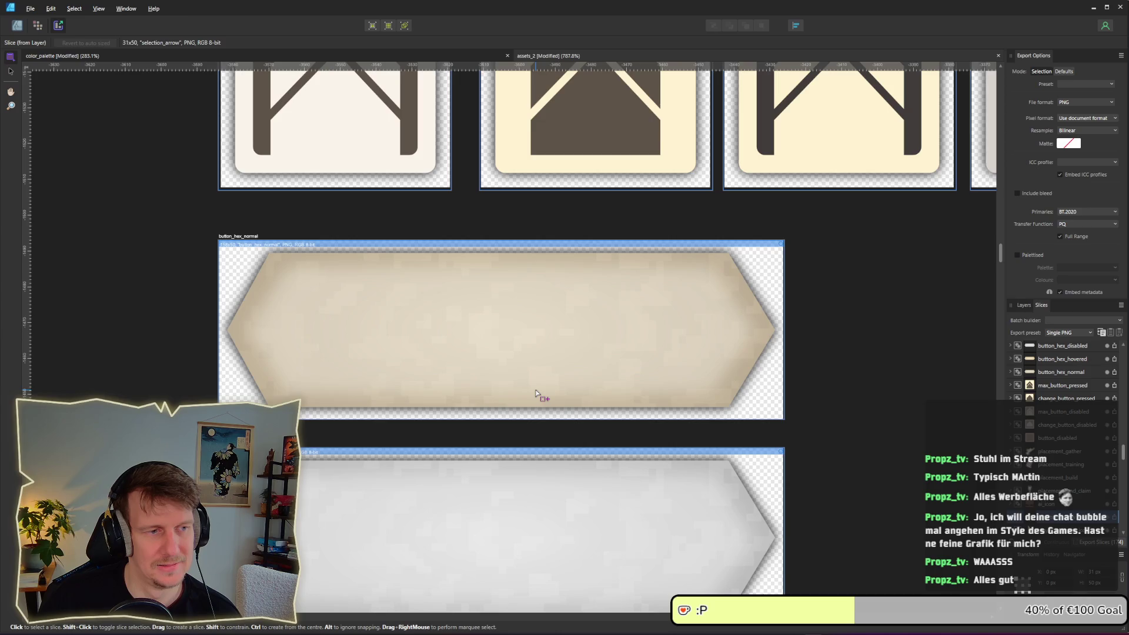
pyautogui.scroll(-2, 536, 393)
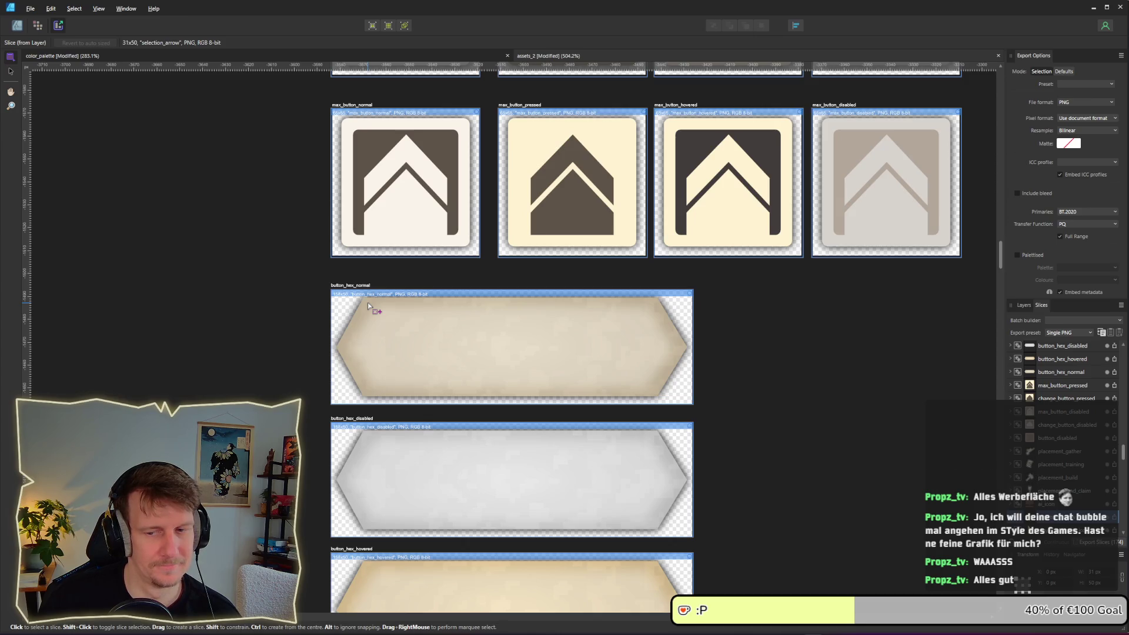
pyautogui.moveTo(449, 245); pyautogui.dragTo(437, 358)
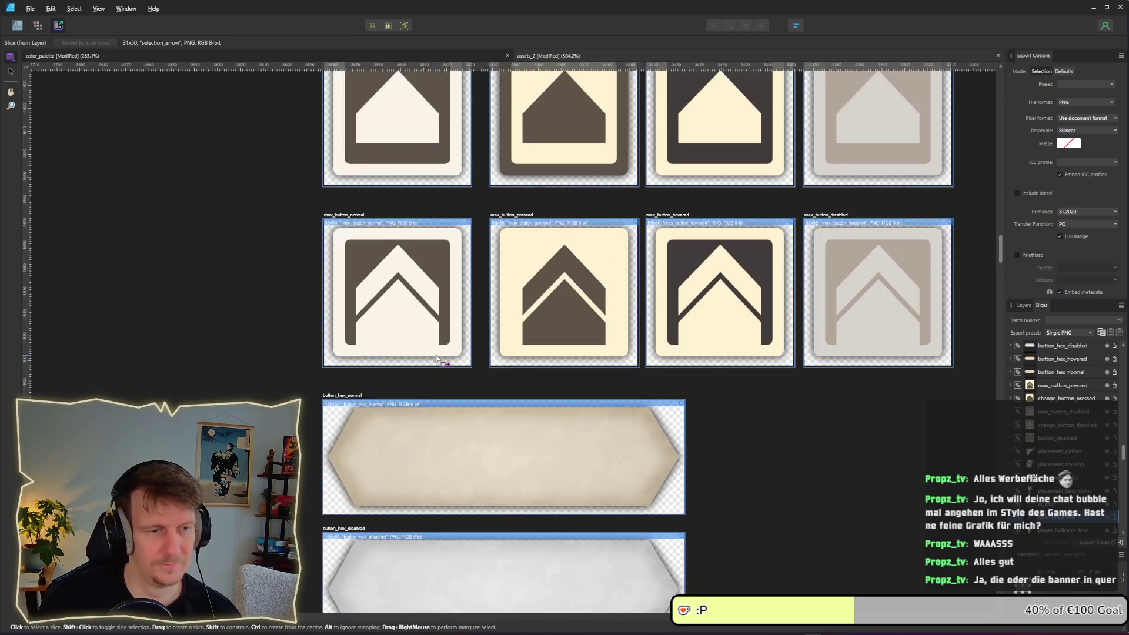
pyautogui.scroll(-8, 436, 357)
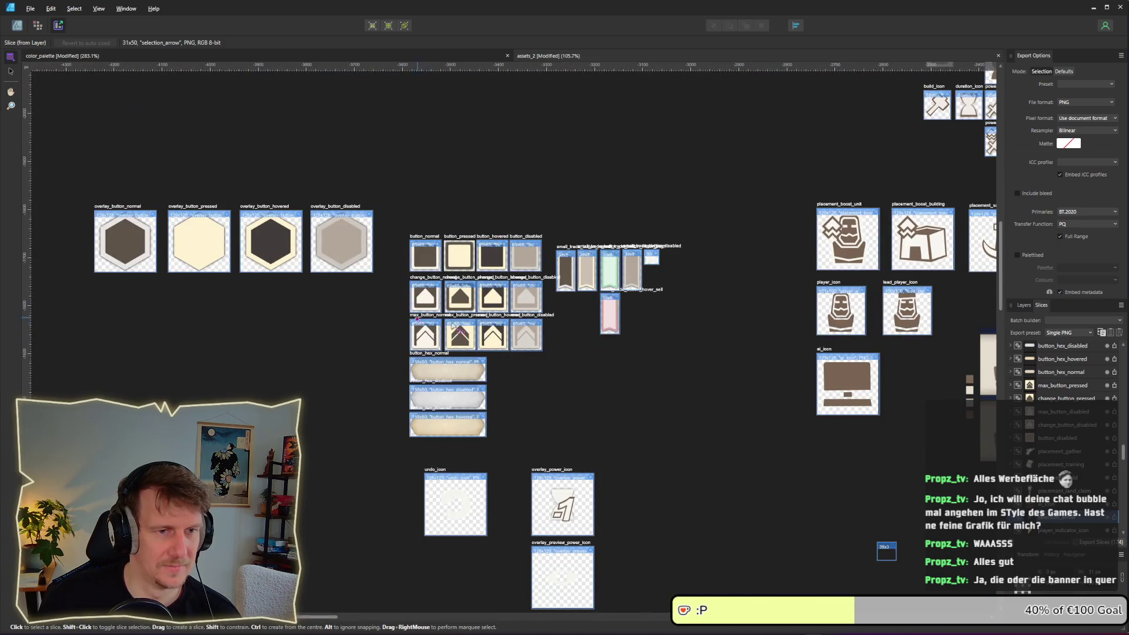
pyautogui.moveTo(729, 412)
pyautogui.mouseDown()
pyautogui.moveTo(549, 340)
pyautogui.moveTo(760, 438)
pyautogui.mouseUp()
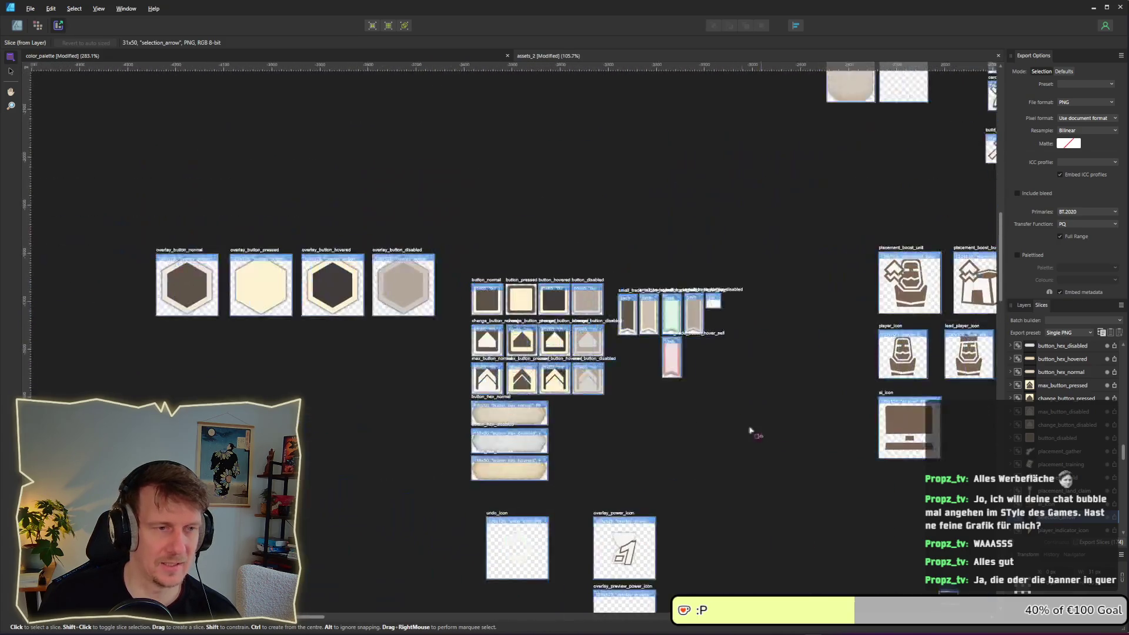
pyautogui.scroll(-7, 760, 438)
pyautogui.moveTo(868, 496); pyautogui.dragTo(652, 385)
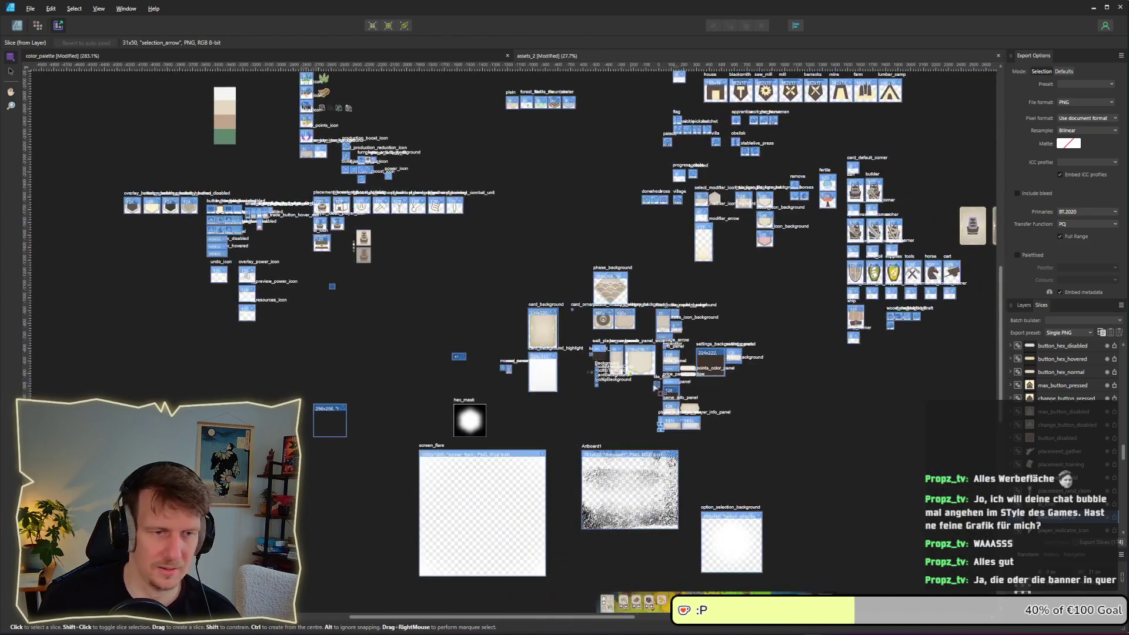
pyautogui.scroll(14, 656, 388)
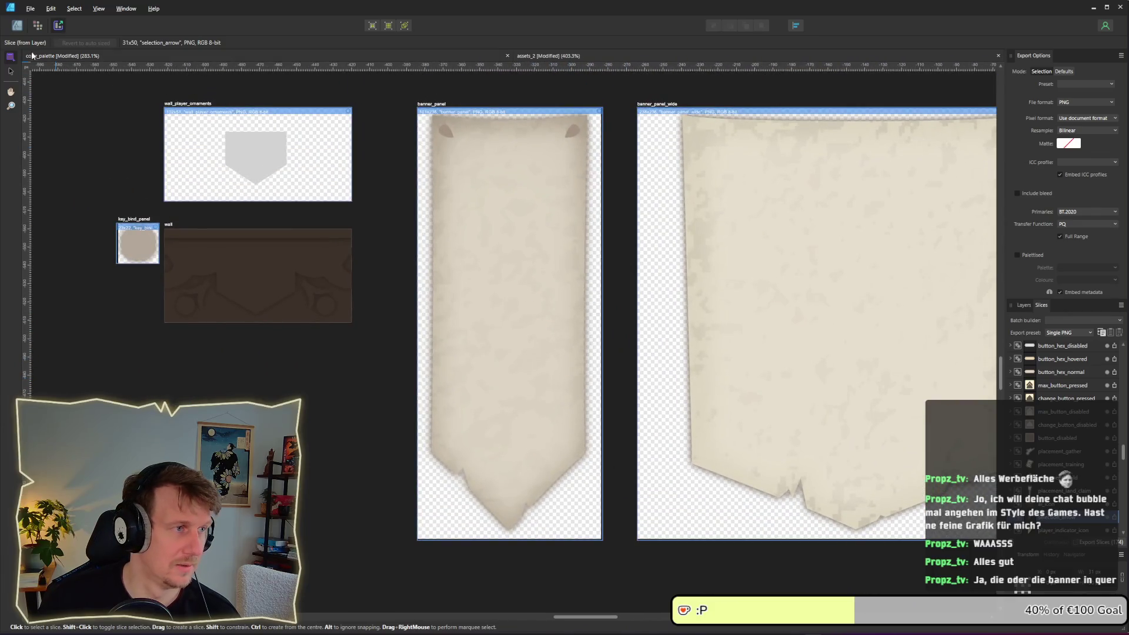
pyautogui.click(17, 25)
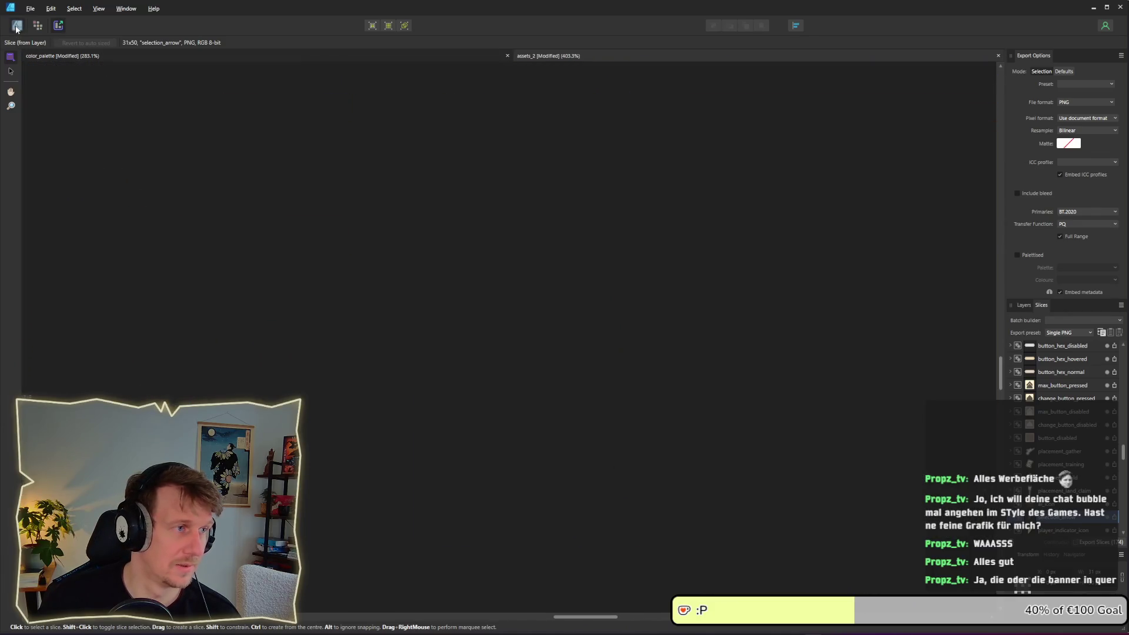
# Duplicate the banner_panel artboard with an Alt-drag to keep a copy
pyautogui.click(469, 218)
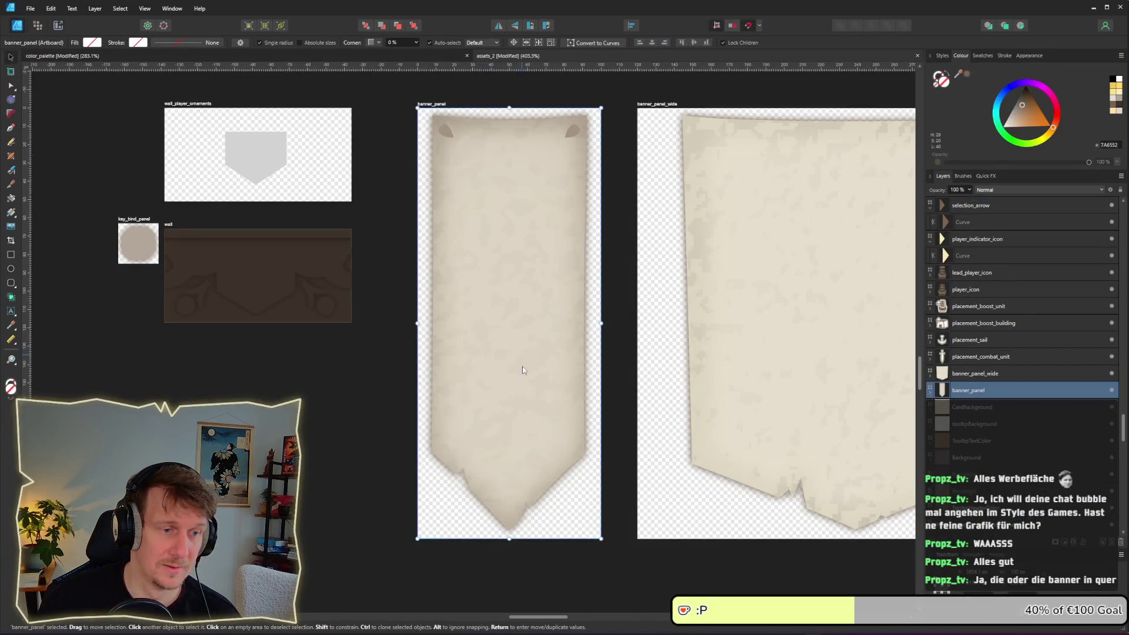
pyautogui.scroll(-4, 469, 218)
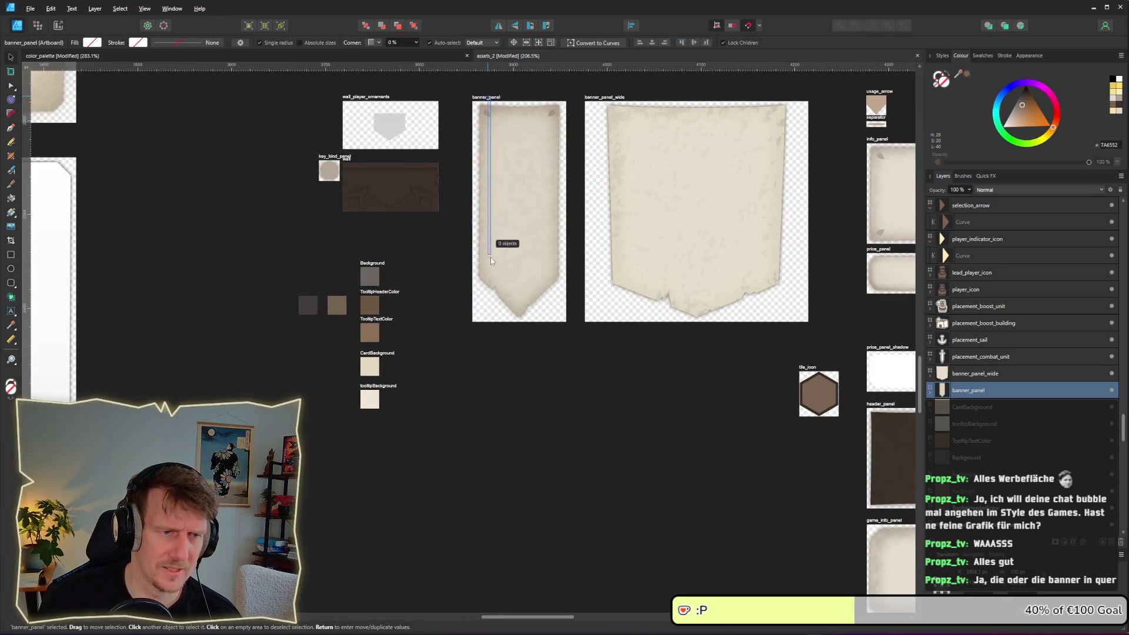
pyautogui.click(494, 132)
pyautogui.moveTo(494, 131); pyautogui.dragTo(518, 411)
pyautogui.scroll(-3, 610, 321)
pyautogui.scroll(1, 578, 400)
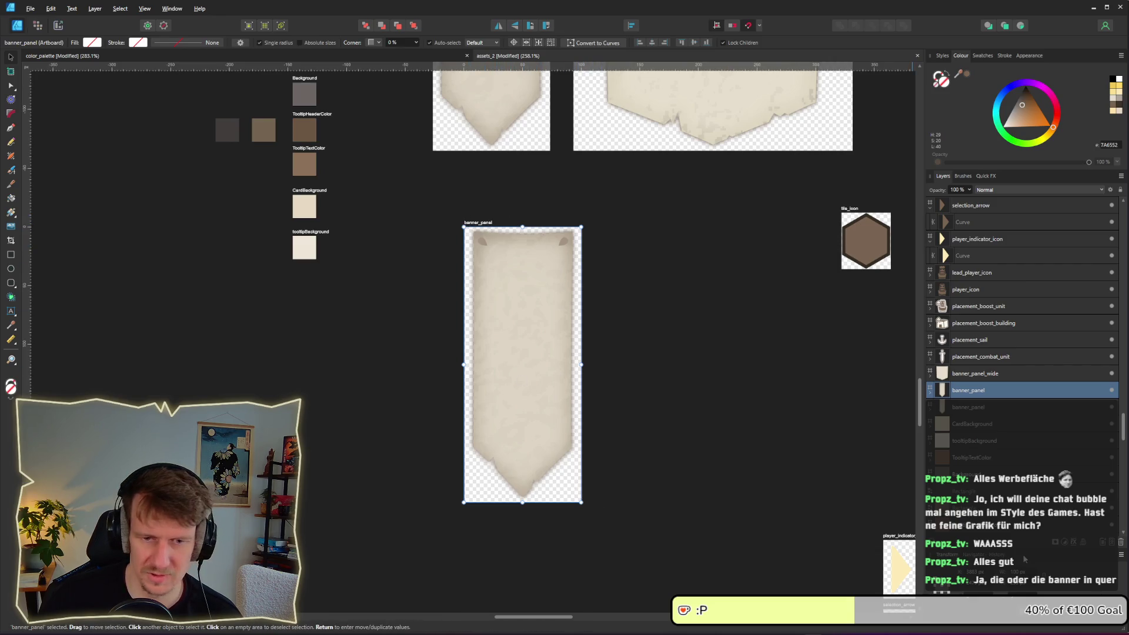
# Resize the banner_panel artboard to W 235 and H 100
pyautogui.click(1023, 571)
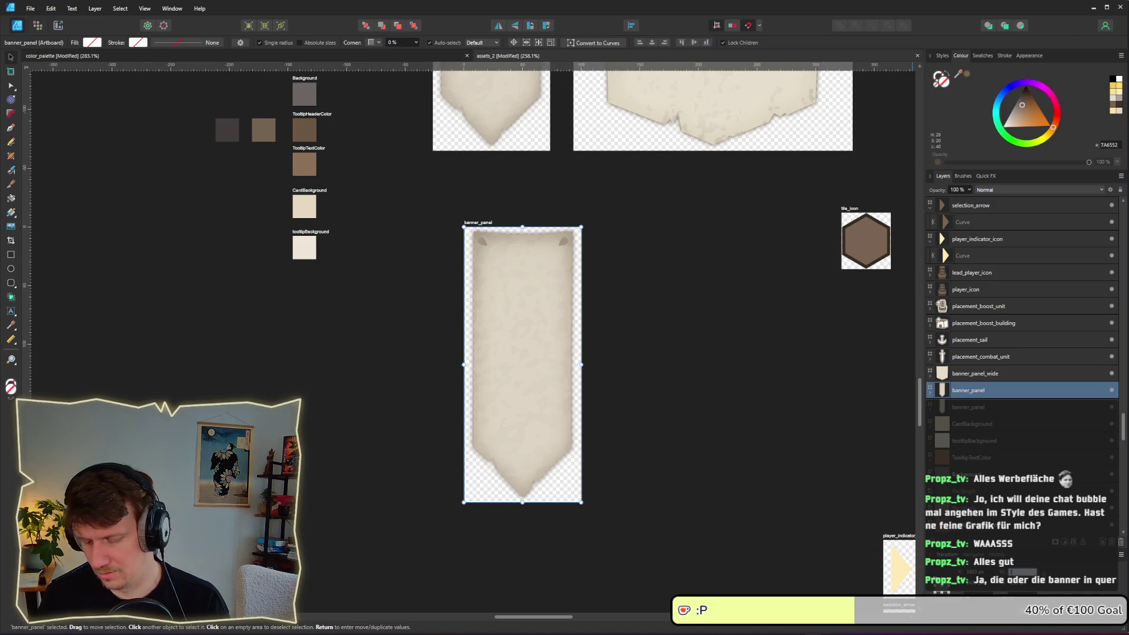
pyautogui.write('235')
pyautogui.press('Tab')
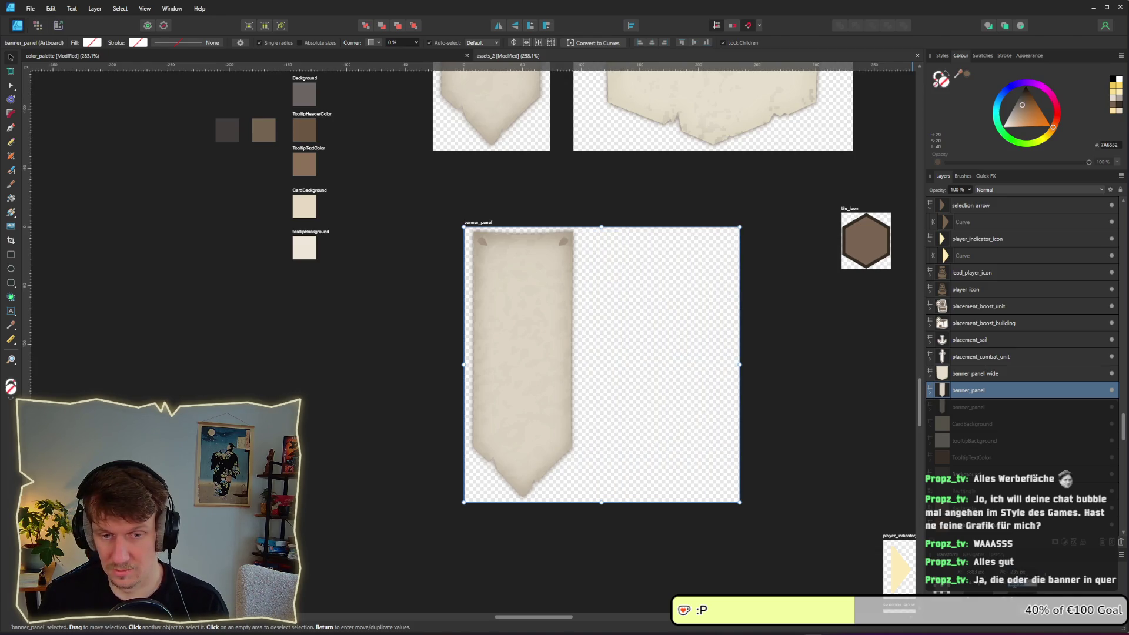
pyautogui.write('100')
pyautogui.press('Return')
# Group the banner artwork, rotate it 90° sideways and centre it in the artboard
pyautogui.hotkey('ctrl', 'g')
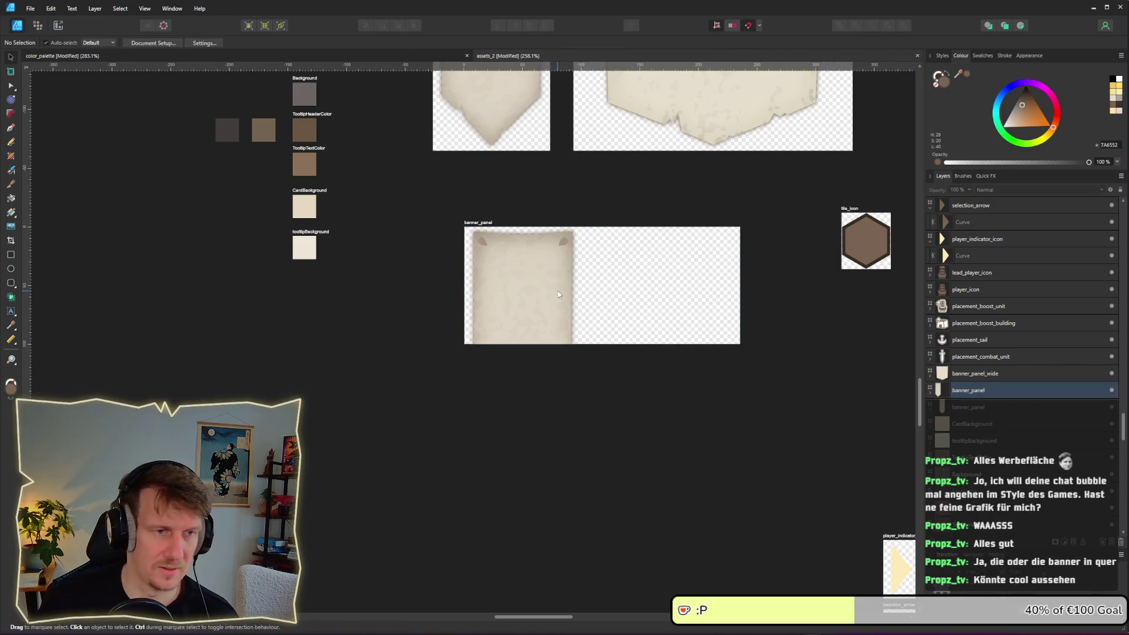
pyautogui.moveTo(523, 218)
pyautogui.mouseDown()
pyautogui.moveTo(436, 239)
pyautogui.moveTo(335, 303)
pyautogui.moveTo(335, 372)
pyautogui.mouseUp()
pyautogui.moveTo(509, 330)
pyautogui.mouseDown()
pyautogui.moveTo(629, 268)
pyautogui.moveTo(594, 251)
pyautogui.mouseUp()
pyautogui.scroll(4, 468, 322)
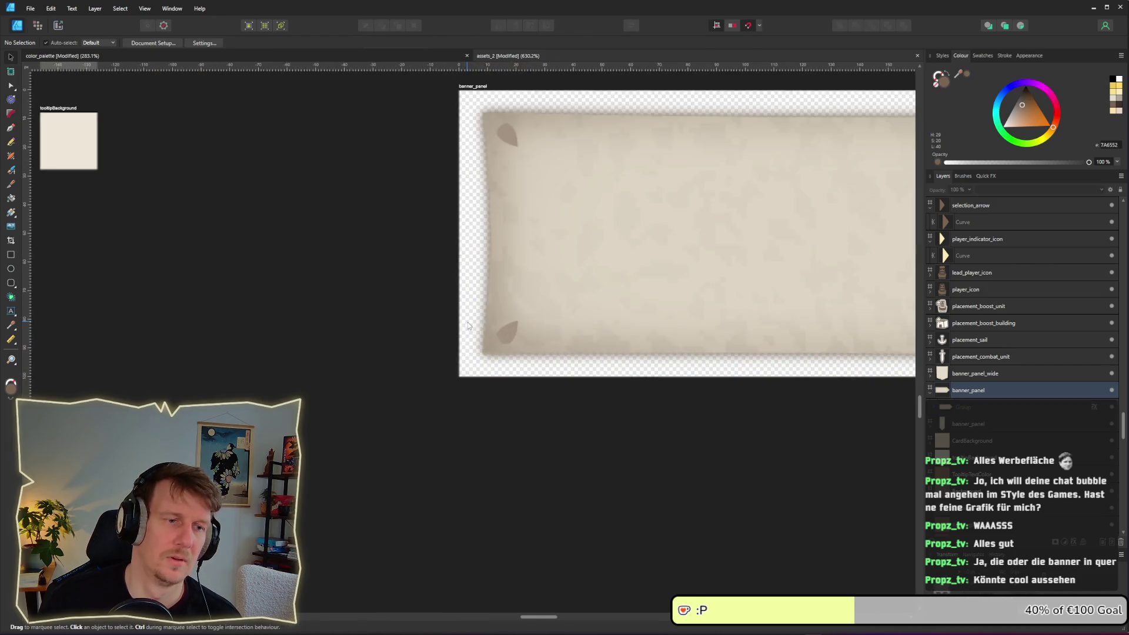
pyautogui.doubleClick(507, 151)
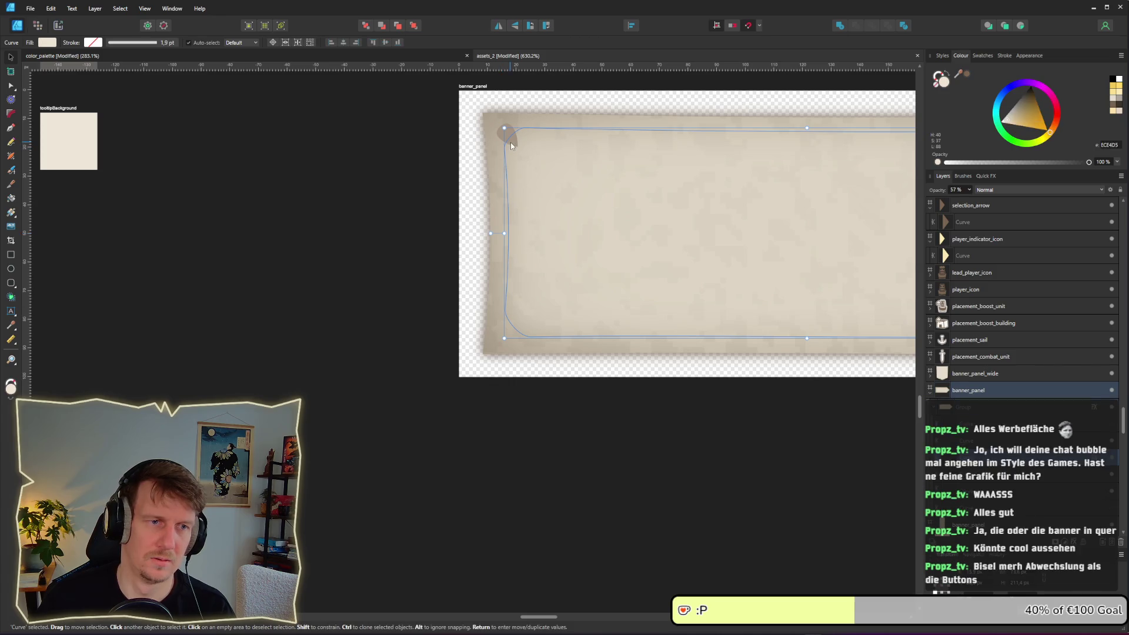
pyautogui.click(705, 300)
pyautogui.moveTo(704, 300); pyautogui.dragTo(478, 312)
pyautogui.scroll(-2, 478, 315)
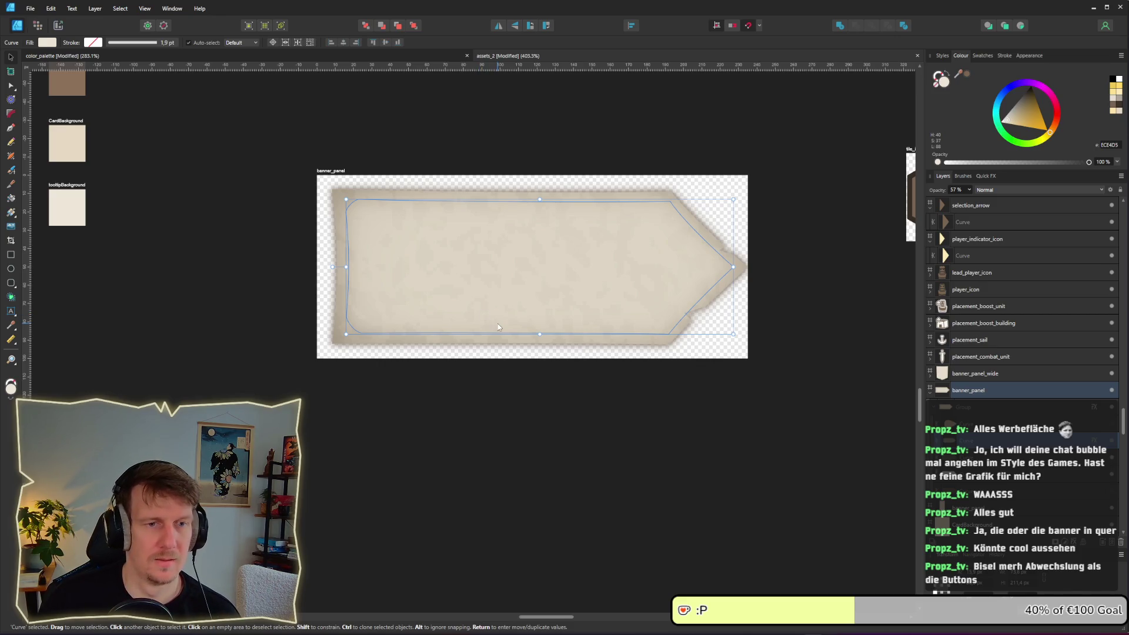
pyautogui.click(820, 369)
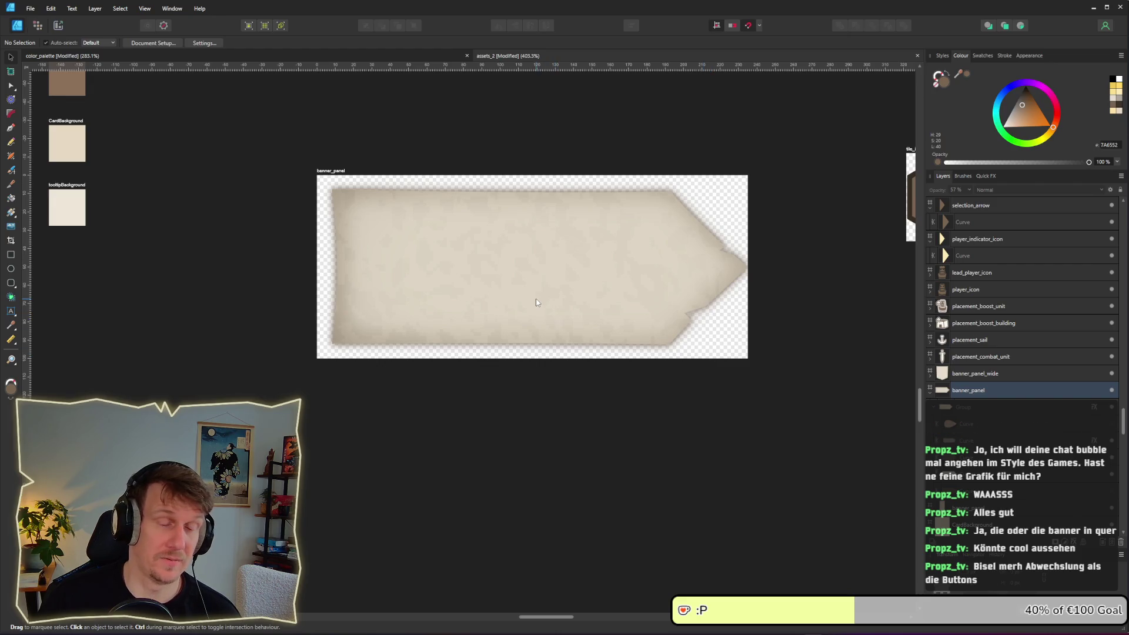
pyautogui.scroll(-3, 396, 286)
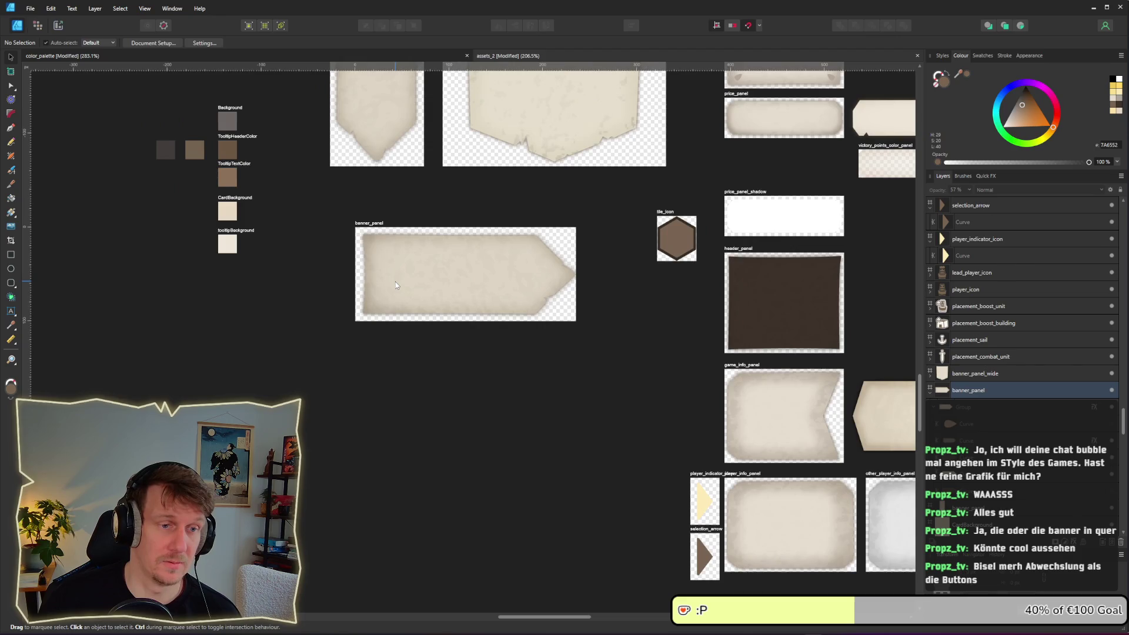
pyautogui.scroll(3, 395, 285)
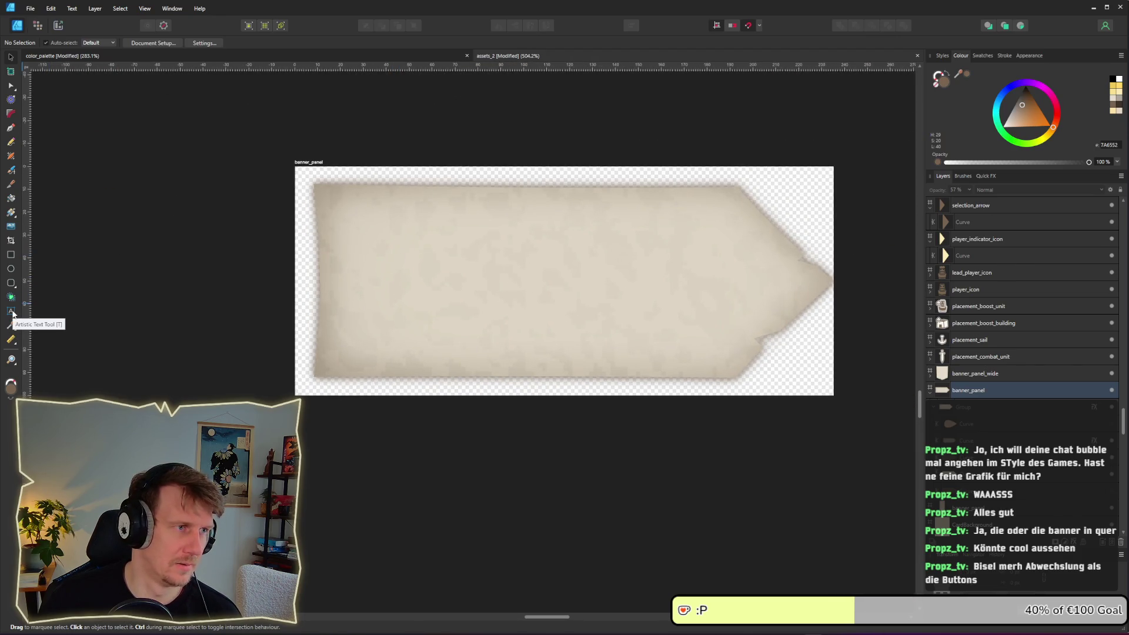
pyautogui.click(12, 313)
# Place a large text line on the banner and launch FontBase from app search
pyautogui.moveTo(360, 214)
pyautogui.mouseDown()
pyautogui.moveTo(358, 264)
pyautogui.moveTo(372, 287)
pyautogui.mouseUp()
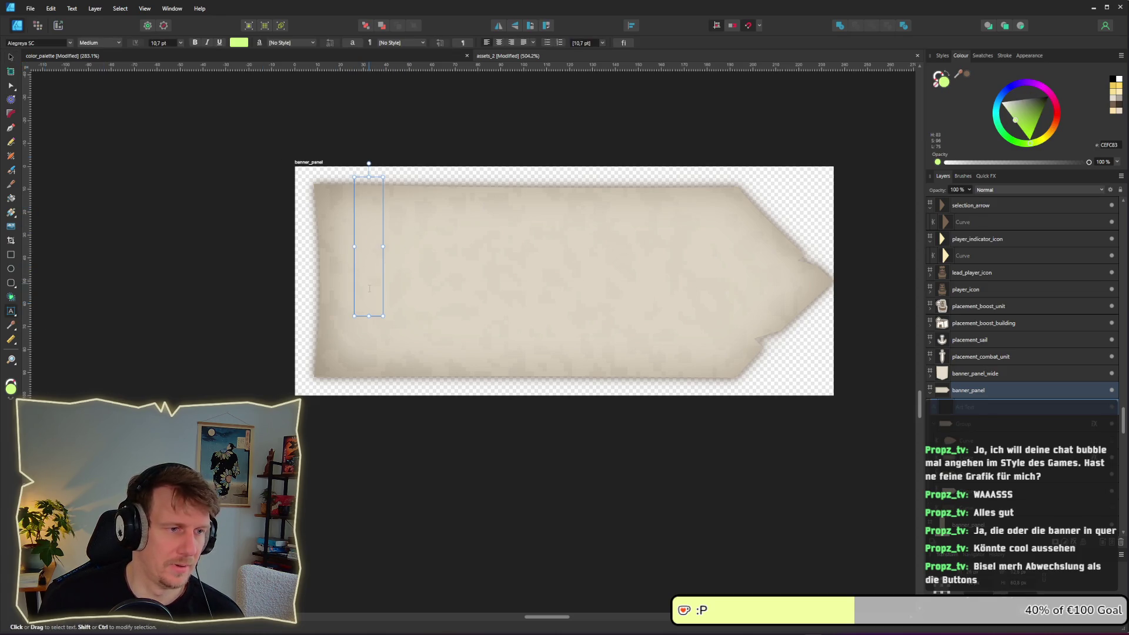
pyautogui.press('super')
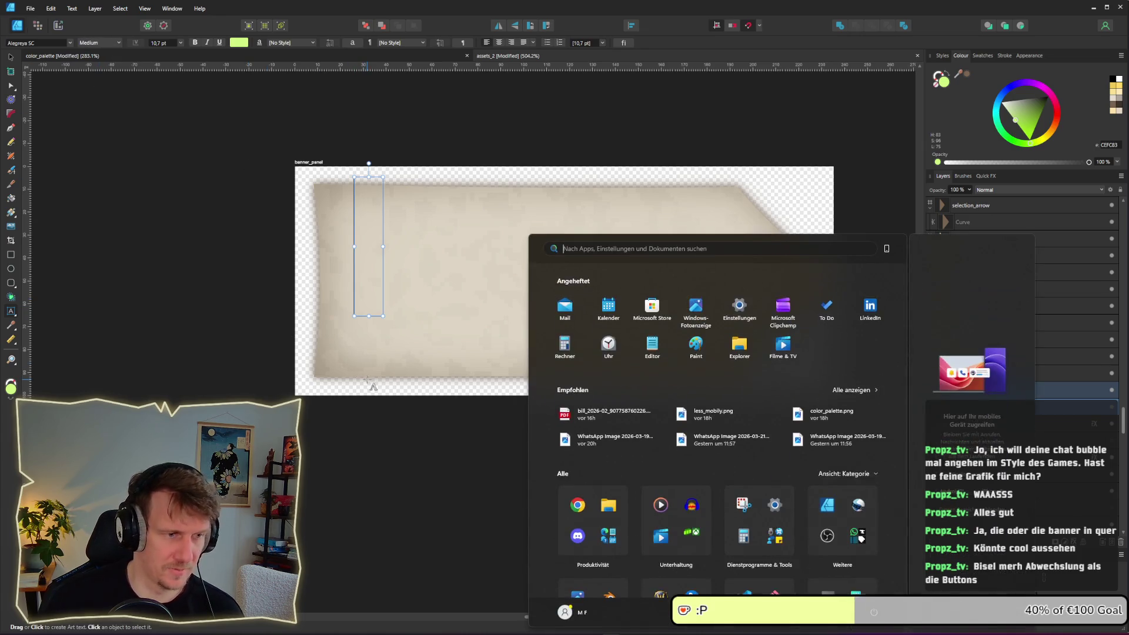
pyautogui.write('fontbase')
pyautogui.press('Return')
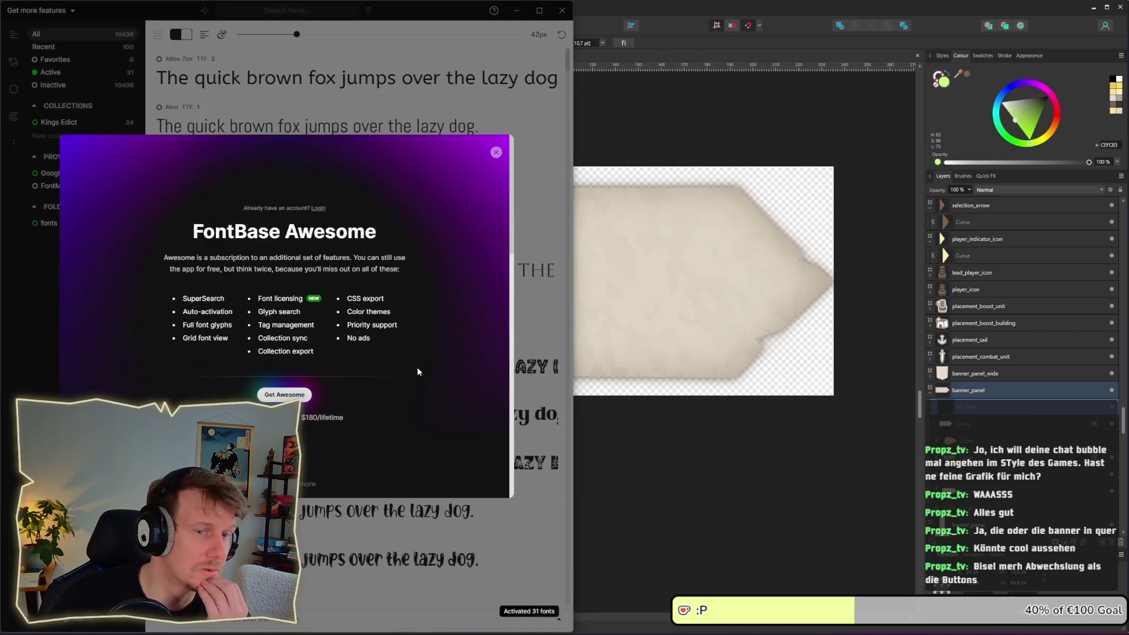
# Dismiss the FontBase upsell, browse the Kings Edict collection, then minimise FontBase
pyautogui.click(496, 152)
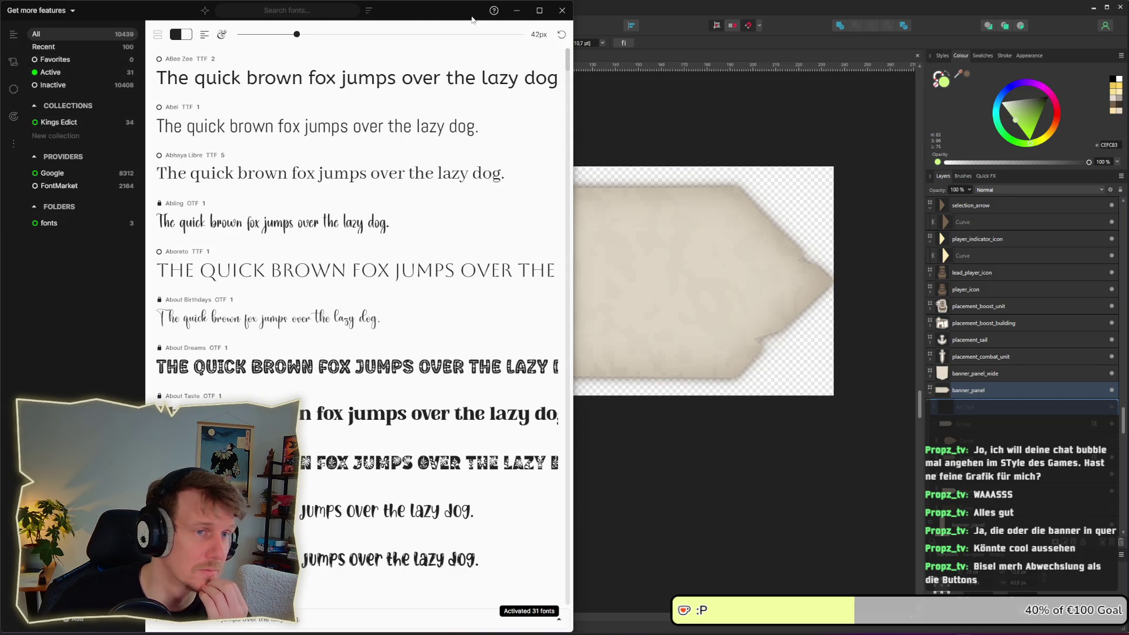
pyautogui.click(83, 122)
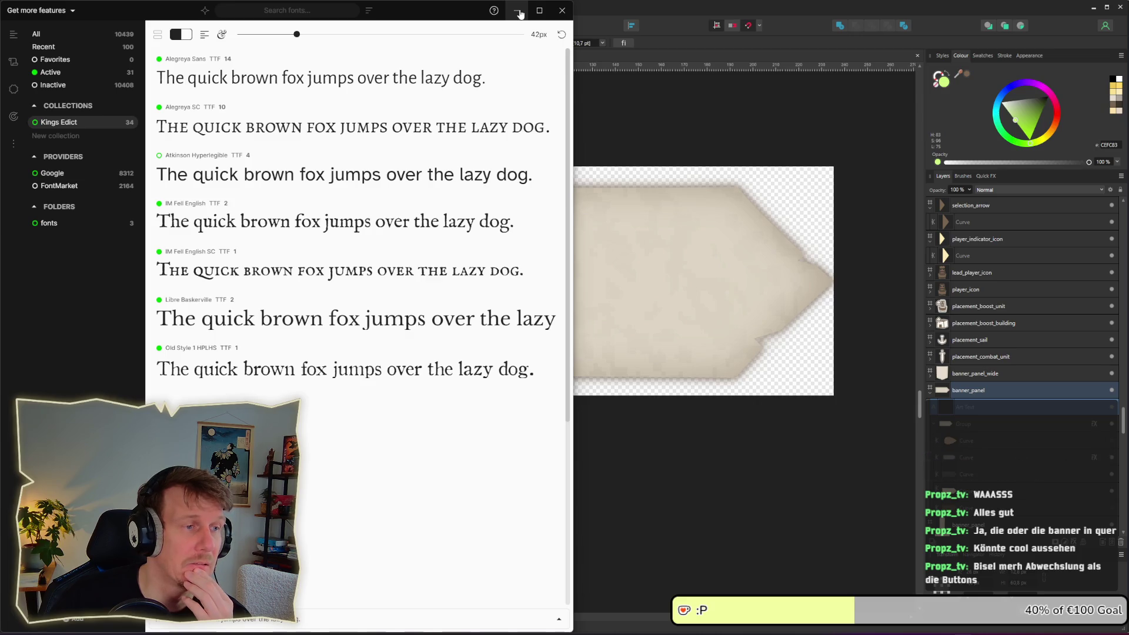
pyautogui.click(519, 11)
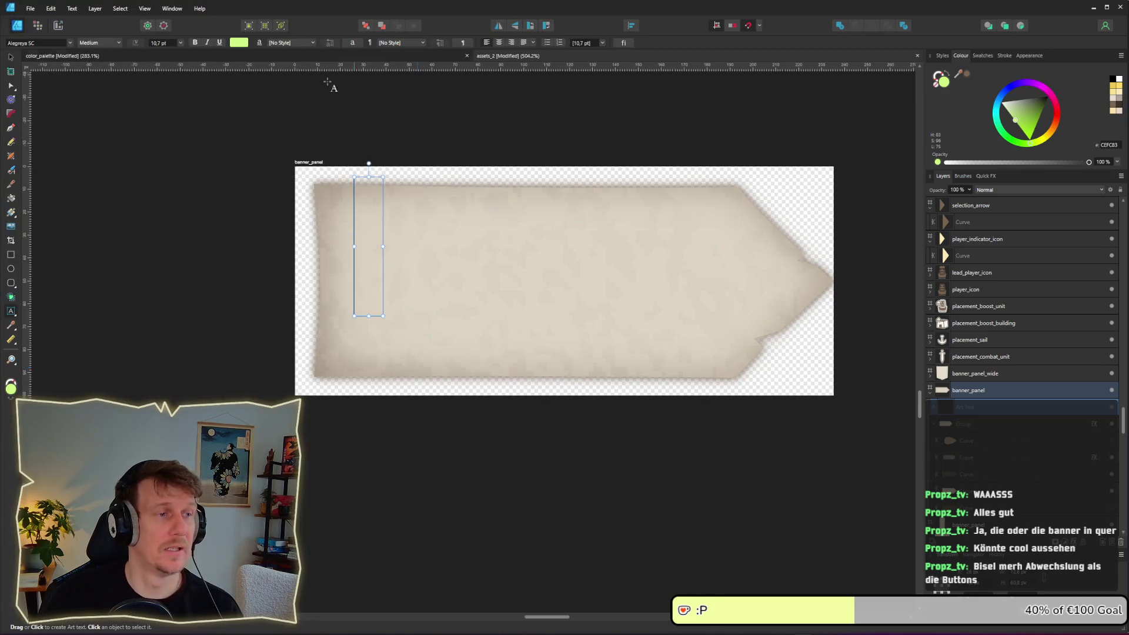
# Choose Alegreya SC as the banner text font
pyautogui.click(37, 42)
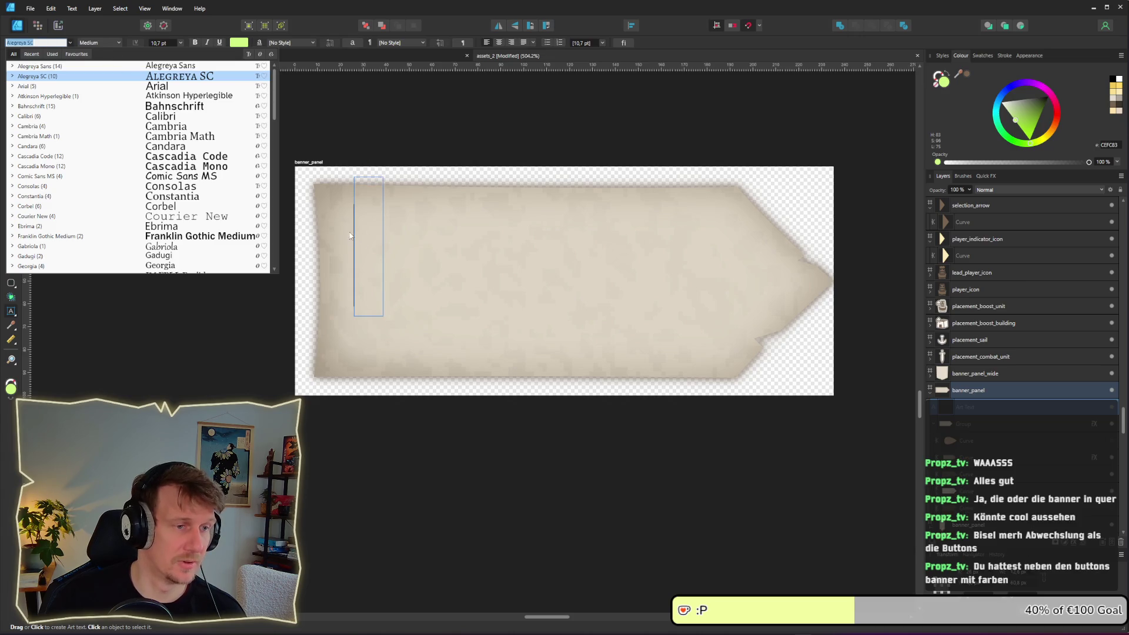
pyautogui.write('I')
pyautogui.press('Escape')
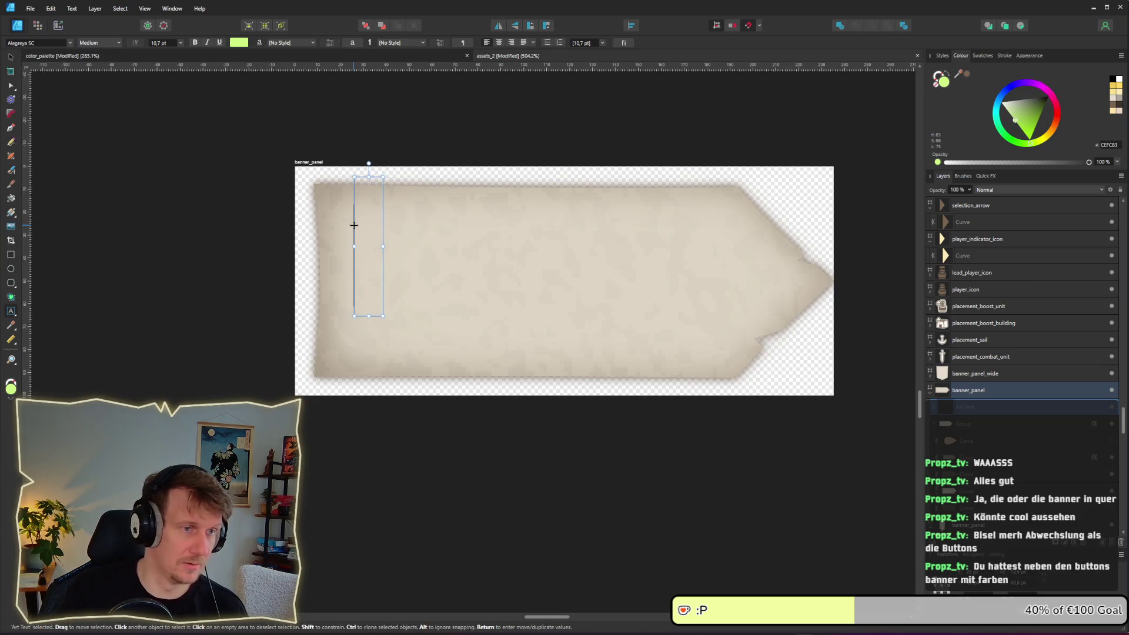
pyautogui.write('P')
pyautogui.press('BackSpace')
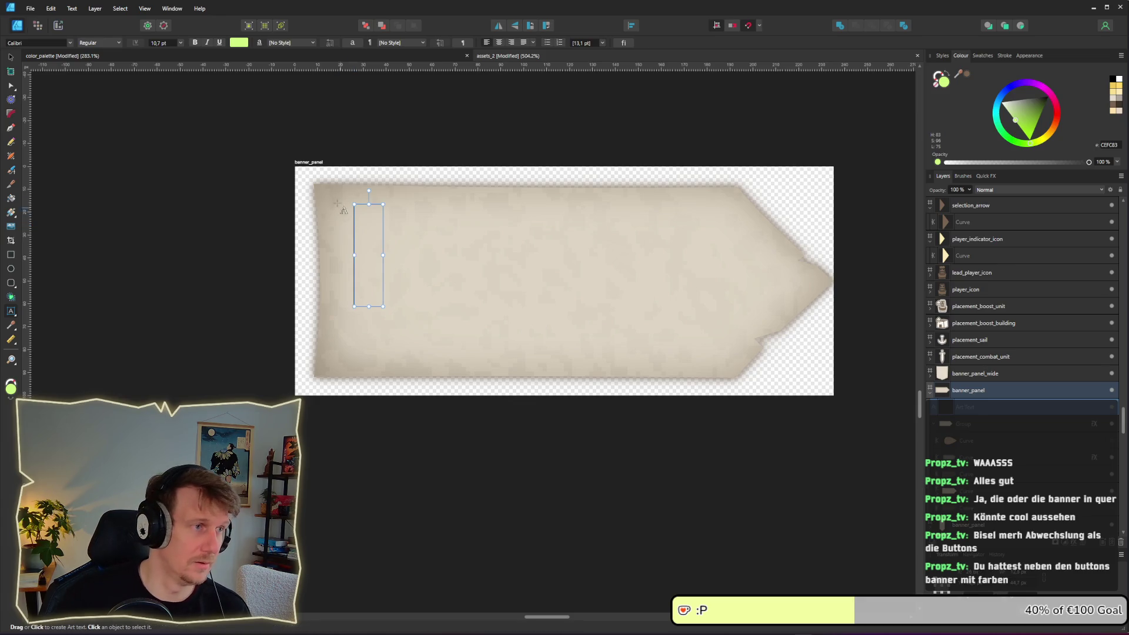
pyautogui.click(71, 43)
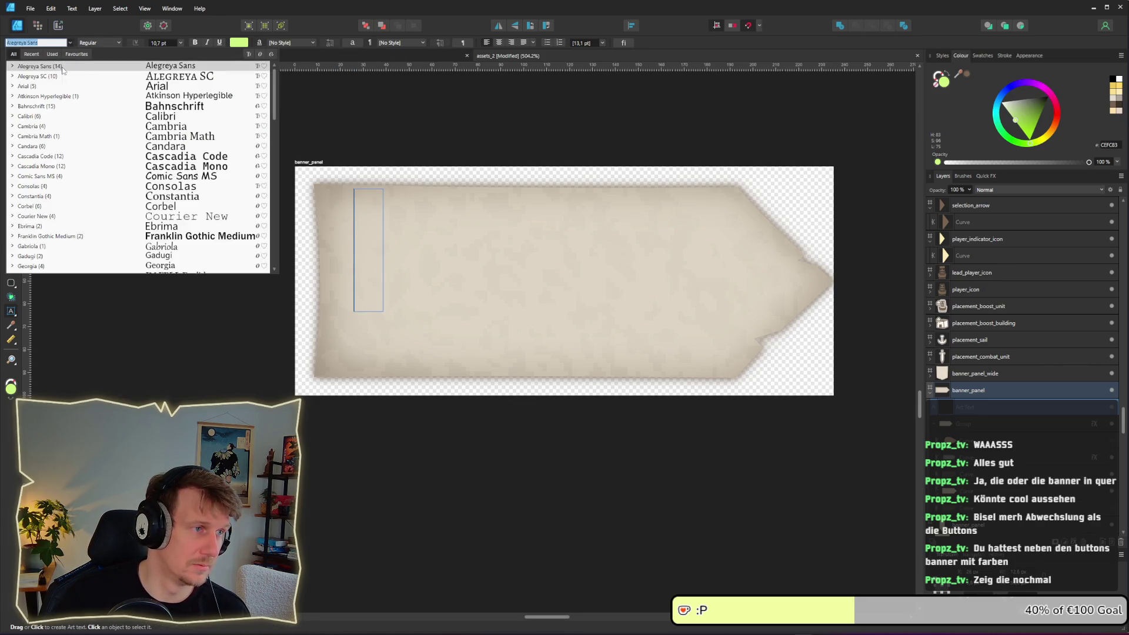
pyautogui.click(63, 76)
# Type the viewer's username as the banner text, correcting typos
pyautogui.write('PRO')
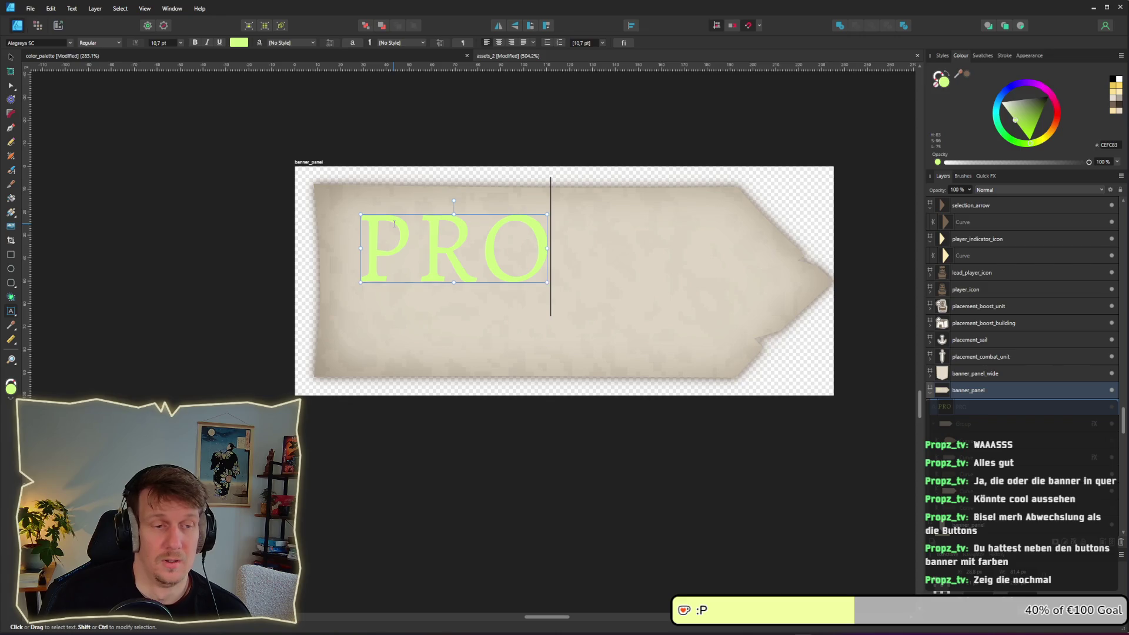
pyautogui.press('BackSpace')
pyautogui.press('BackSpace')
pyautogui.write('rp')
pyautogui.press('BackSpace')
pyautogui.write('op')
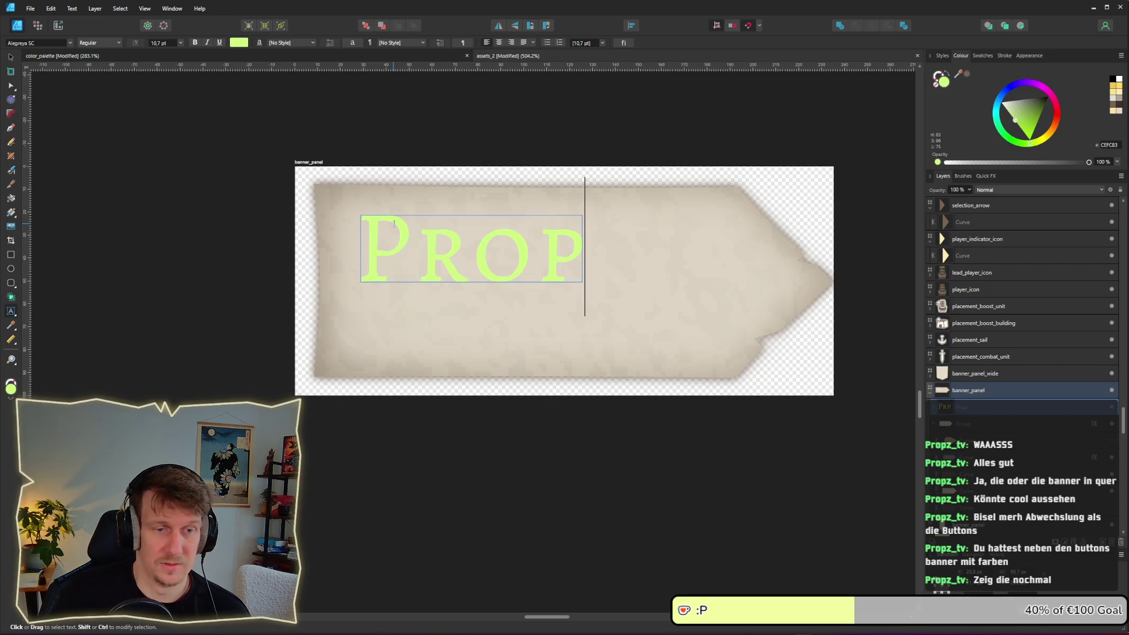
pyautogui.write('z_')
pyautogui.write('th')
pyautogui.press('BackSpace')
pyautogui.write('c')
pyautogui.press('BackSpace')
pyautogui.write('v')
pyautogui.press('Escape')
# Colour the whole username text brown (7A6552)
pyautogui.hotkey('ctrl', 'a')
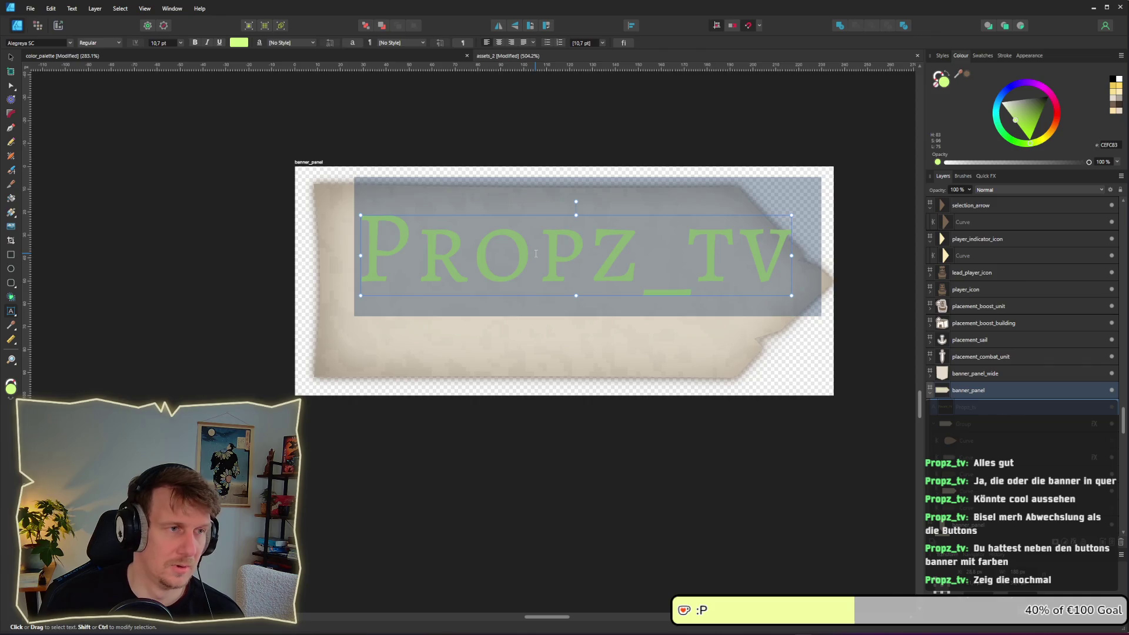
pyautogui.scroll(-5, 535, 253)
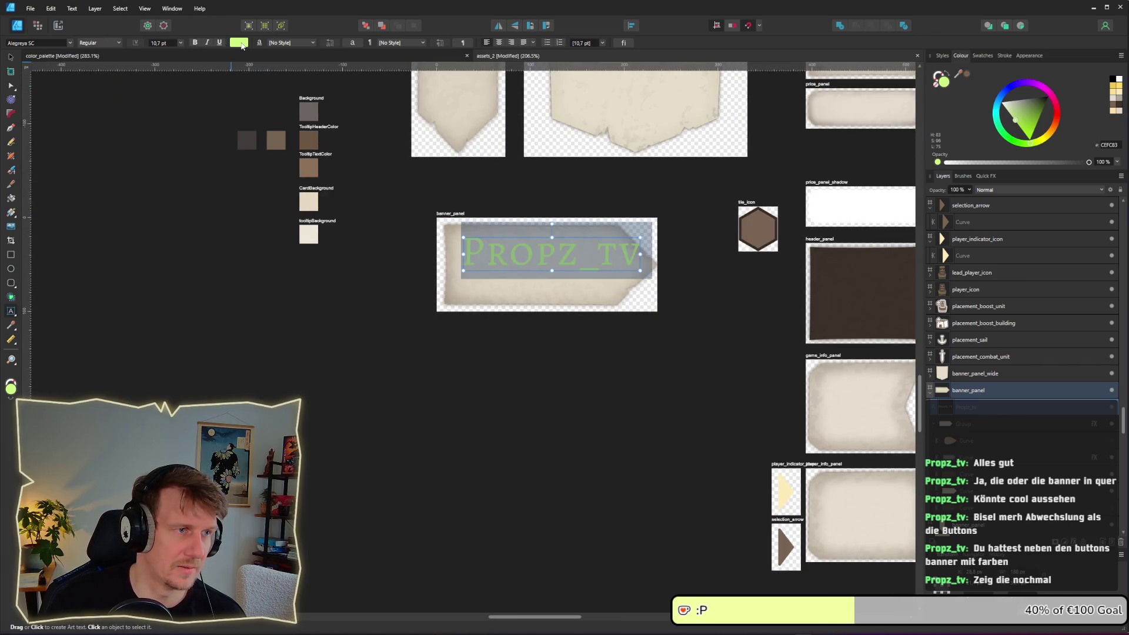
pyautogui.click(242, 44)
pyautogui.moveTo(295, 61); pyautogui.dragTo(511, 221)
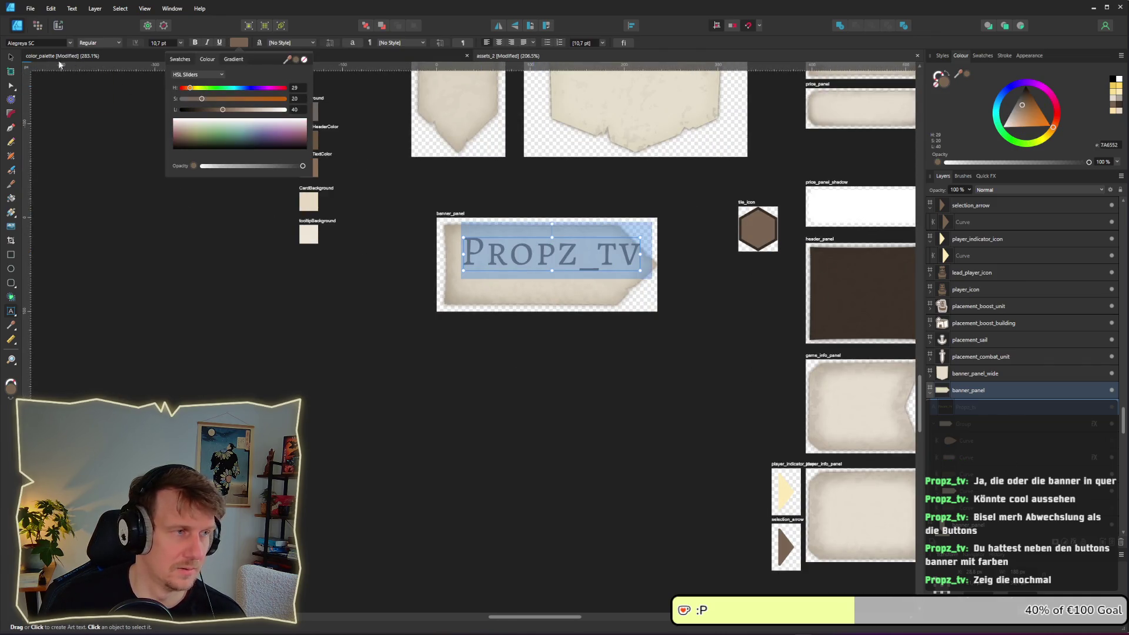
pyautogui.click(11, 57)
# Shrink the username to about a third and place a copy below it
pyautogui.scroll(5, 566, 270)
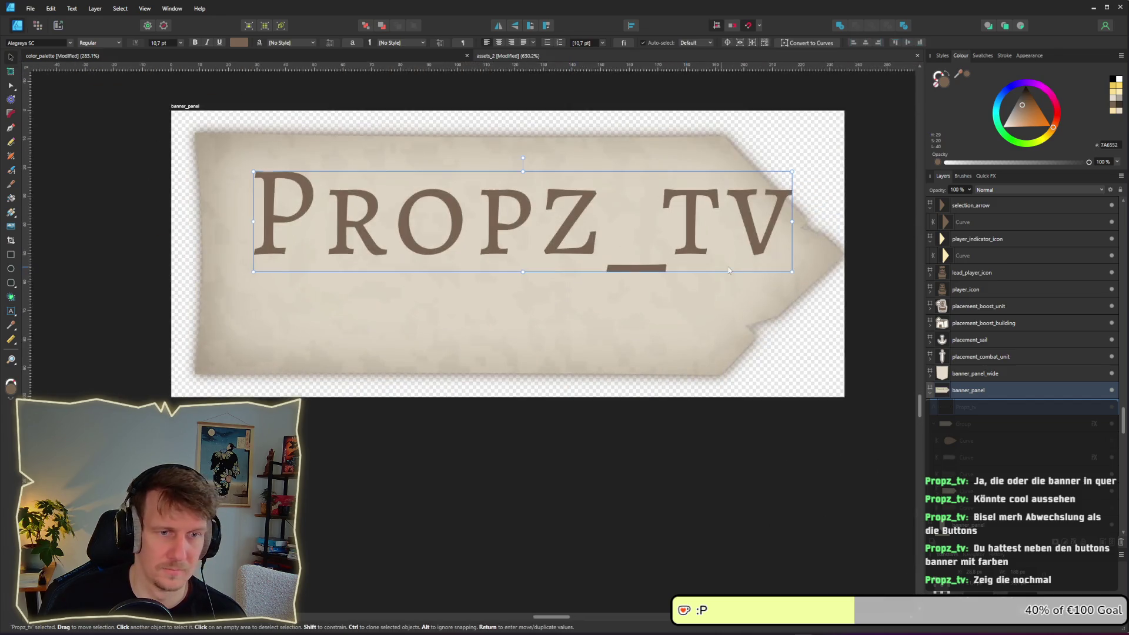
pyautogui.moveTo(792, 272)
pyautogui.mouseDown()
pyautogui.moveTo(645, 240)
pyautogui.moveTo(470, 227)
pyautogui.moveTo(392, 179)
pyautogui.moveTo(434, 181)
pyautogui.mouseUp()
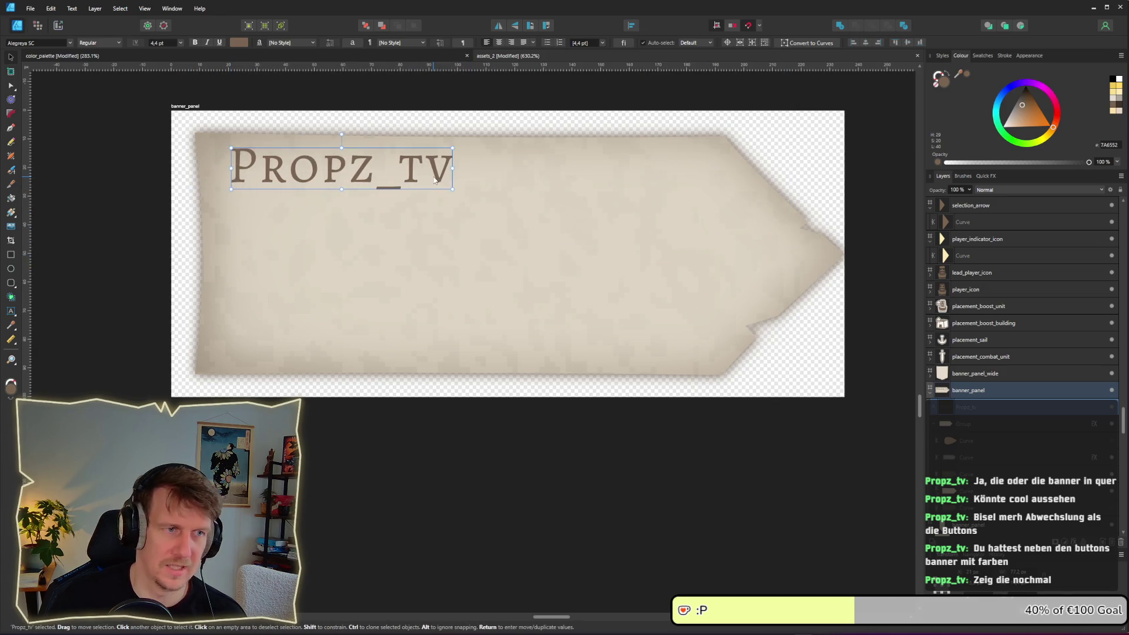
pyautogui.click(584, 479)
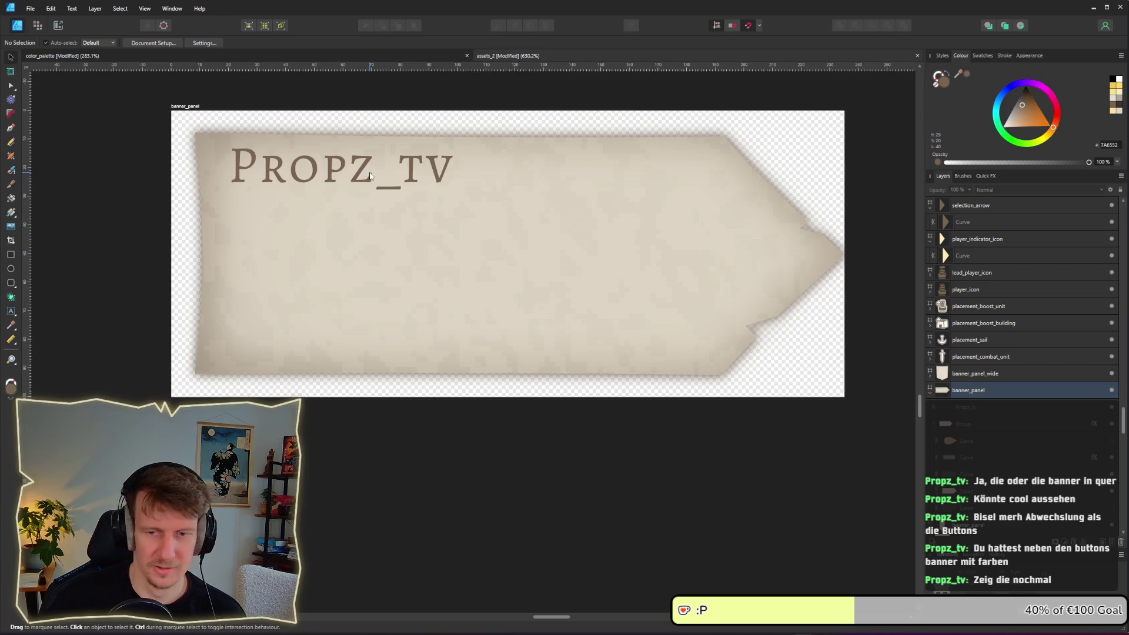
pyautogui.moveTo(412, 172)
pyautogui.keyDown('ctrl'); pyautogui.mouseDown()
pyautogui.moveTo(426, 237)
pyautogui.moveTo(429, 229)
pyautogui.mouseUp(); pyautogui.keyUp('ctrl')
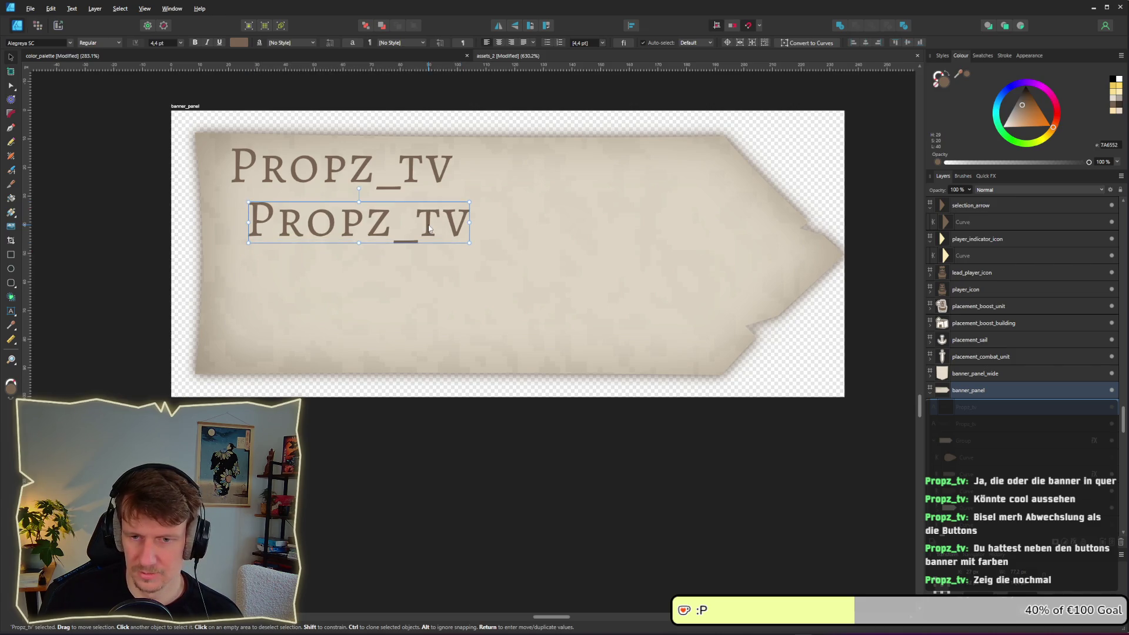
pyautogui.scroll(-5, 429, 229)
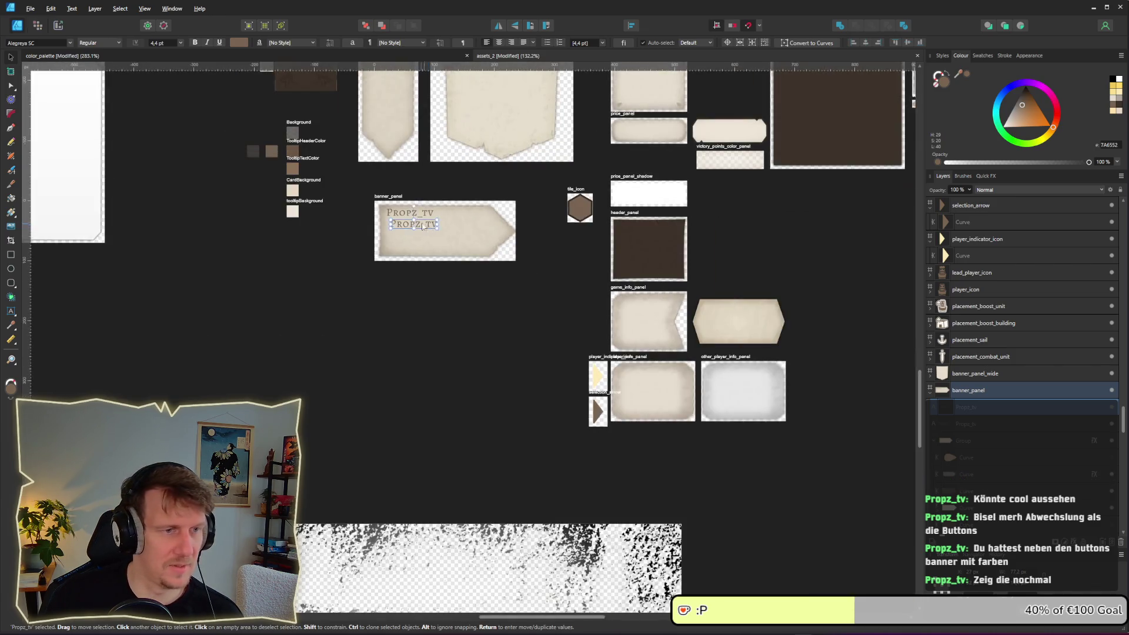
# Move the banner_panel artboard next to the player and AI icon assets
pyautogui.scroll(-8, 427, 229)
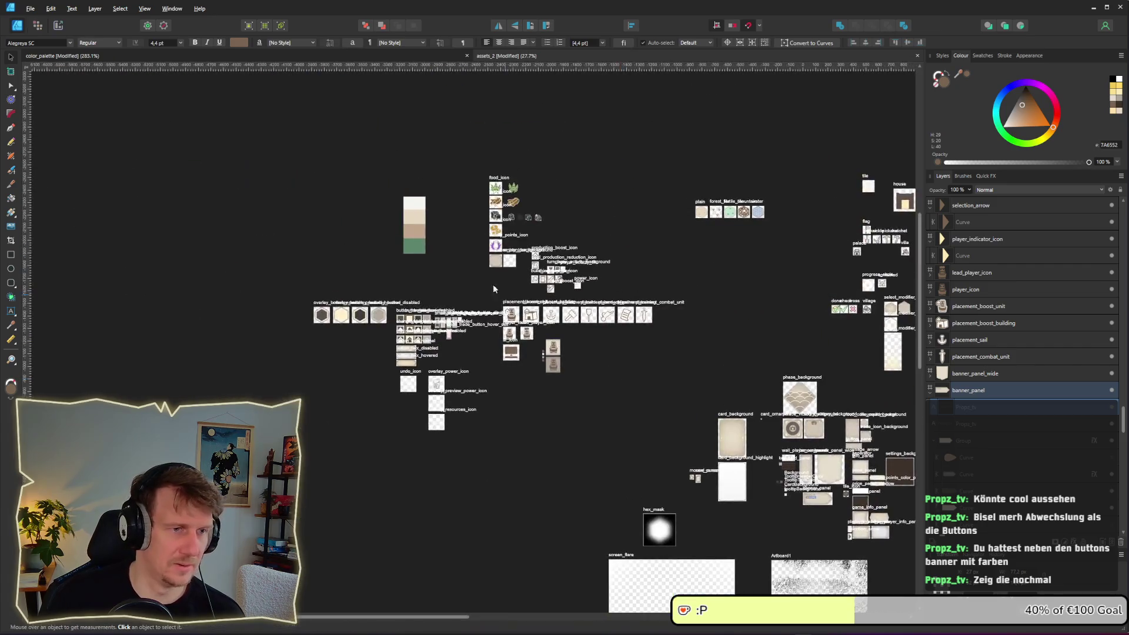
pyautogui.scroll(10, 473, 285)
pyautogui.scroll(2, 562, 325)
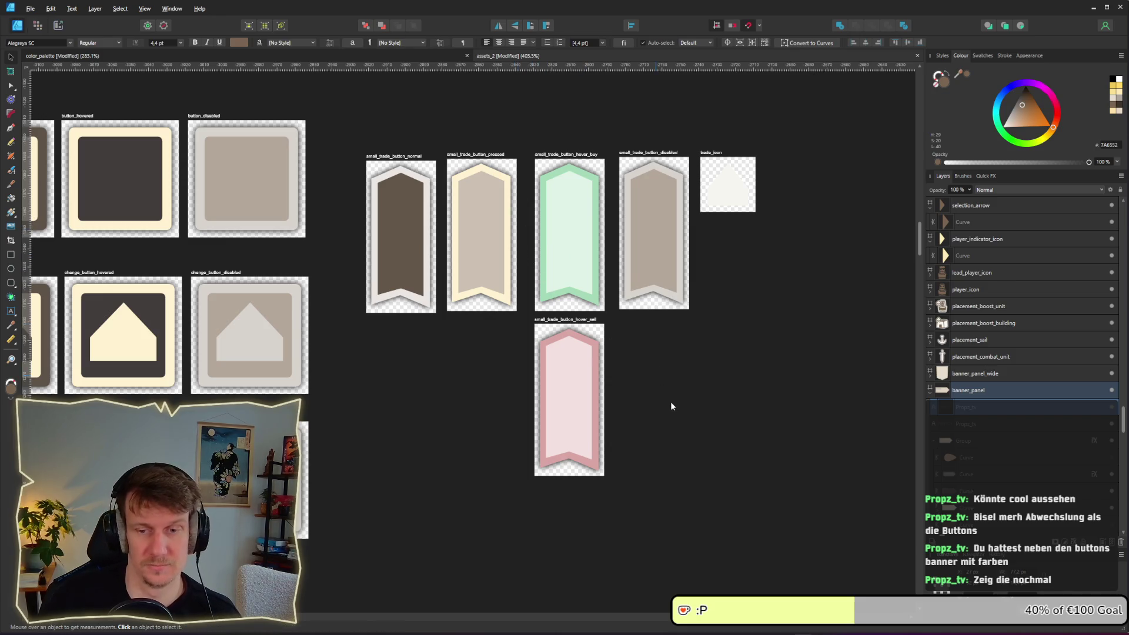
pyautogui.scroll(-6, 538, 270)
pyautogui.scroll(-3, 773, 392)
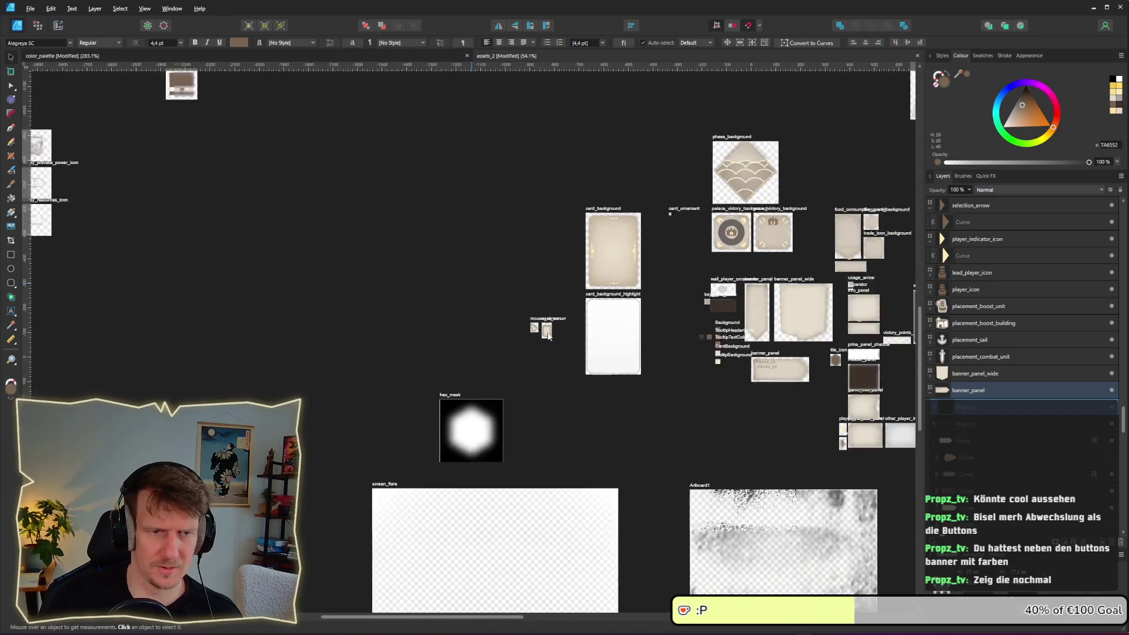
pyautogui.click(742, 354)
pyautogui.moveTo(739, 353)
pyautogui.mouseDown()
pyautogui.moveTo(558, 344)
pyautogui.moveTo(199, 188)
pyautogui.mouseUp()
pyautogui.scroll(8, 270, 212)
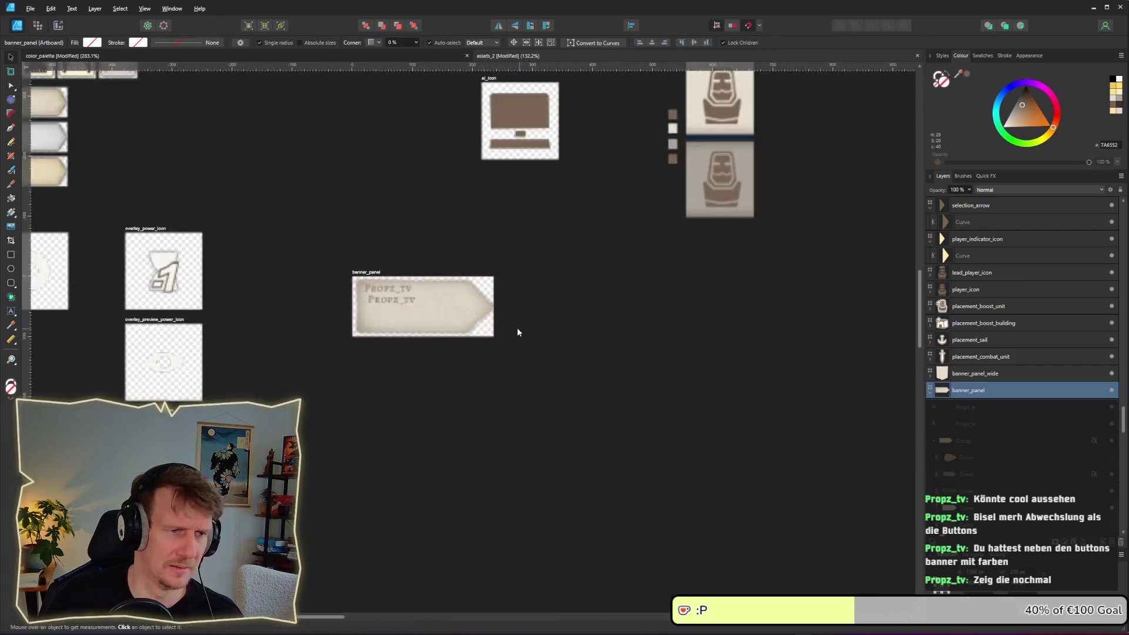
# Select the letters of the second username line with the Text tool
pyautogui.press('t')
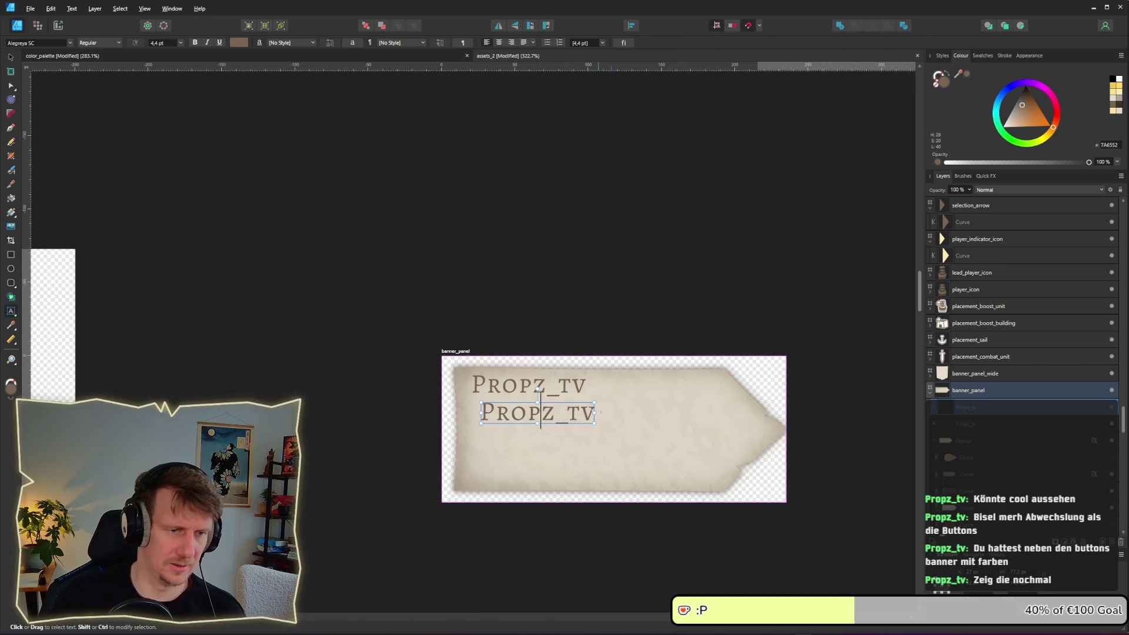
pyautogui.moveTo(594, 420); pyautogui.dragTo(510, 420)
pyautogui.scroll(-6, 582, 421)
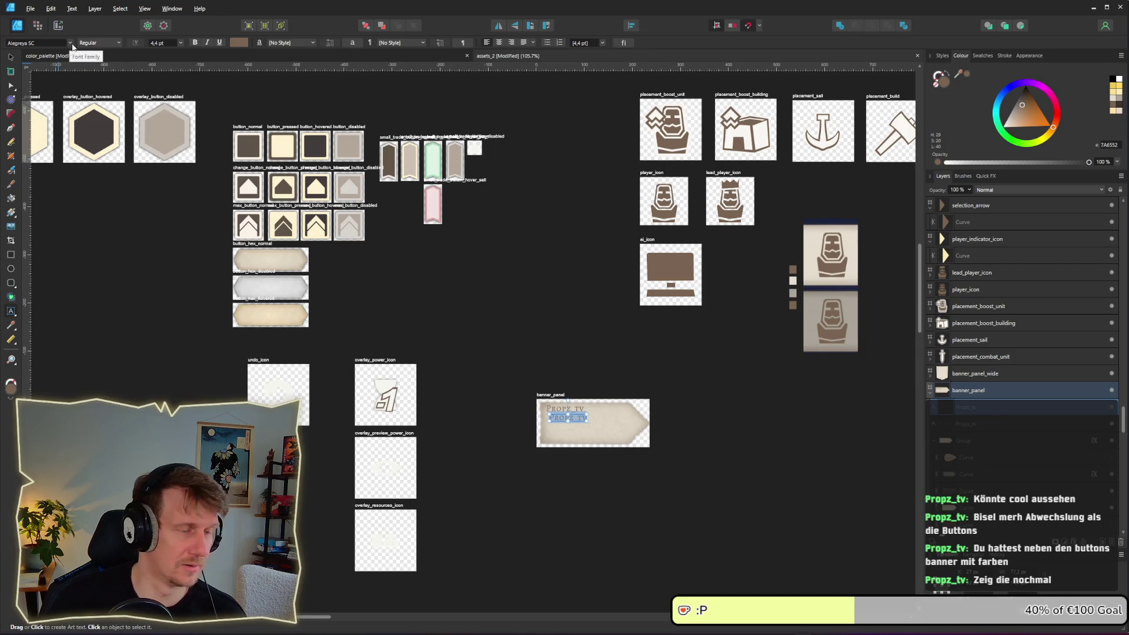
# Activate the Kings Edict collection's three fonts in FontBase and return to Godot
pyautogui.hotkey('alt', 'Tab')
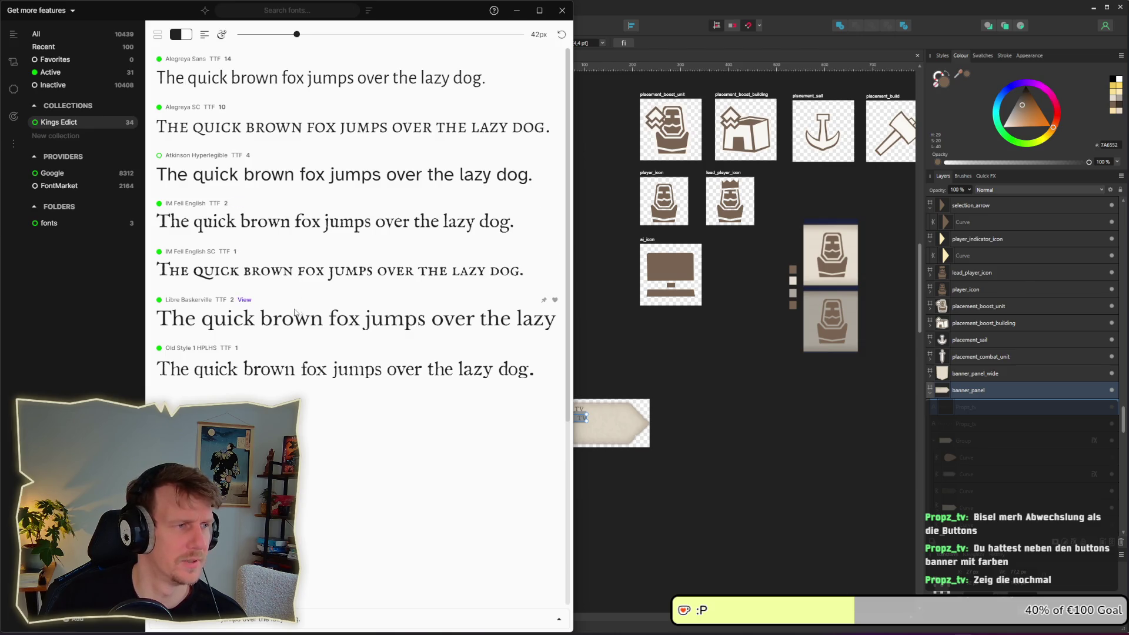
pyautogui.click(34, 122)
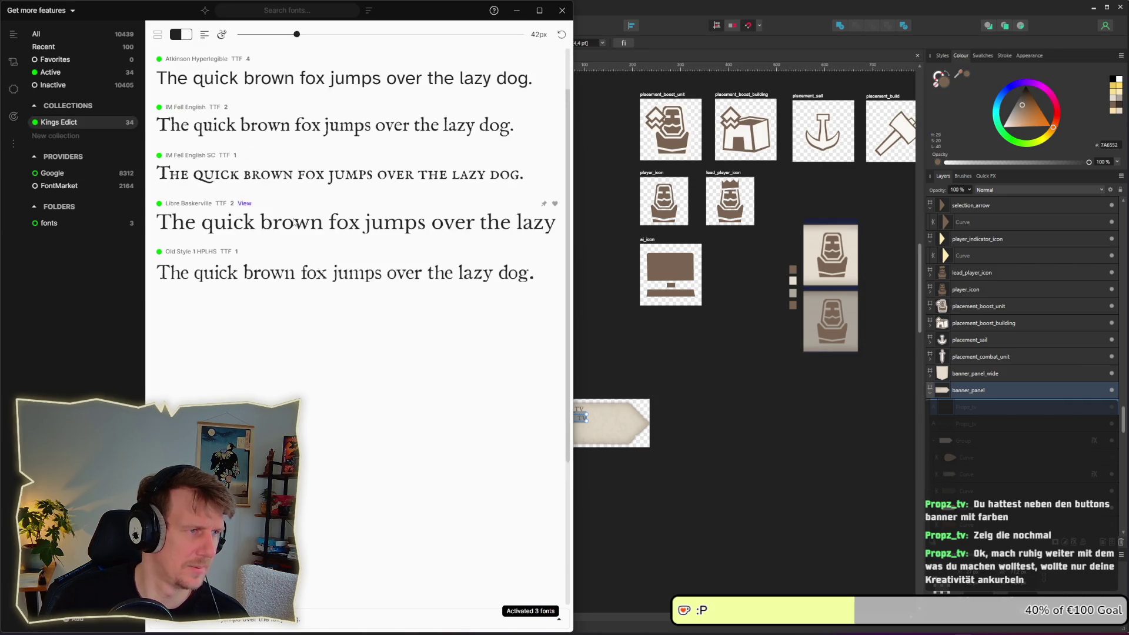
pyautogui.click(516, 10)
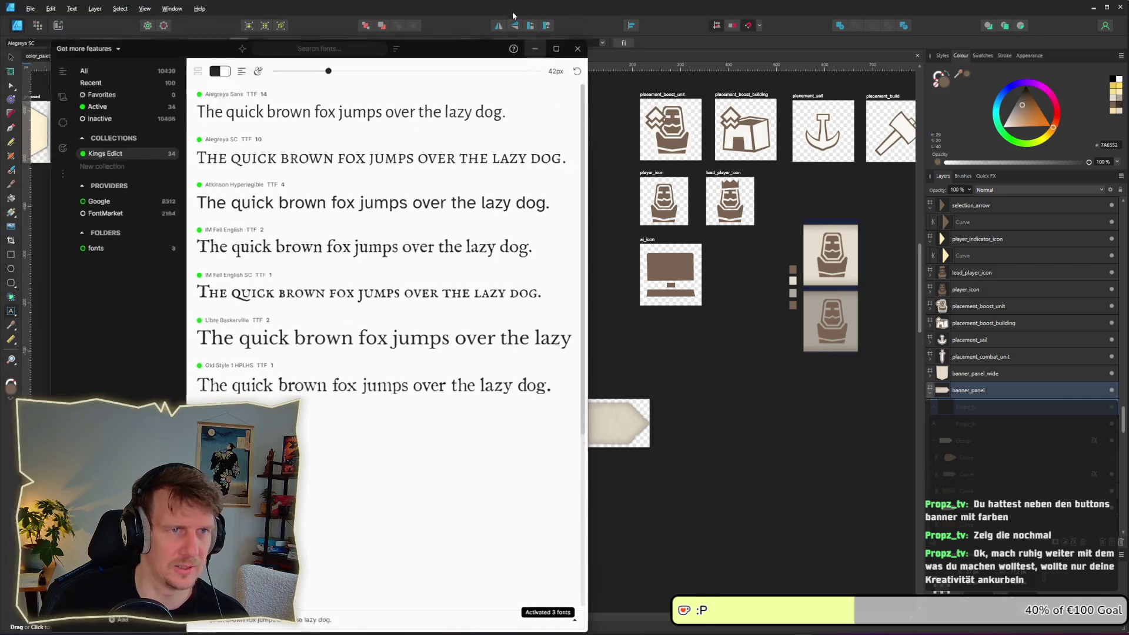
pyautogui.hotkey('alt', 'Tab')
pyautogui.click(649, 305)
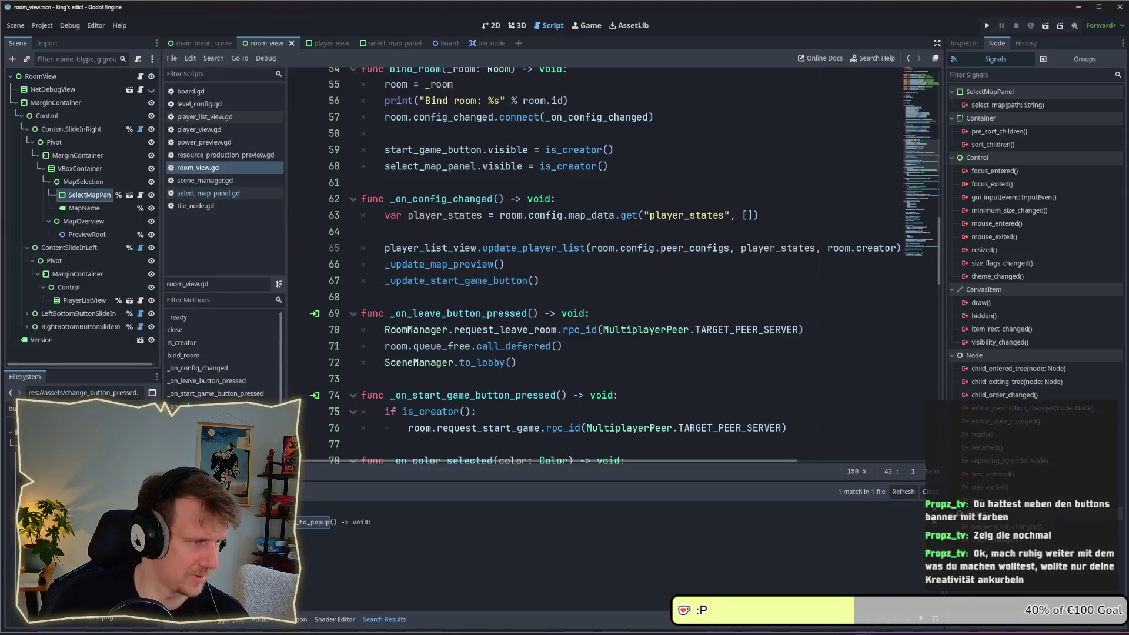
# Find and open the default.tres theme from the FileSystem filter
pyautogui.click(12, 408)
pyautogui.write('de')
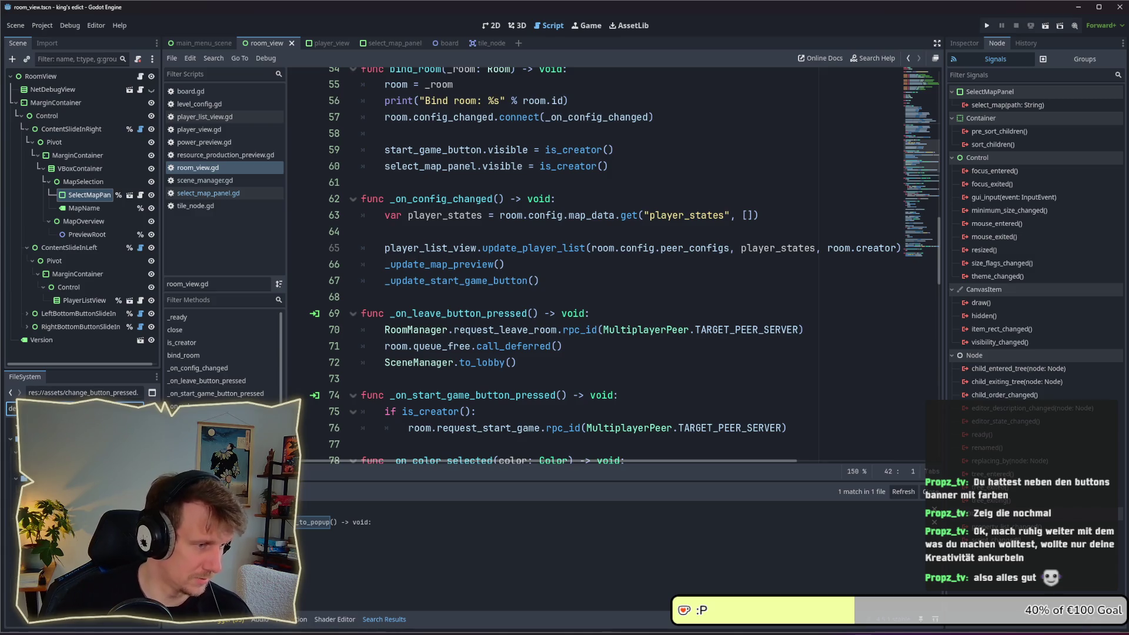
pyautogui.press('Return')
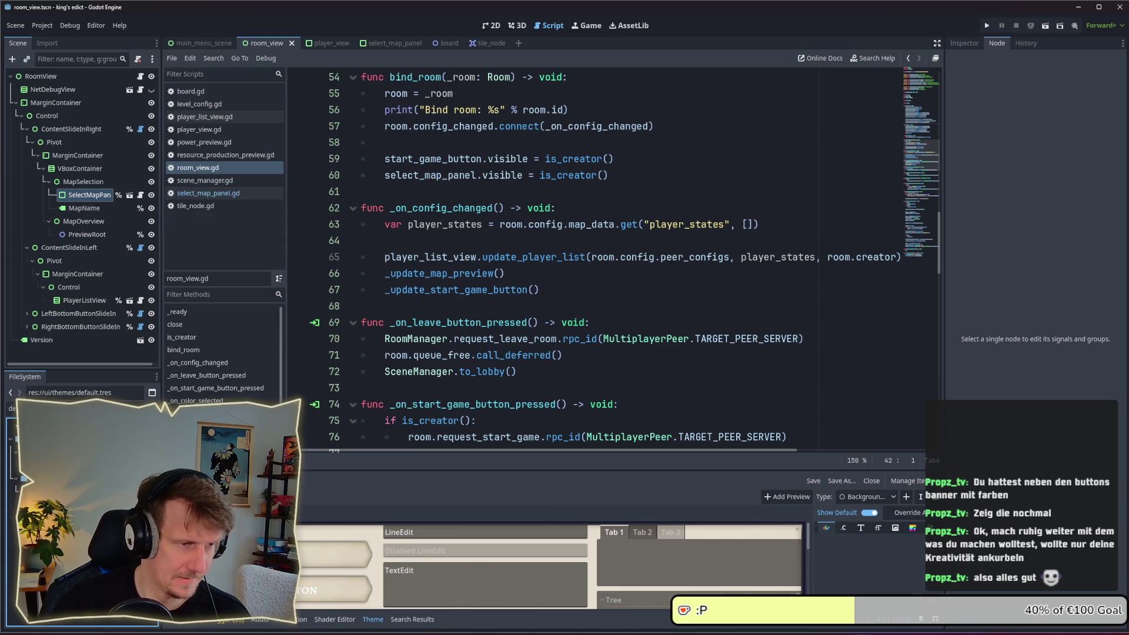
# Collapse PlayerEntryPanel, expand TooltipText in the Inspector, then switch to Affinity Designer
pyautogui.click(965, 43)
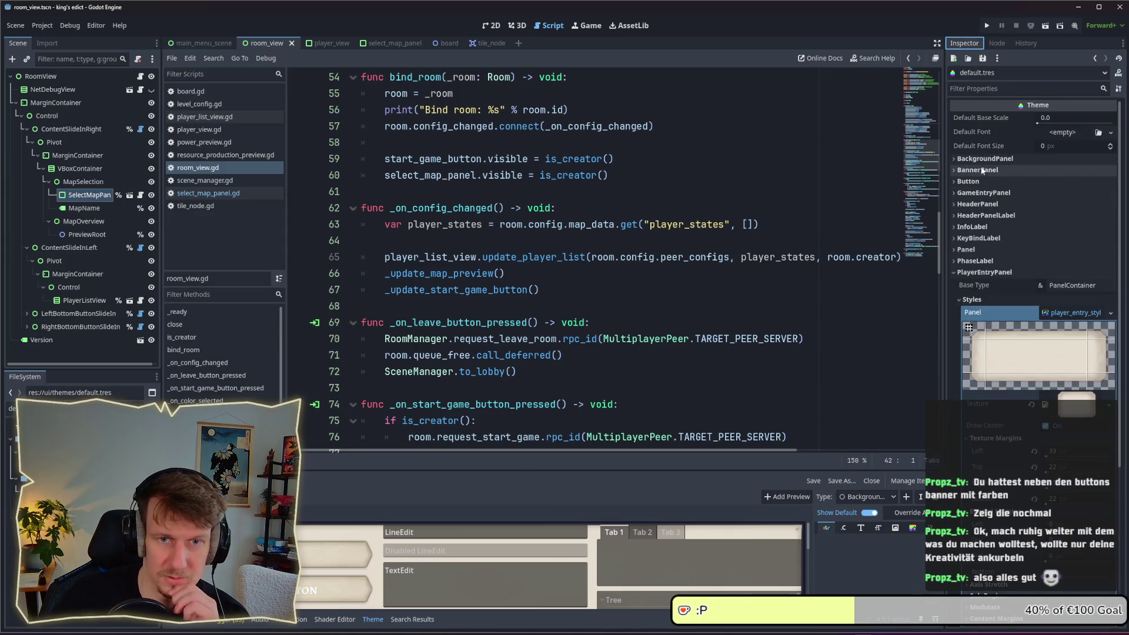
pyautogui.click(974, 275)
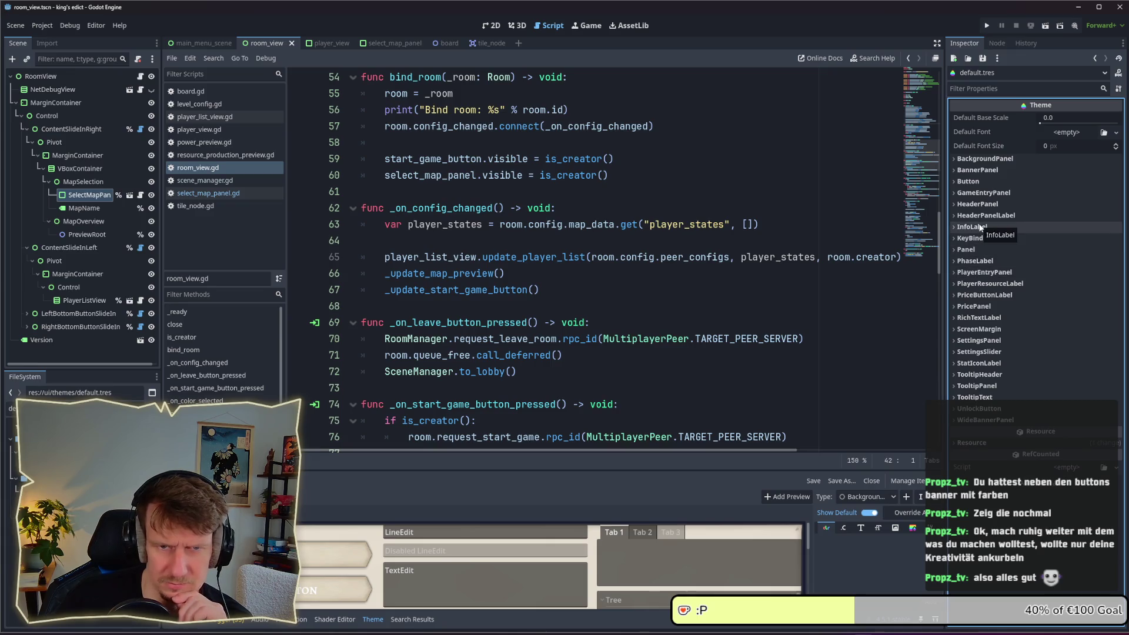
pyautogui.click(975, 397)
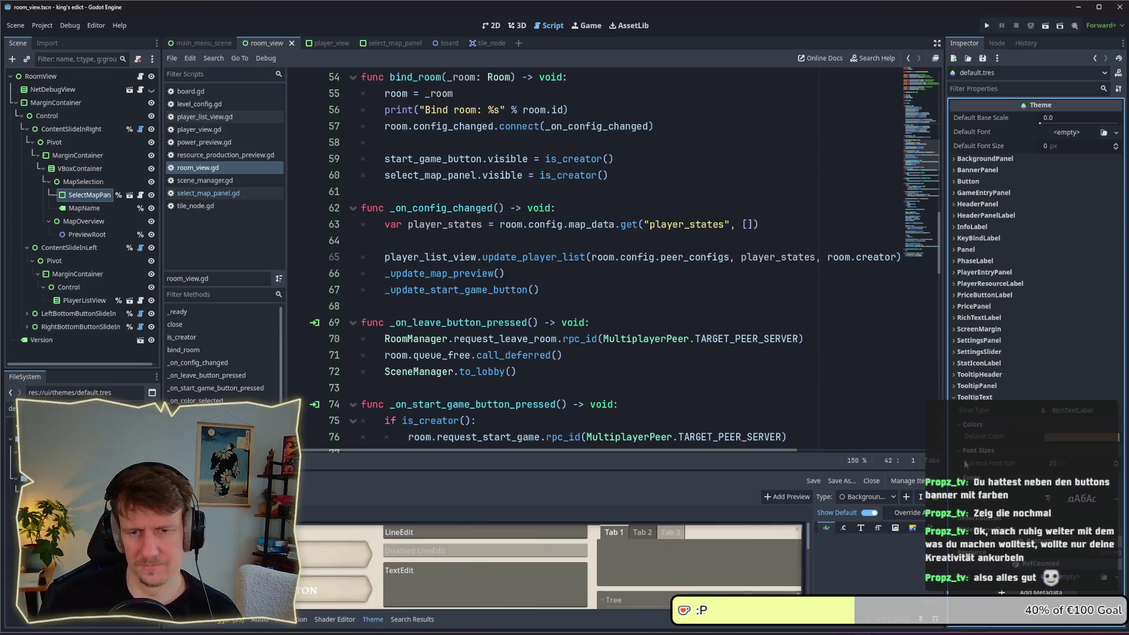
pyautogui.hotkey('alt', 'Tab')
pyautogui.scroll(6, 591, 431)
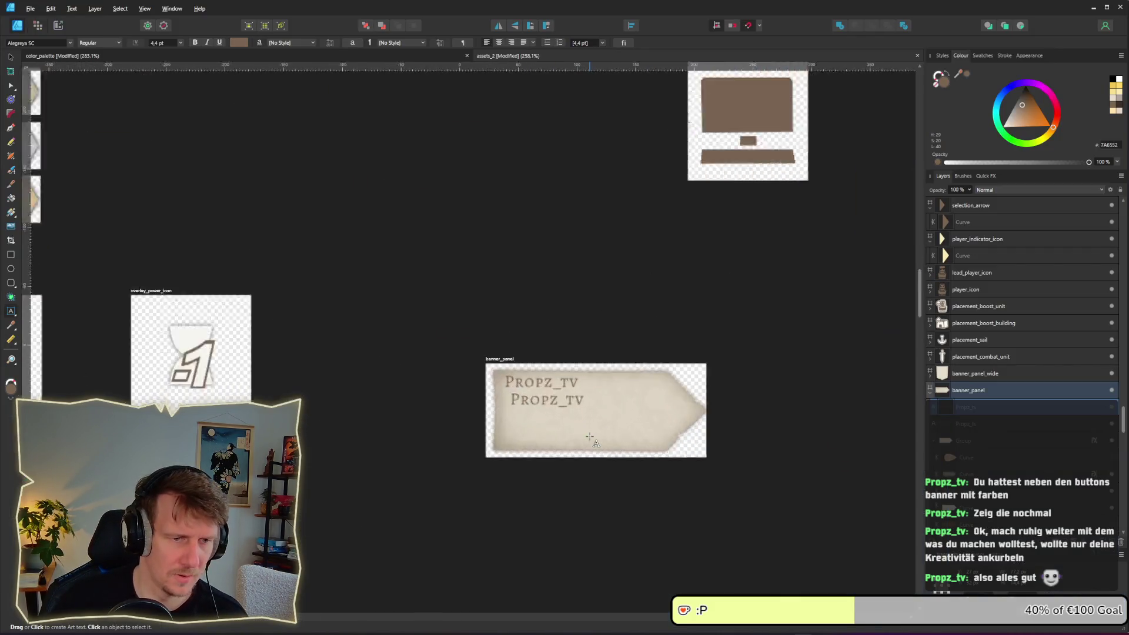
# Switch the banner's second text line to the Alegreya Sans font
pyautogui.moveTo(396, 347); pyautogui.dragTo(582, 354)
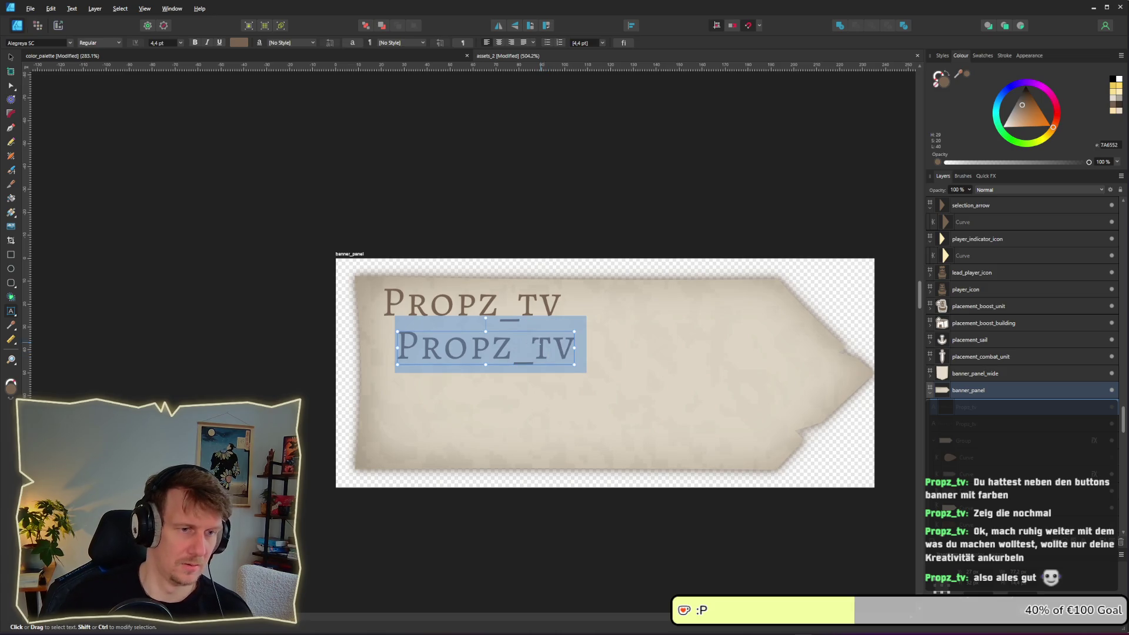
pyautogui.click(72, 44)
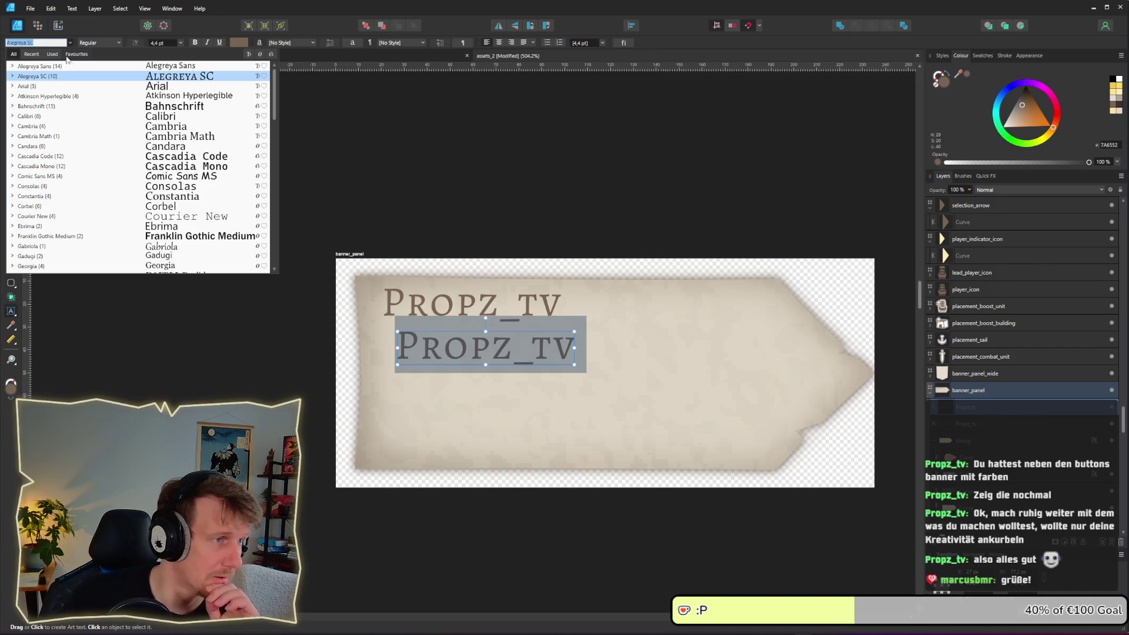
pyautogui.click(12, 67)
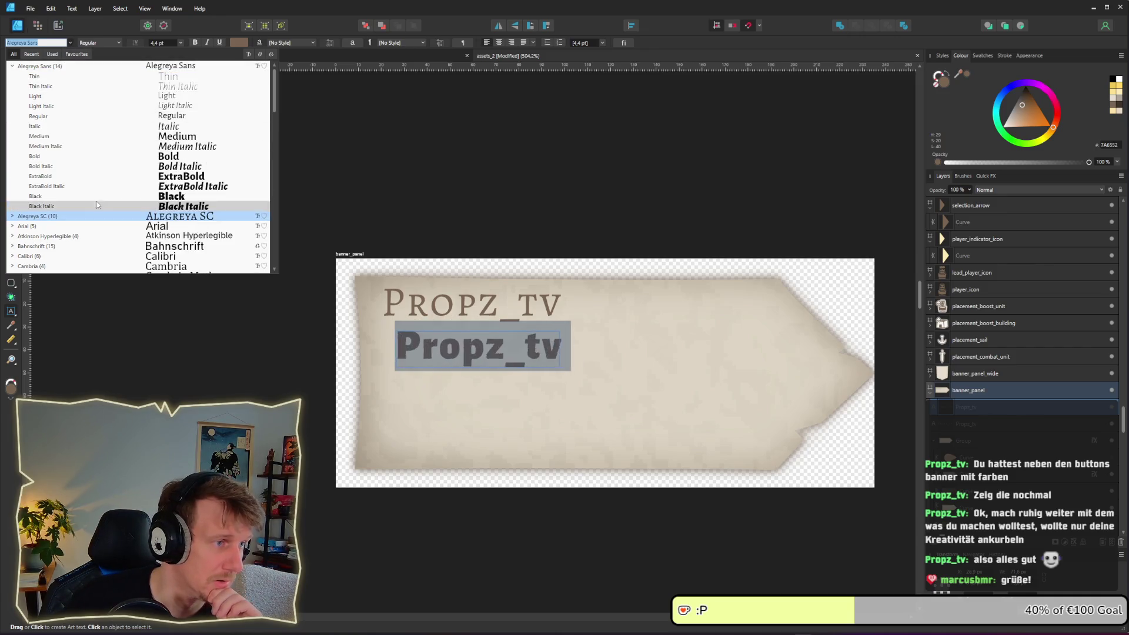
pyautogui.click(83, 122)
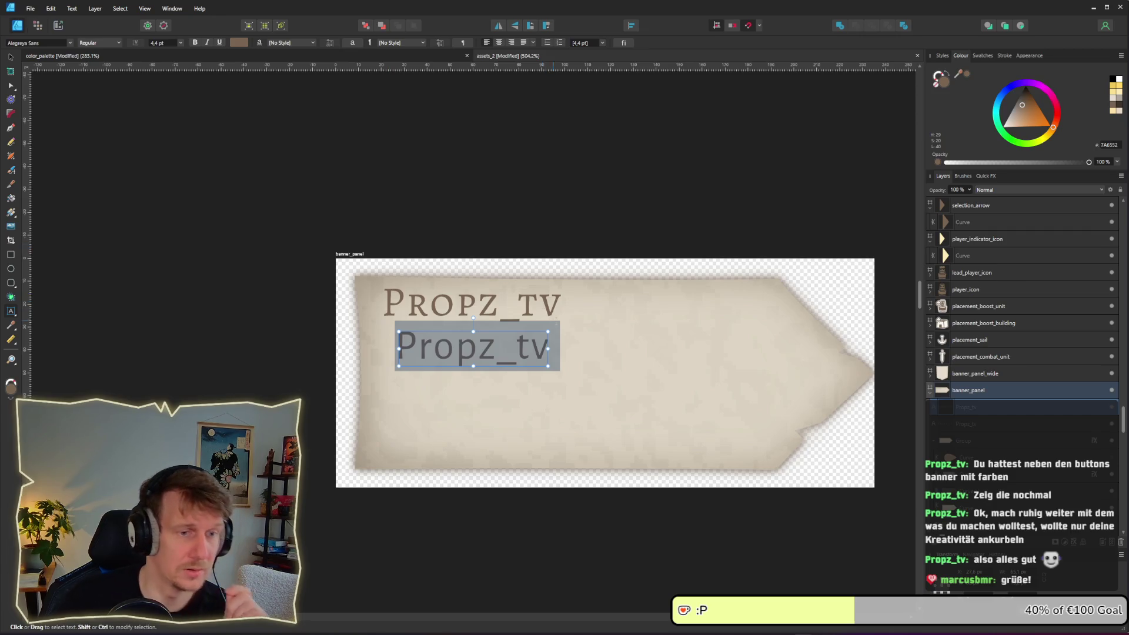
# Replace the second line with 'also alles gut' and nudge it down-right
pyautogui.click(496, 347)
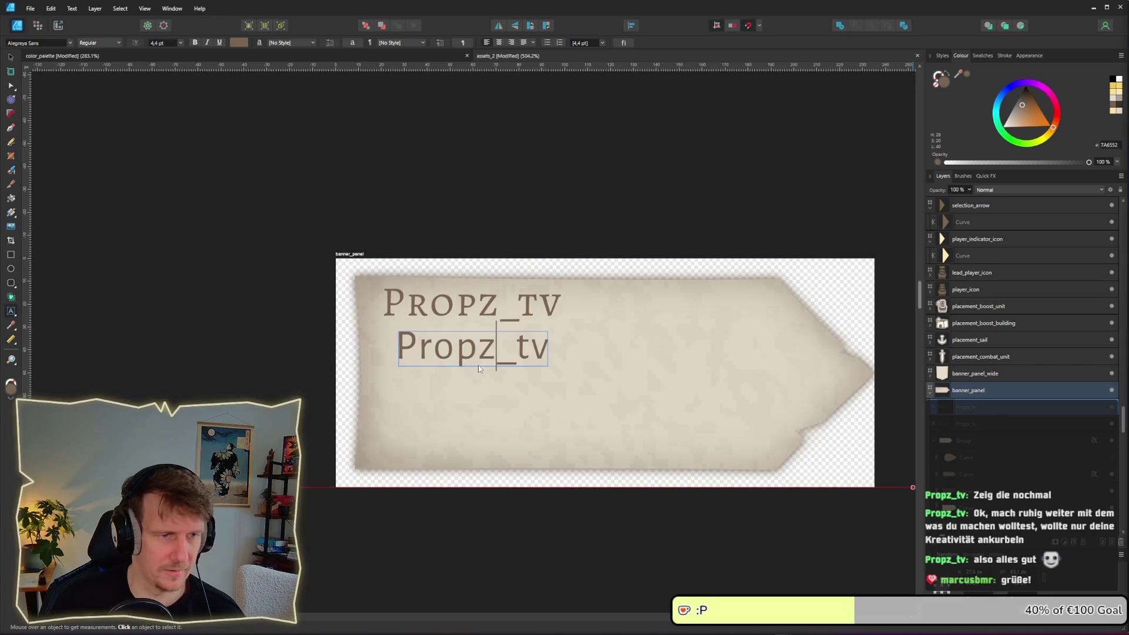
pyautogui.moveTo(496, 346); pyautogui.dragTo(406, 342)
pyautogui.hotkey('ctrl', 'a')
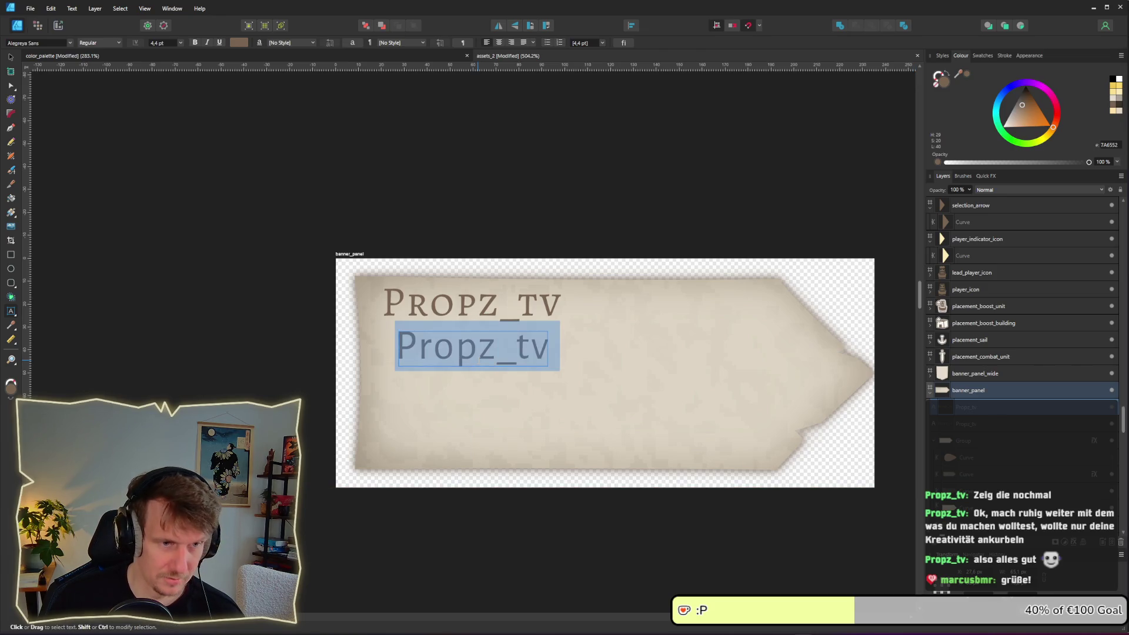
pyautogui.write('also alles gut')
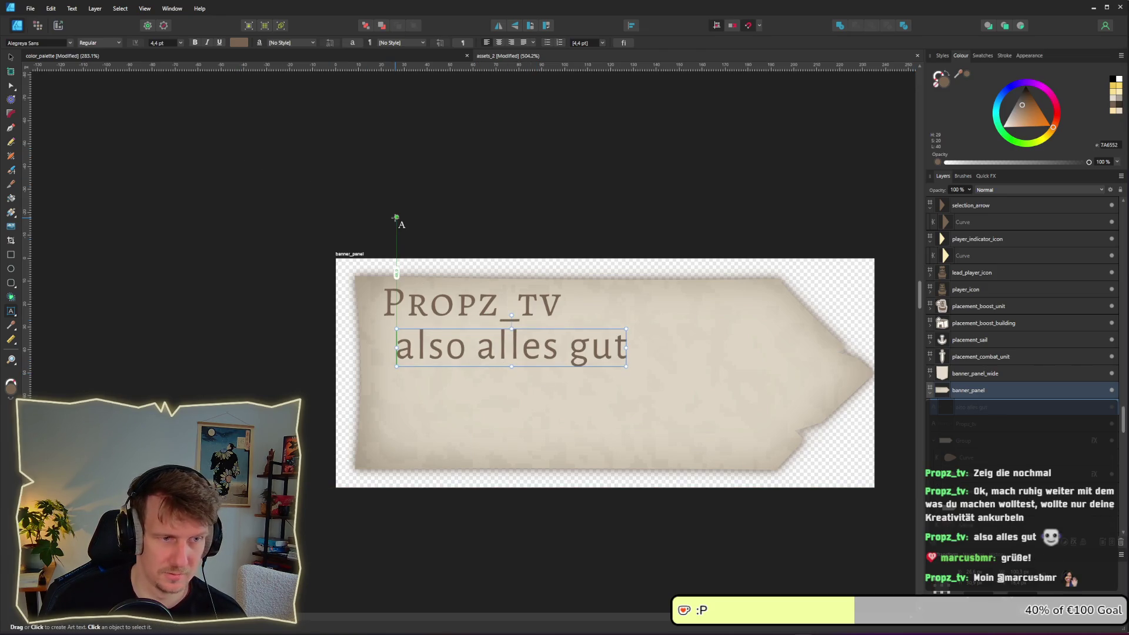
pyautogui.press('Escape')
pyautogui.moveTo(539, 355); pyautogui.dragTo(559, 363)
pyautogui.click(555, 223)
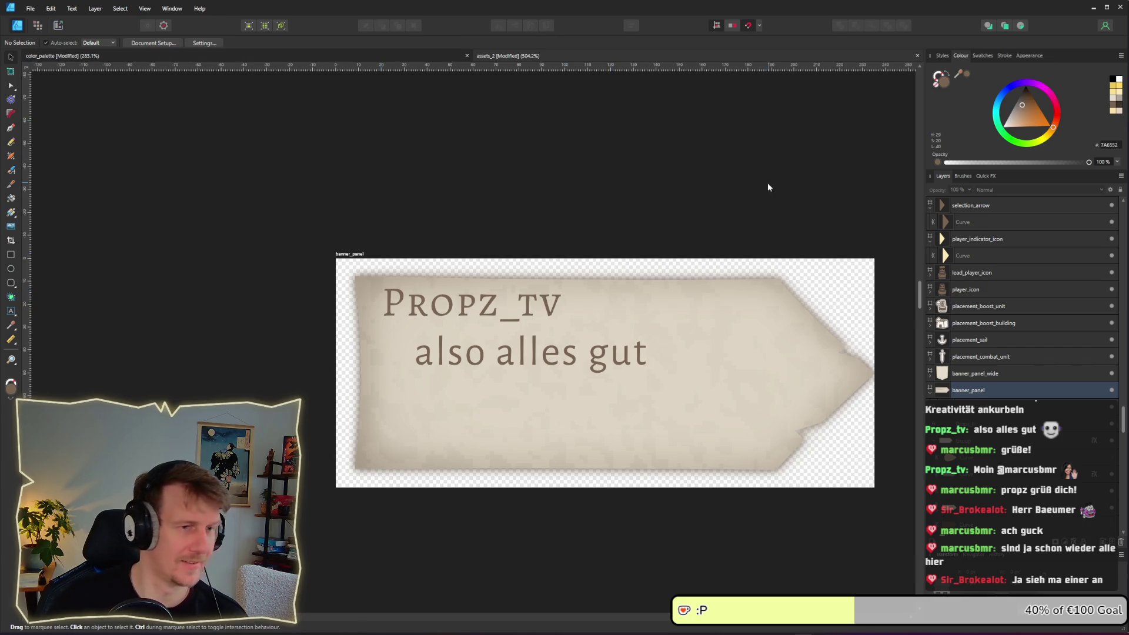
# Pan and zoom out over the banner, deselect the artboard, and open the window switcher
pyautogui.moveTo(740, 248); pyautogui.dragTo(729, 214)
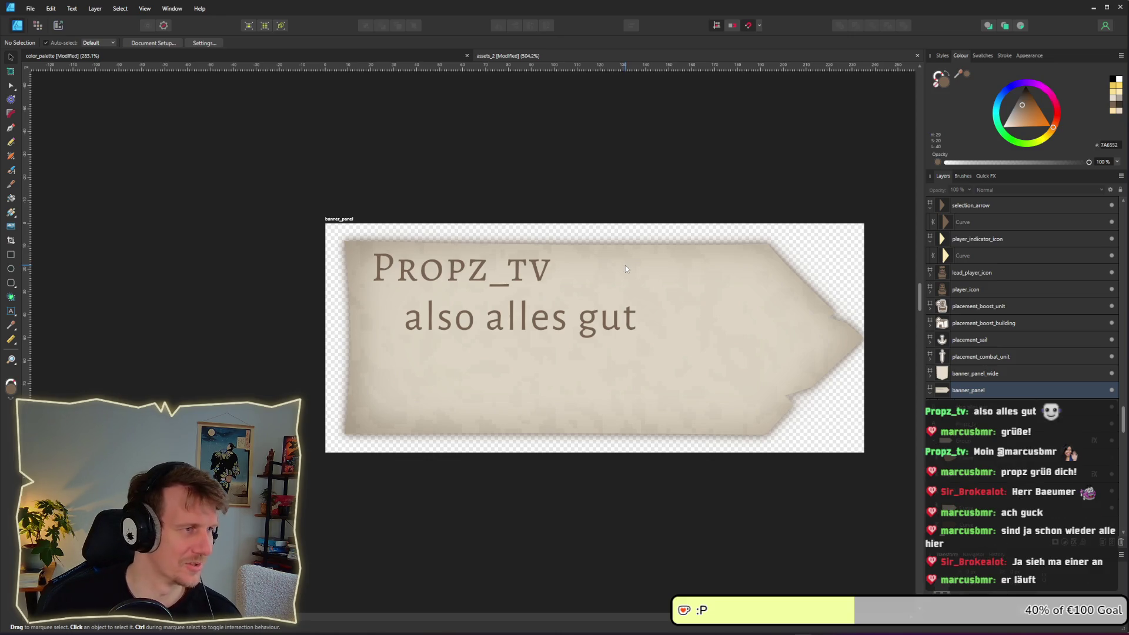
pyautogui.scroll(-2, 625, 266)
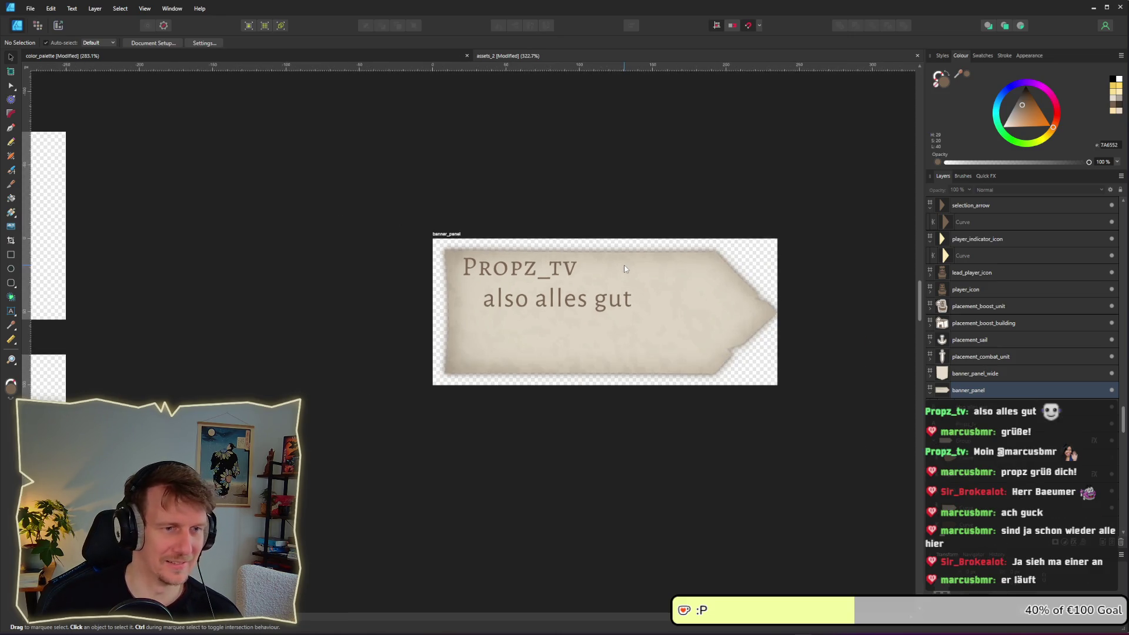
pyautogui.click(459, 234)
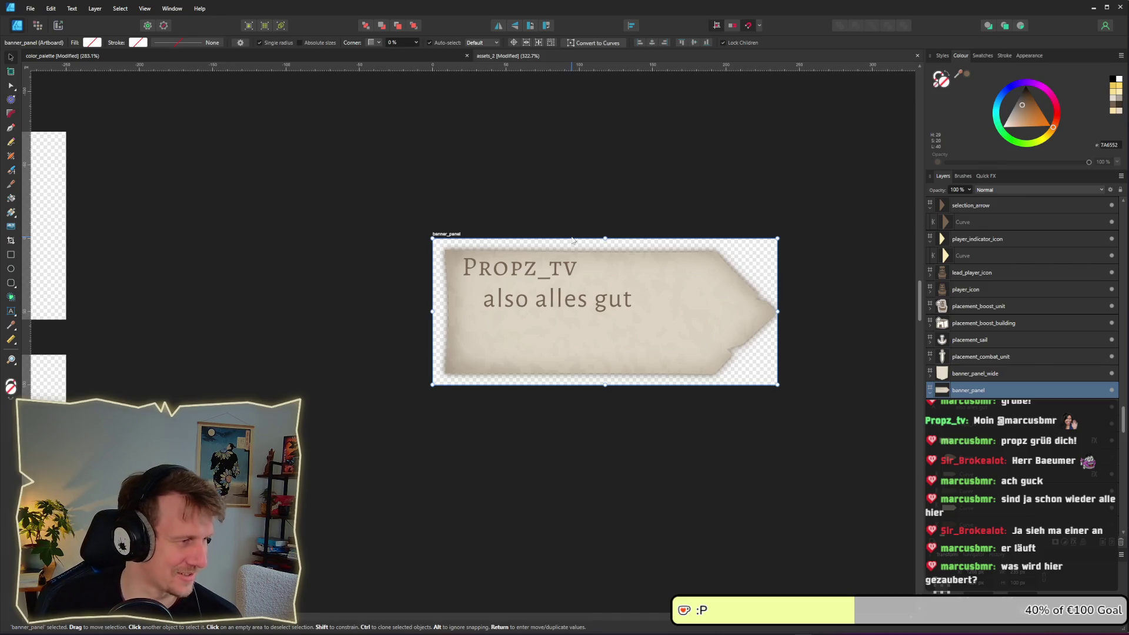
pyautogui.click(561, 209)
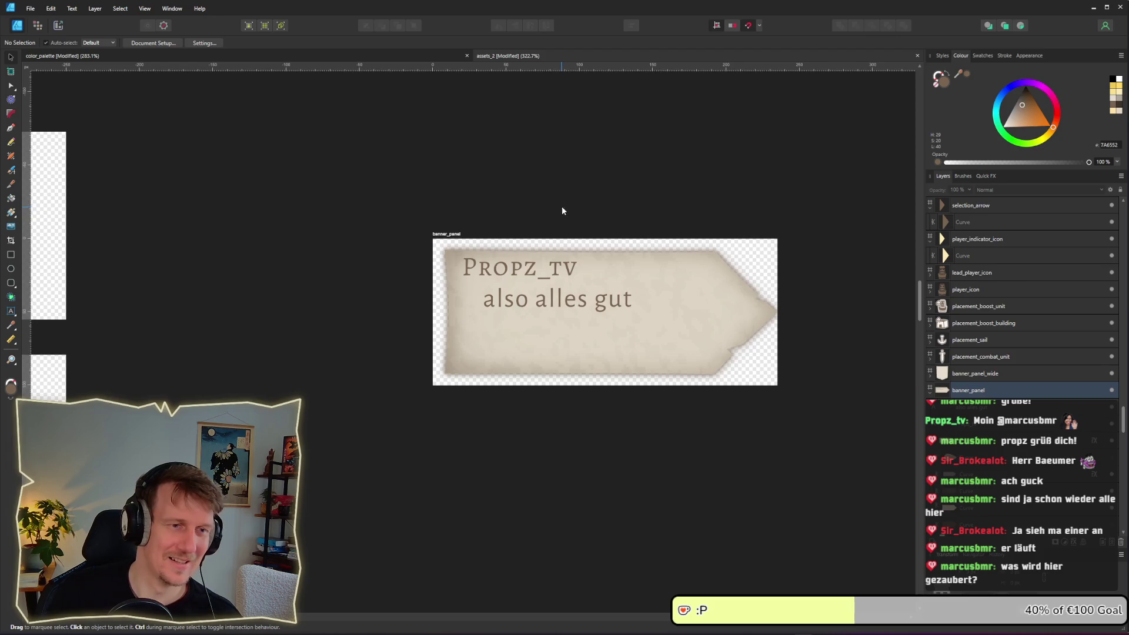
pyautogui.hotkey('alt', 'Tab')
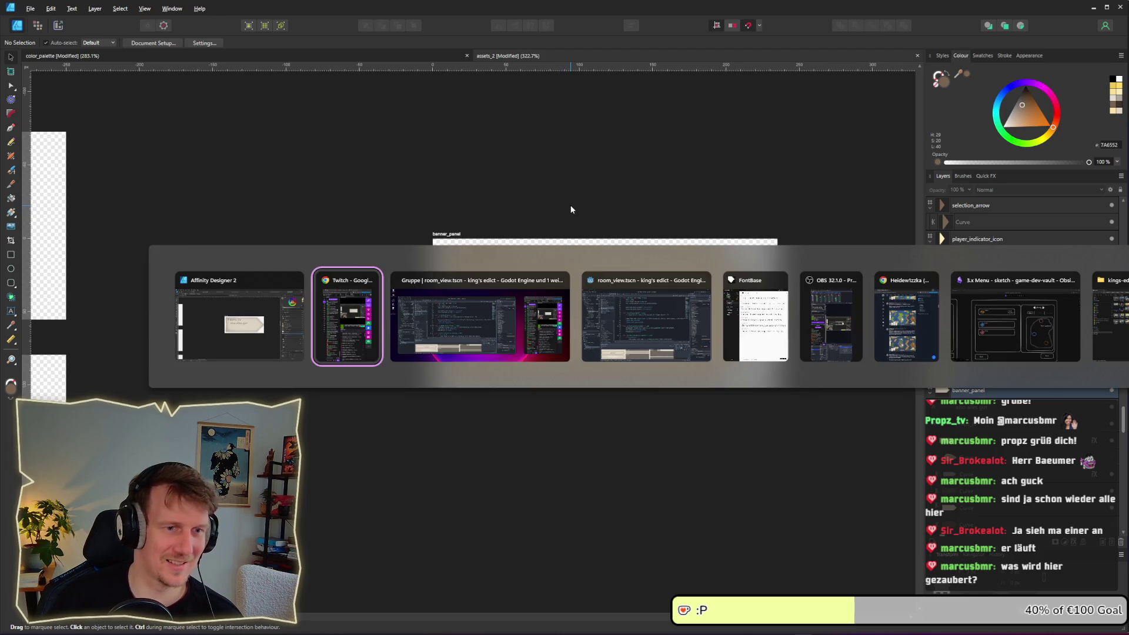
pyautogui.press('Escape')
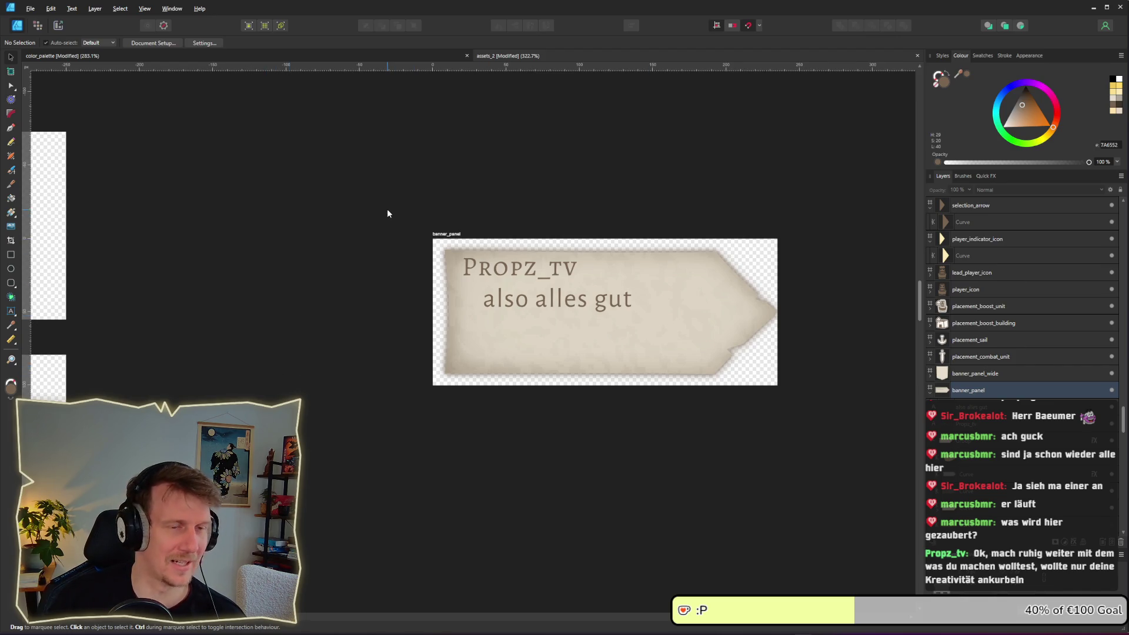
pyautogui.hotkey('alt', 'Tab')
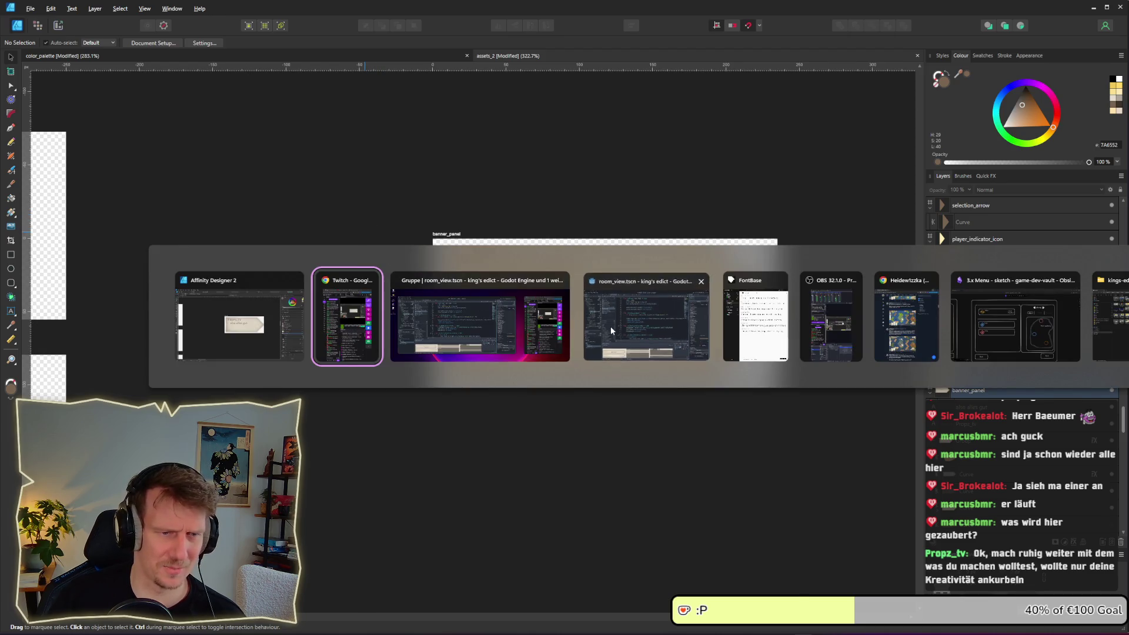
# Launch the room_view game project and position its window on screen
pyautogui.click(611, 330)
pyautogui.click(989, 26)
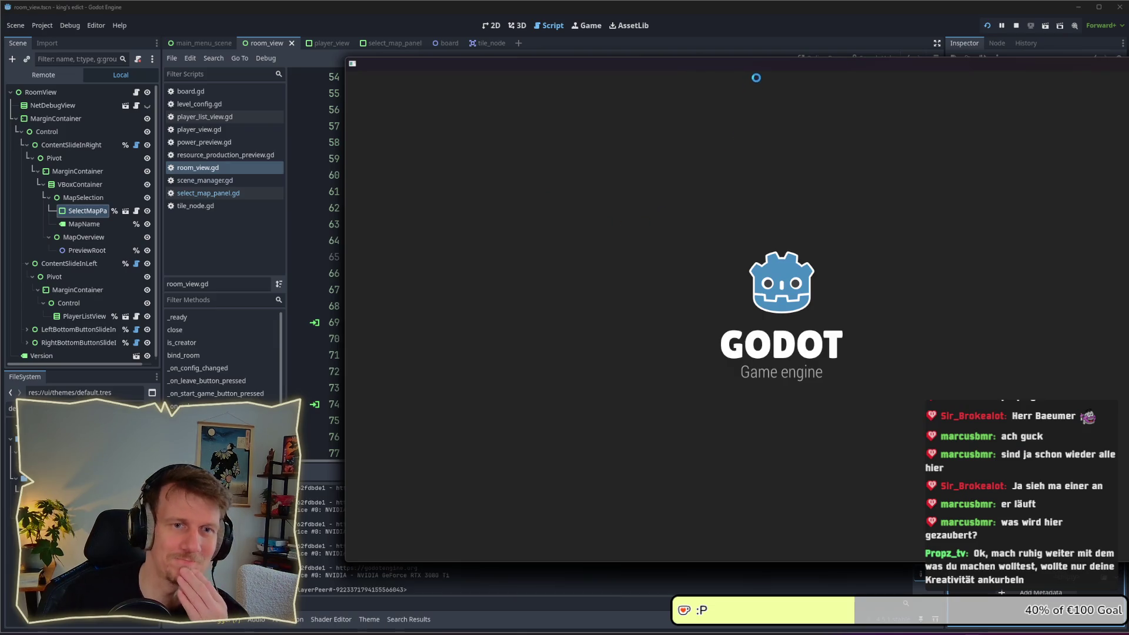
pyautogui.moveTo(764, 68); pyautogui.dragTo(538, 59)
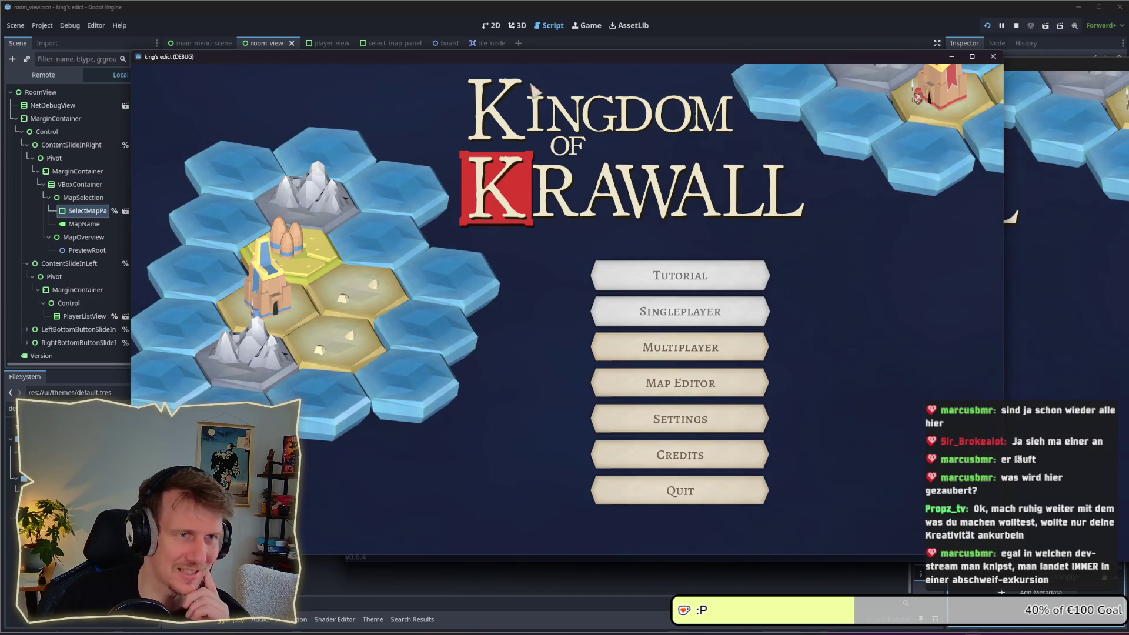
pyautogui.moveTo(553, 55); pyautogui.dragTo(563, 46)
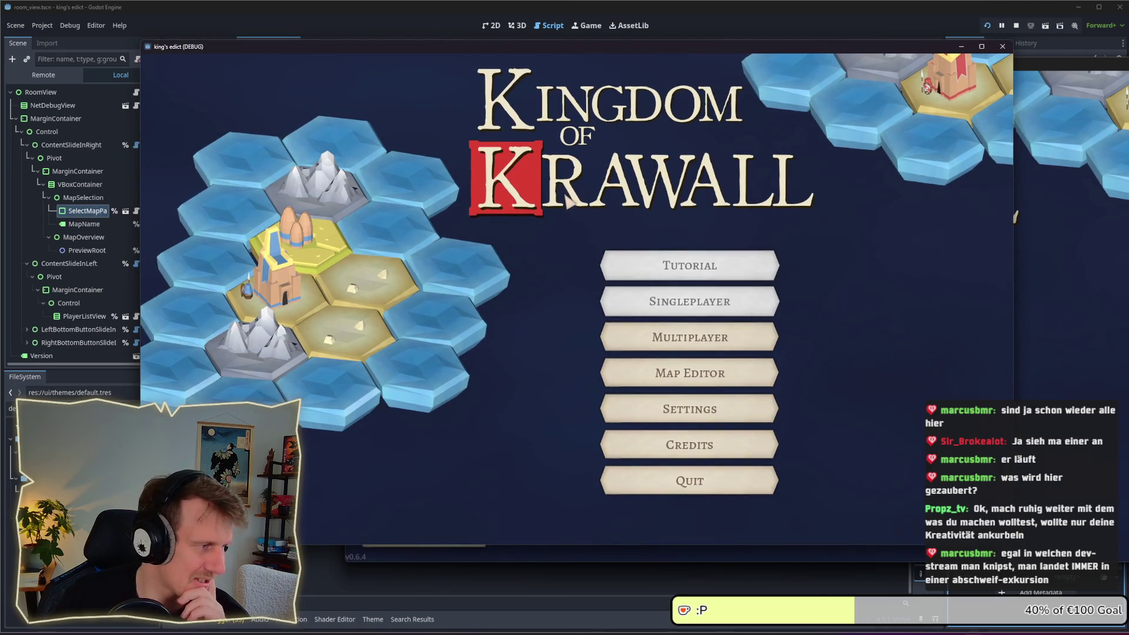
# Create a multiplayer room, start a match on i_know_this_place.map, then close the game
pyautogui.click(640, 340)
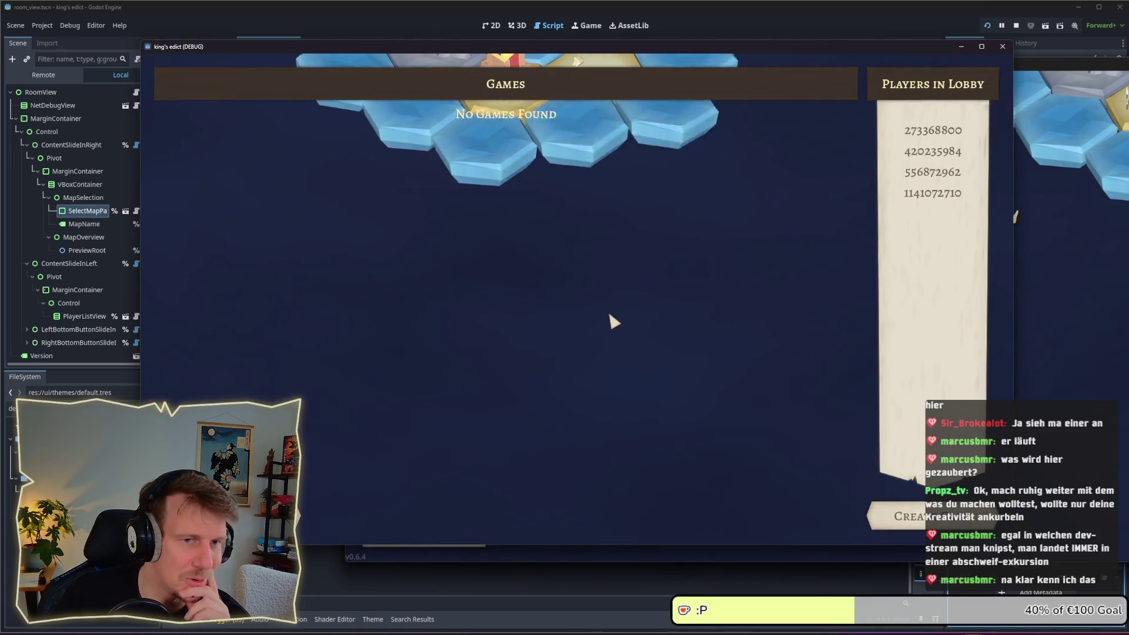
pyautogui.click(916, 501)
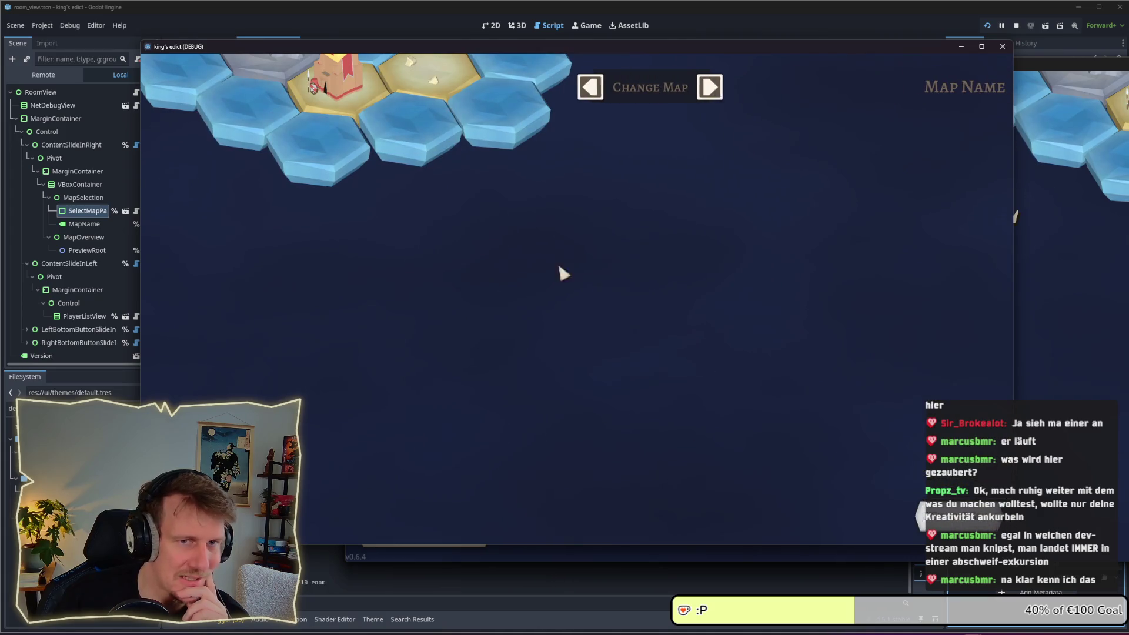
pyautogui.click(682, 97)
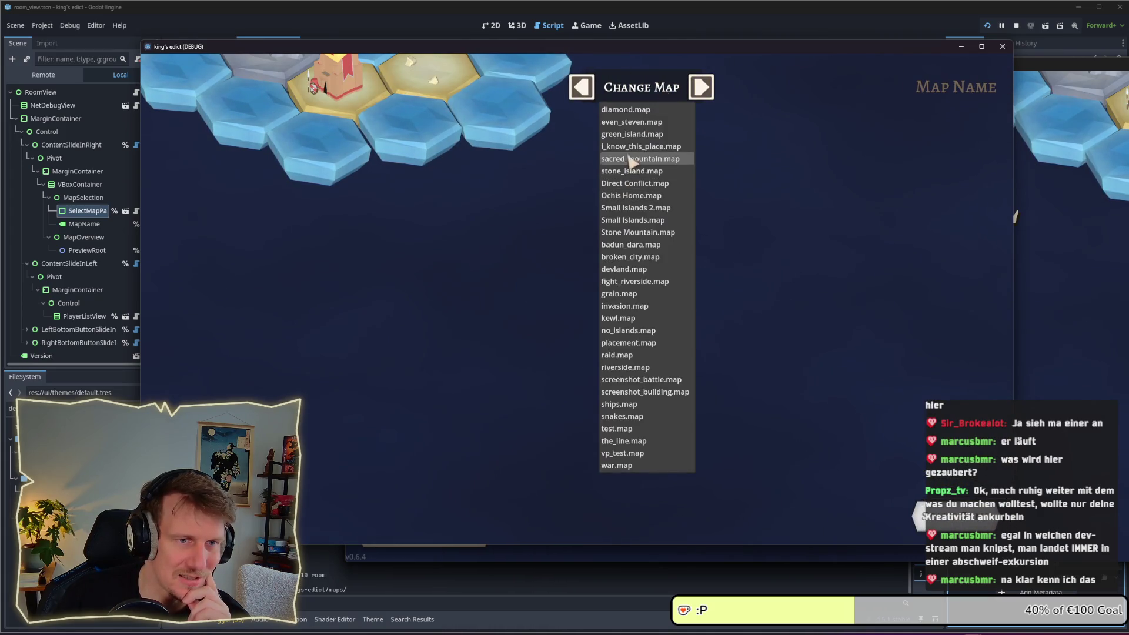
pyautogui.click(644, 151)
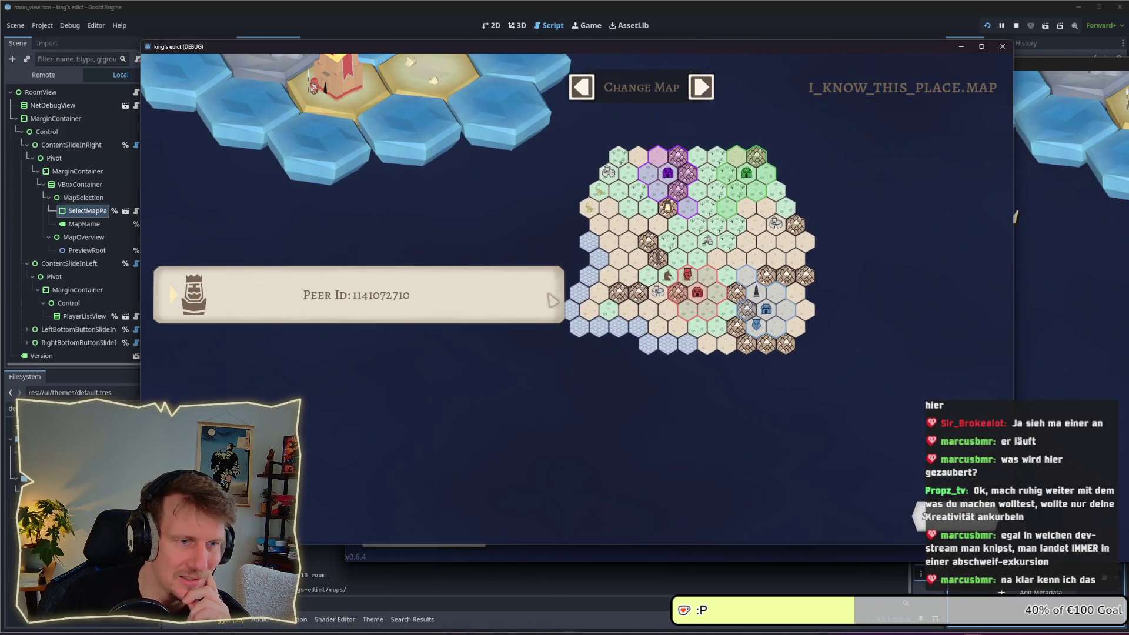
pyautogui.click(700, 303)
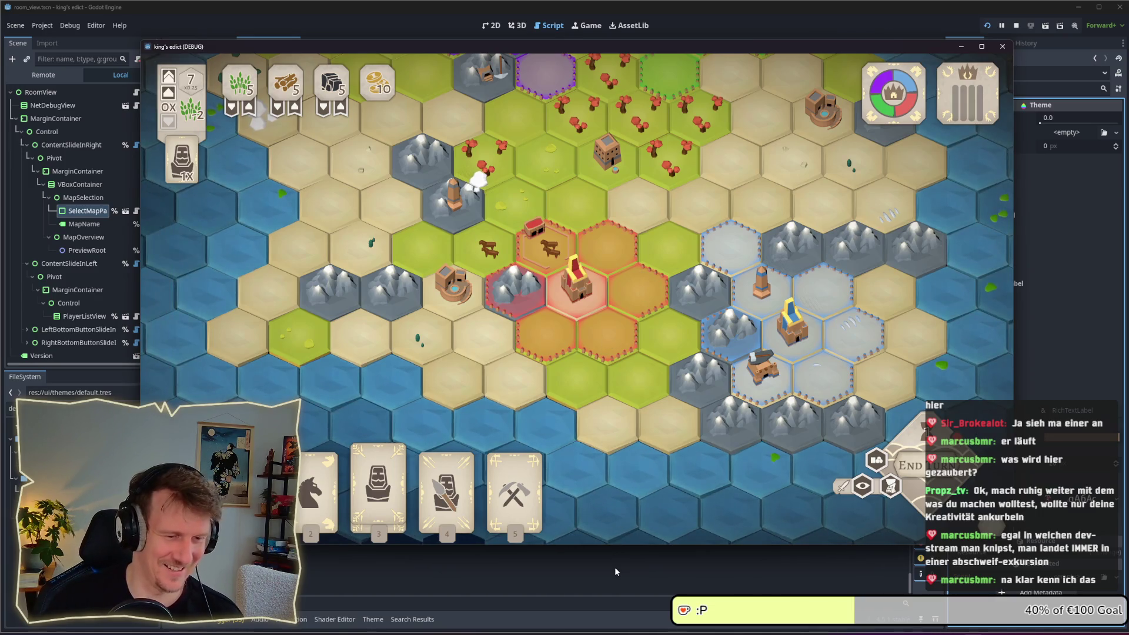
pyautogui.press('F8')
pyautogui.click(655, 357)
pyautogui.hotkey('alt', 'Tab')
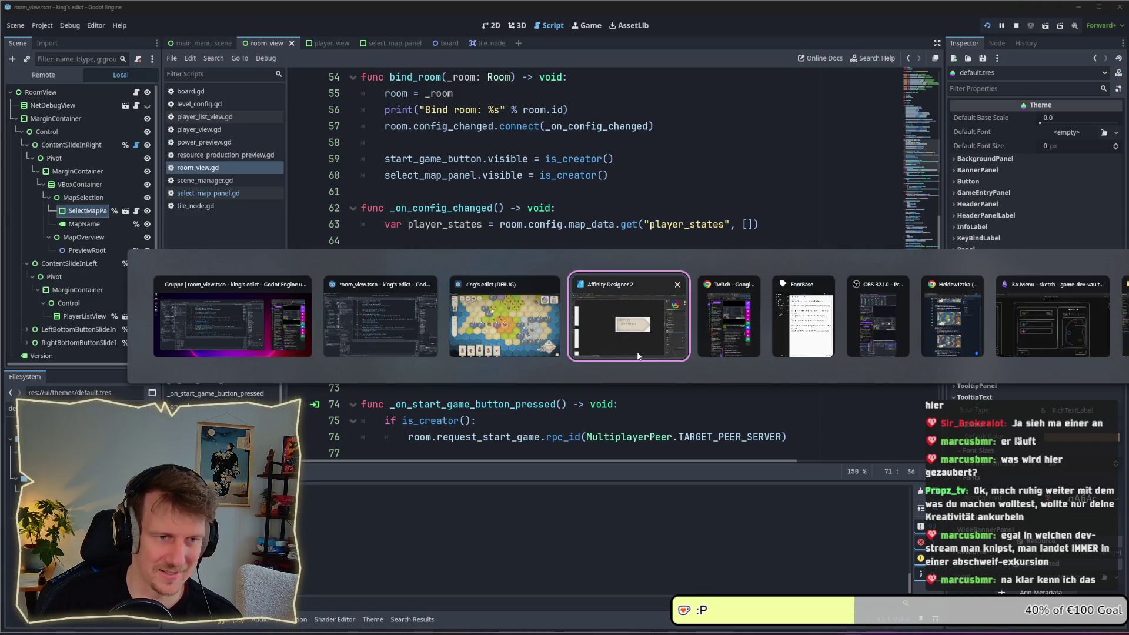
# Back in Affinity Designer, select the banner_panel artboard and scroll around it
pyautogui.click(637, 355)
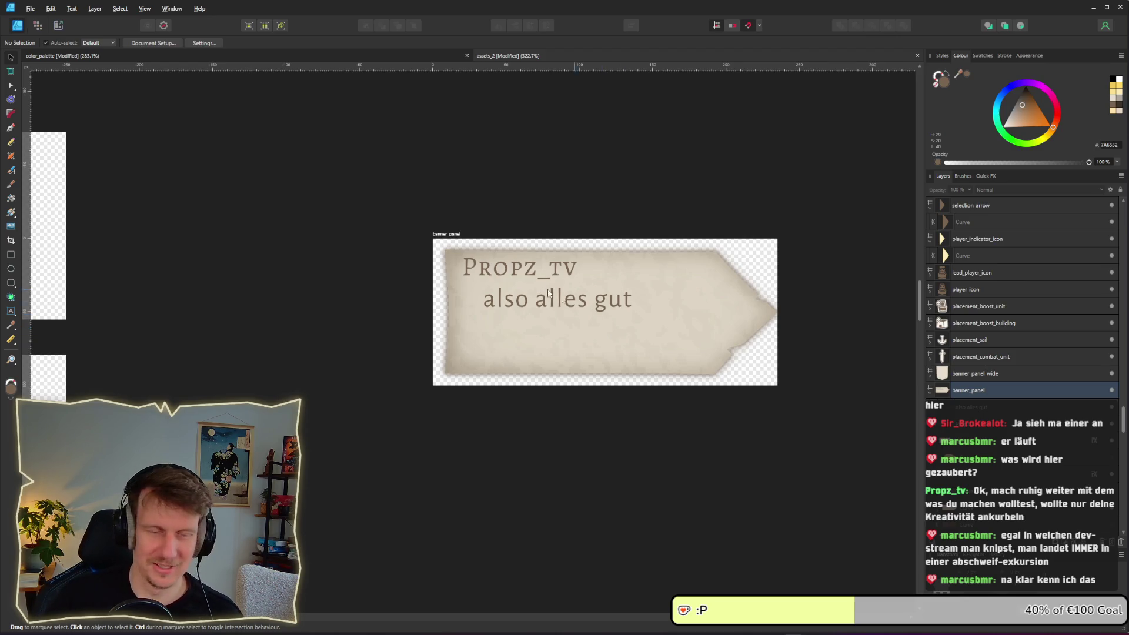
pyautogui.click(442, 235)
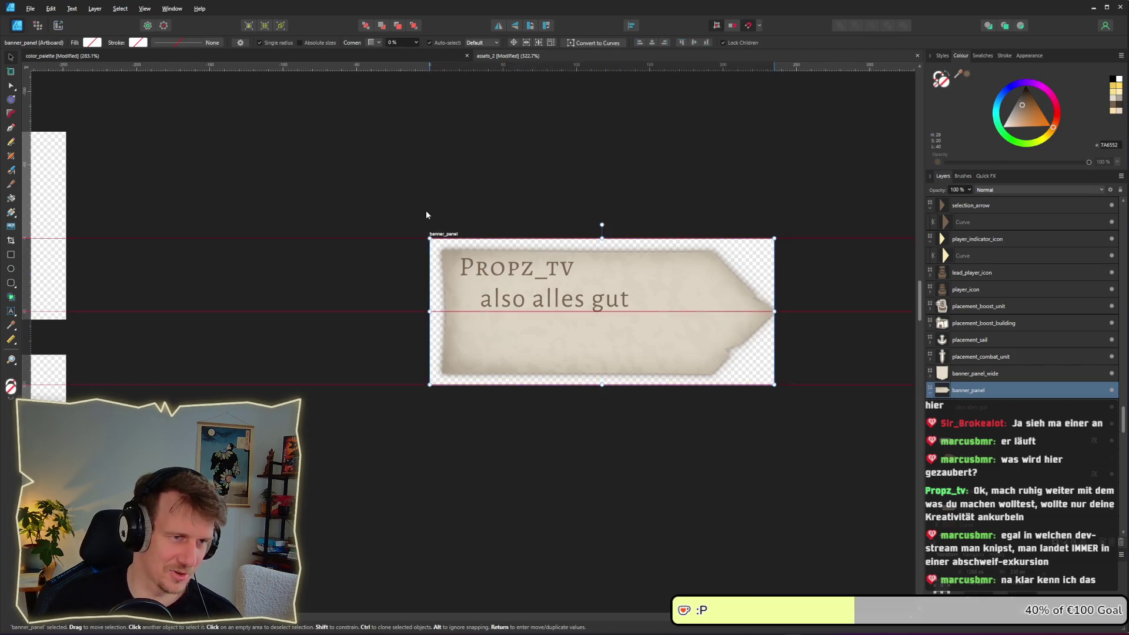
pyautogui.scroll(-4, 430, 235)
pyautogui.scroll(-2, 446, 259)
pyautogui.scroll(3, 577, 377)
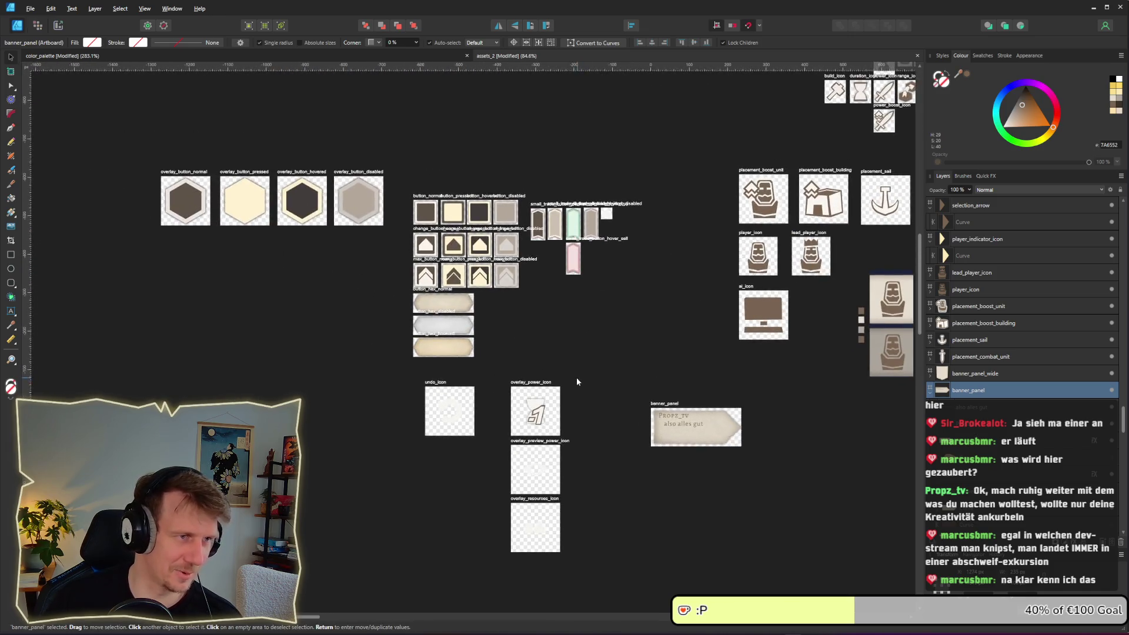
pyautogui.scroll(3, 549, 303)
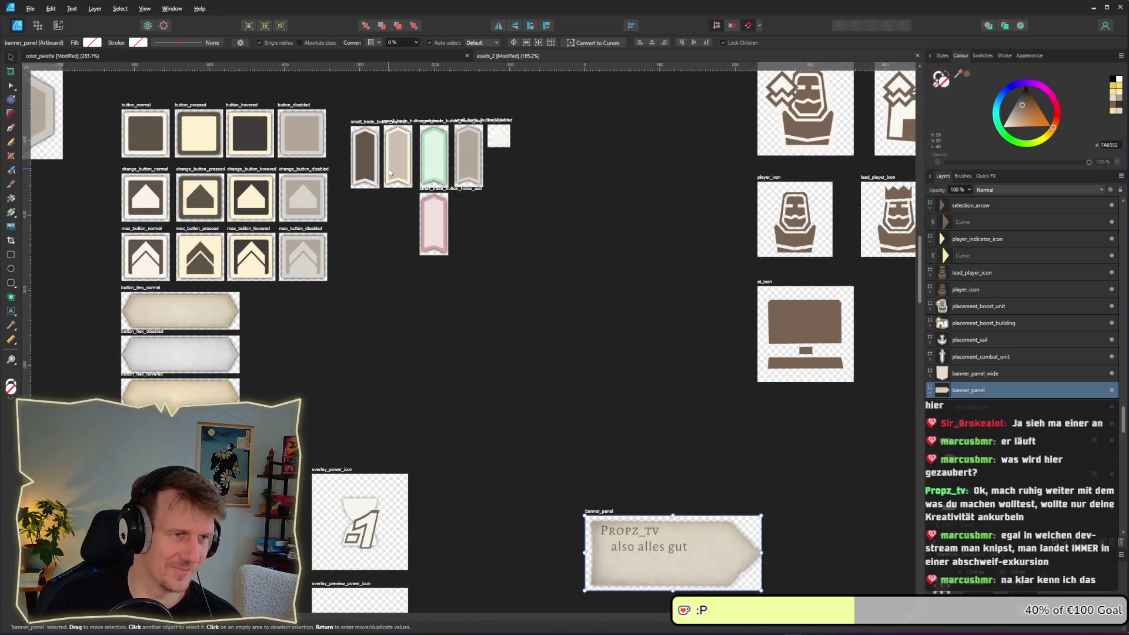
pyautogui.scroll(-3, 491, 254)
pyautogui.hscroll(2, 492, 254)
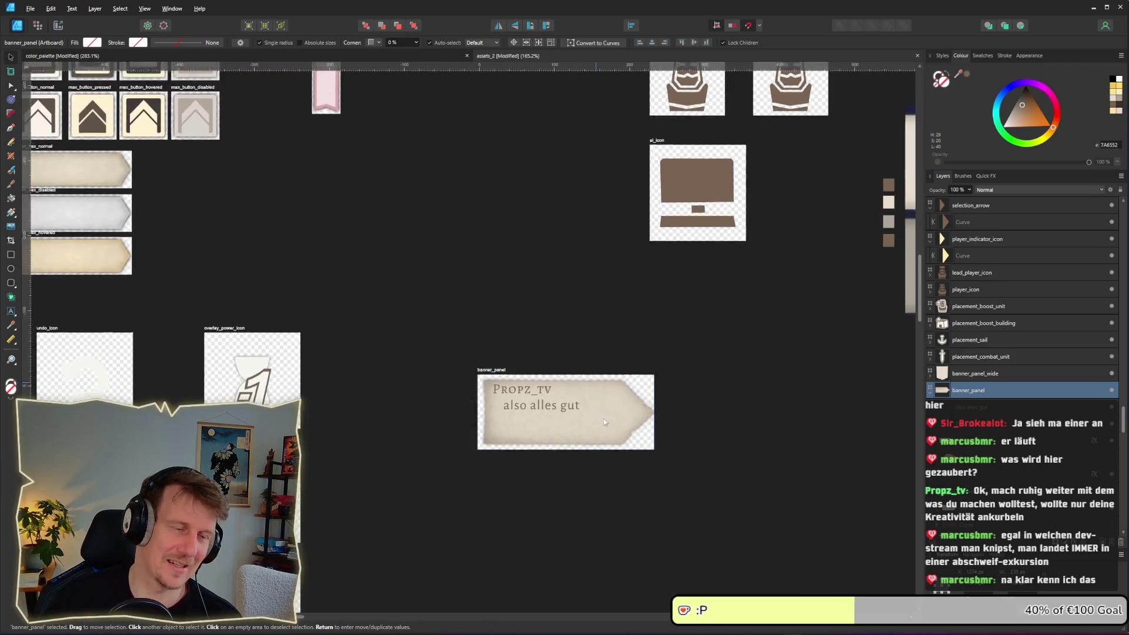
pyautogui.scroll(3, 346, 178)
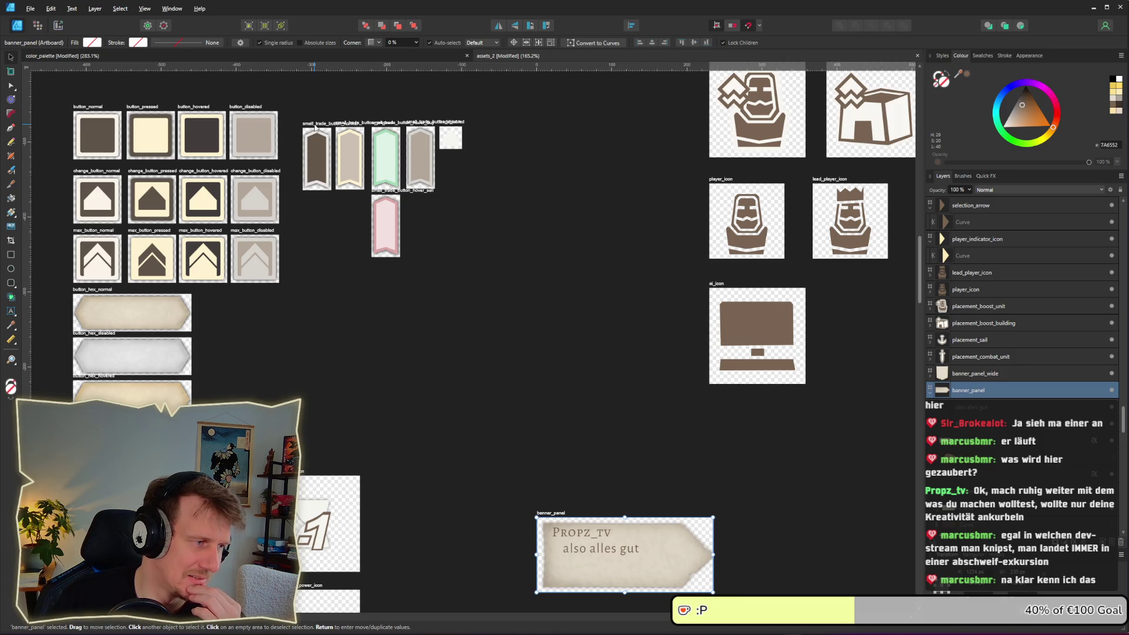
# Select the green small trade button artboard, then reselect banner_panel
pyautogui.click(315, 127)
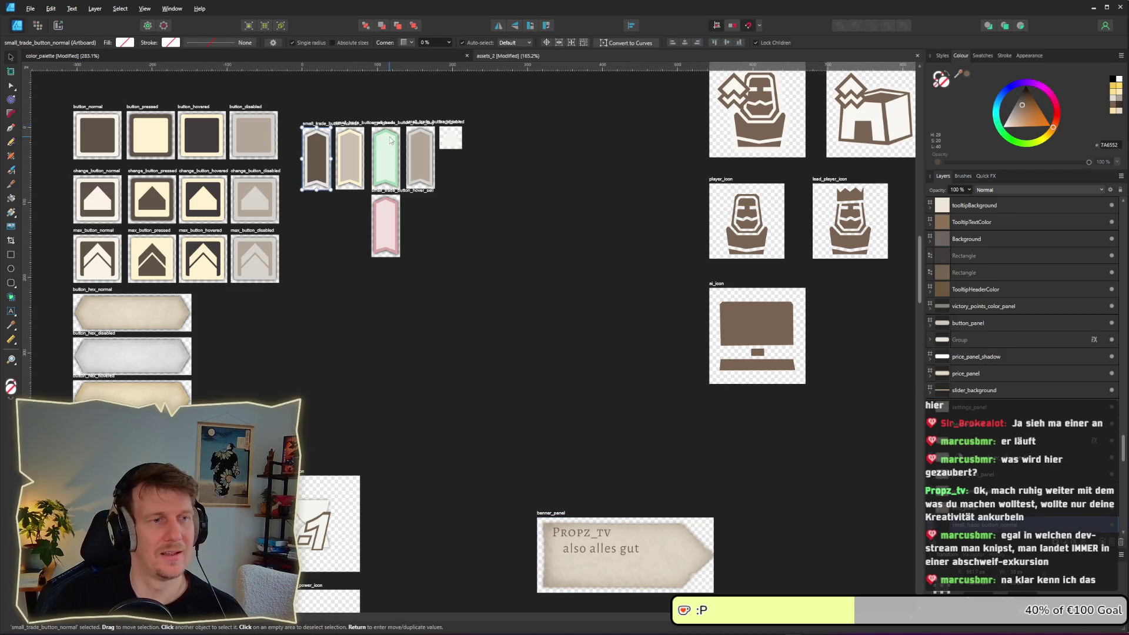
pyautogui.click(386, 155)
pyautogui.scroll(-3, 534, 441)
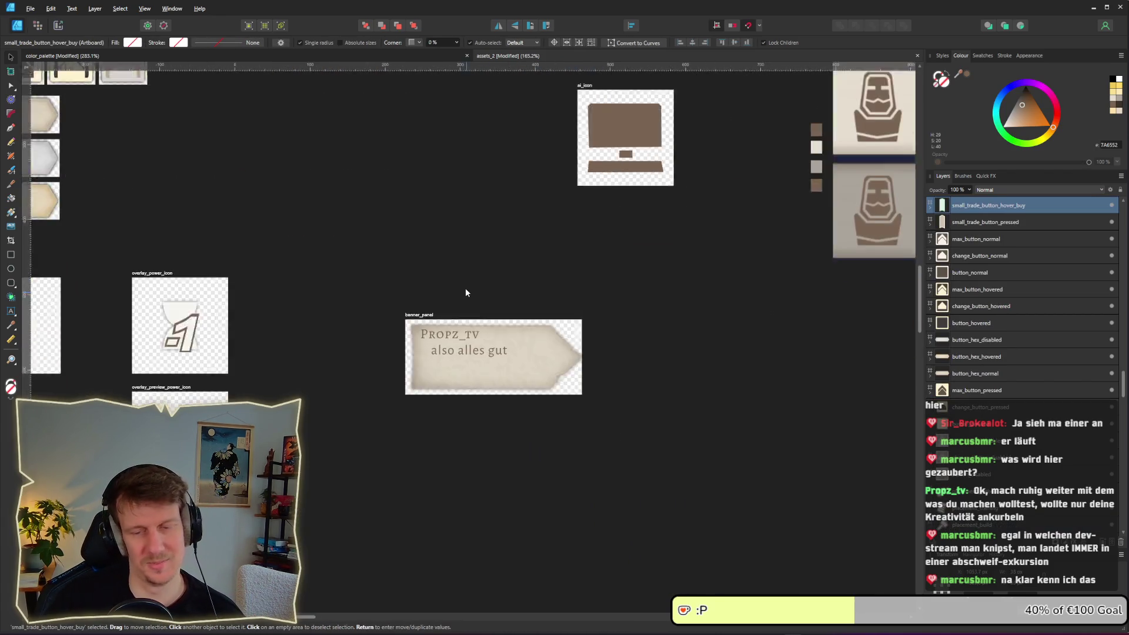
pyautogui.keyDown('ctrl'); pyautogui.scroll(3, 462, 340); pyautogui.keyUp('ctrl')
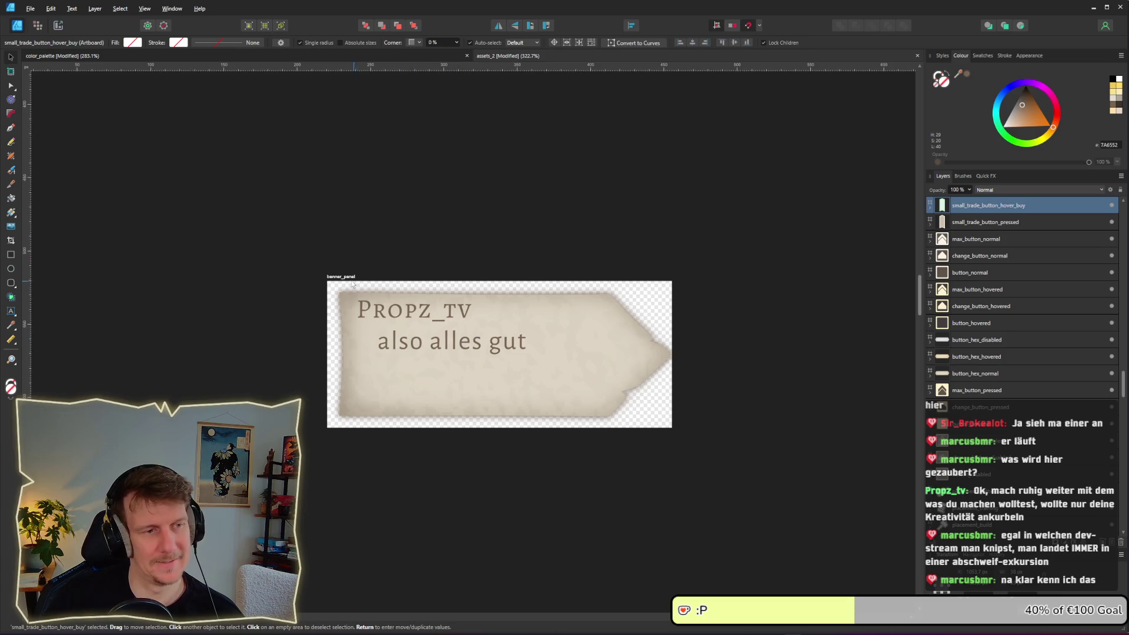
pyautogui.click(416, 374)
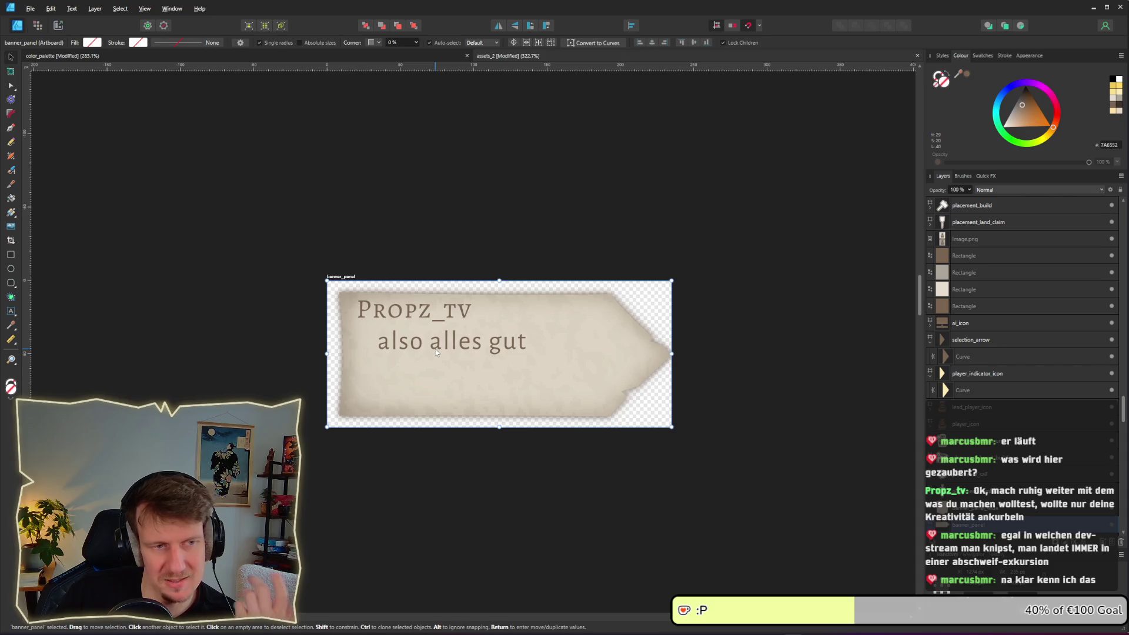
# Select the whole Propz_tv title line for text editing
pyautogui.doubleClick(416, 314)
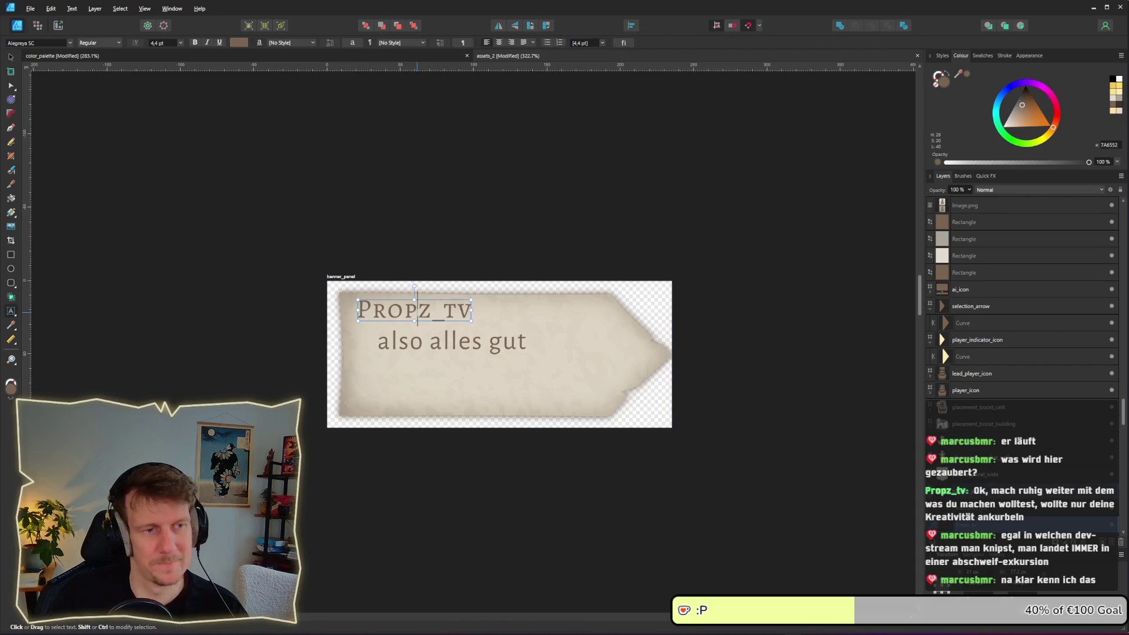
pyautogui.tripleClick(430, 303)
pyautogui.scroll(-5, 430, 301)
pyautogui.scroll(3, 435, 329)
pyautogui.scroll(3, 435, 330)
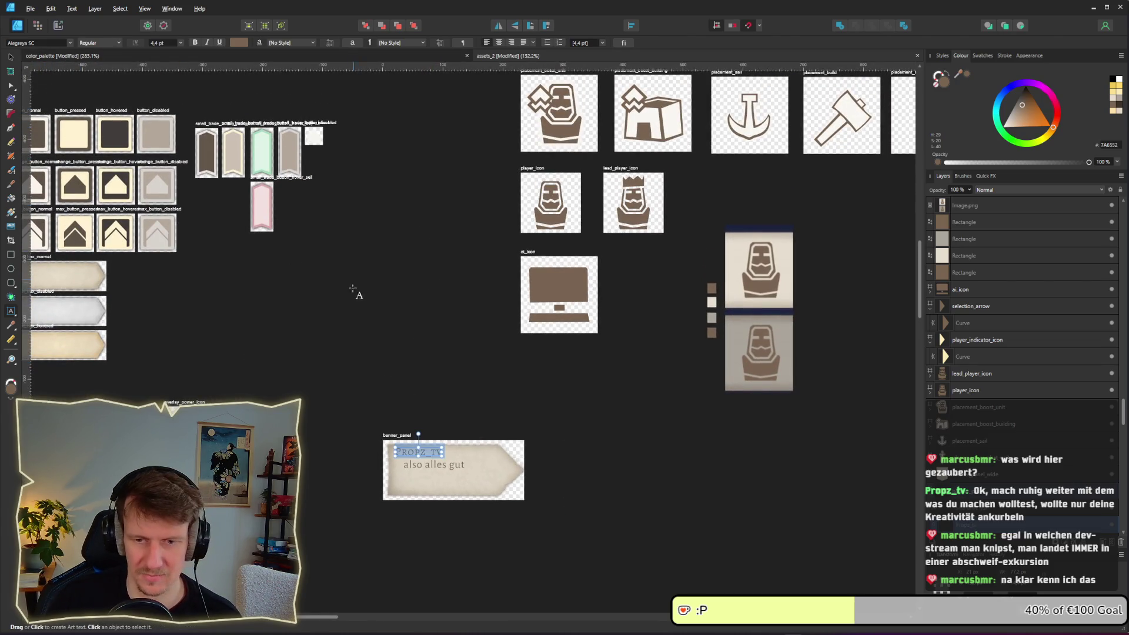
pyautogui.scroll(5, 415, 442)
pyautogui.click(396, 432)
pyautogui.doubleClick(396, 433)
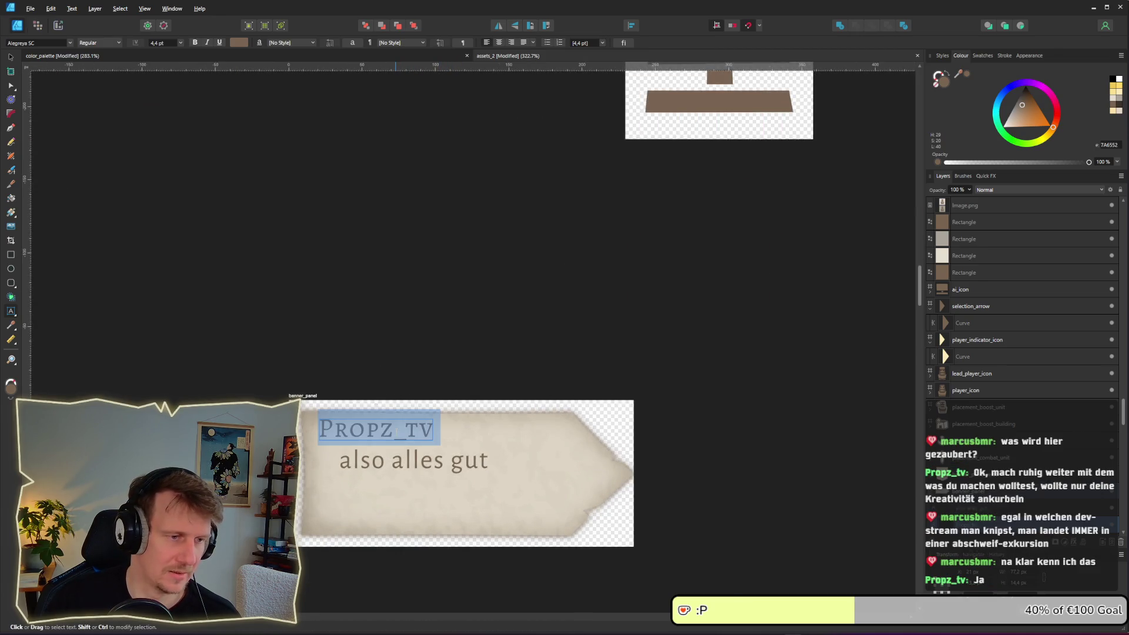
pyautogui.scroll(-2, 310, 172)
# Try sampling colours from the artwork for the title's text colour
pyautogui.click(239, 42)
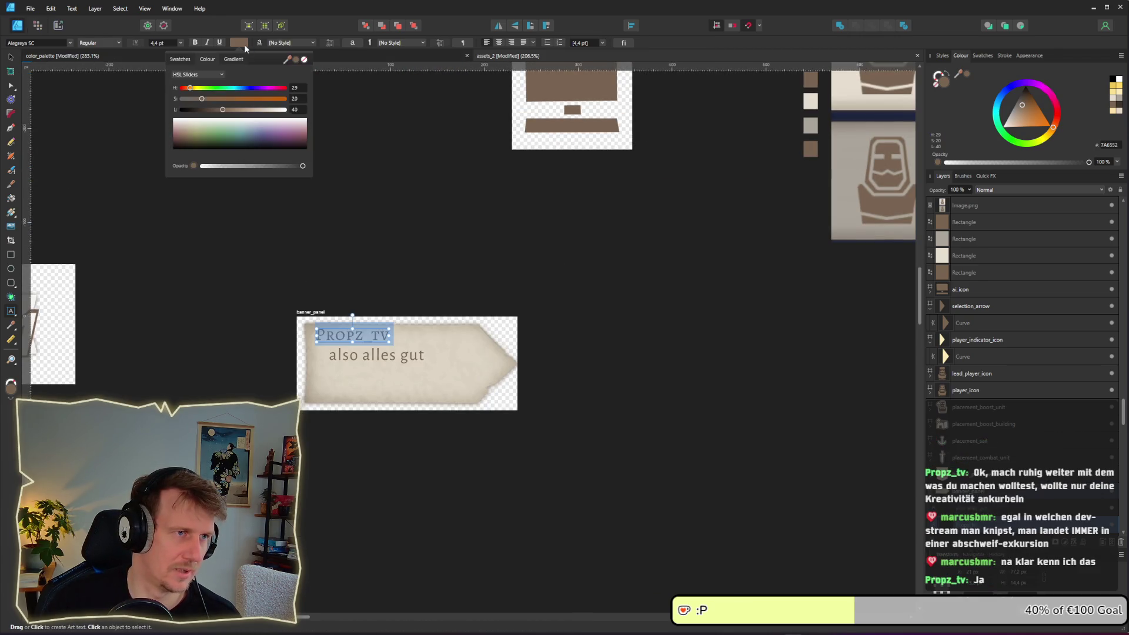
pyautogui.moveTo(288, 59); pyautogui.dragTo(548, 128)
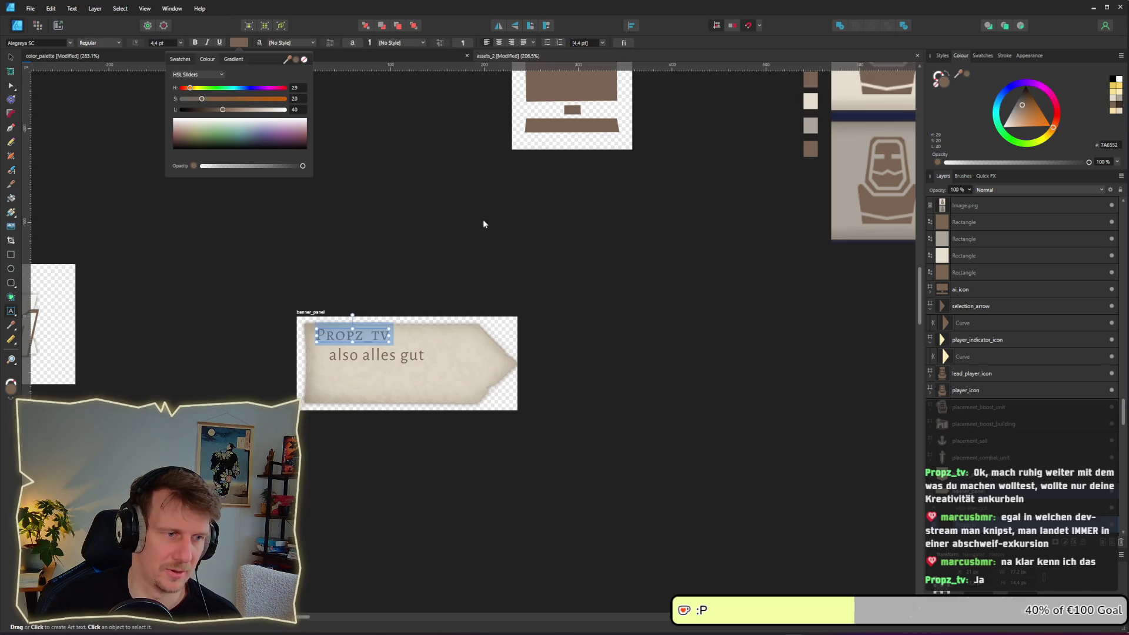
pyautogui.scroll(-3, 468, 262)
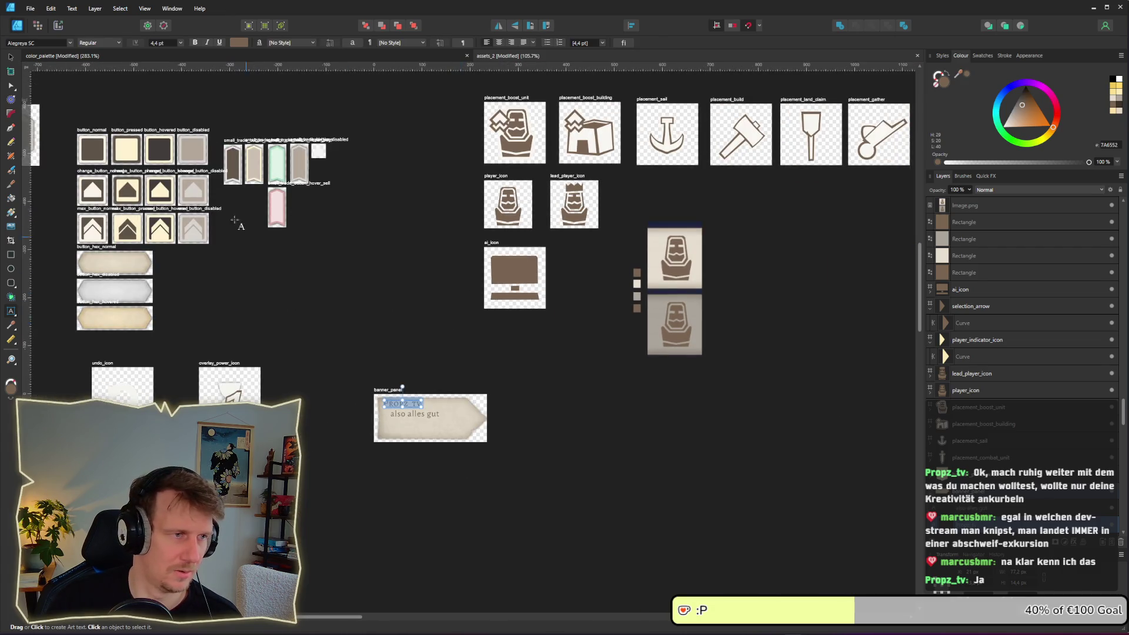
pyautogui.click(238, 42)
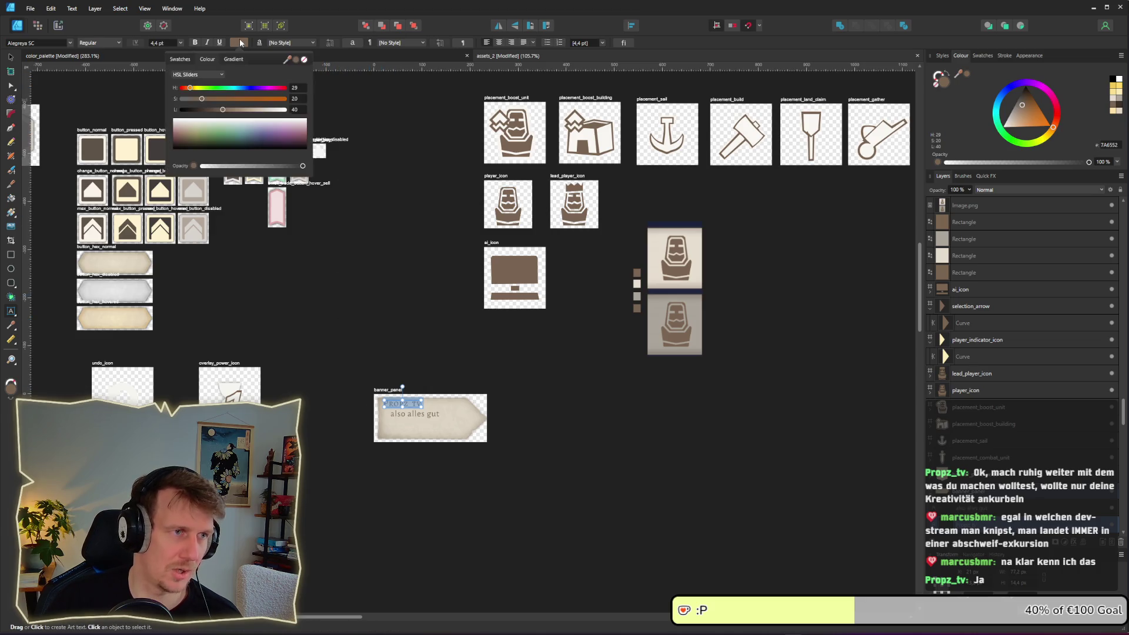
pyautogui.moveTo(288, 60); pyautogui.dragTo(169, 182)
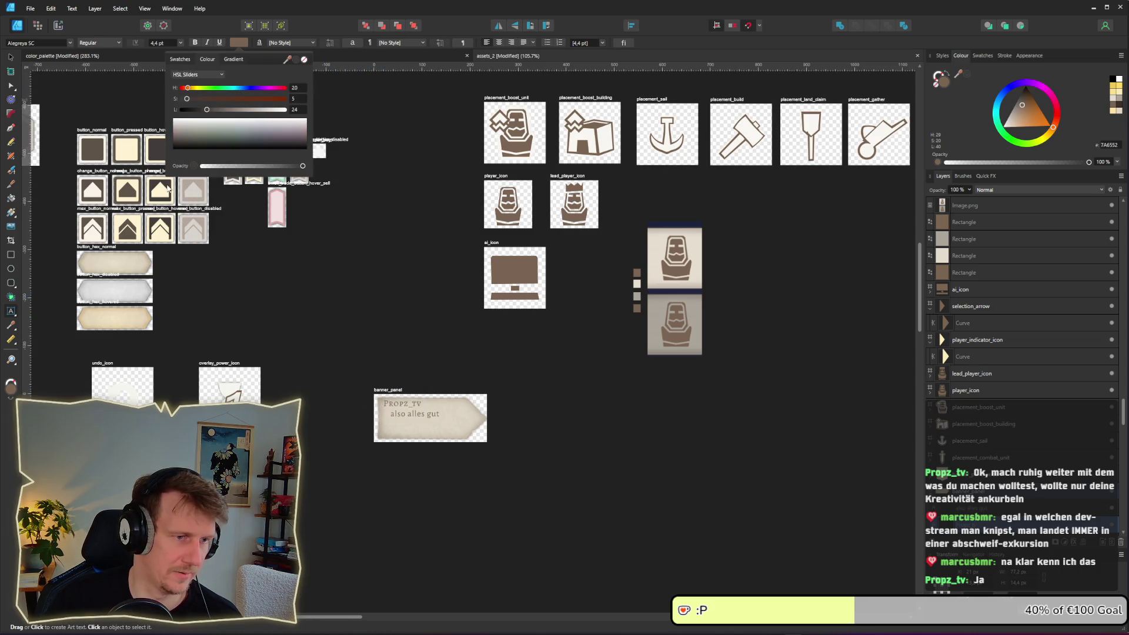
pyautogui.scroll(5, 409, 380)
pyautogui.scroll(-3, 410, 380)
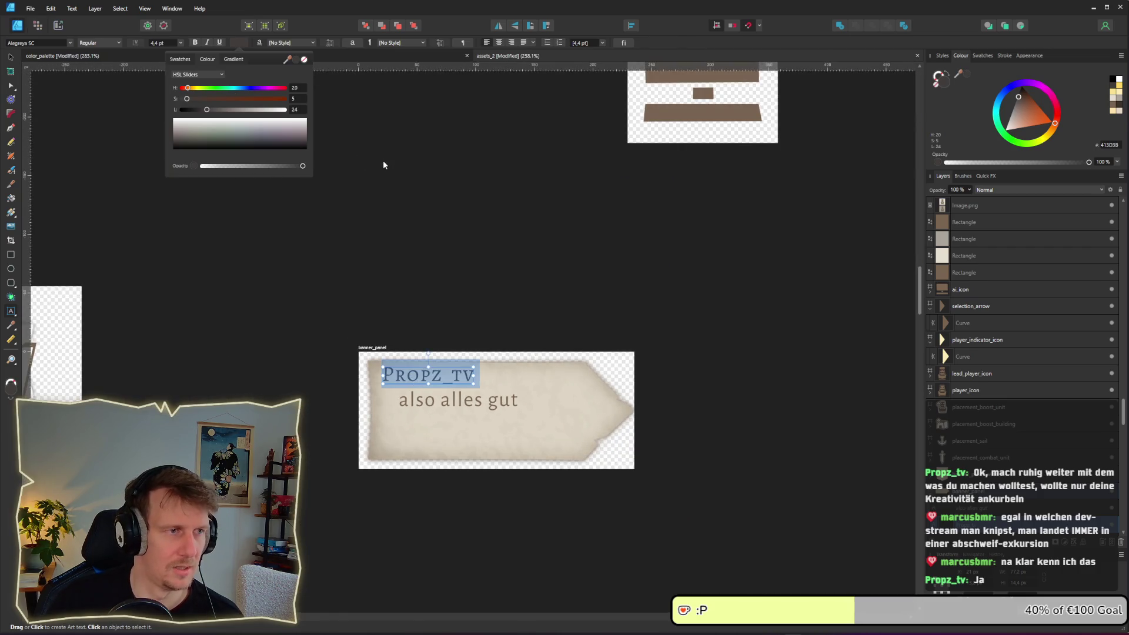
pyautogui.scroll(-2, 383, 165)
pyautogui.moveTo(378, 143); pyautogui.dragTo(481, 322)
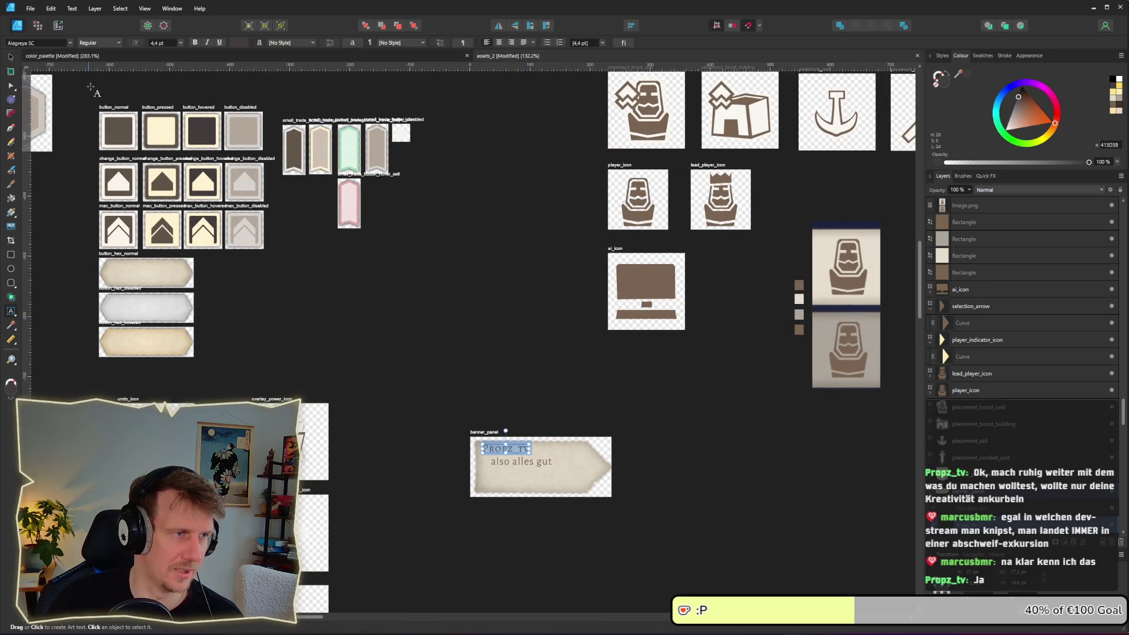
# Colour the title with the ai_icon brown 7A6552 and finish editing
pyautogui.click(239, 43)
pyautogui.moveTo(288, 60); pyautogui.dragTo(119, 131)
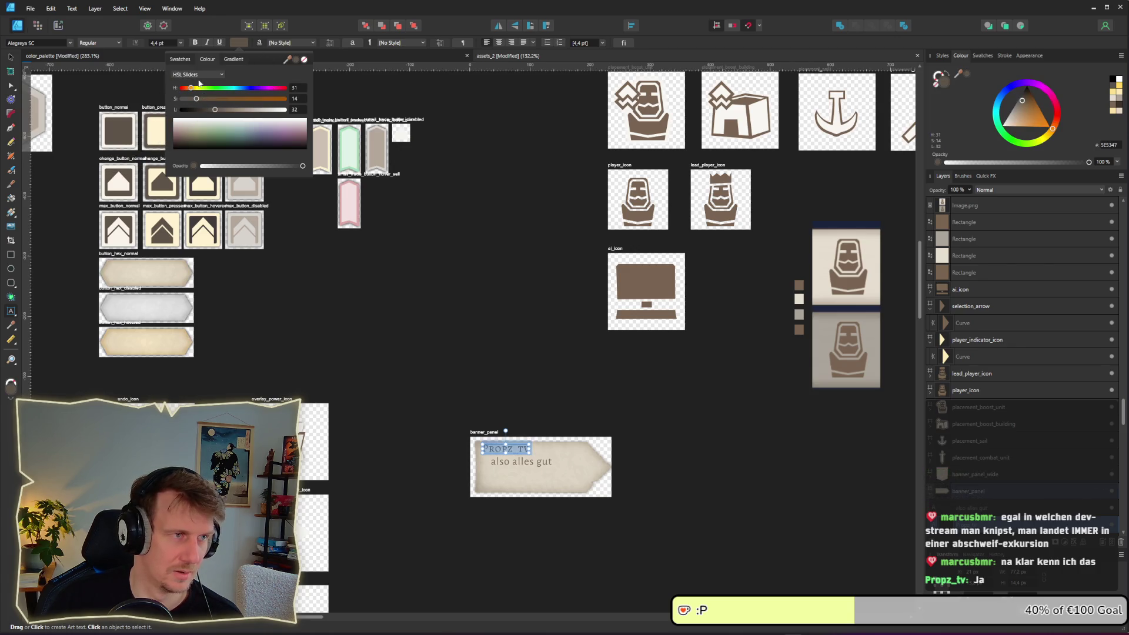
pyautogui.moveTo(287, 59); pyautogui.dragTo(643, 277)
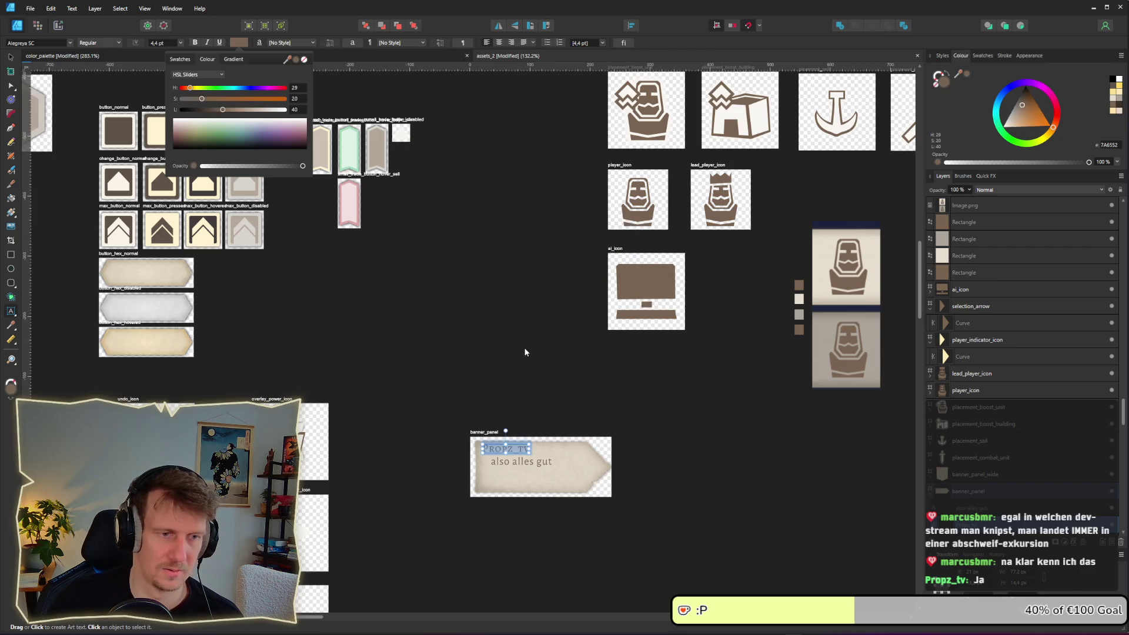
pyautogui.press('Escape')
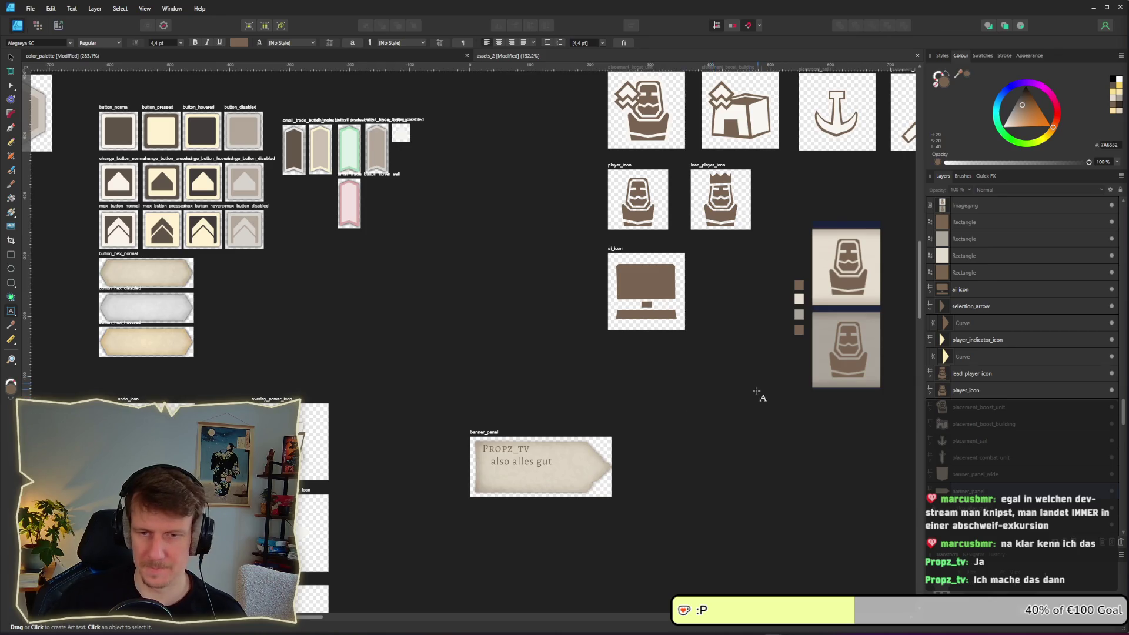
pyautogui.scroll(-5, 670, 412)
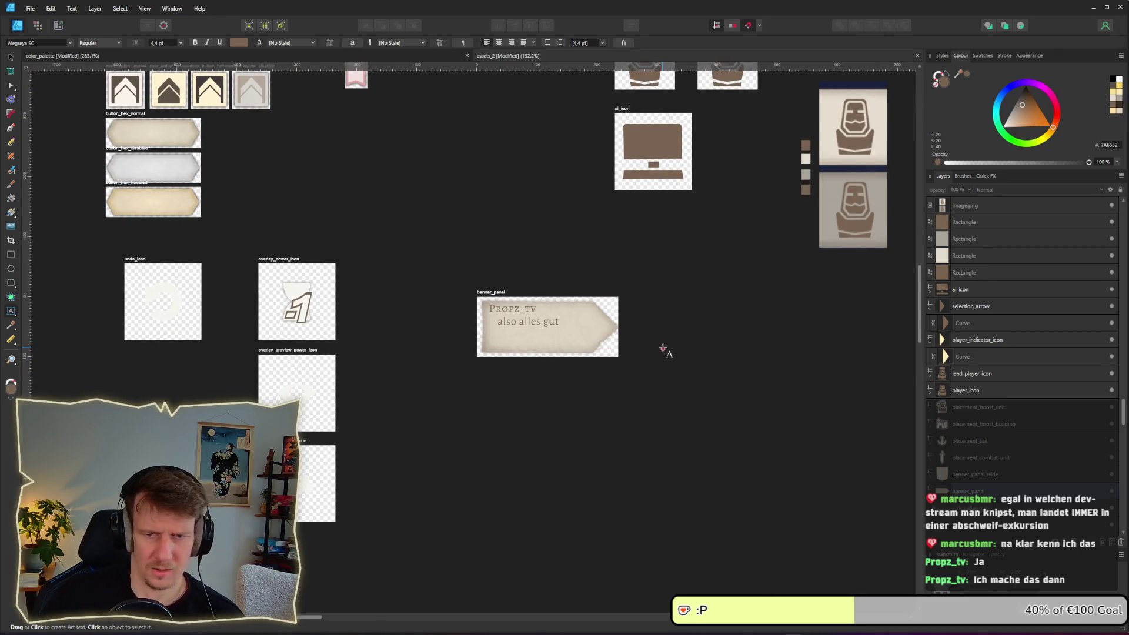
pyautogui.click(12, 55)
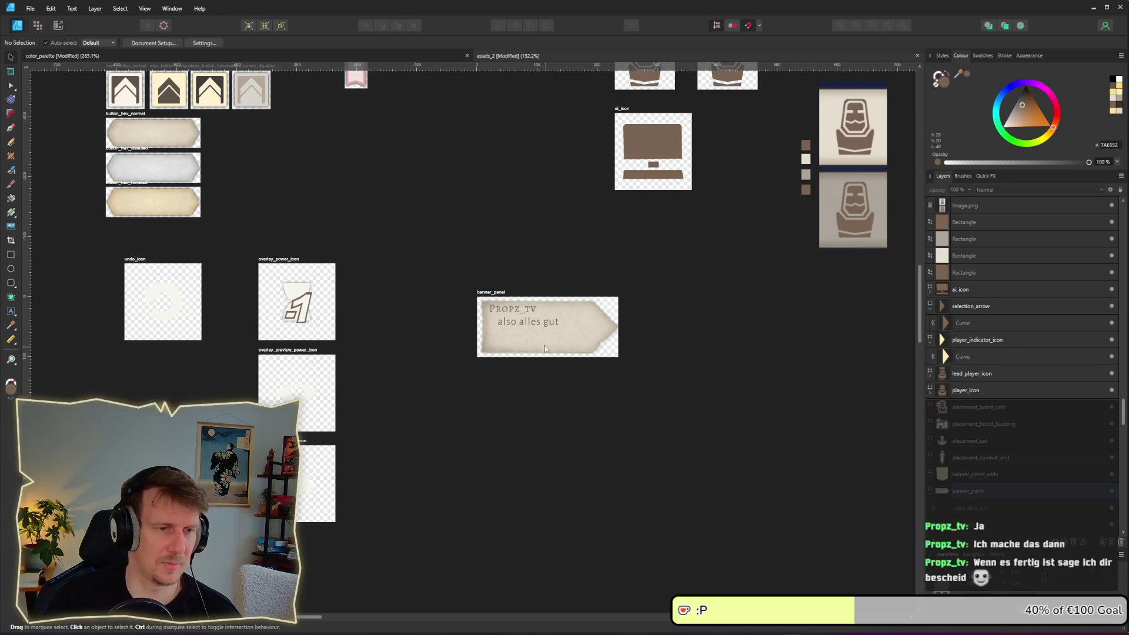
pyautogui.scroll(4, 542, 341)
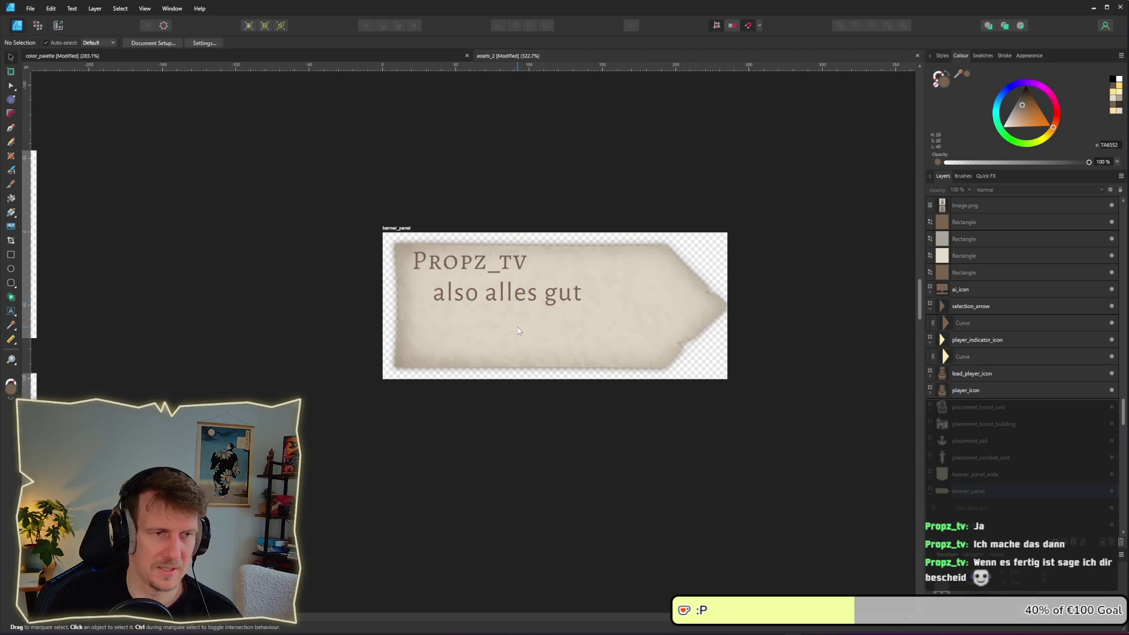
pyautogui.scroll(-6, 518, 327)
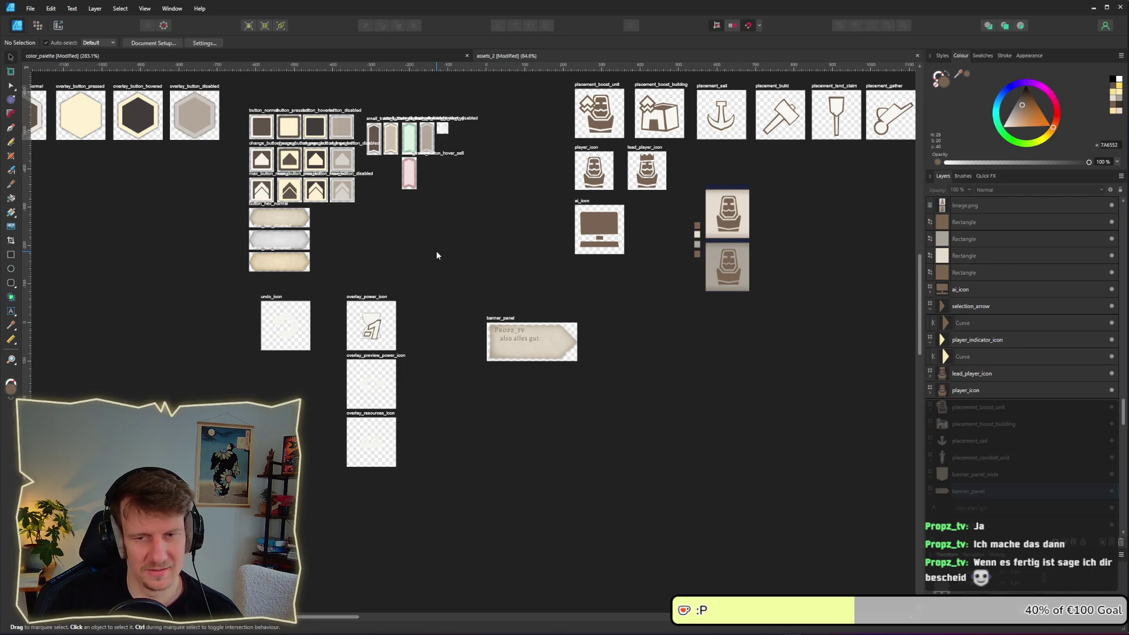
pyautogui.moveTo(437, 253); pyautogui.dragTo(510, 299)
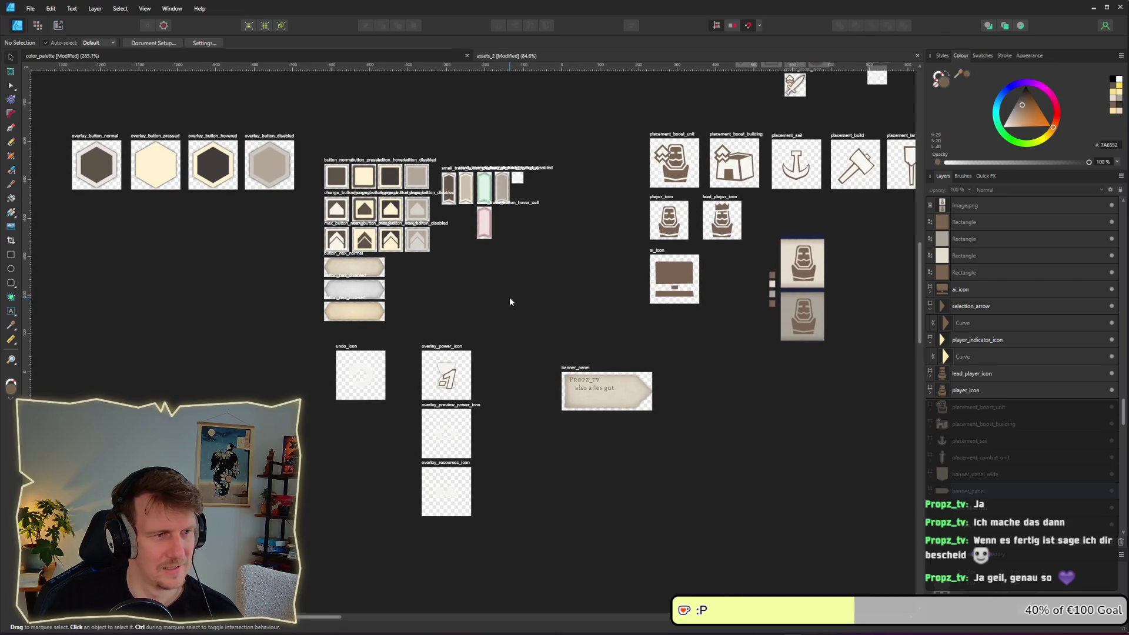
pyautogui.scroll(5, 362, 308)
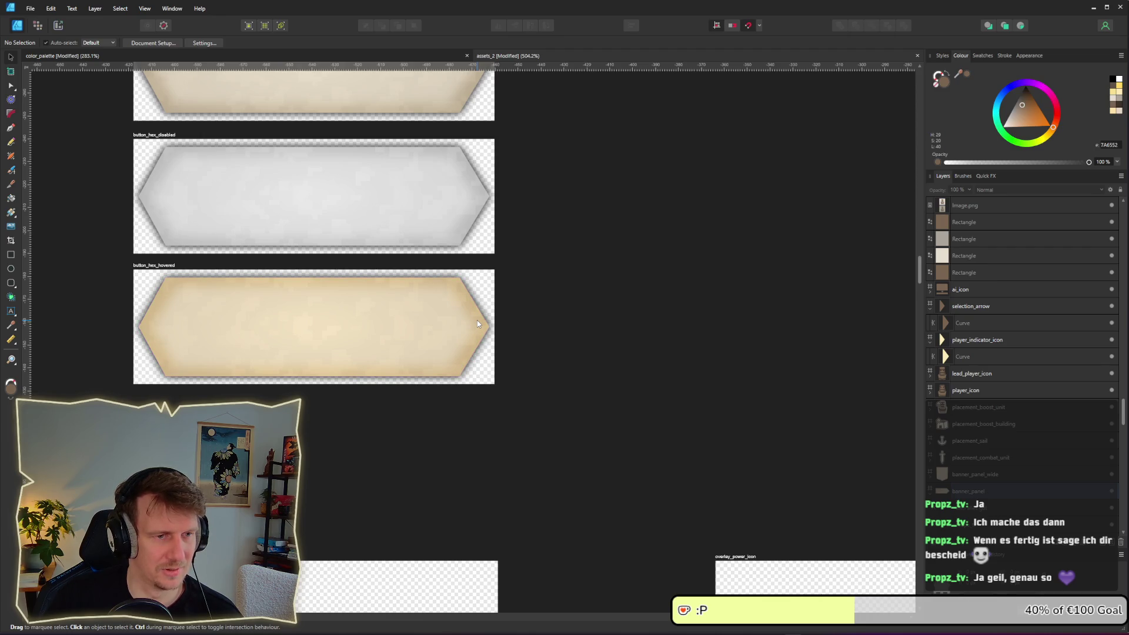
pyautogui.scroll(4, 397, 329)
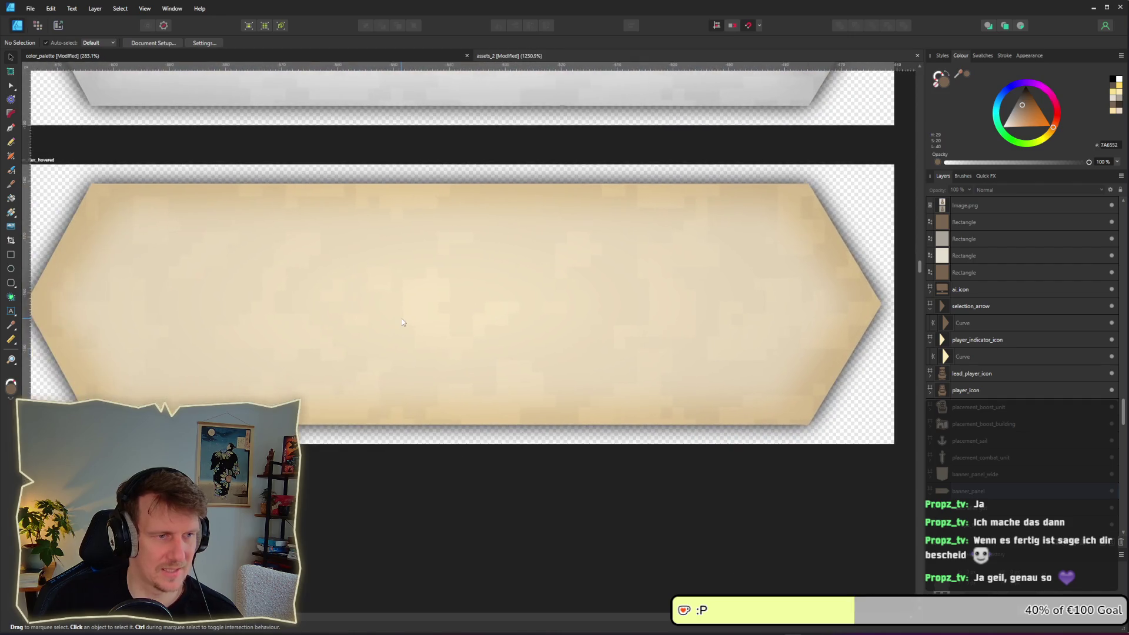
pyautogui.scroll(-1, 403, 322)
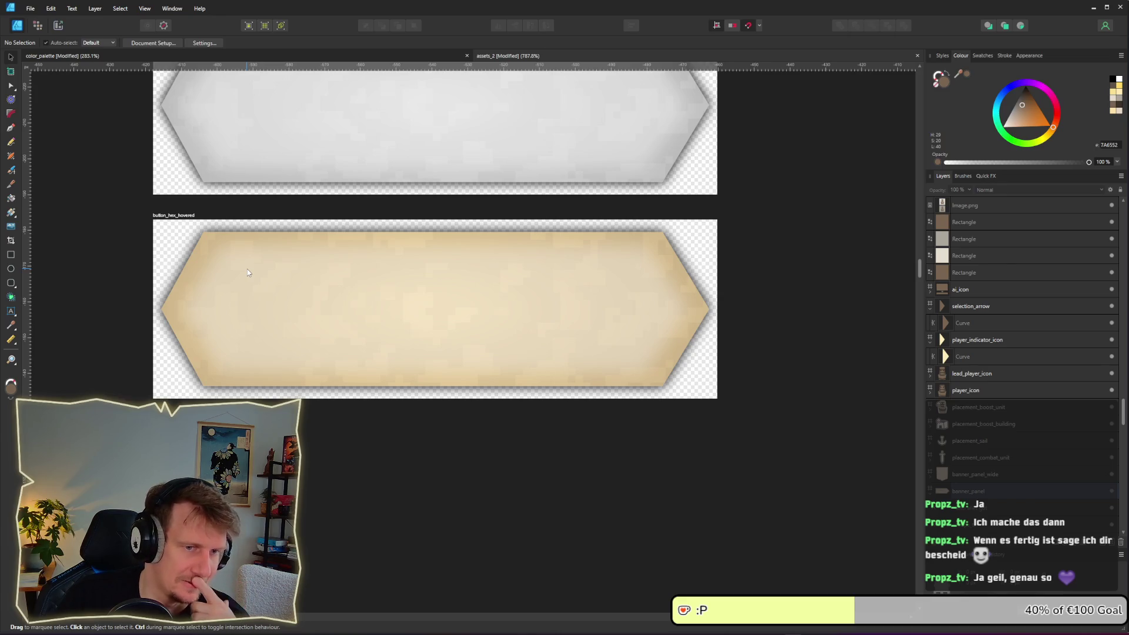
pyautogui.click(340, 292)
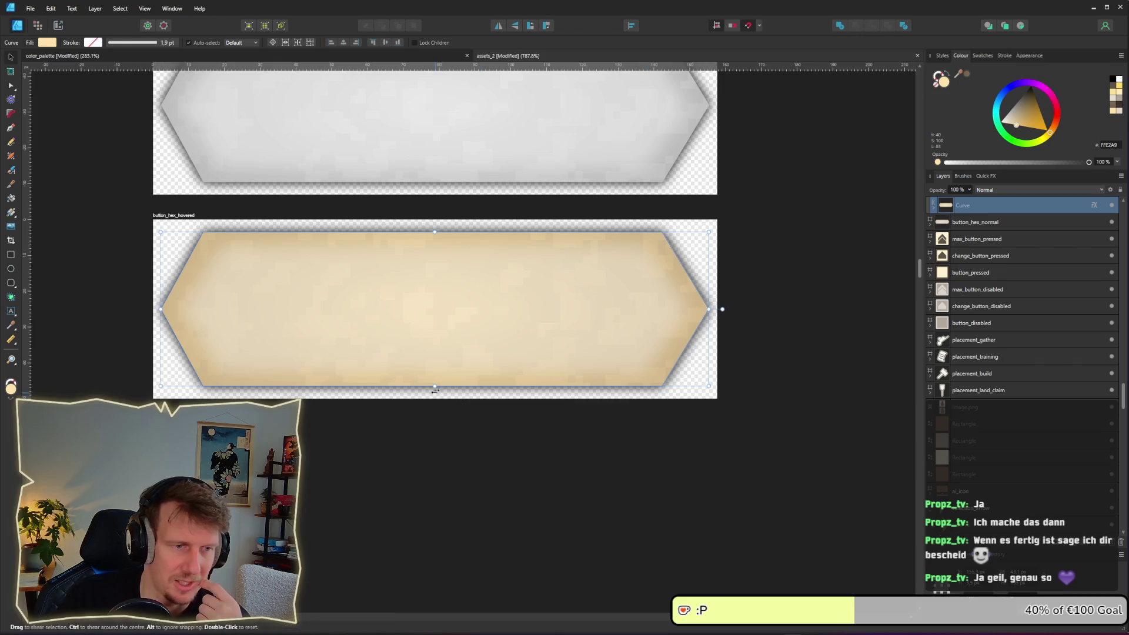
# Stretch the hexagon's bottom edge, undo the stretch and deselect the shape
pyautogui.moveTo(434, 385); pyautogui.dragTo(418, 537)
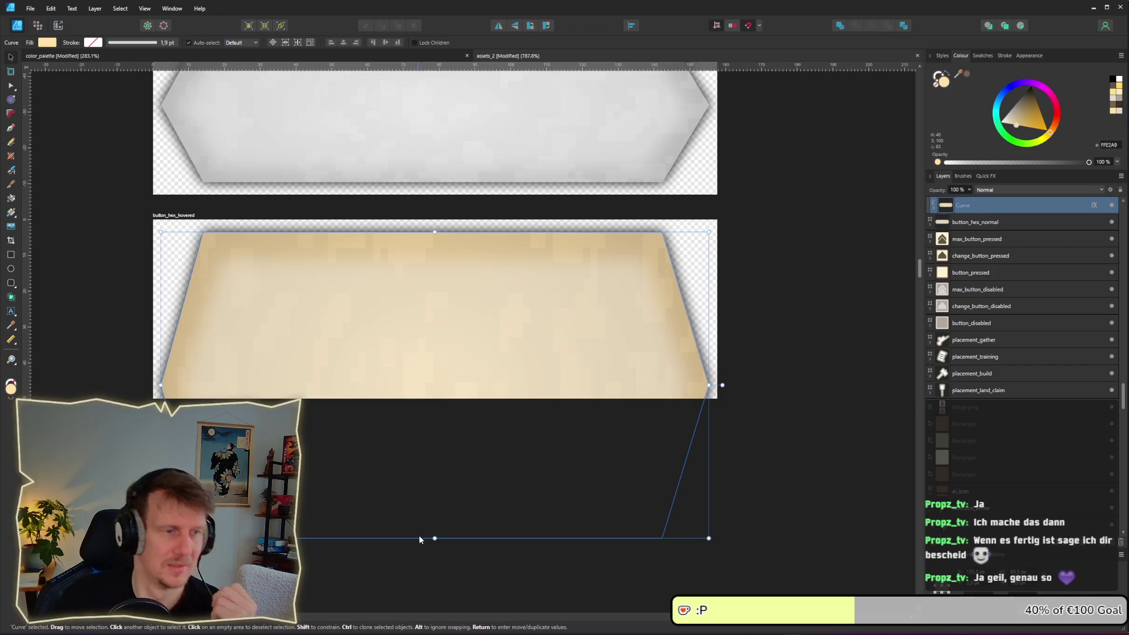
pyautogui.hotkey('ctrl', 'z')
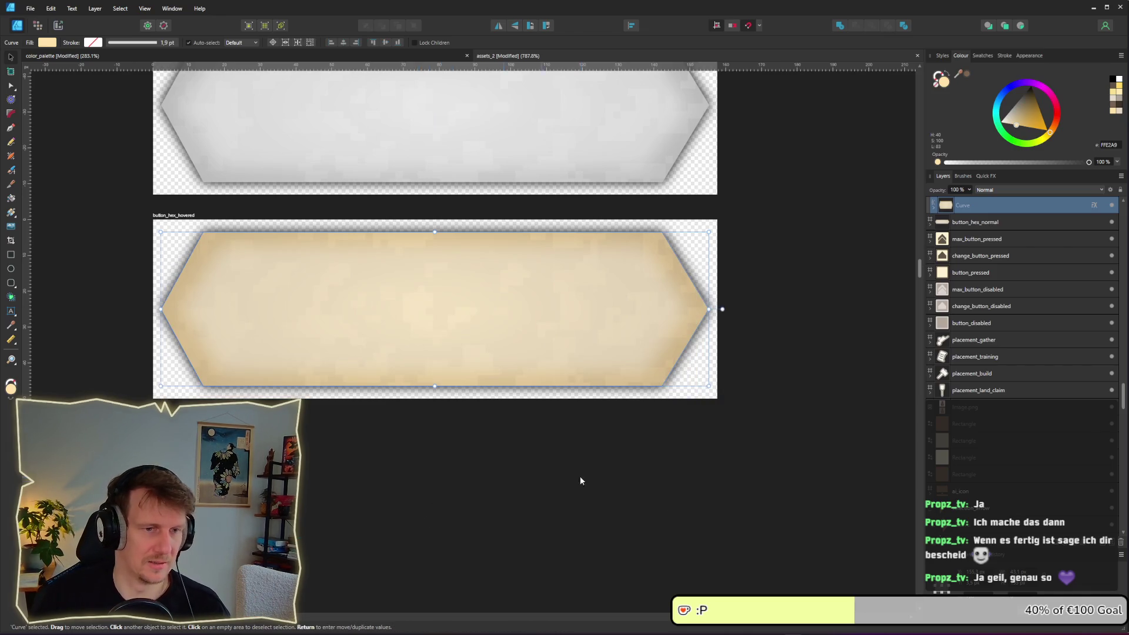
pyautogui.click(557, 477)
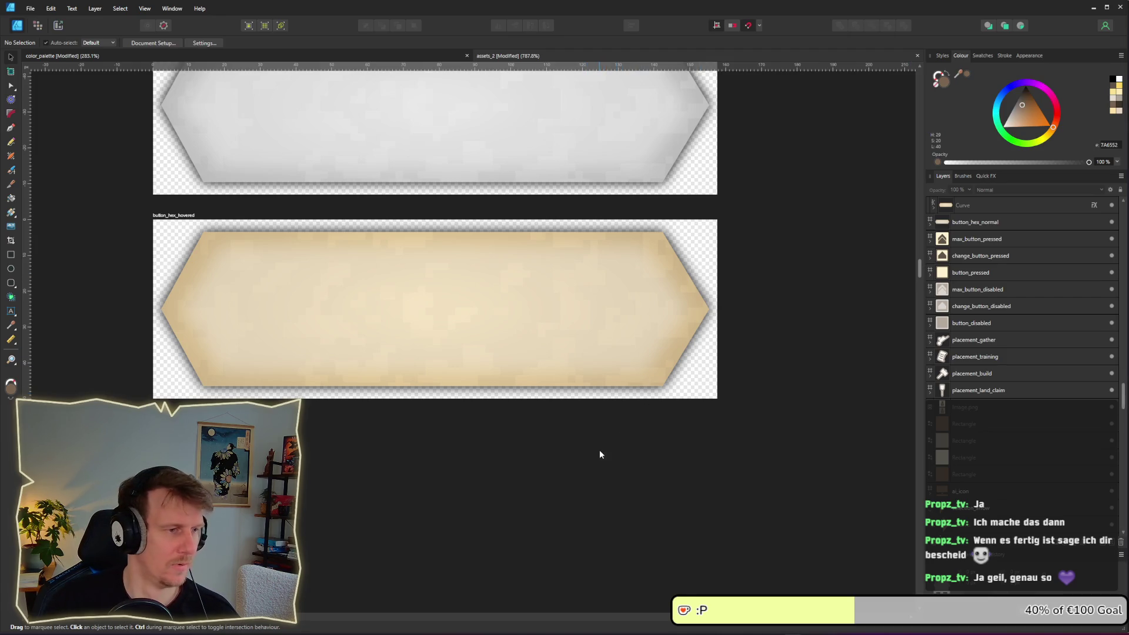
# Zoom out and pan across the asset sheet to reveal more assets
pyautogui.scroll(-3, 600, 451)
pyautogui.scroll(-3, 600, 453)
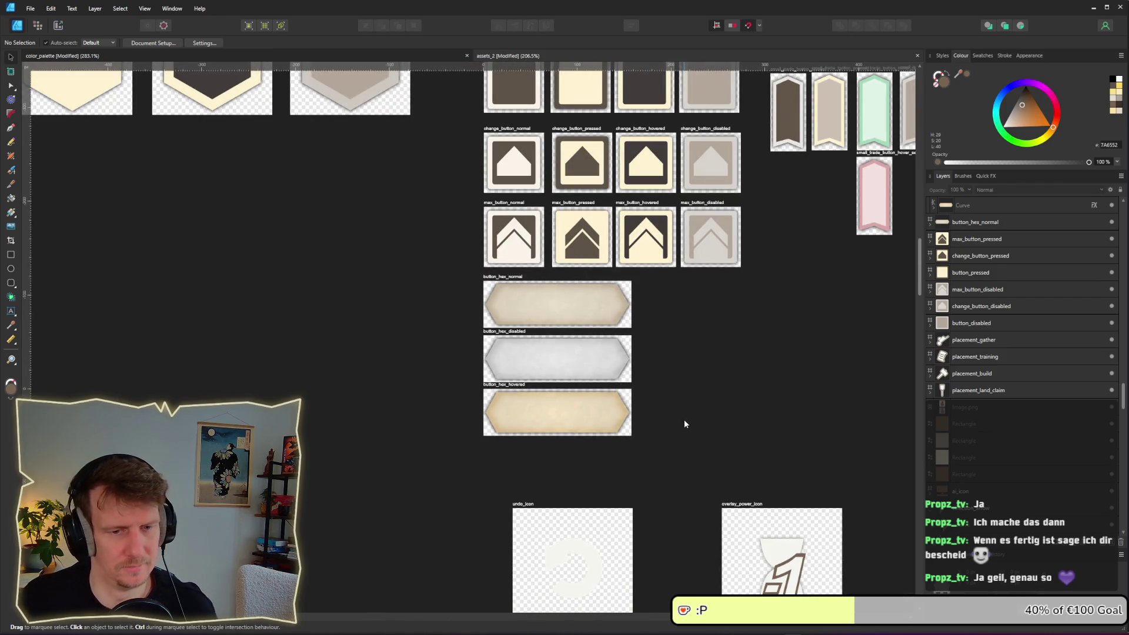
pyautogui.moveTo(795, 429); pyautogui.dragTo(686, 417)
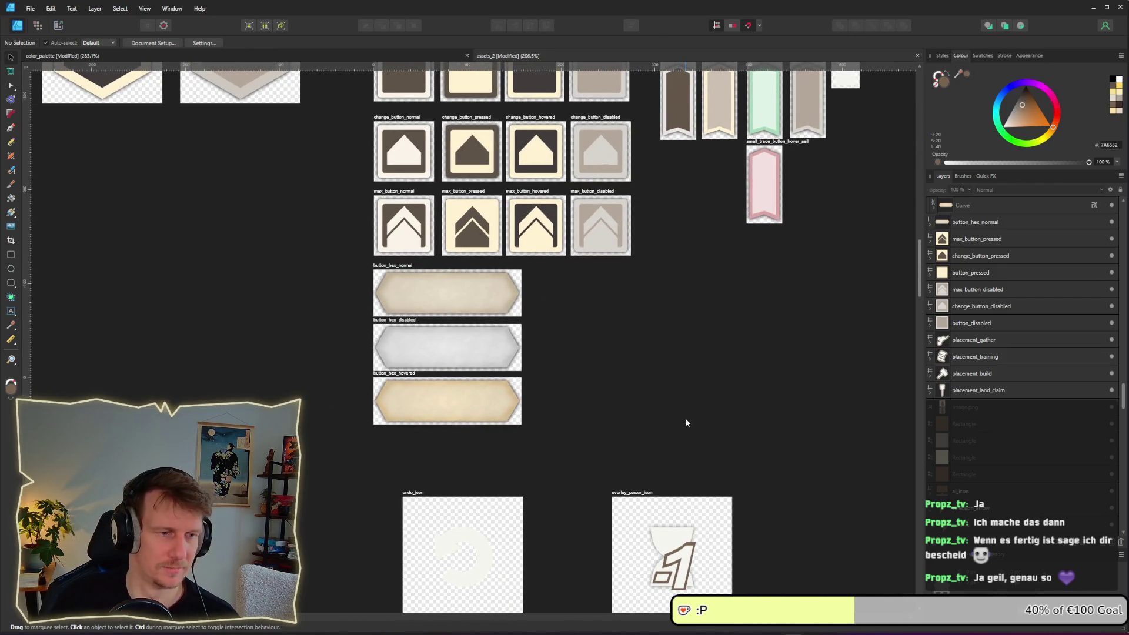
pyautogui.scroll(-3, 686, 418)
pyautogui.moveTo(782, 444); pyautogui.dragTo(525, 359)
pyautogui.hotkey('alt', 'Tab')
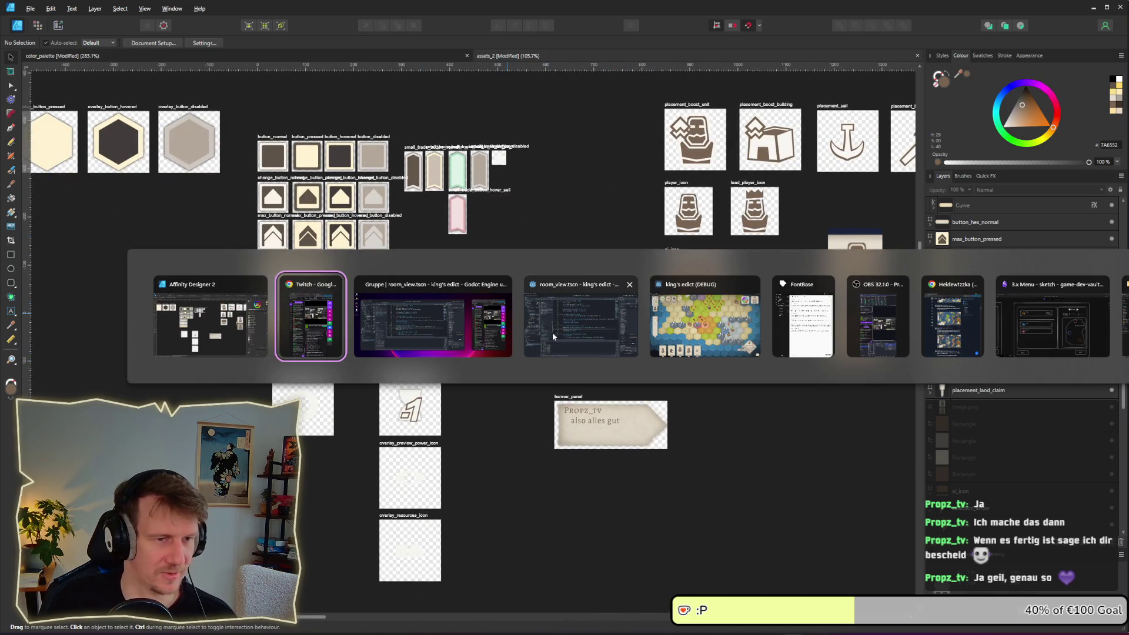
# Switch to Godot's room_view.gd script, then bring up the window switcher again
pyautogui.hotkey('alt', 'Tab')
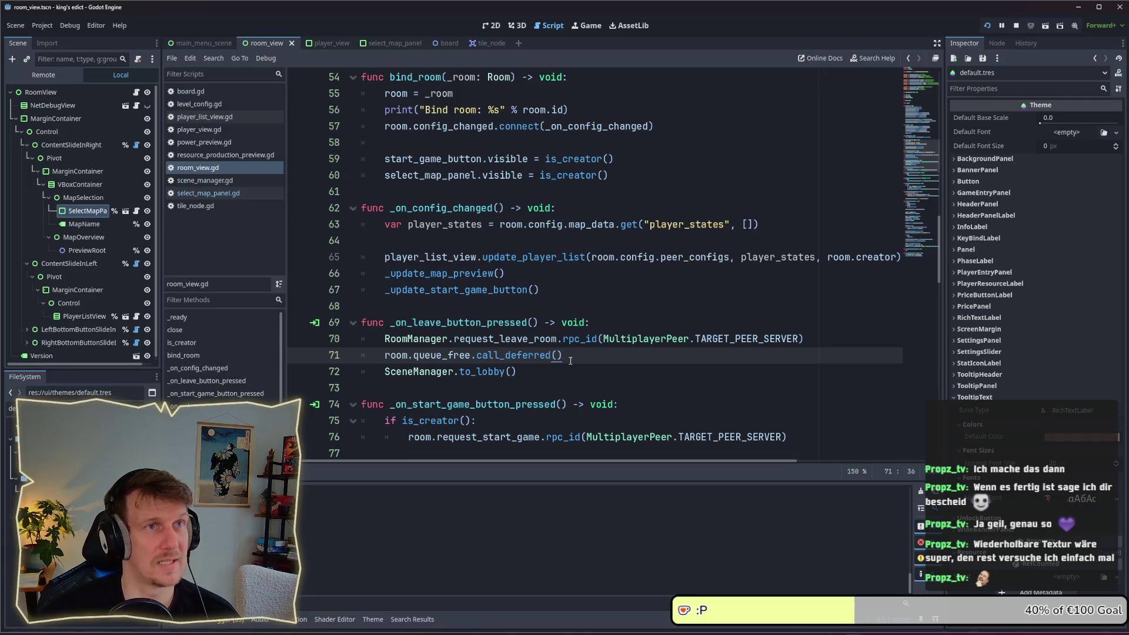
pyautogui.hotkey('alt', 'Tab')
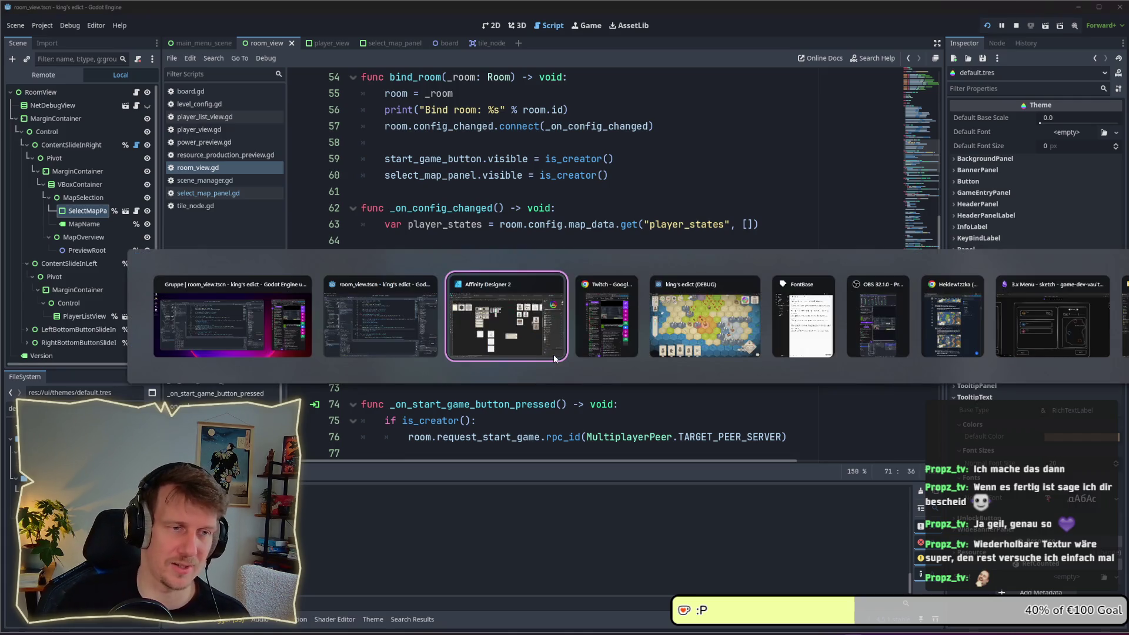
# Zoom in and out on button_hex_hovered in Affinity Designer, then return to Godot
pyautogui.click(488, 327)
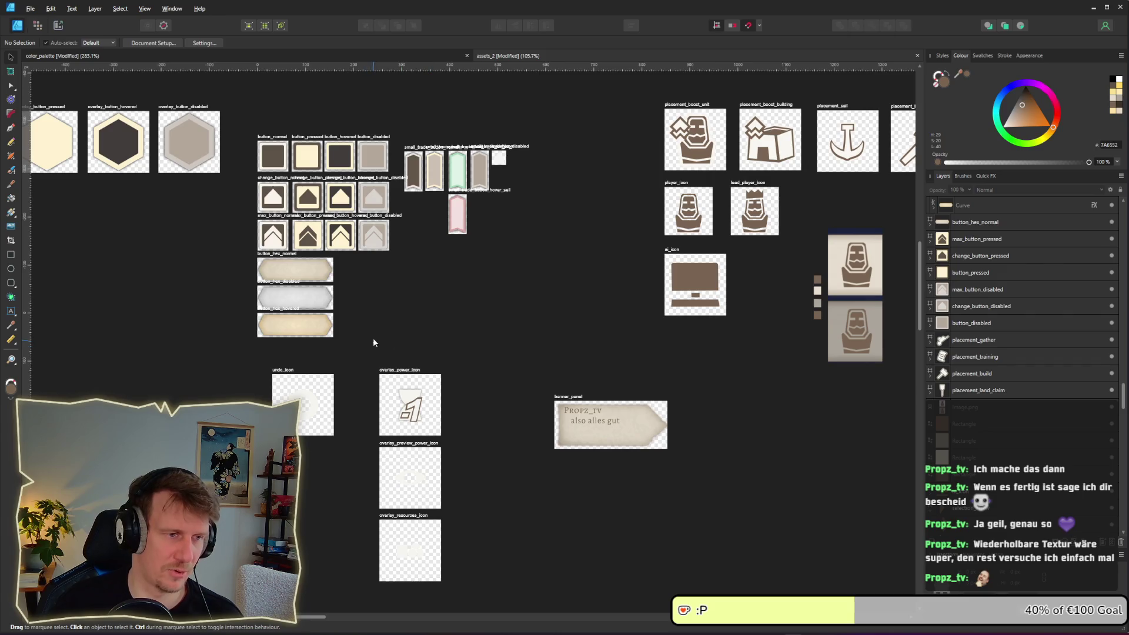
pyautogui.keyDown('ctrl'); pyautogui.scroll(5, 285, 327); pyautogui.keyUp('ctrl')
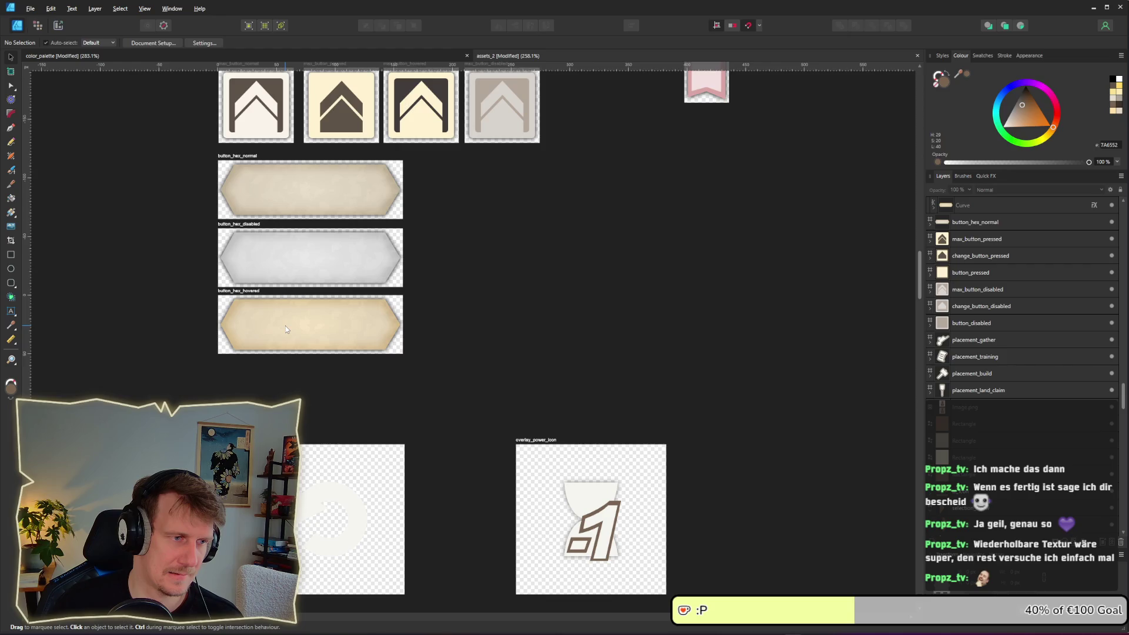
pyautogui.keyDown('ctrl'); pyautogui.scroll(-3, 285, 326); pyautogui.keyUp('ctrl')
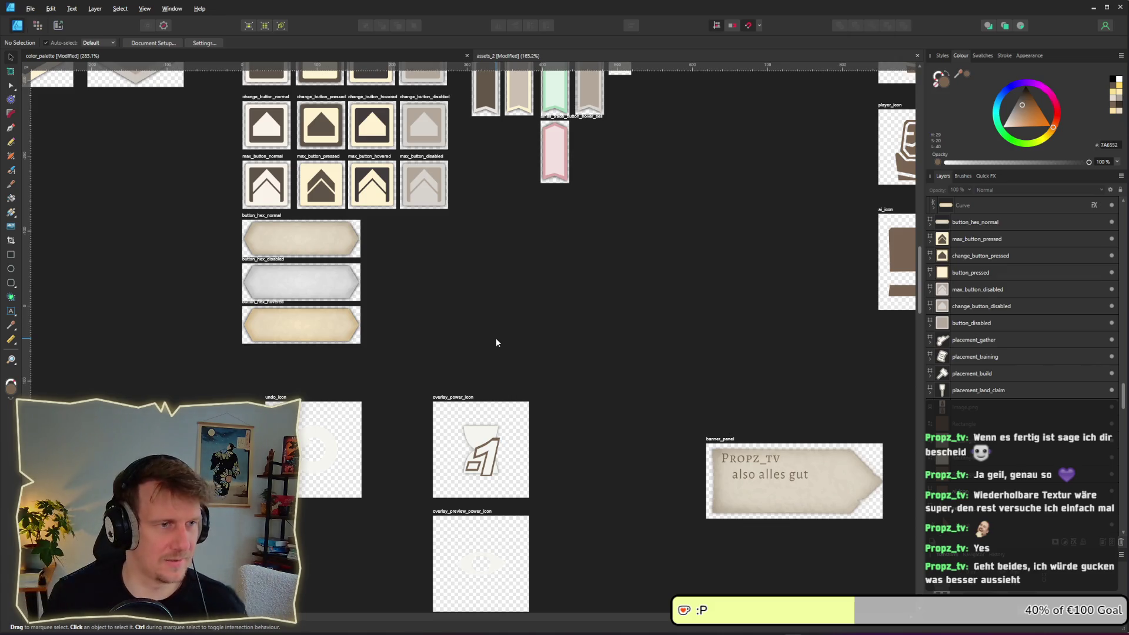
pyautogui.hotkey('alt', 'Tab')
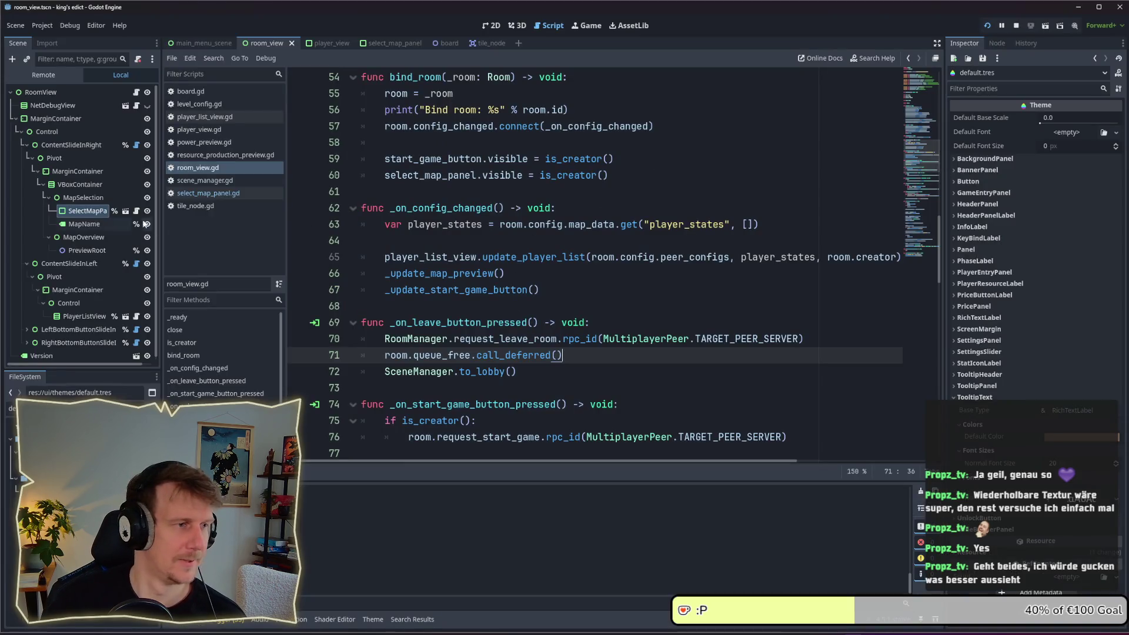
# Filter the FileSystem by 'sty' and load banner_style_box_wide.tres in the Inspector
pyautogui.click(42, 408)
pyautogui.press('BackSpace')
pyautogui.press('BackSpace')
pyautogui.write('sty')
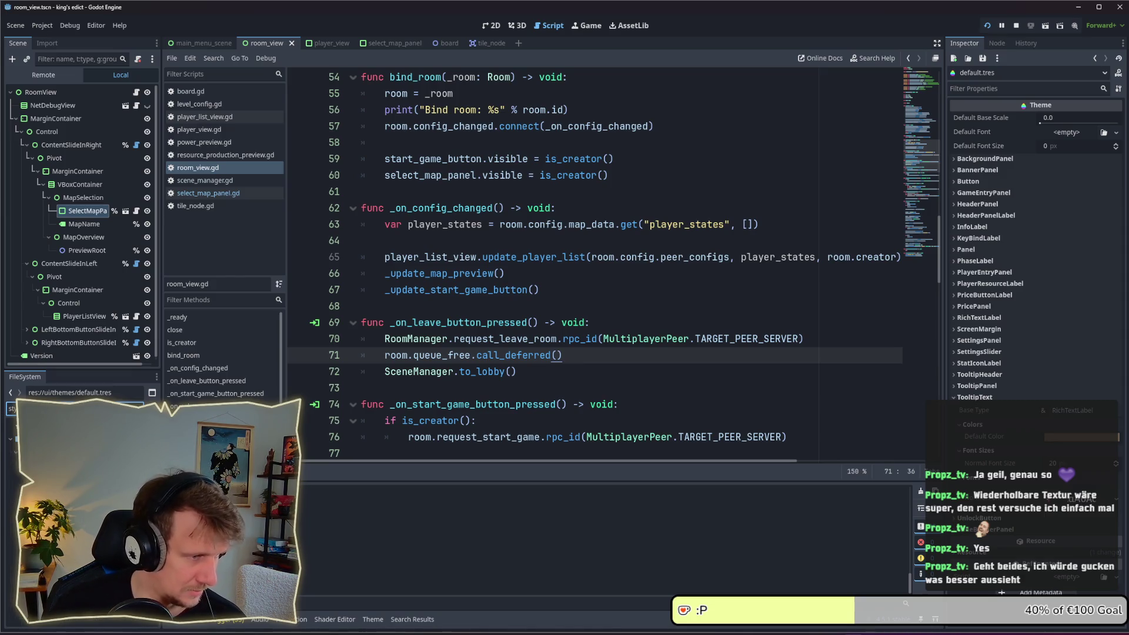
pyautogui.click(48, 447)
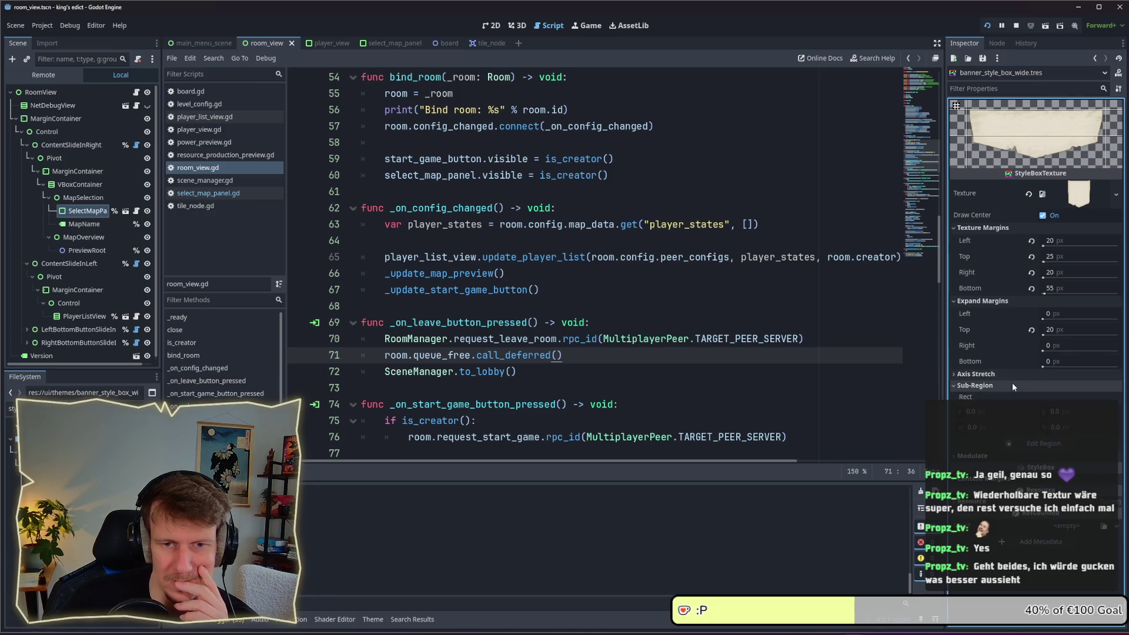
# Inspect the banner style box's Modulate and Sub-Region settings
pyautogui.click(1001, 398)
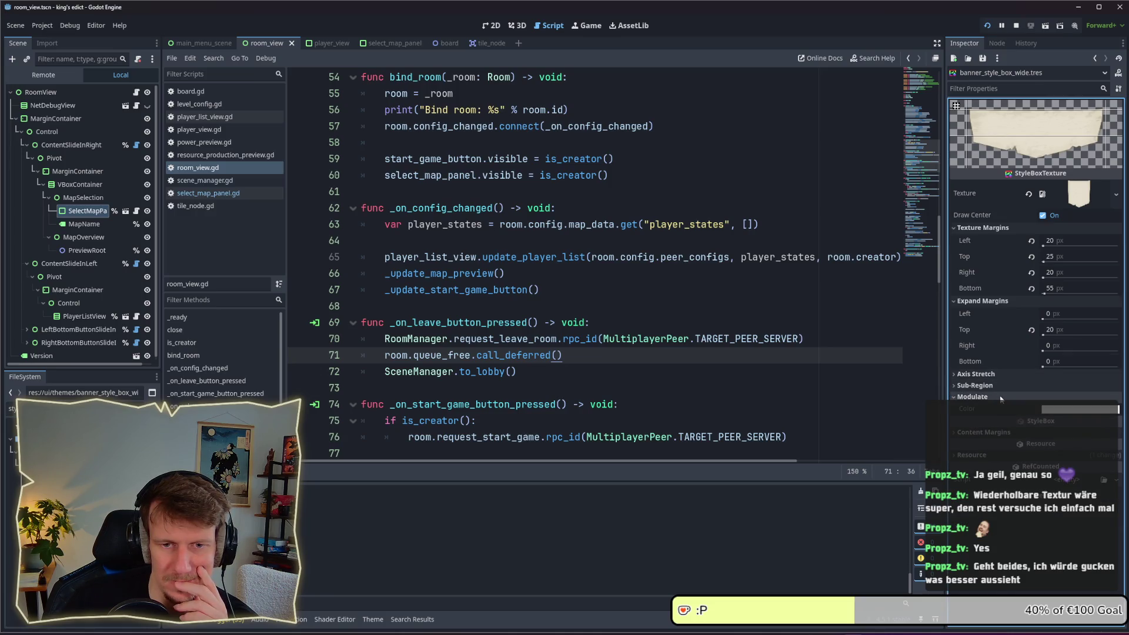
pyautogui.click(1001, 398)
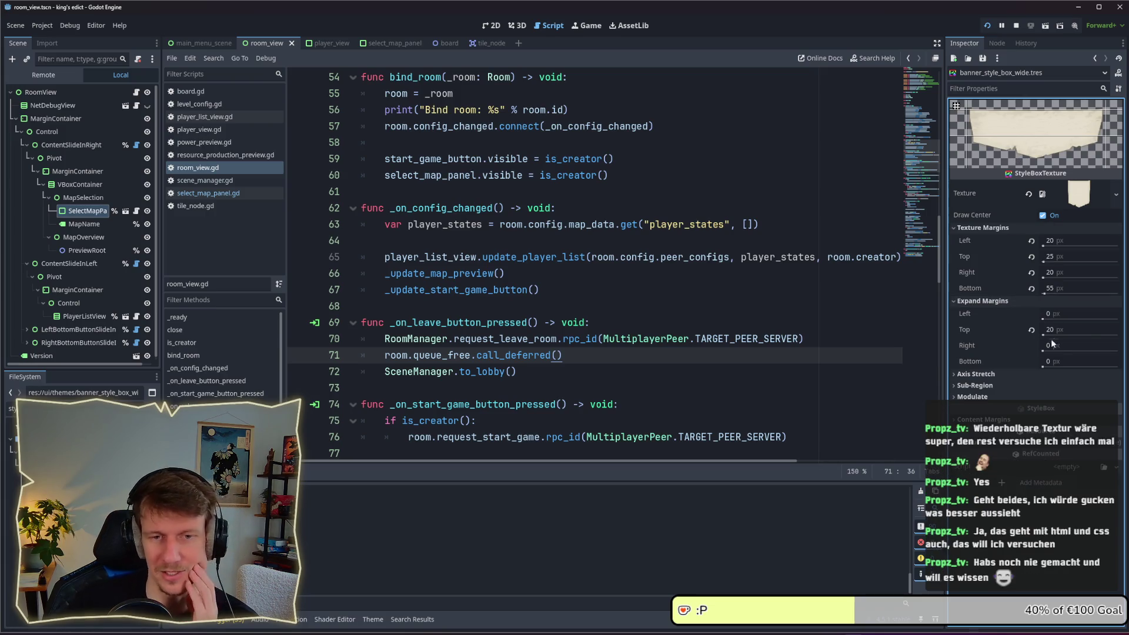
pyautogui.click(1005, 399)
pyautogui.click(1005, 399)
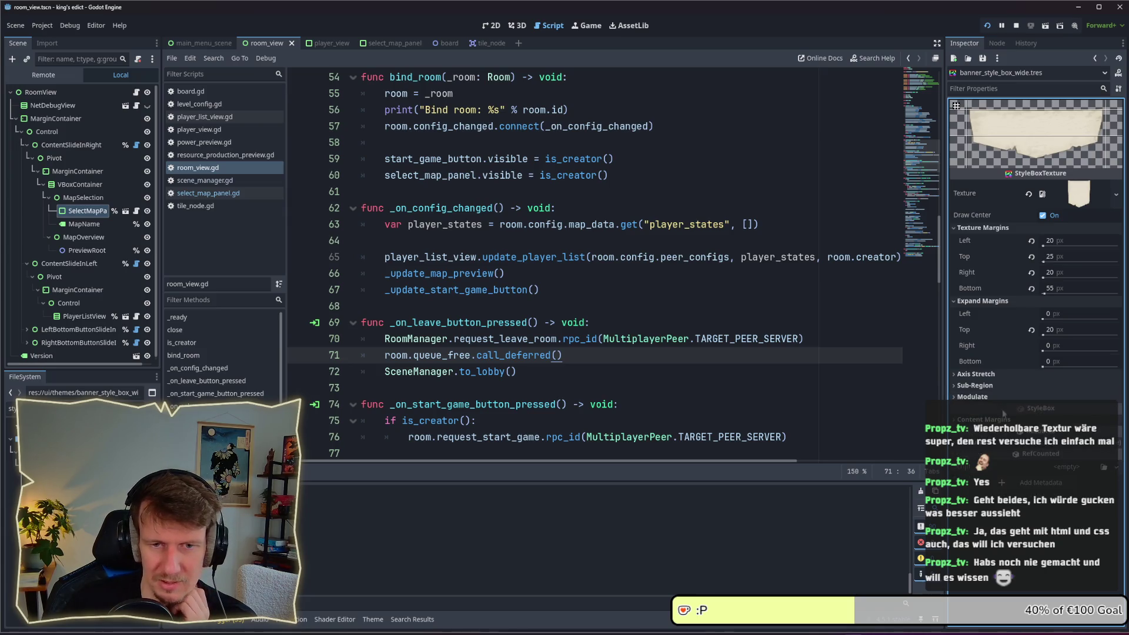
pyautogui.click(995, 386)
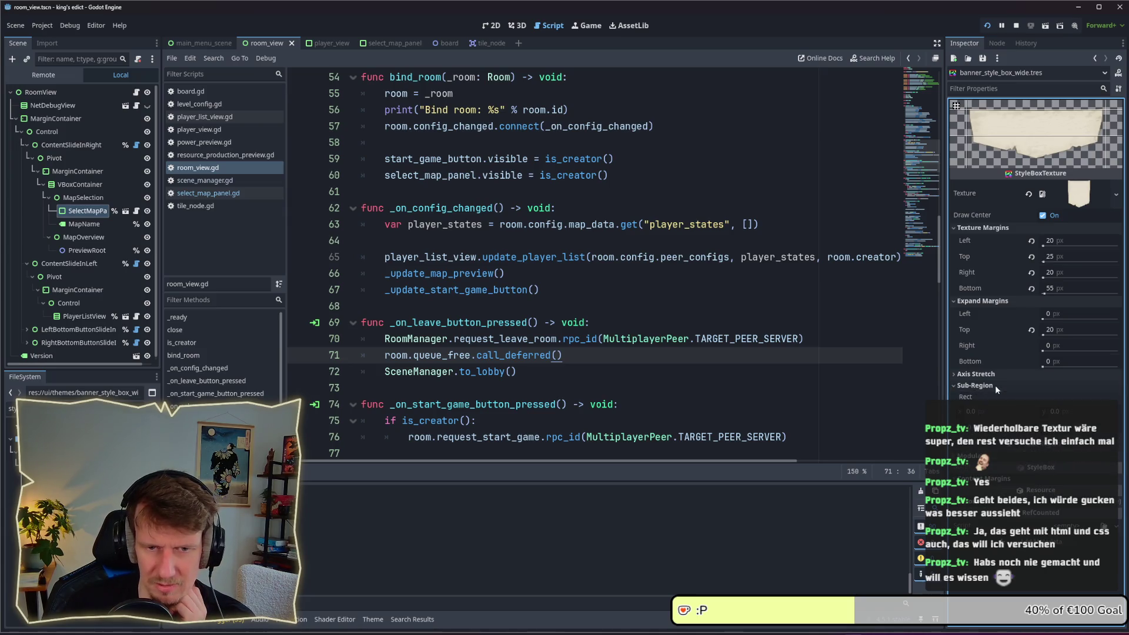
pyautogui.click(995, 384)
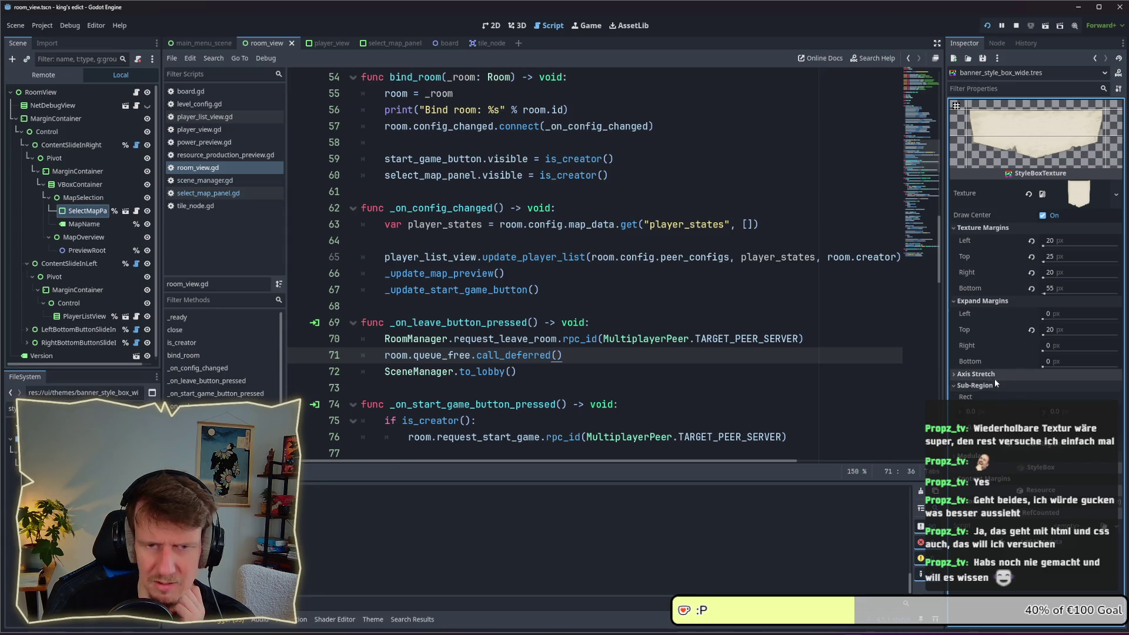
# Try Tile for horizontal Axis Stretch, then keep both axes on Stretch
pyautogui.click(996, 376)
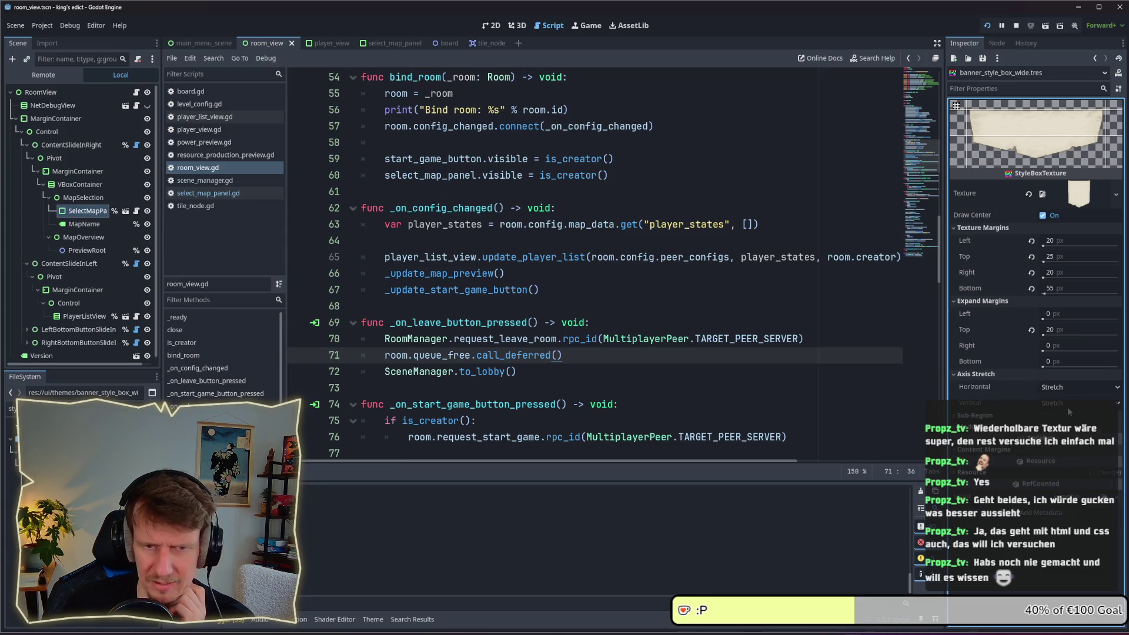
pyautogui.click(1071, 387)
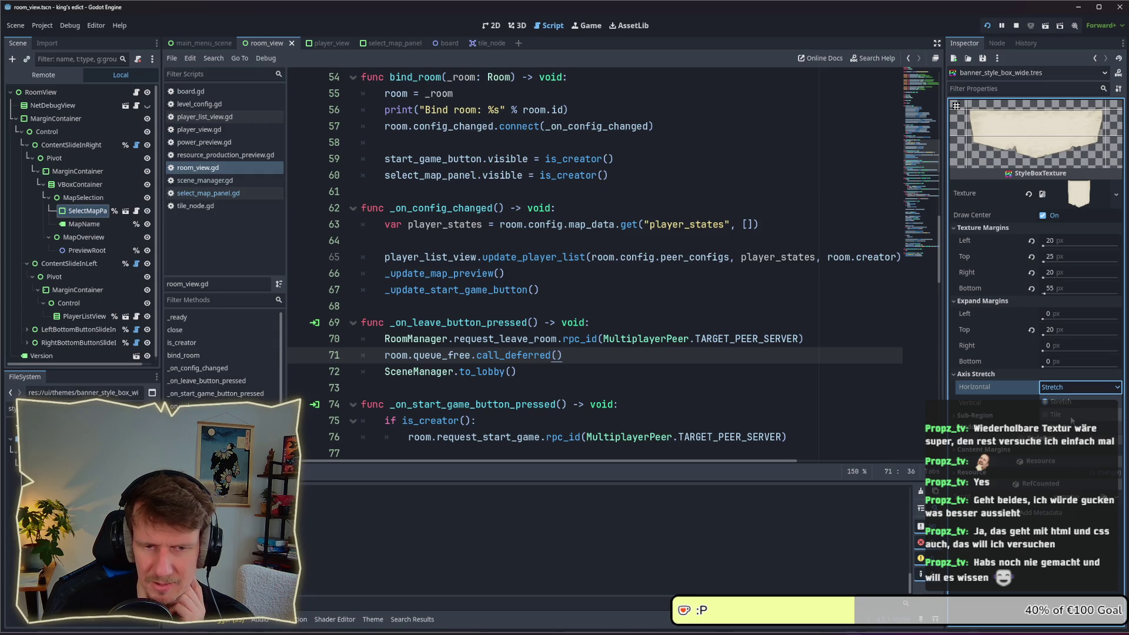
pyautogui.click(1071, 415)
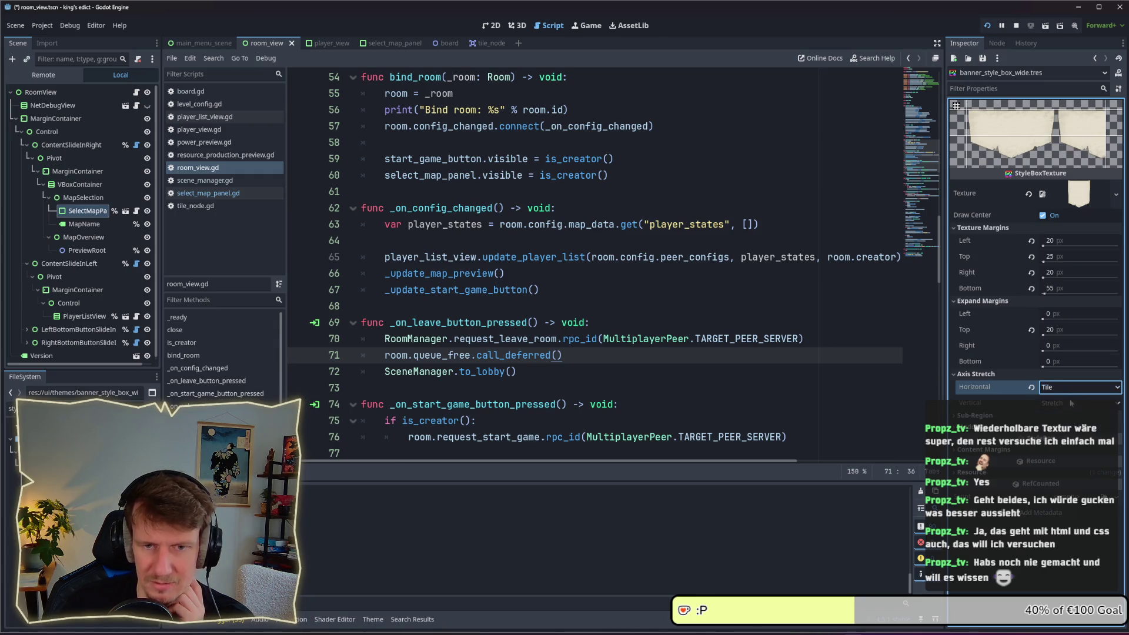
pyautogui.click(1062, 401)
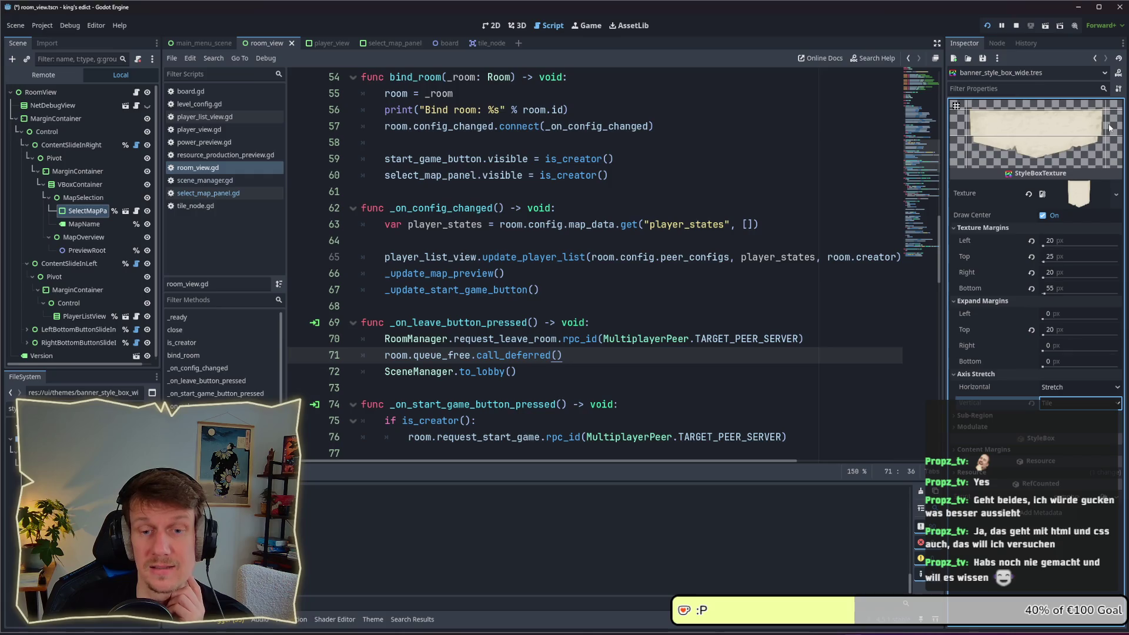
pyautogui.click(1054, 406)
pyautogui.click(1061, 418)
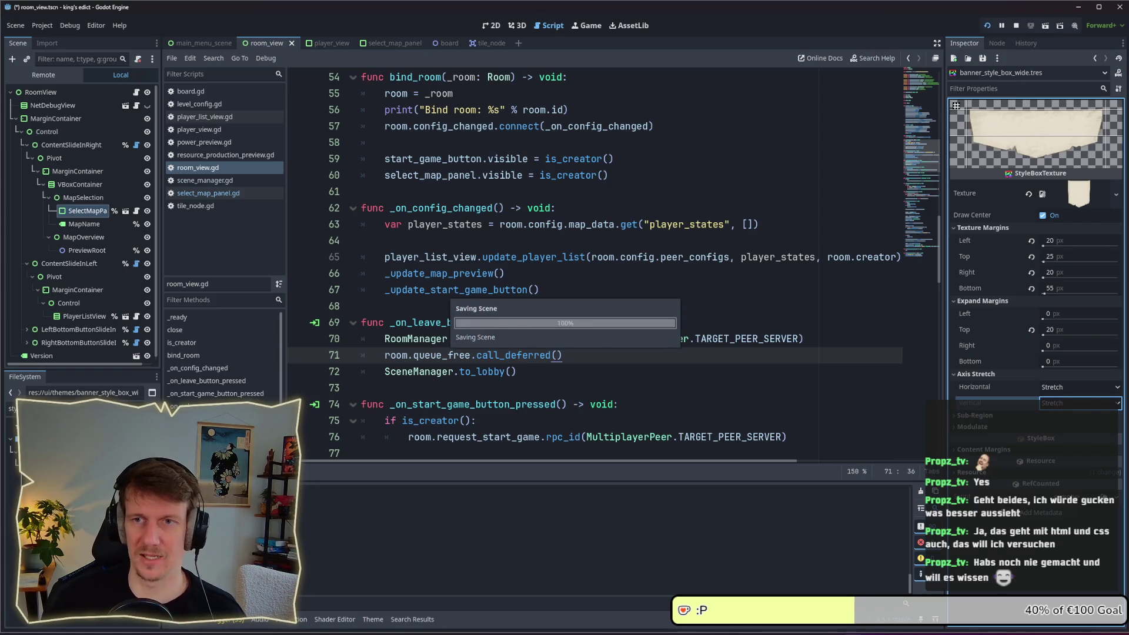
# Save the scene, quit the running game and relaunch it with F5
pyautogui.hotkey('ctrl', 's')
pyautogui.click(742, 287)
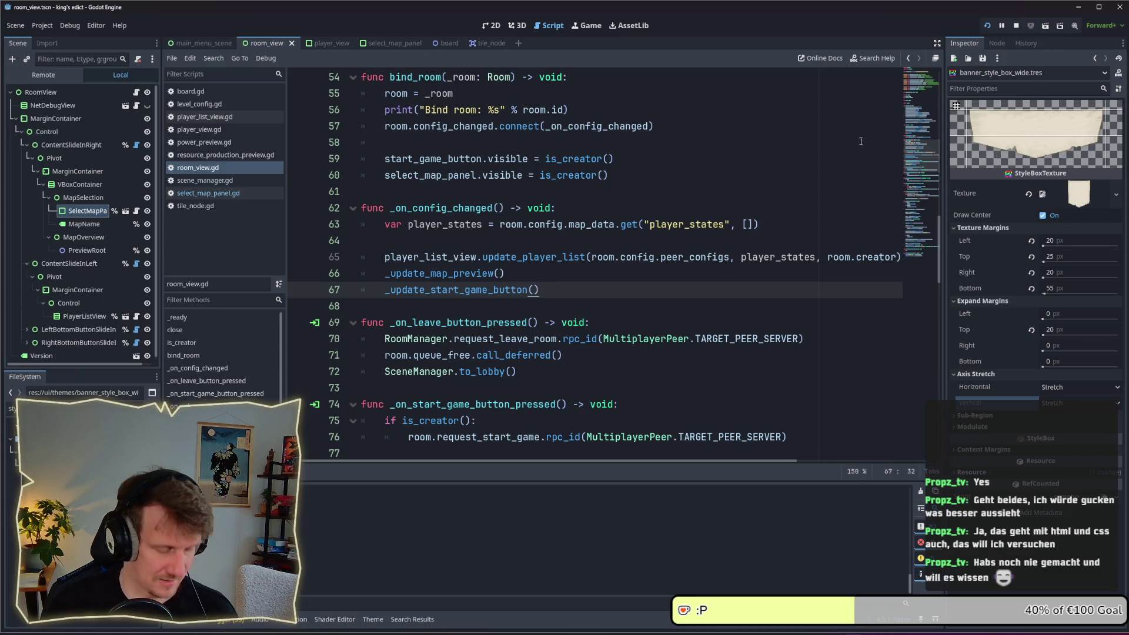
pyautogui.hotkey('alt', 'Tab')
pyautogui.click(578, 305)
pyautogui.hotkey('alt', 'Tab')
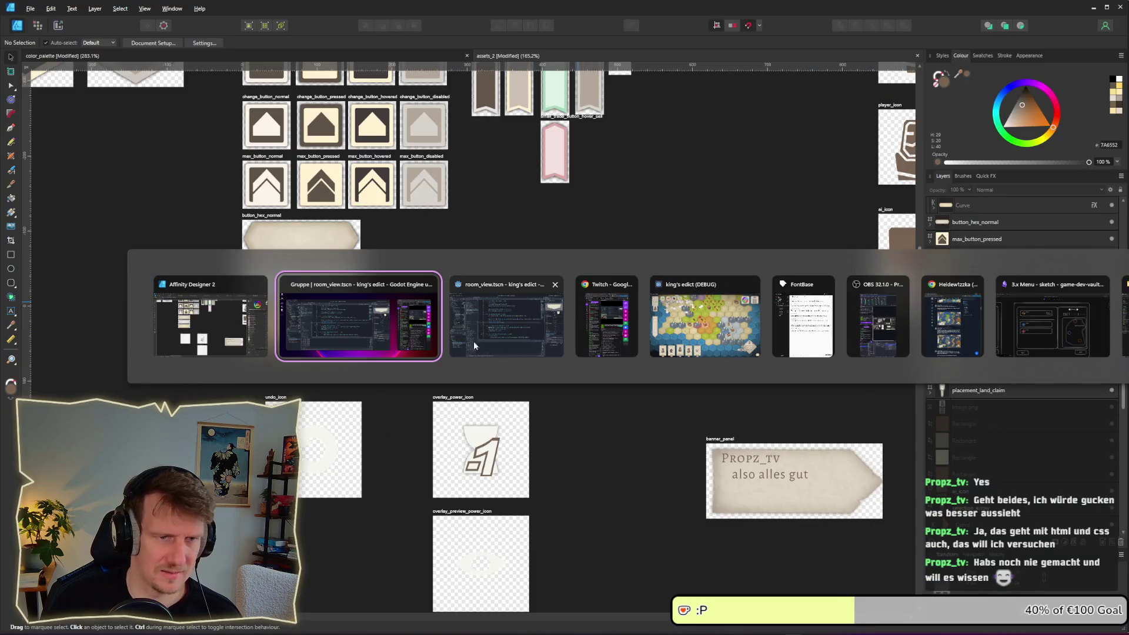
pyautogui.press('Escape')
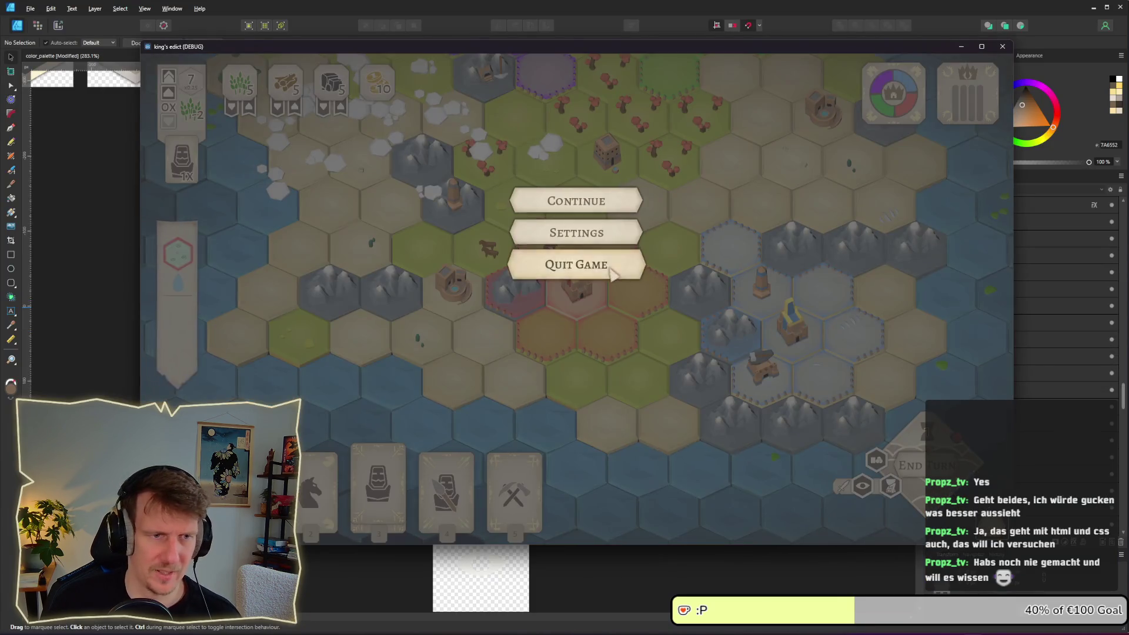
pyautogui.click(576, 264)
pyautogui.click(1018, 27)
pyautogui.press('F5')
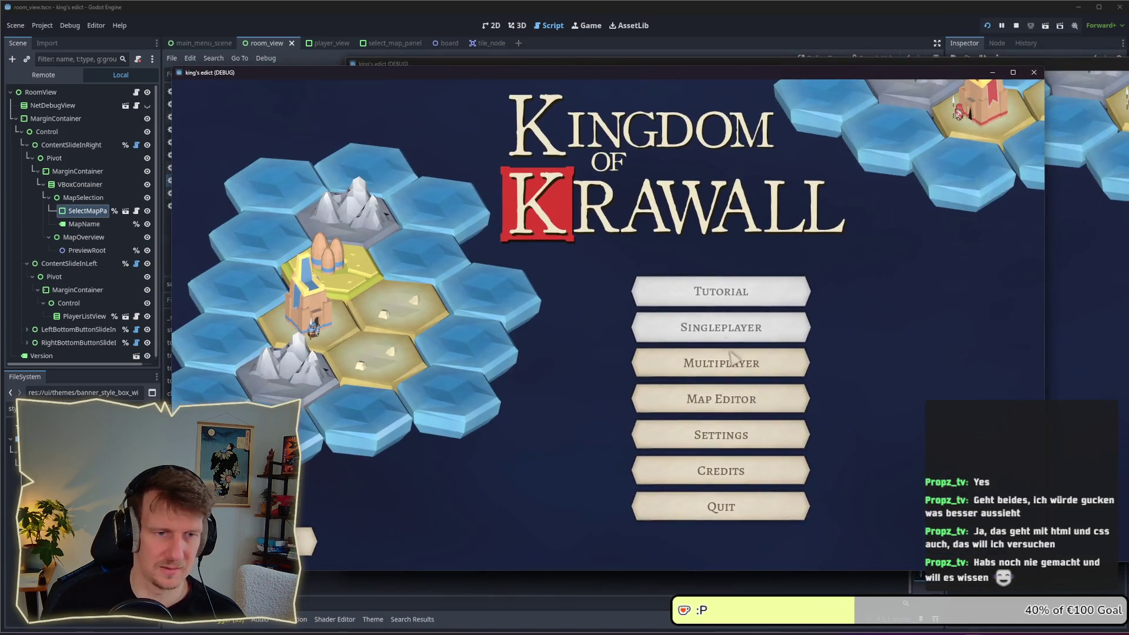
# In the multiplayer lobby choose i_know_this_place.map, then close the game
pyautogui.click(735, 360)
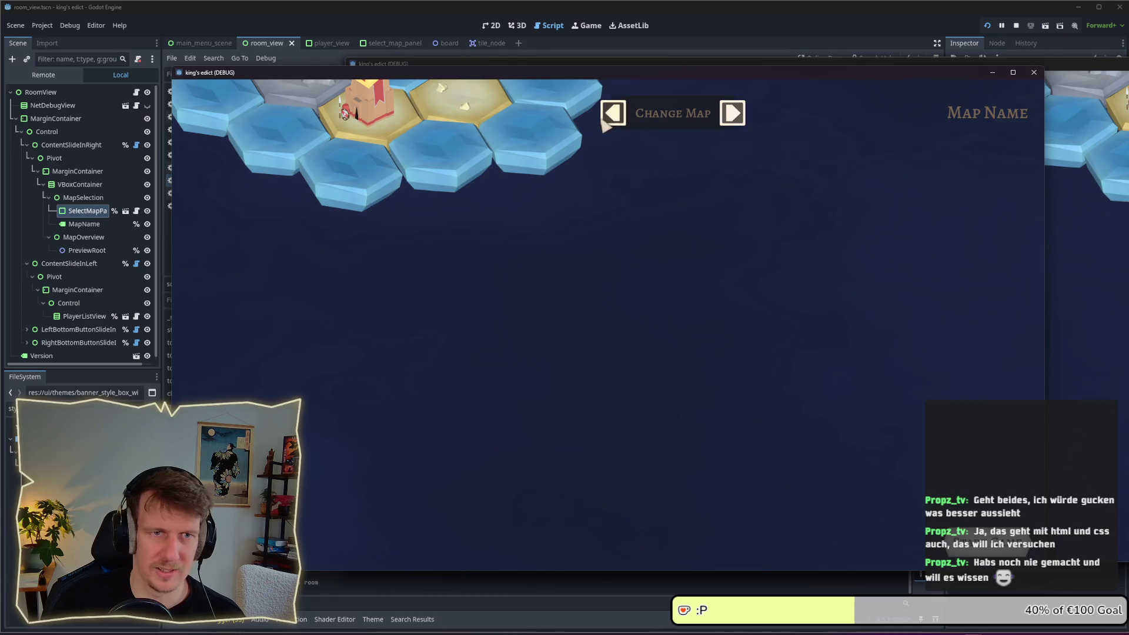
pyautogui.click(699, 113)
pyautogui.click(675, 171)
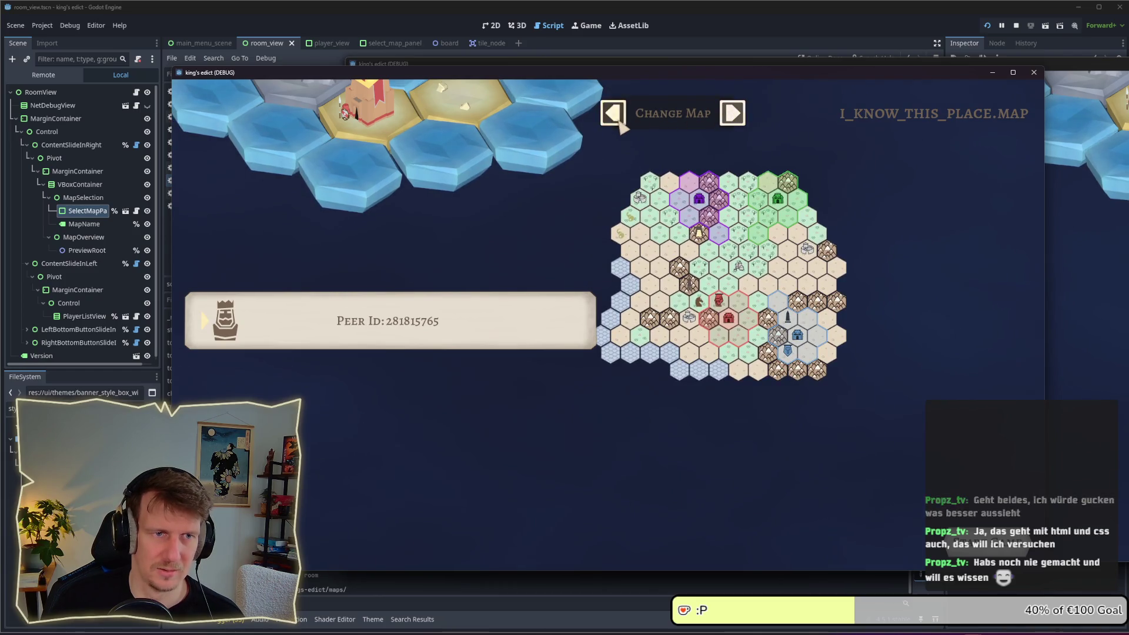
pyautogui.click(679, 115)
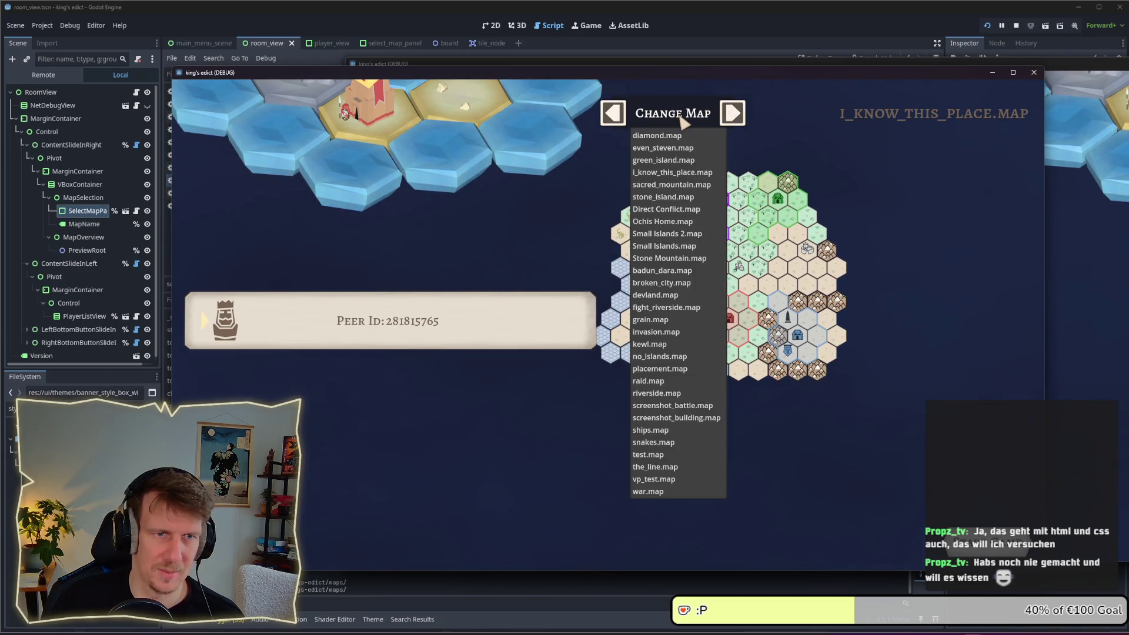
pyautogui.click(1033, 73)
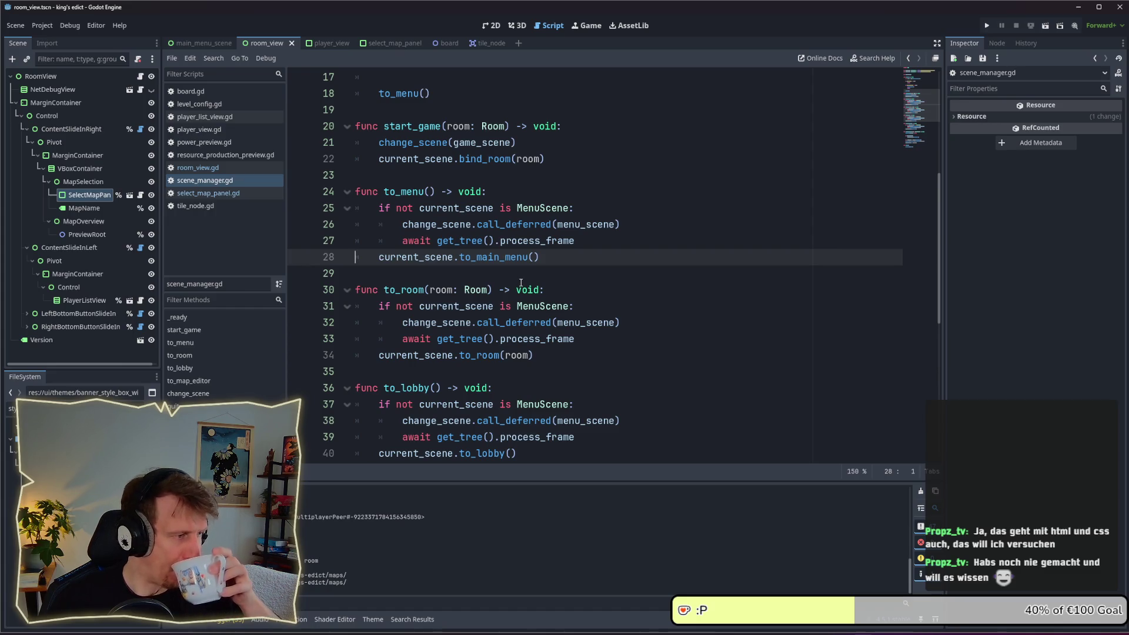
# Place the caret at the end of line 28, then switch to the 2D workspace with Ctrl+F1
pyautogui.click(571, 258)
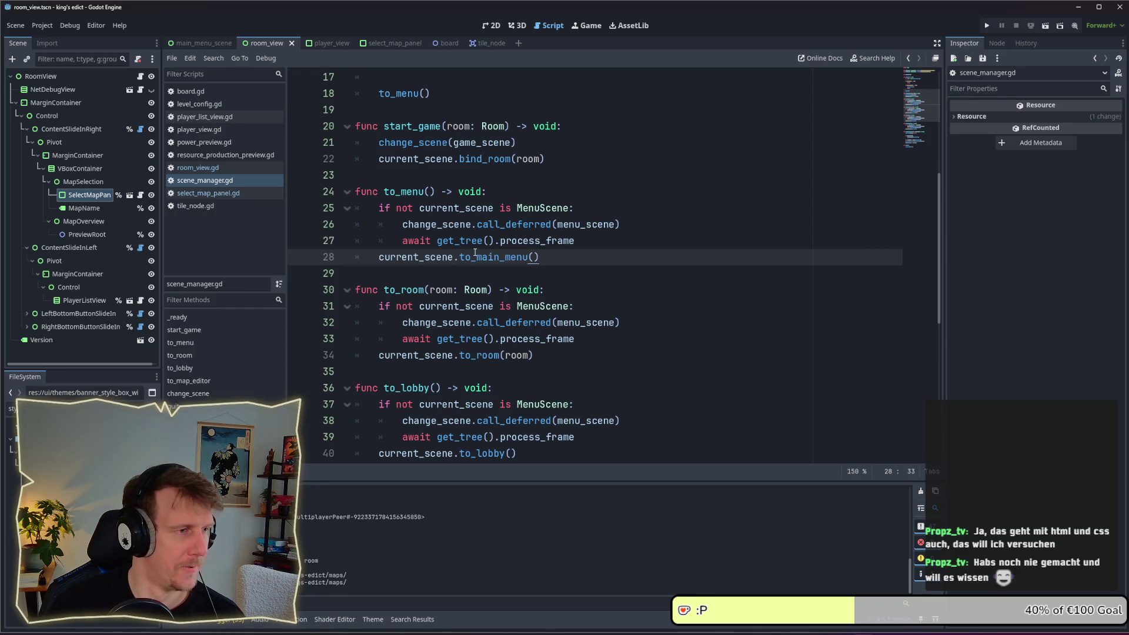
pyautogui.moveTo(470, 246)
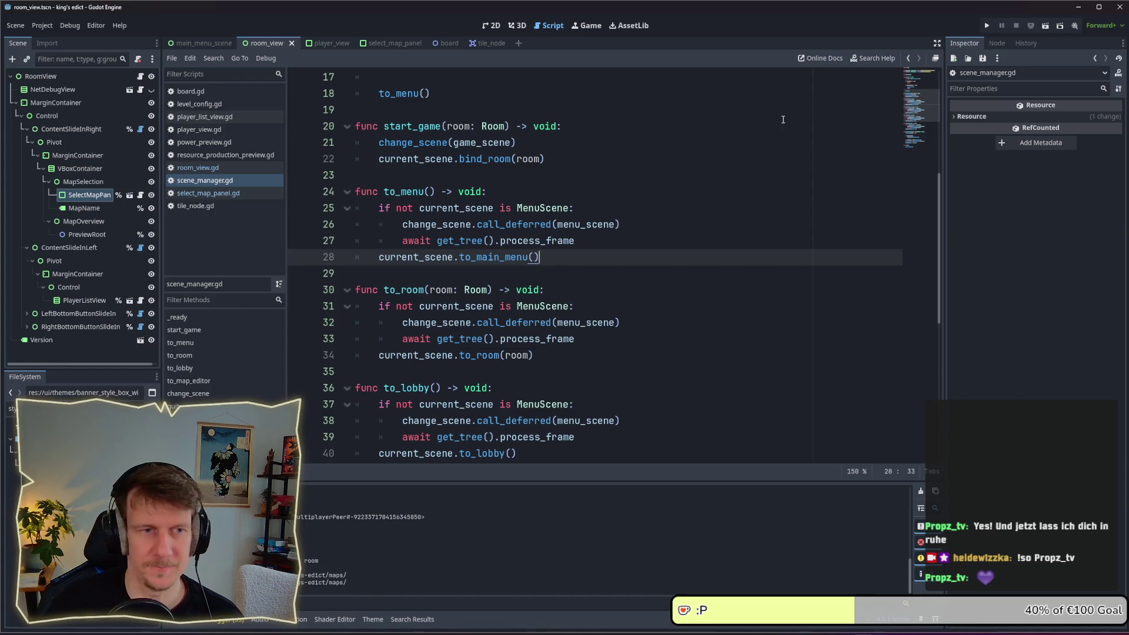
pyautogui.hotkey('ctrl', 'F1')
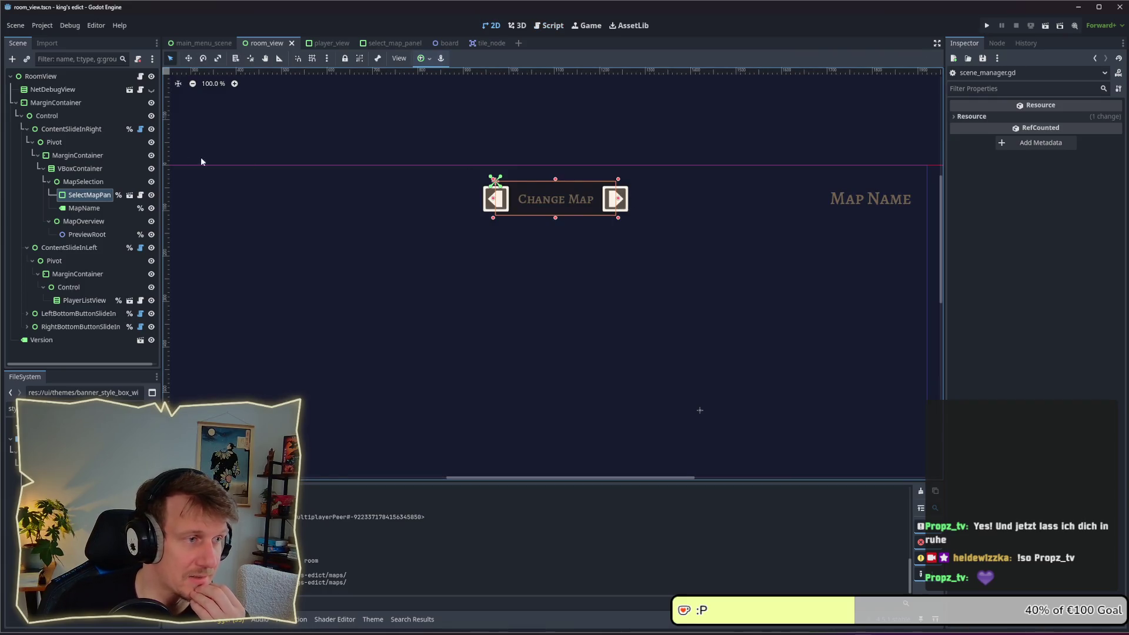
# Make ButtonLeft a unique name; the duplicate-named second button is rejected with a warning
pyautogui.click(140, 195)
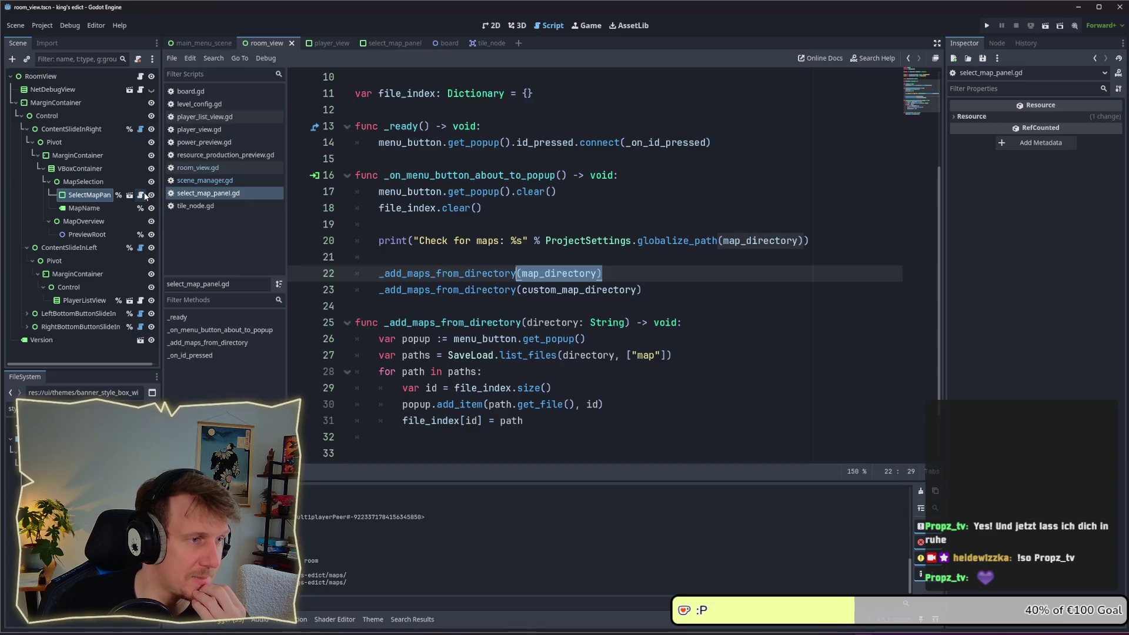
pyautogui.moveTo(565, 285)
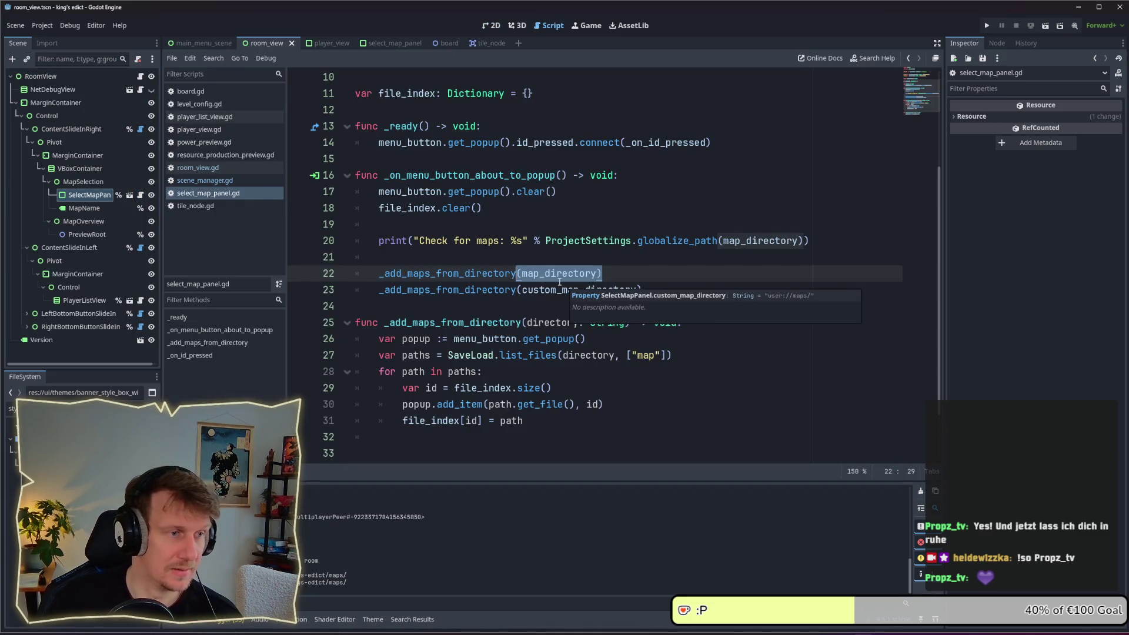
pyautogui.scroll(3, 477, 167)
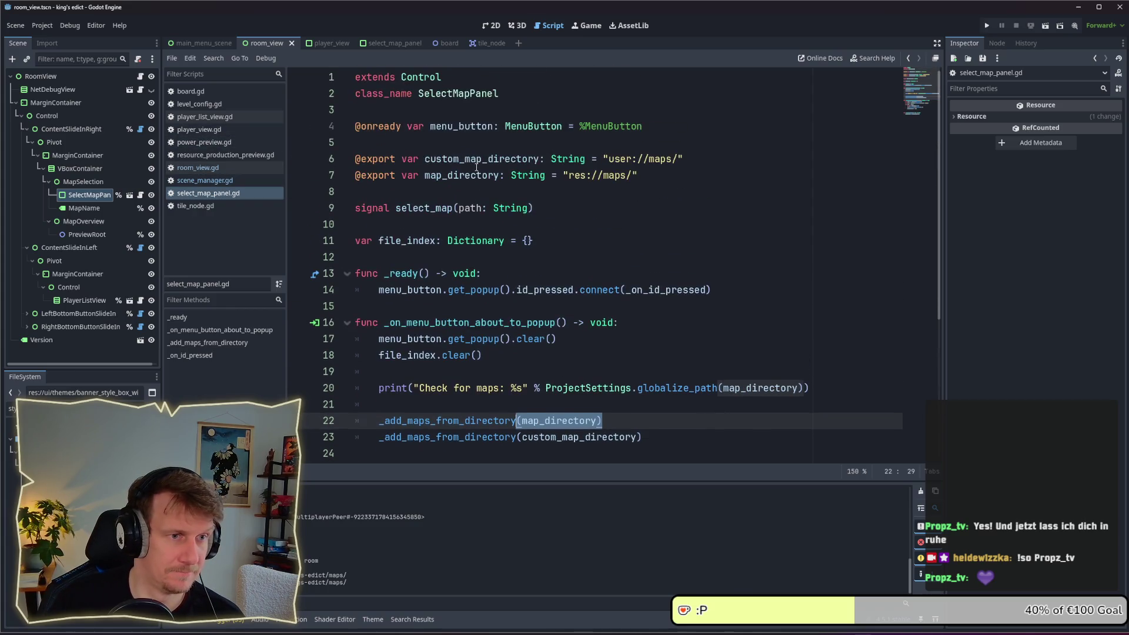
pyautogui.click(129, 195)
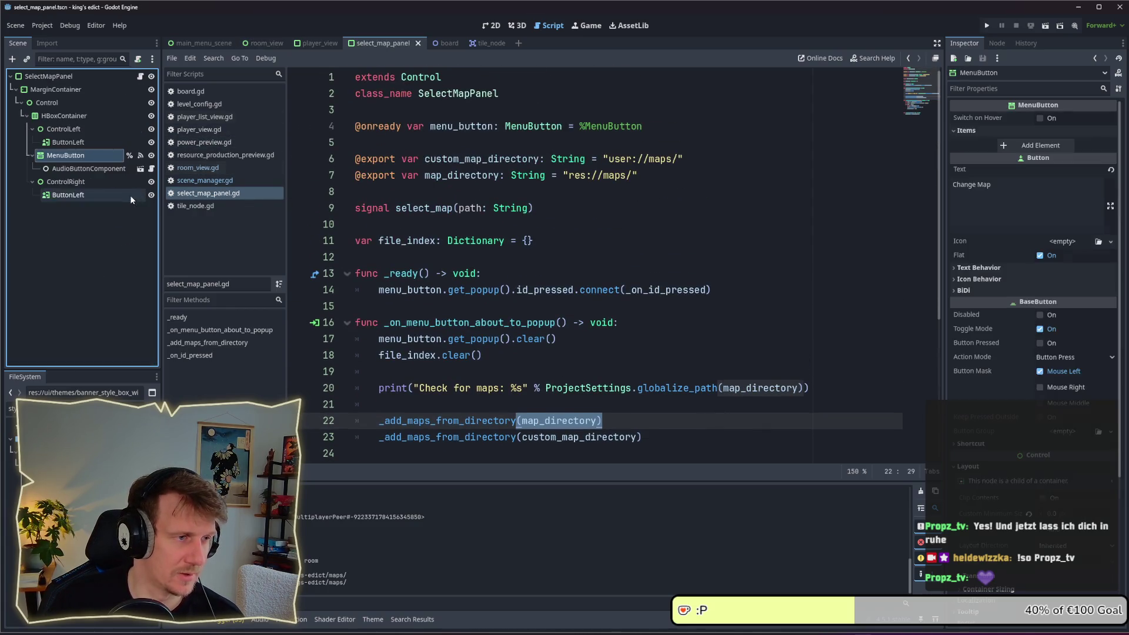
pyautogui.click(88, 143)
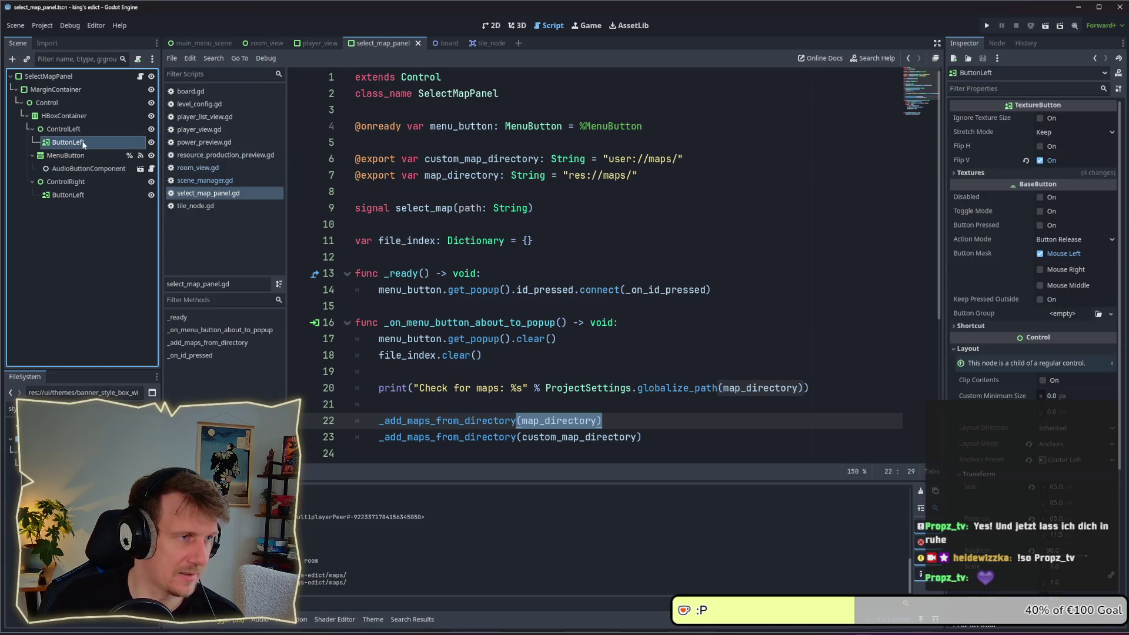
pyautogui.rightClick(83, 144)
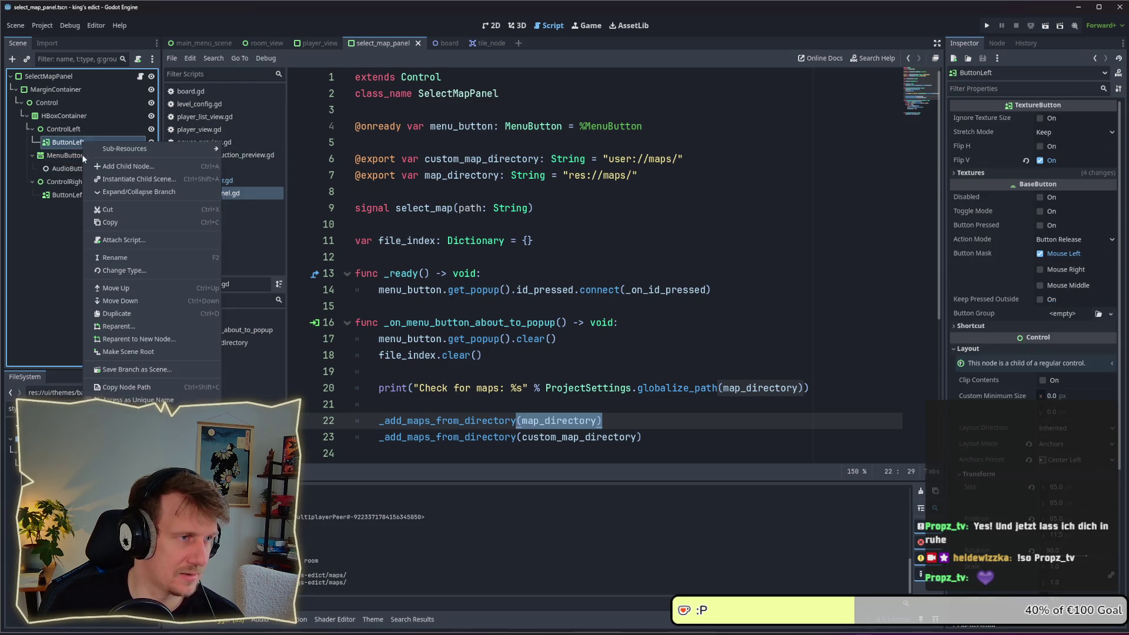
pyautogui.click(114, 400)
pyautogui.click(68, 194)
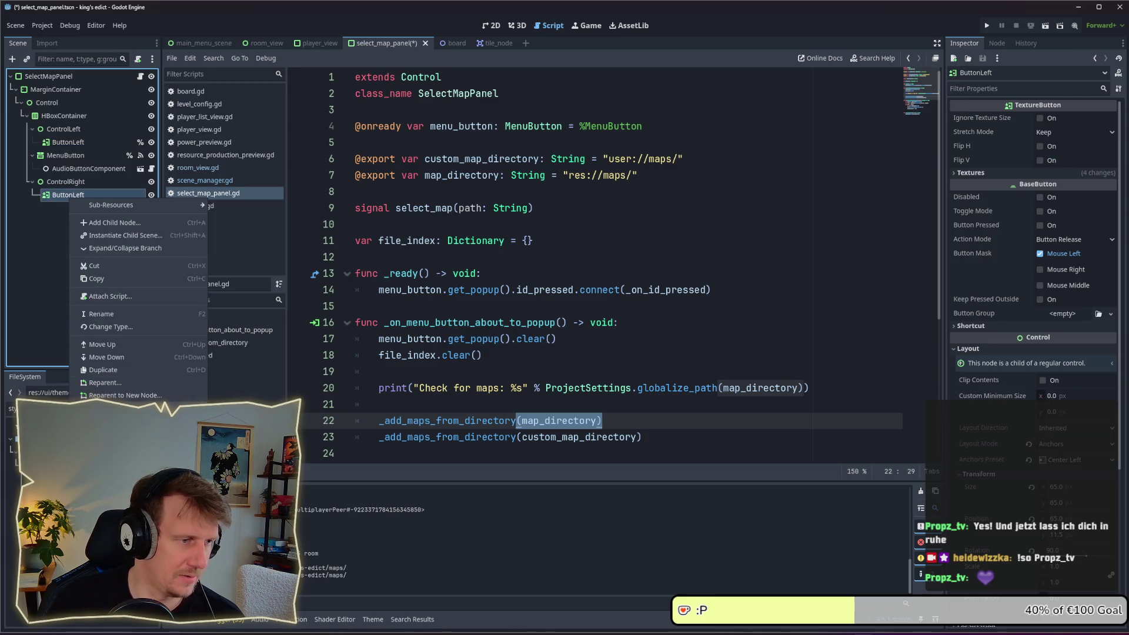
pyautogui.click(112, 450)
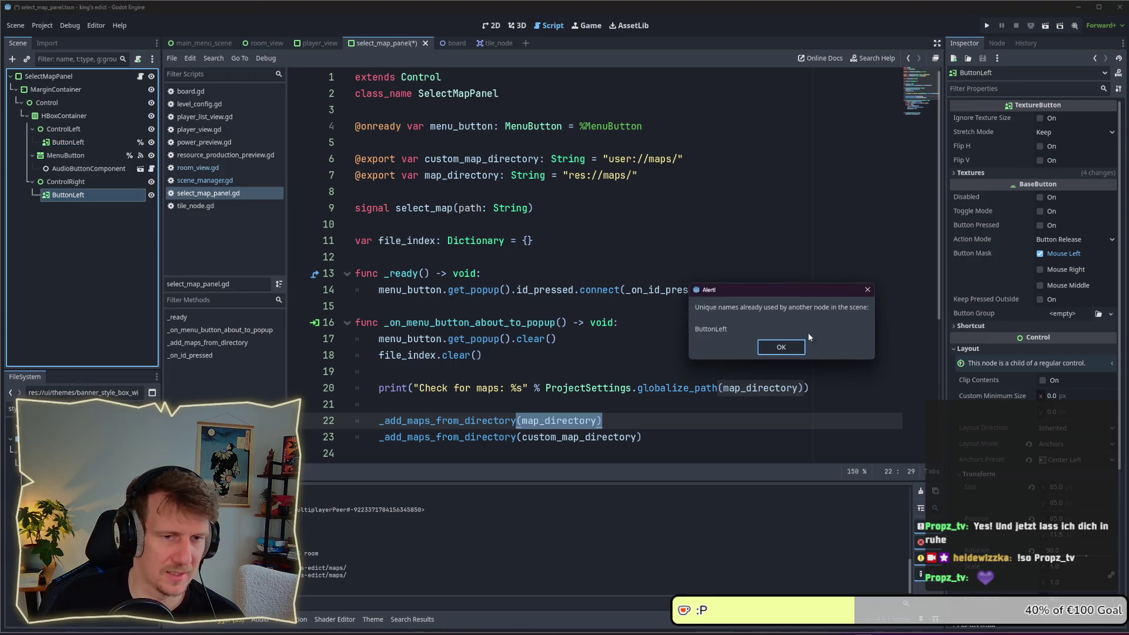
pyautogui.click(867, 289)
# Rename the second ButtonLeft under ControlRight to ButtonRight
pyautogui.click(87, 182)
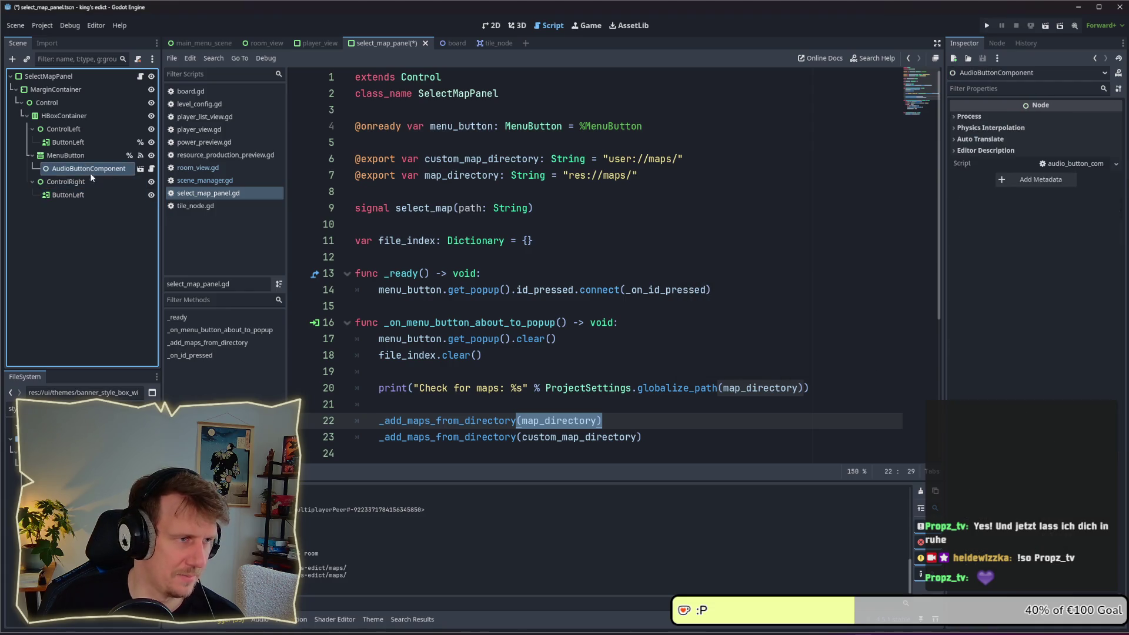
pyautogui.click(87, 194)
pyautogui.doubleClick(86, 143)
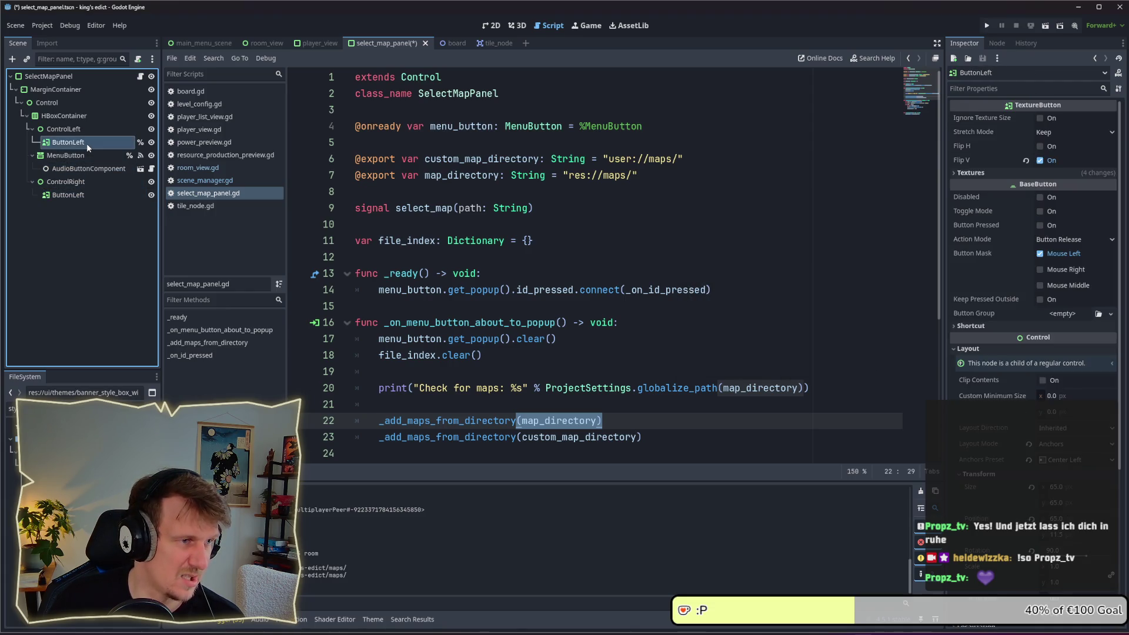
pyautogui.click(88, 195)
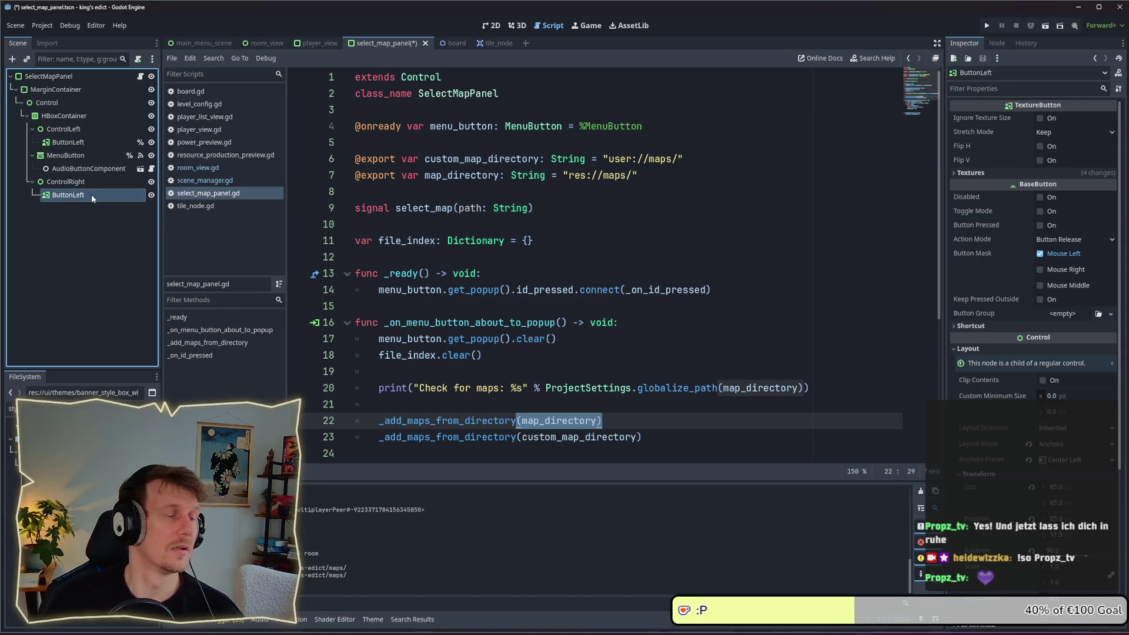
pyautogui.click(91, 194)
pyautogui.click(92, 195)
pyautogui.press('BackSpace')
pyautogui.write('Right')
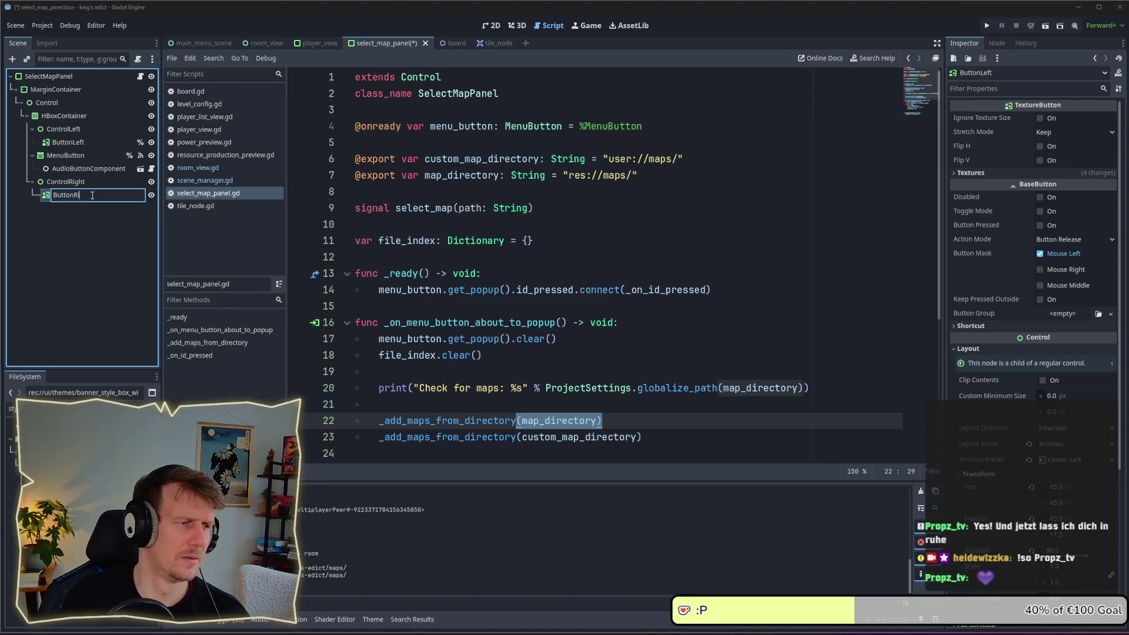
pyautogui.press('Return')
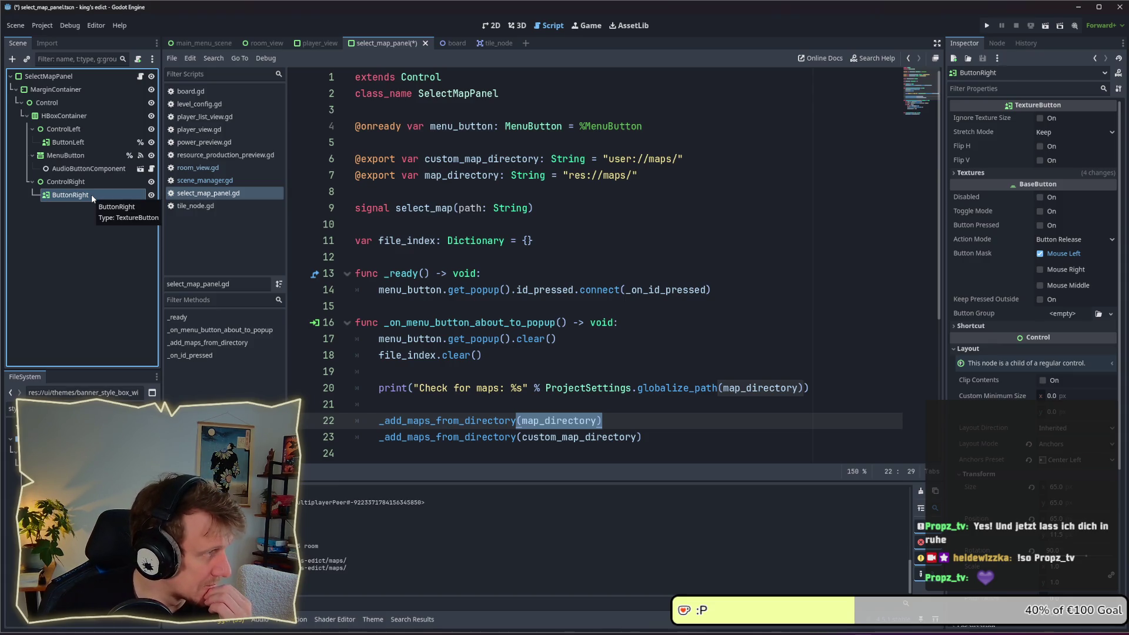
# Set ButtonRight to Access as Unique Name
pyautogui.click(100, 145)
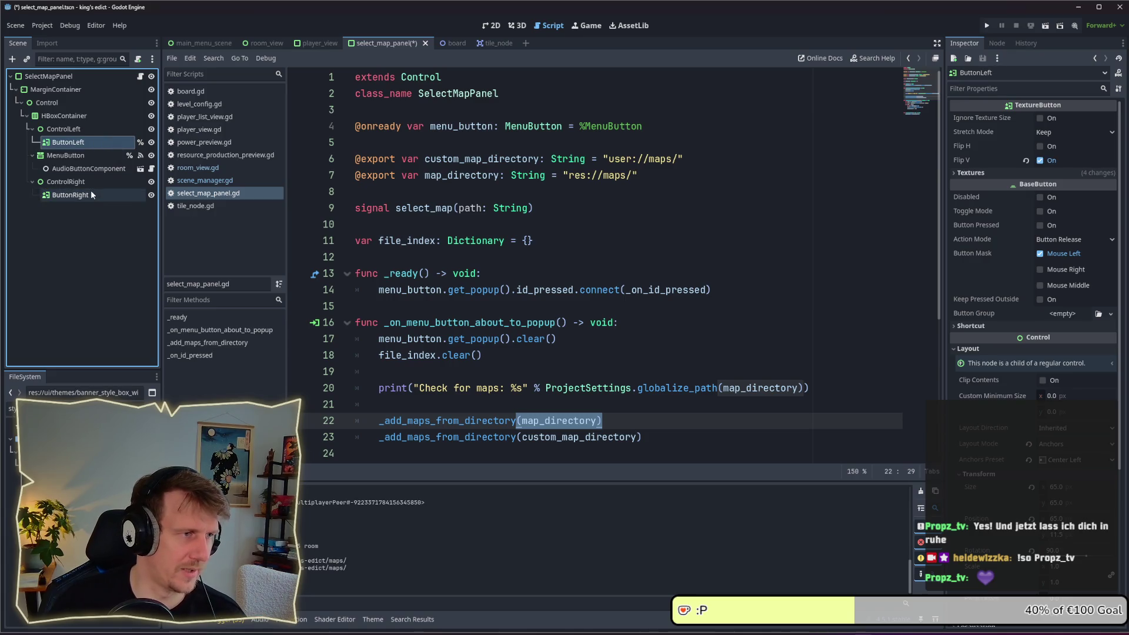
pyautogui.click(90, 189)
pyautogui.click(78, 192)
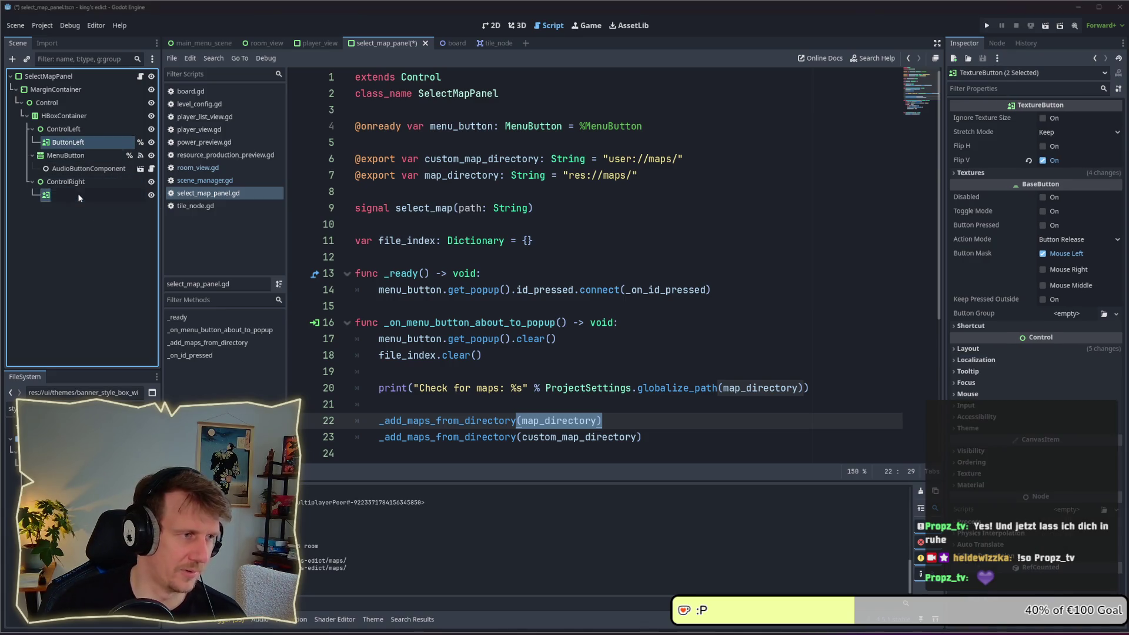
pyautogui.rightClick(69, 194)
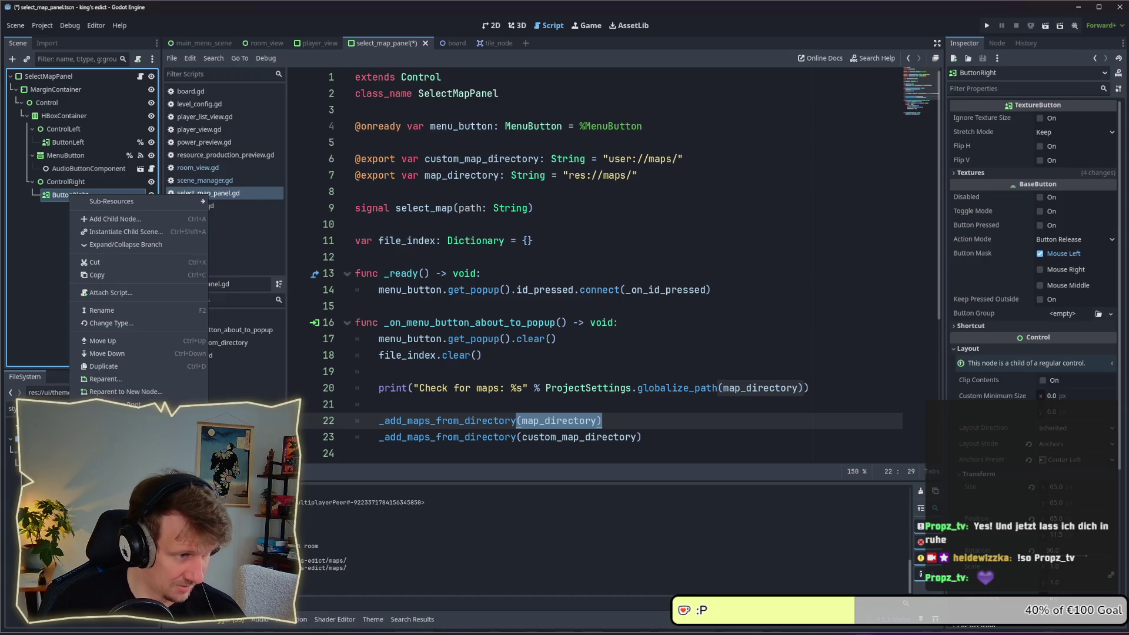
pyautogui.click(65, 267)
pyautogui.click(66, 197)
pyautogui.keyDown('ctrl'); pyautogui.click(68, 143); pyautogui.keyUp('ctrl')
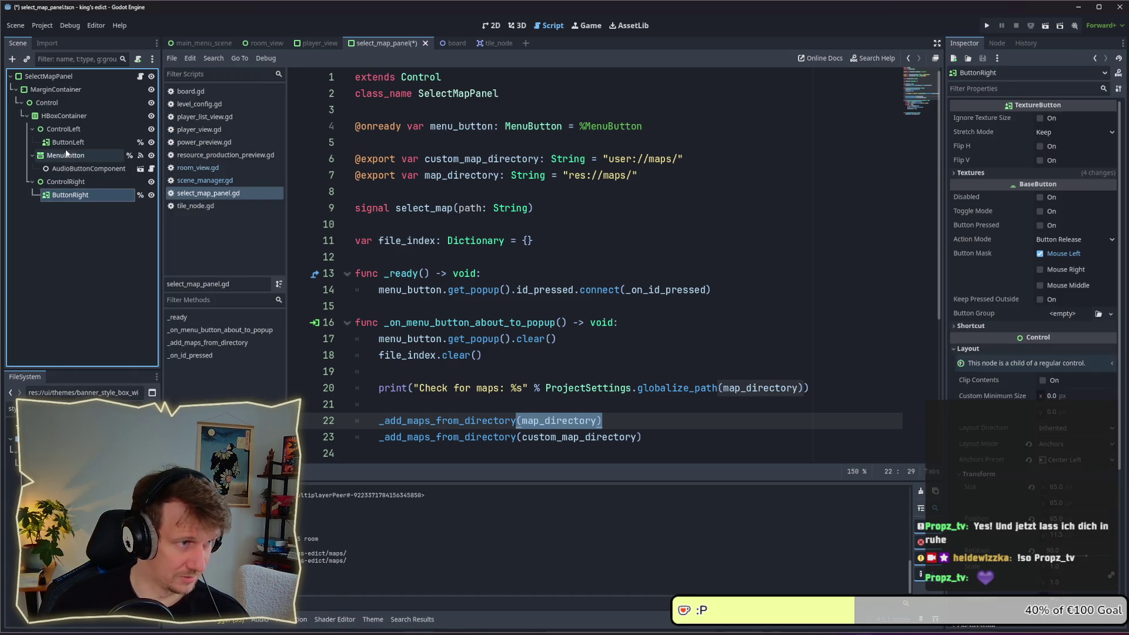
pyautogui.moveTo(68, 142); pyautogui.dragTo(395, 191)
pyautogui.hotkey('ctrl', 's')
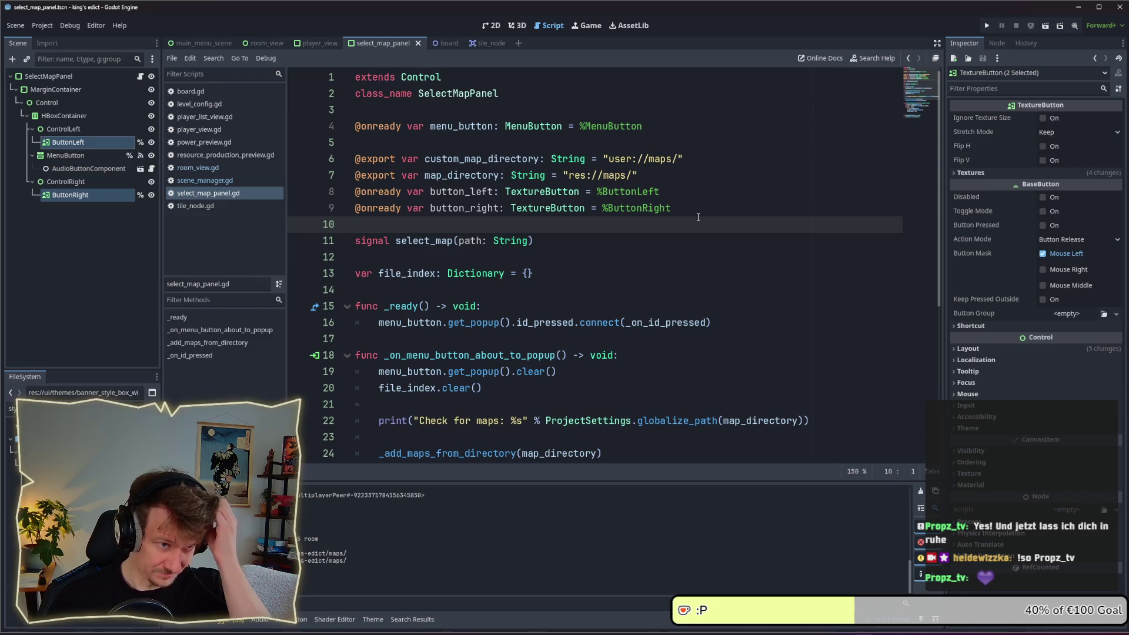
pyautogui.hotkey('alt', 'Tab')
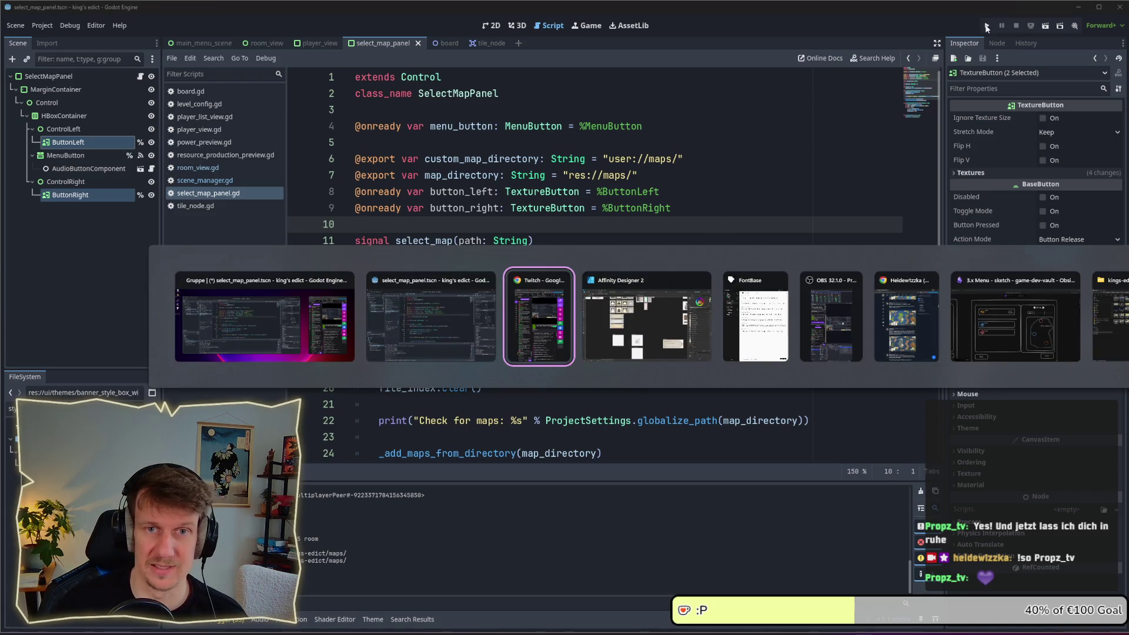
# Run the game, back out to the main menu, and open the room screen with the Change Map arrows
pyautogui.click(986, 26)
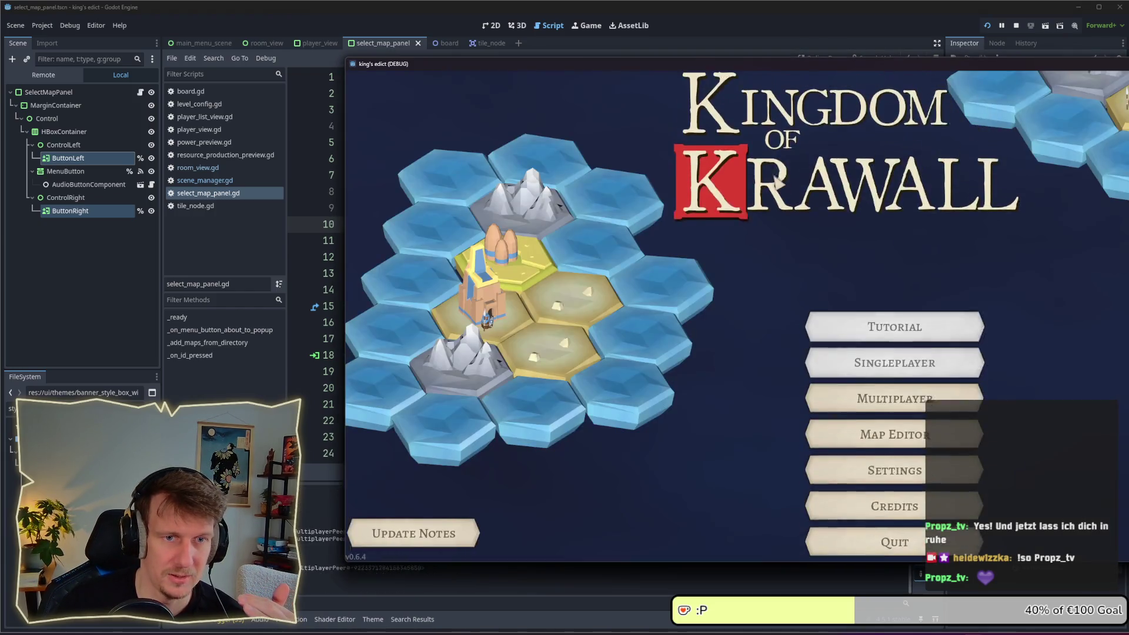
pyautogui.click(894, 391)
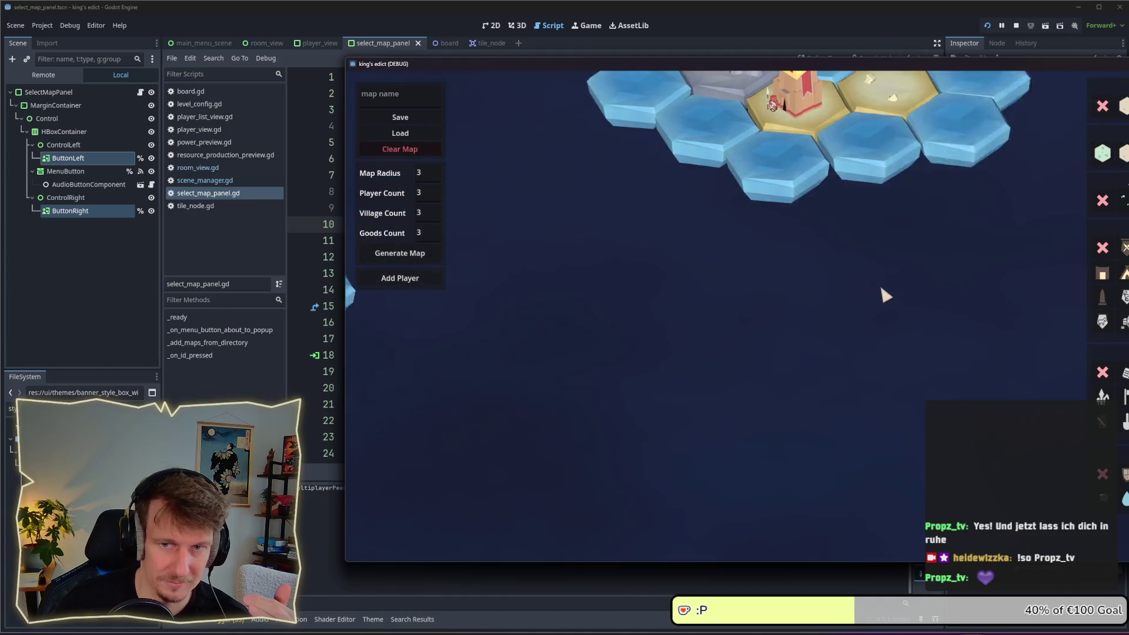
pyautogui.press('Escape')
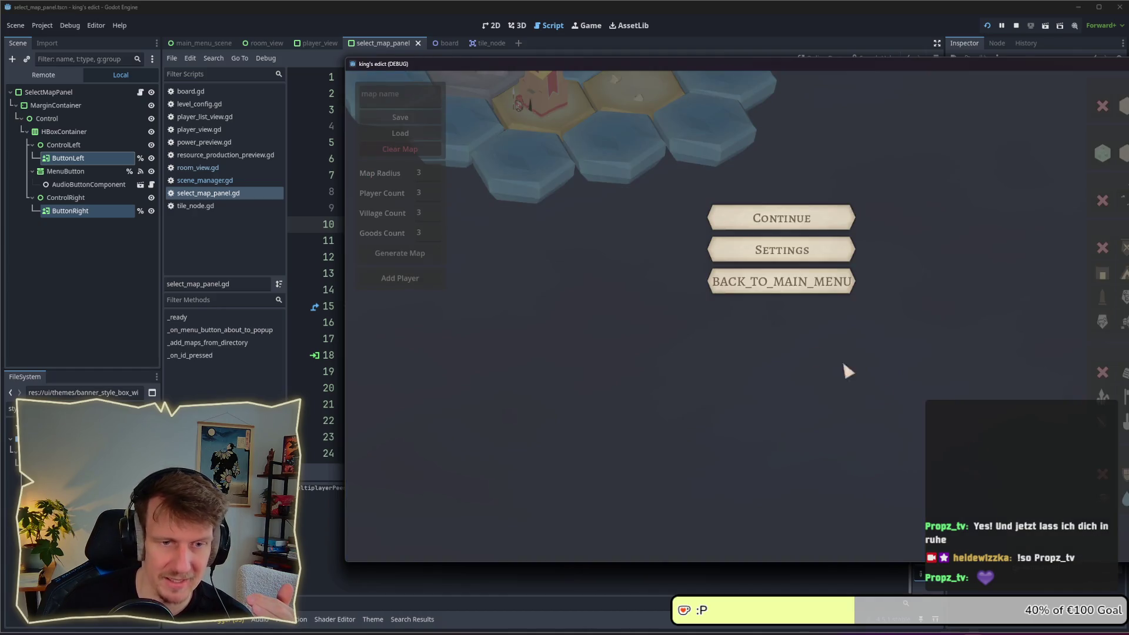
pyautogui.click(764, 282)
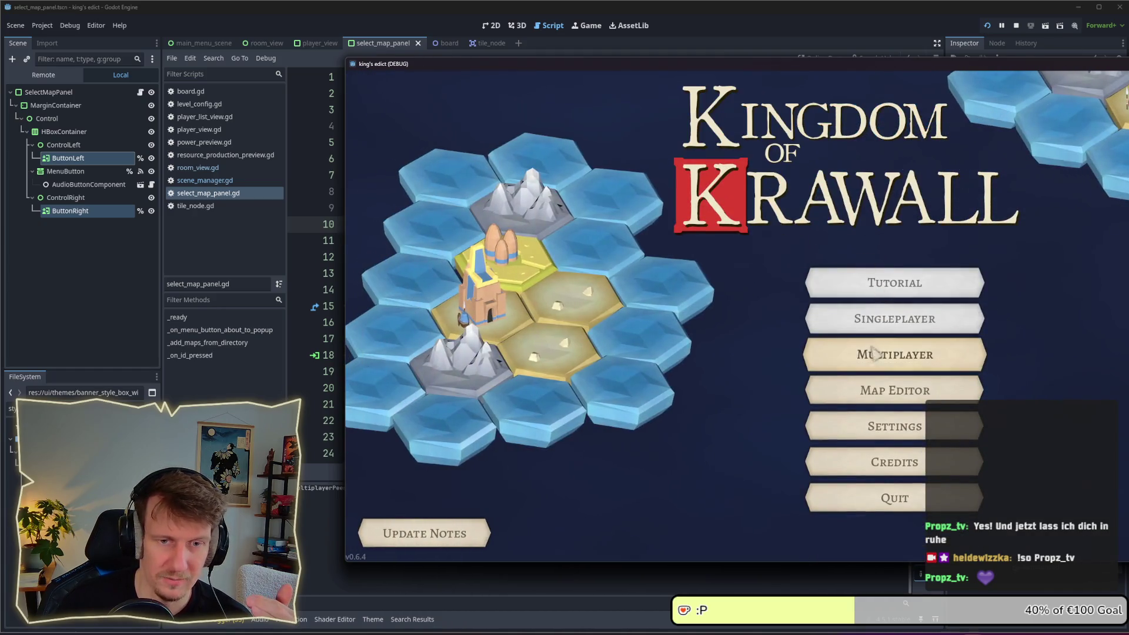
pyautogui.click(894, 390)
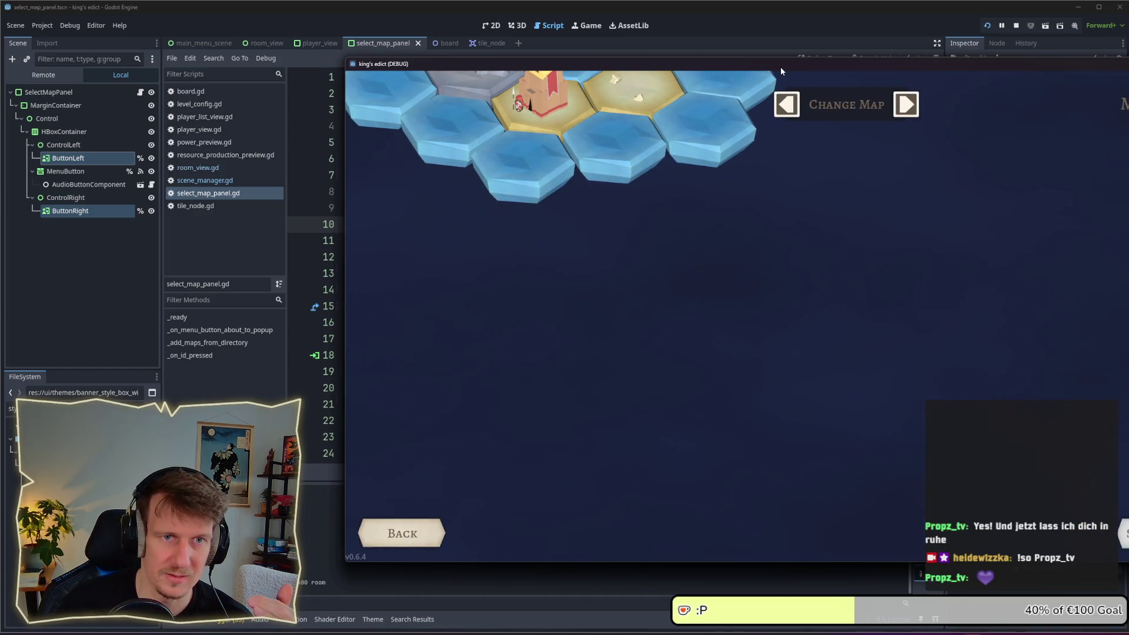
pyautogui.moveTo(781, 66); pyautogui.dragTo(555, 70)
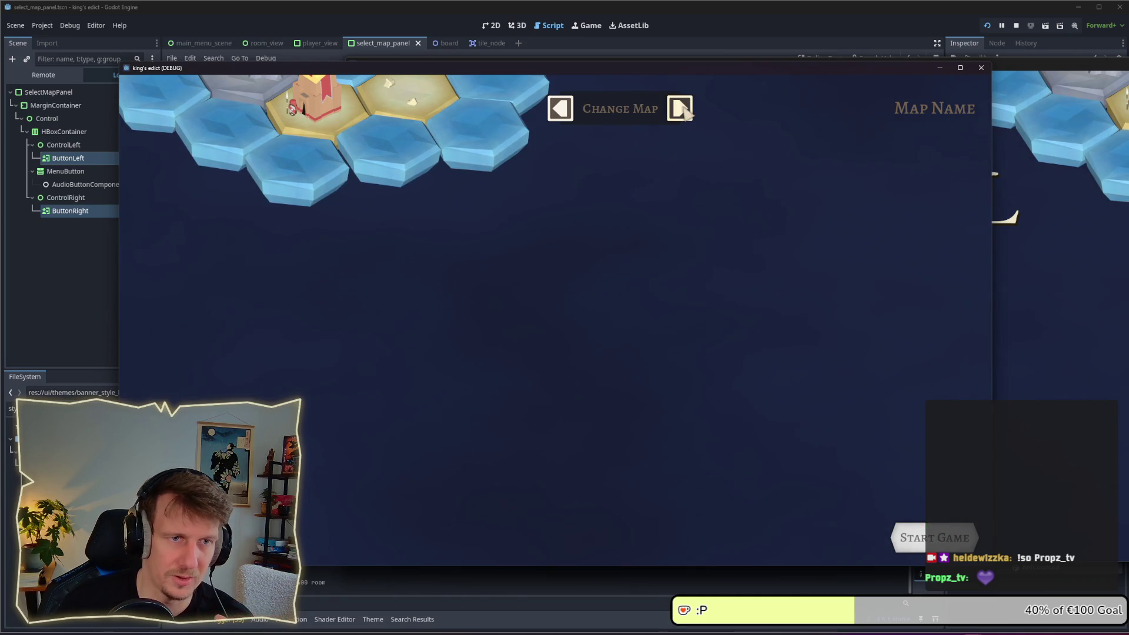
# Connect the button_down signals of ButtonRight and ButtonLeft to new handlers in the script
pyautogui.click(1015, 25)
pyautogui.scroll(-3, 652, 271)
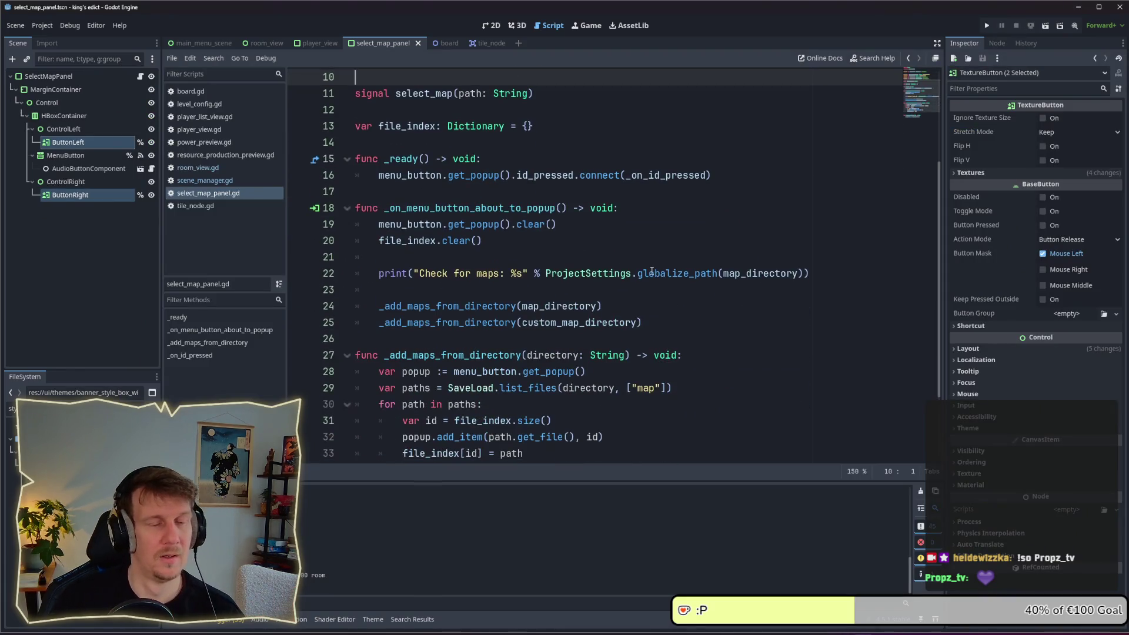
pyautogui.scroll(-2, 652, 271)
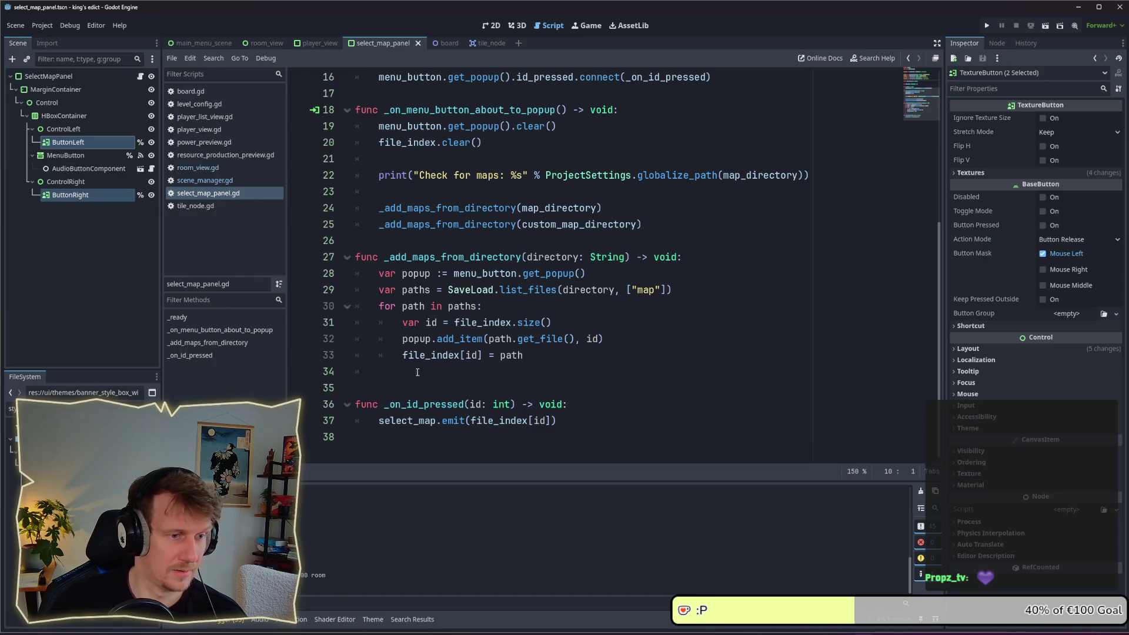
pyautogui.click(80, 197)
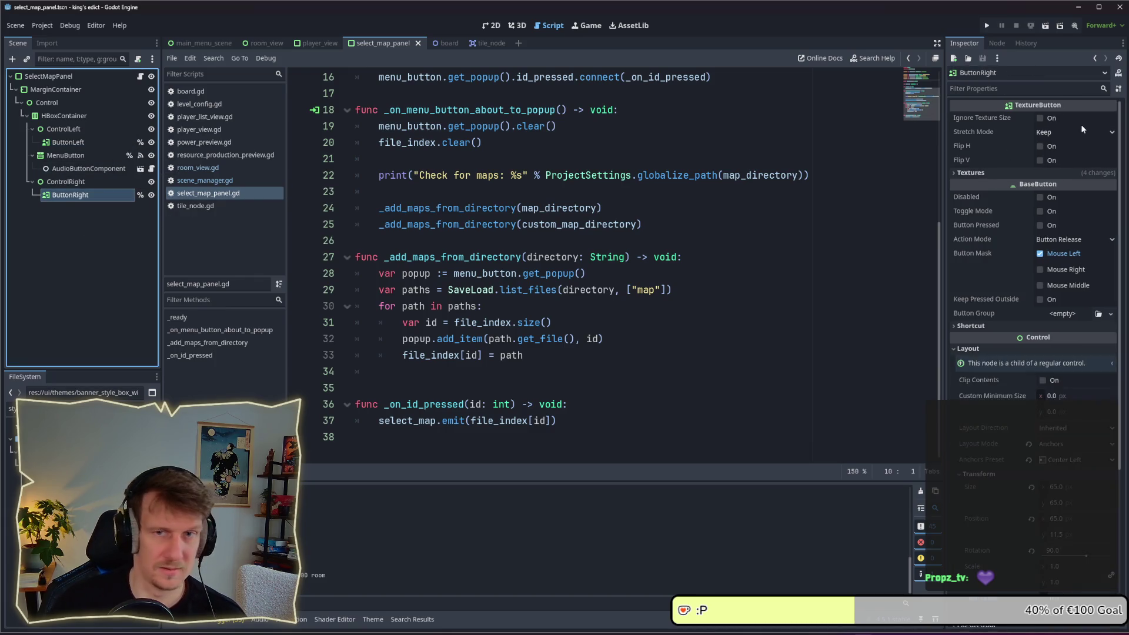
pyautogui.click(995, 43)
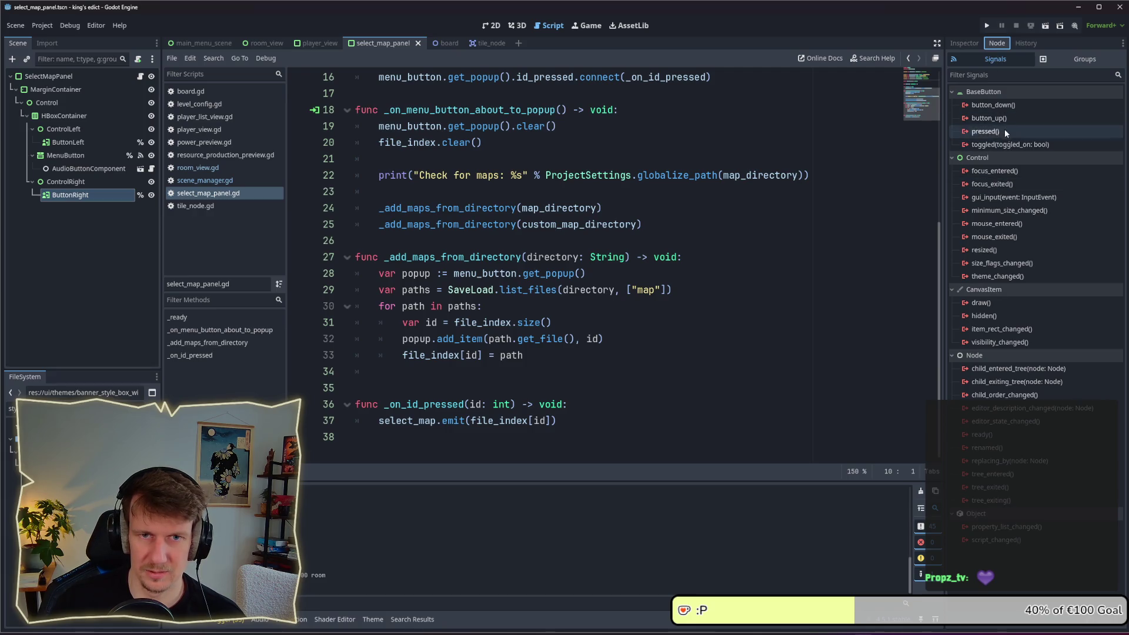
pyautogui.doubleClick(1000, 105)
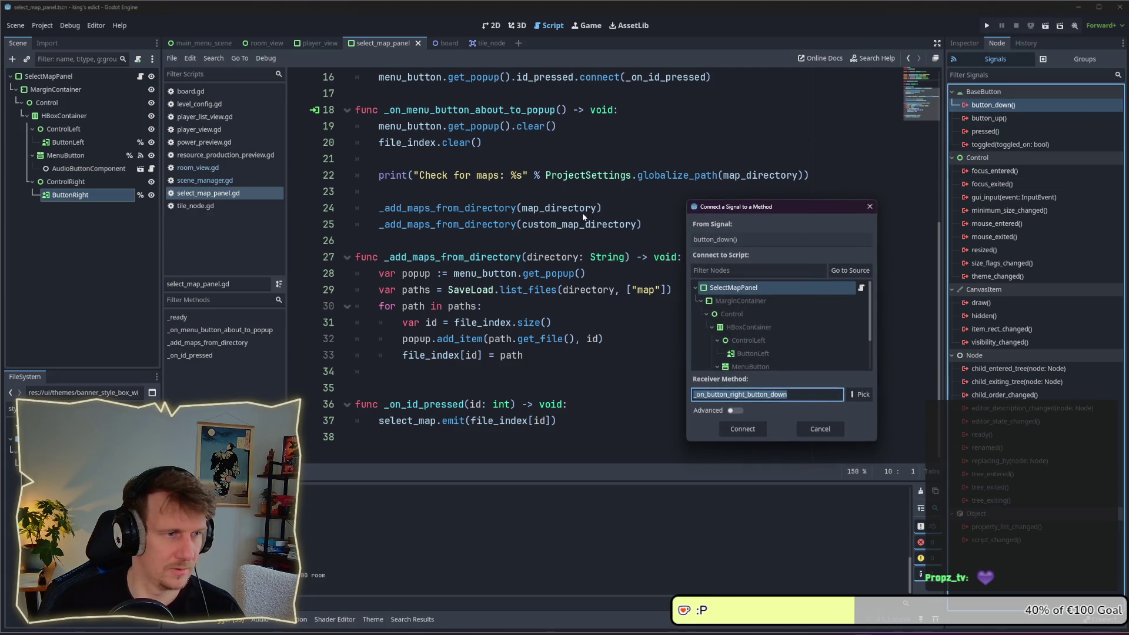
pyautogui.press('Return')
pyautogui.click(91, 159)
pyautogui.click(68, 142)
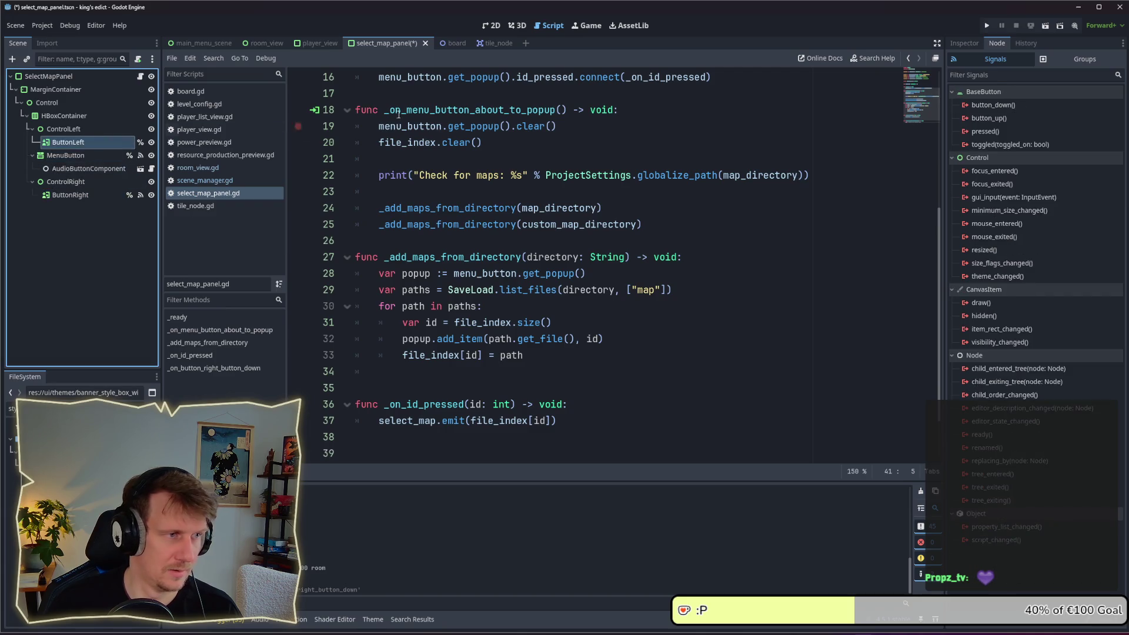
pyautogui.doubleClick(986, 104)
pyautogui.press('Return')
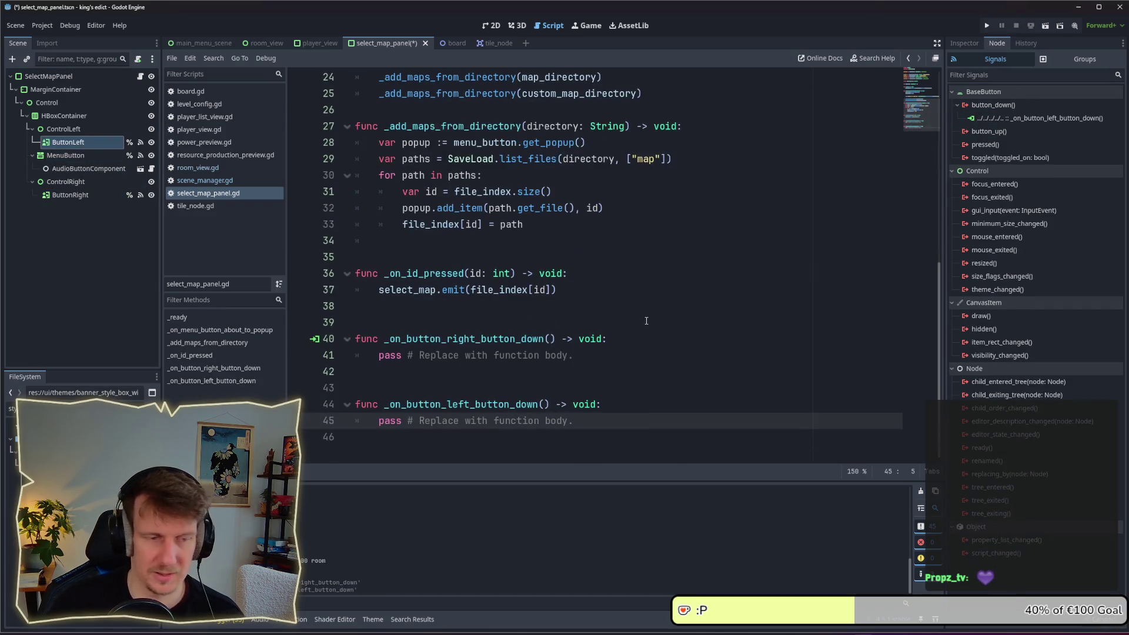
# Review the new handler functions and how paths are stored in file_index
pyautogui.click(575, 356)
pyautogui.click(521, 388)
pyautogui.scroll(8, 465, 309)
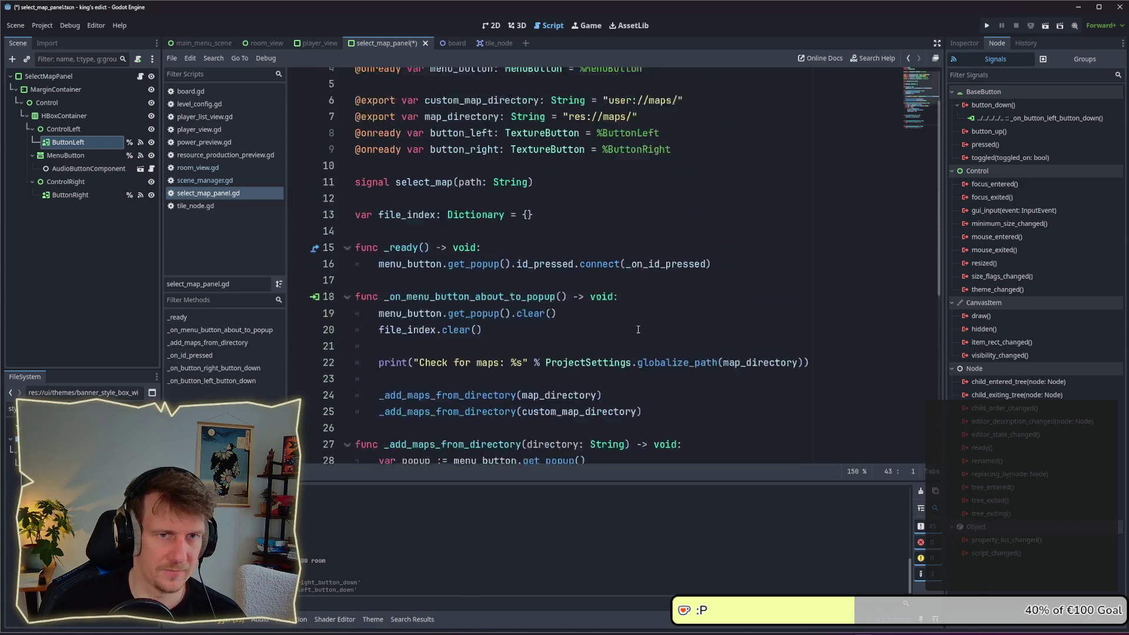
pyautogui.click(609, 256)
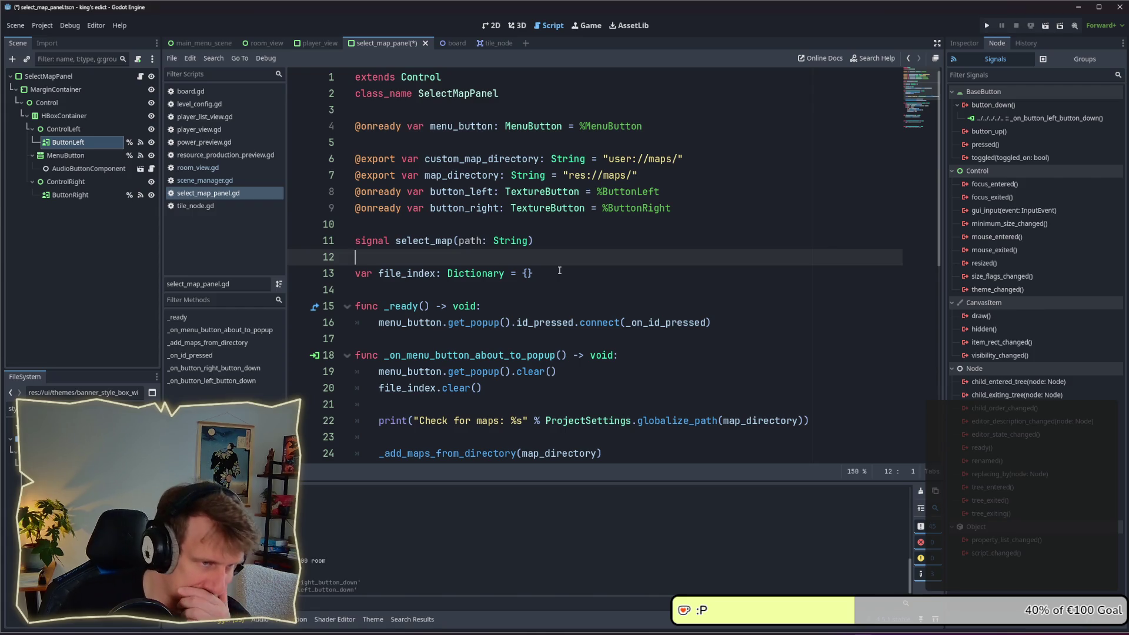
pyautogui.scroll(-3, 560, 270)
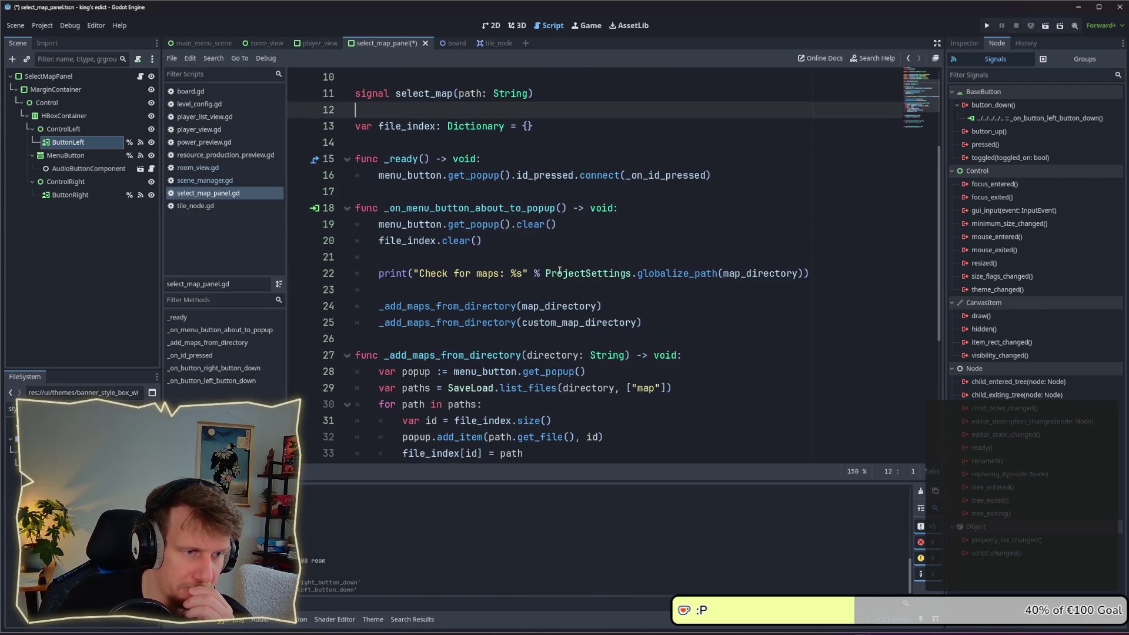
pyautogui.scroll(-2, 568, 292)
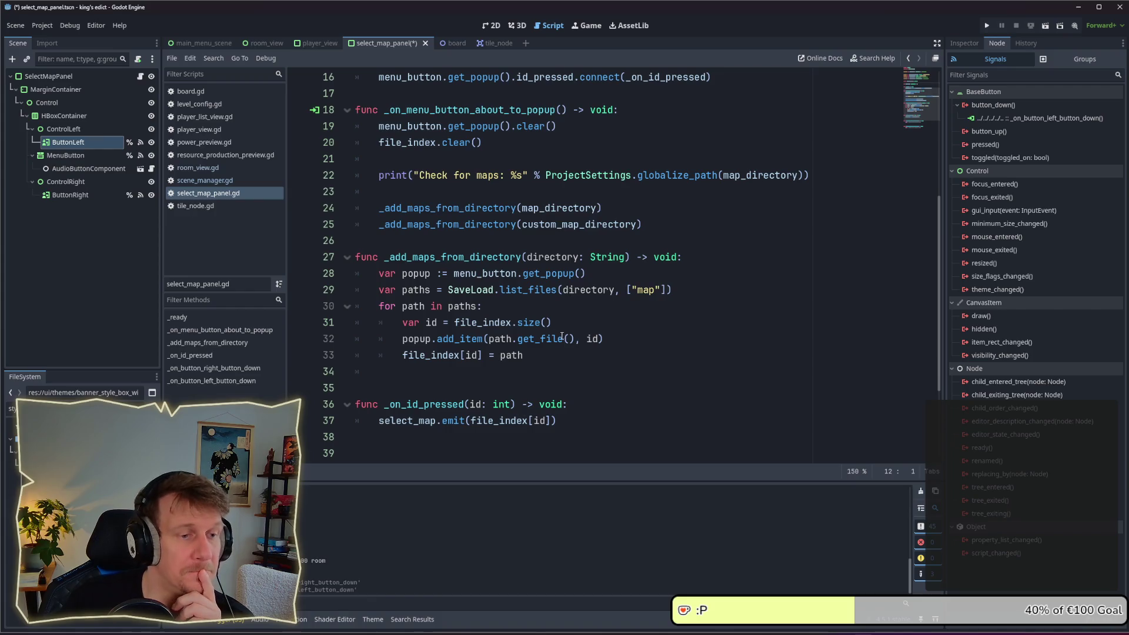
pyautogui.click(482, 359)
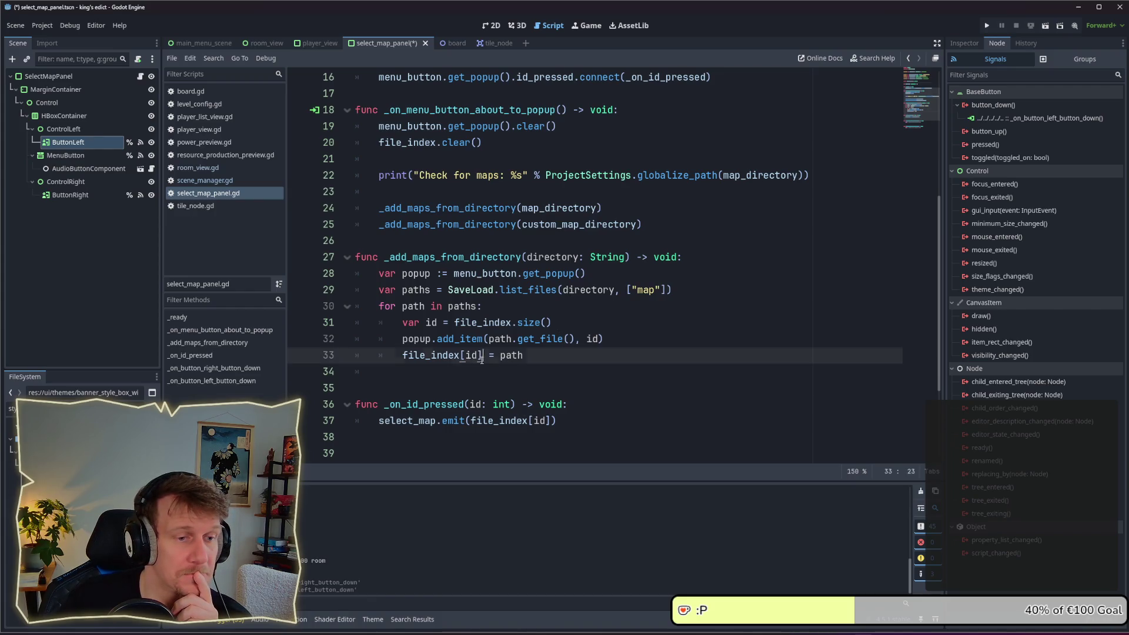
pyautogui.click(541, 357)
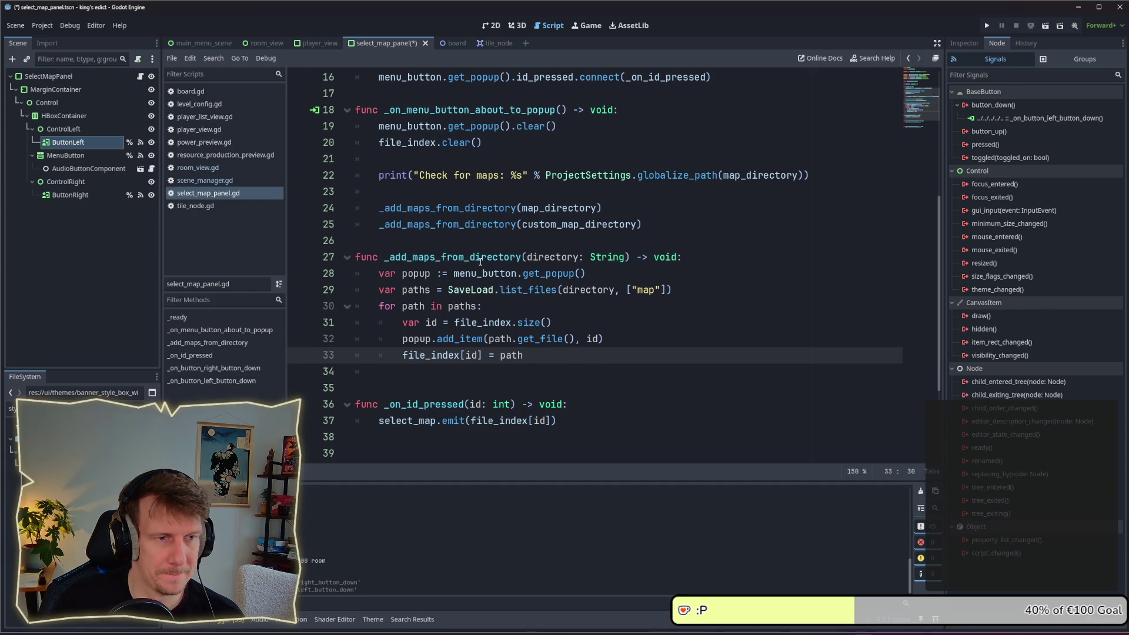
pyautogui.scroll(-2, 510, 373)
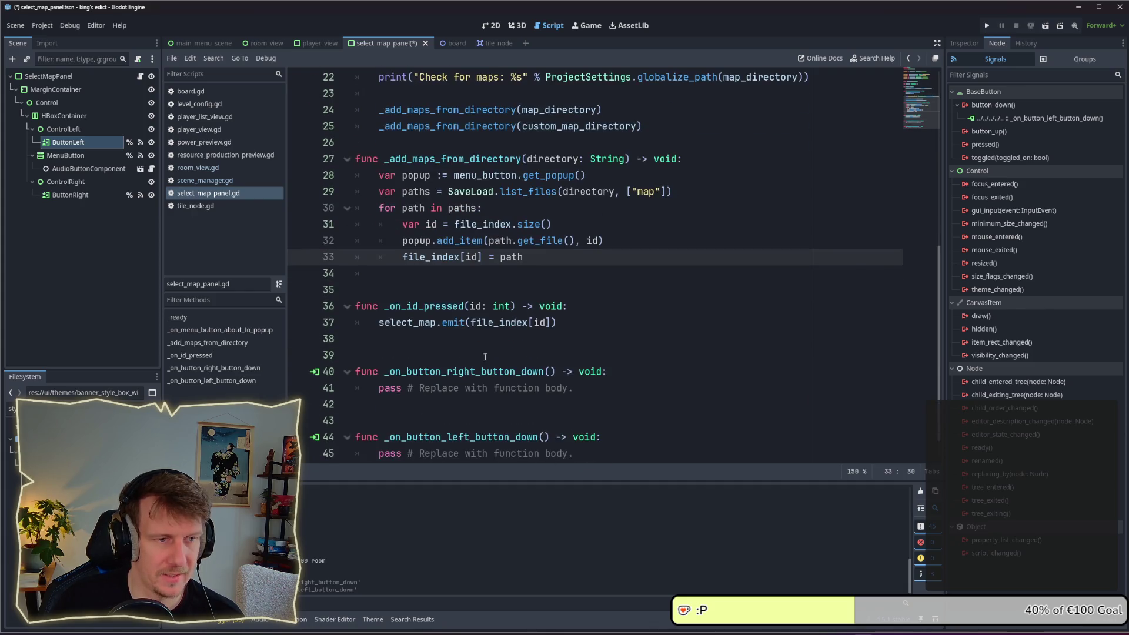
# Delete the two extra blank lines between the handler functions
pyautogui.click(438, 353)
pyautogui.press('BackSpace')
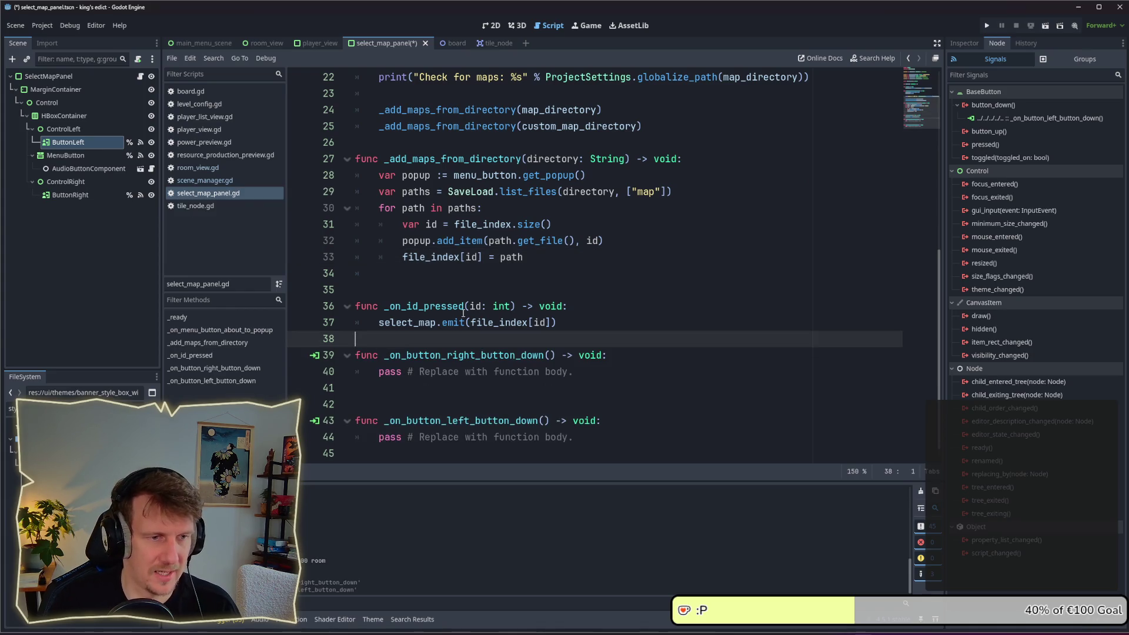
pyautogui.click(386, 385)
pyautogui.press('BackSpace')
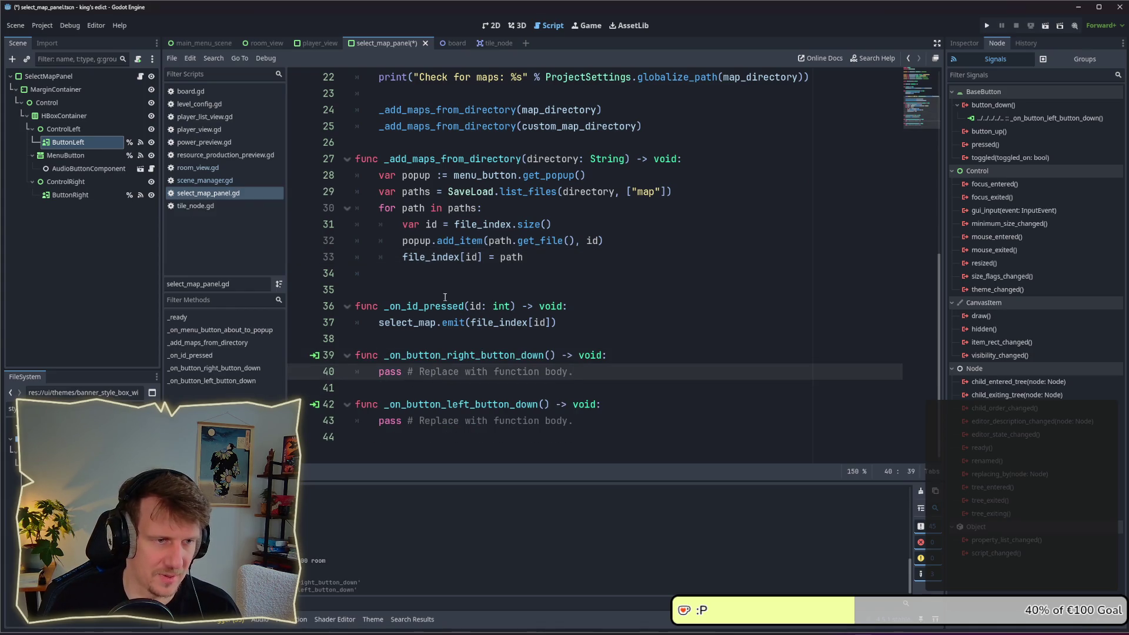
pyautogui.scroll(4, 609, 300)
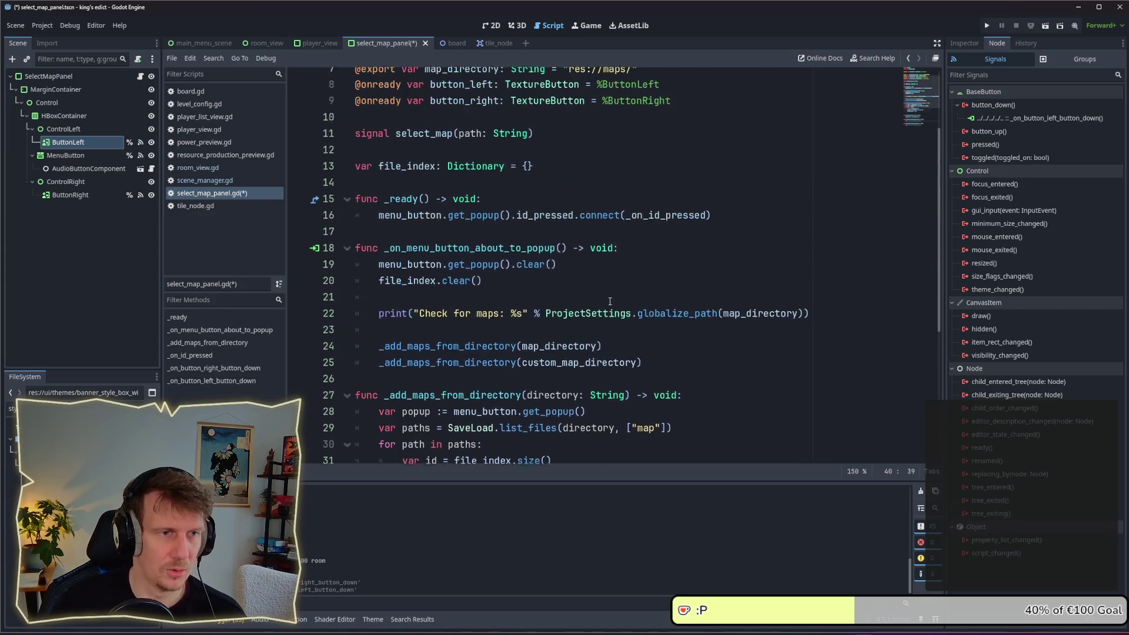
pyautogui.scroll(-4, 610, 300)
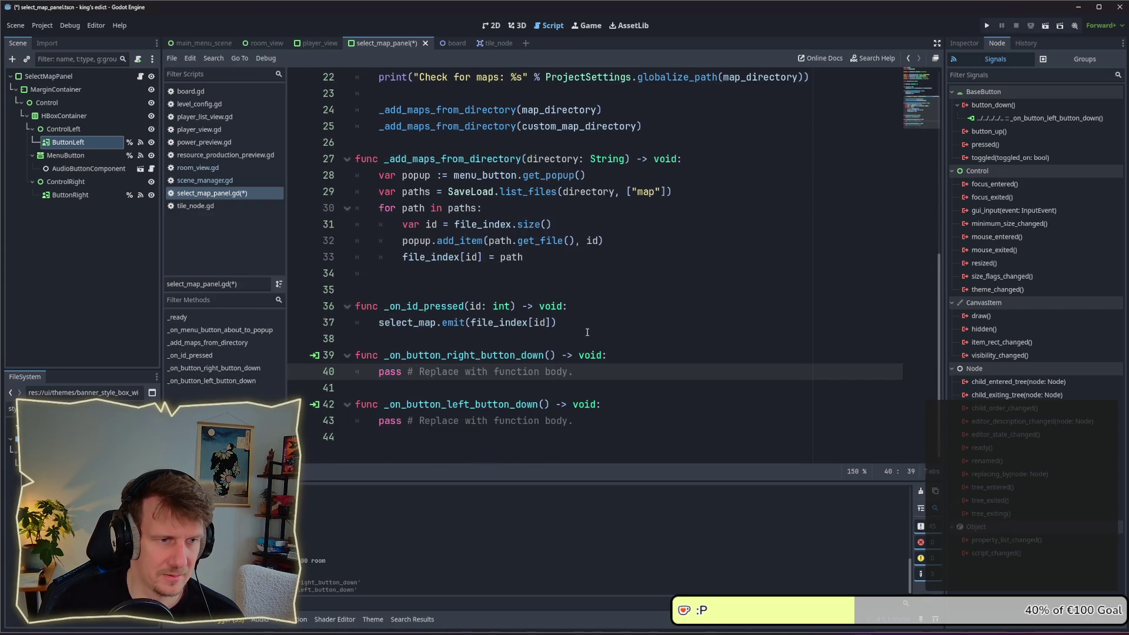
pyautogui.scroll(7, 587, 332)
pyautogui.click(569, 277)
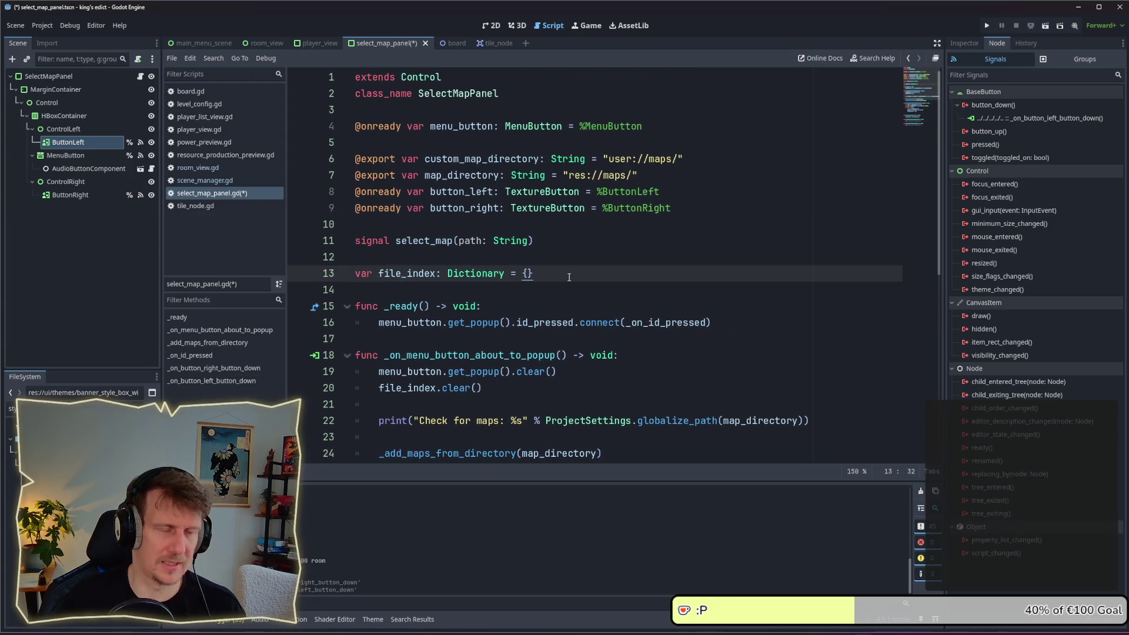
# Declare 'var selected_index: int = 0' below file_index and save
pyautogui.press('Return')
pyautogui.write('var selecte')
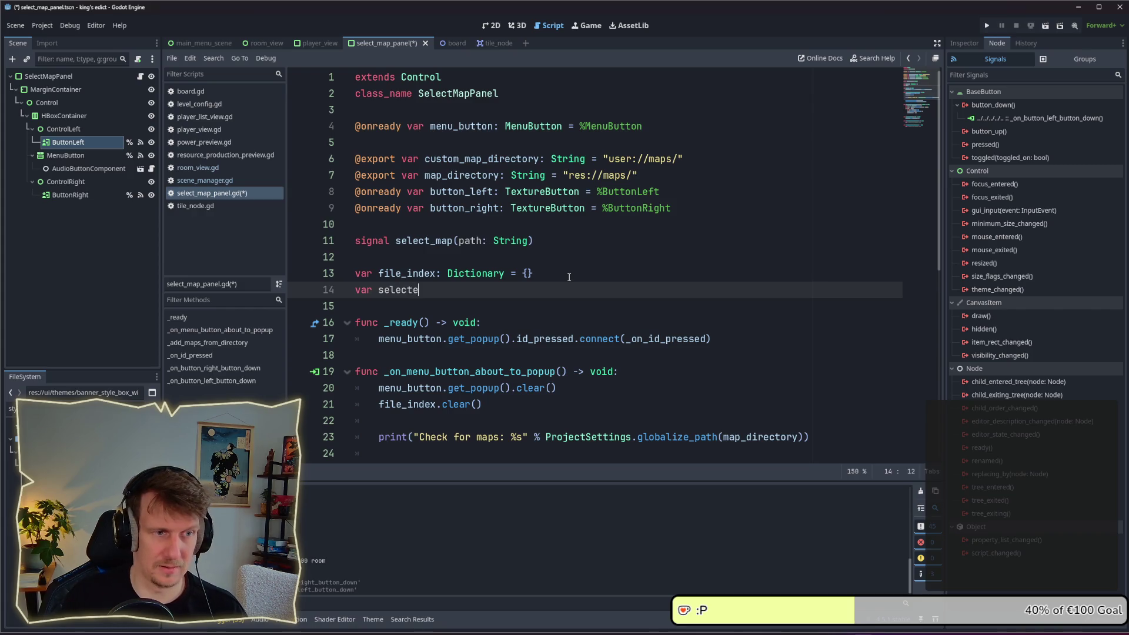
pyautogui.write('d_index: int = 0')
pyautogui.hotkey('ctrl', 's')
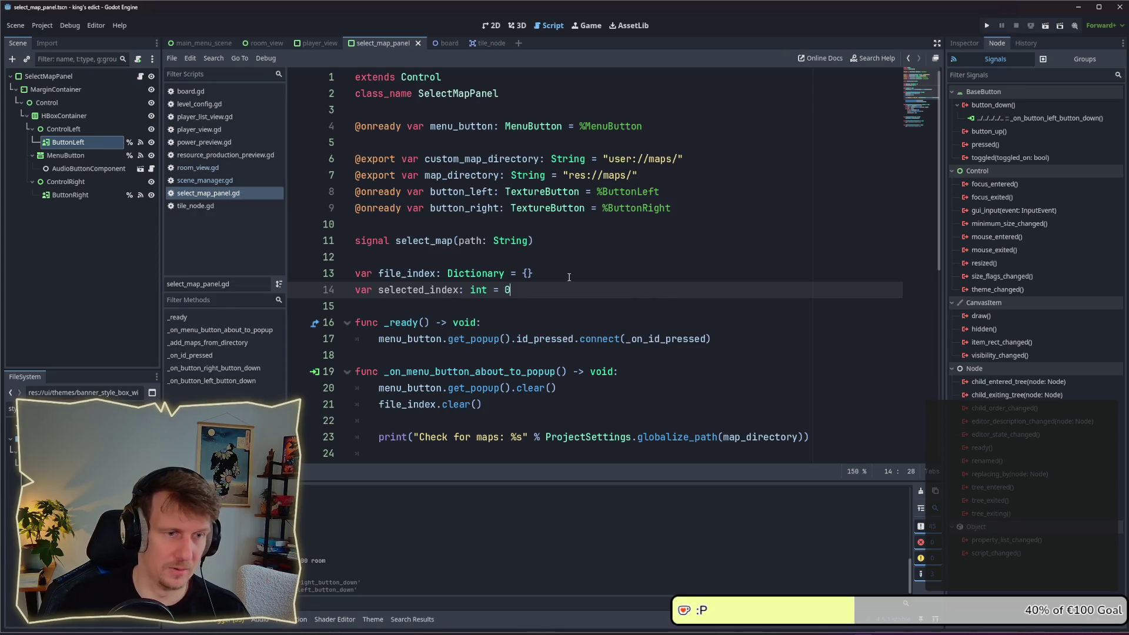
# Add 'selected_index = id' before the select_map emit in _on_id_pressed
pyautogui.scroll(-7, 569, 277)
pyautogui.click(569, 334)
pyautogui.click(620, 364)
pyautogui.click(569, 323)
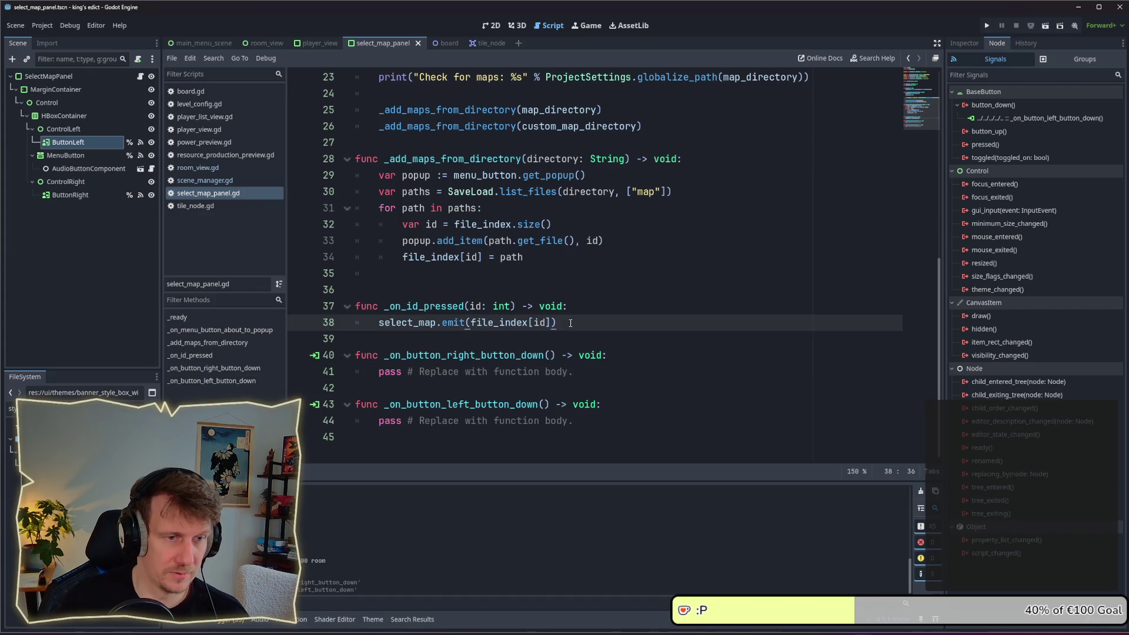
pyautogui.press('Up')
pyautogui.press('End')
pyautogui.press('Return')
pyautogui.write('sele')
pyautogui.press('Return')
pyautogui.write('= ')
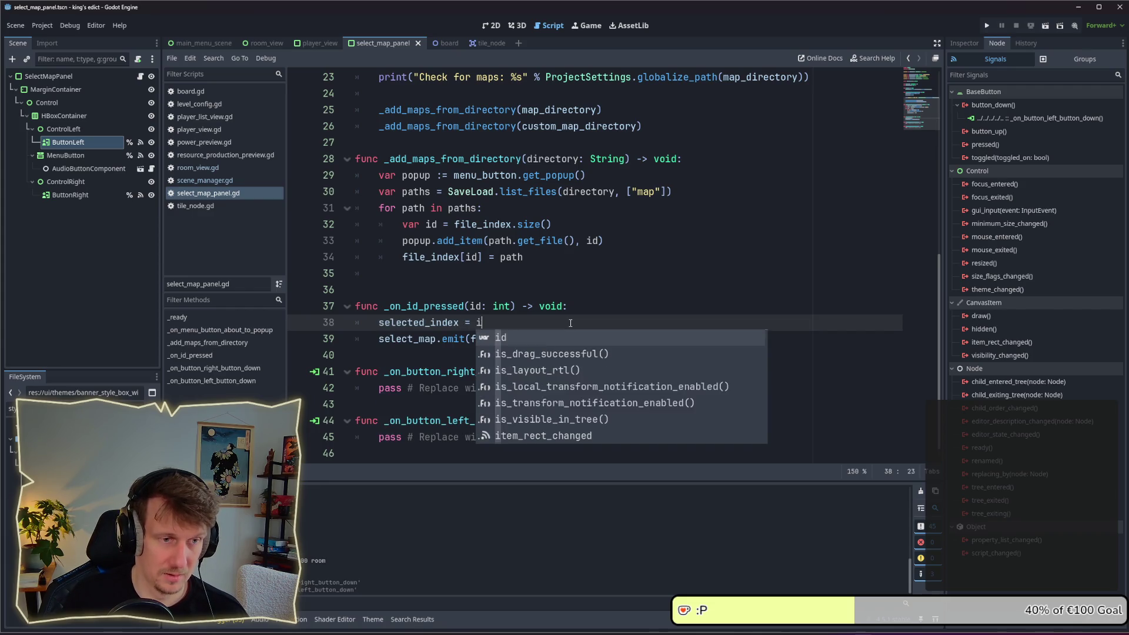
pyautogui.write('id')
# Replace the right handler's pass with 'selected_index += 1' and save
pyautogui.moveTo(610, 391)
pyautogui.mouseDown()
pyautogui.moveTo(362, 388)
pyautogui.moveTo(378, 386)
pyautogui.mouseUp()
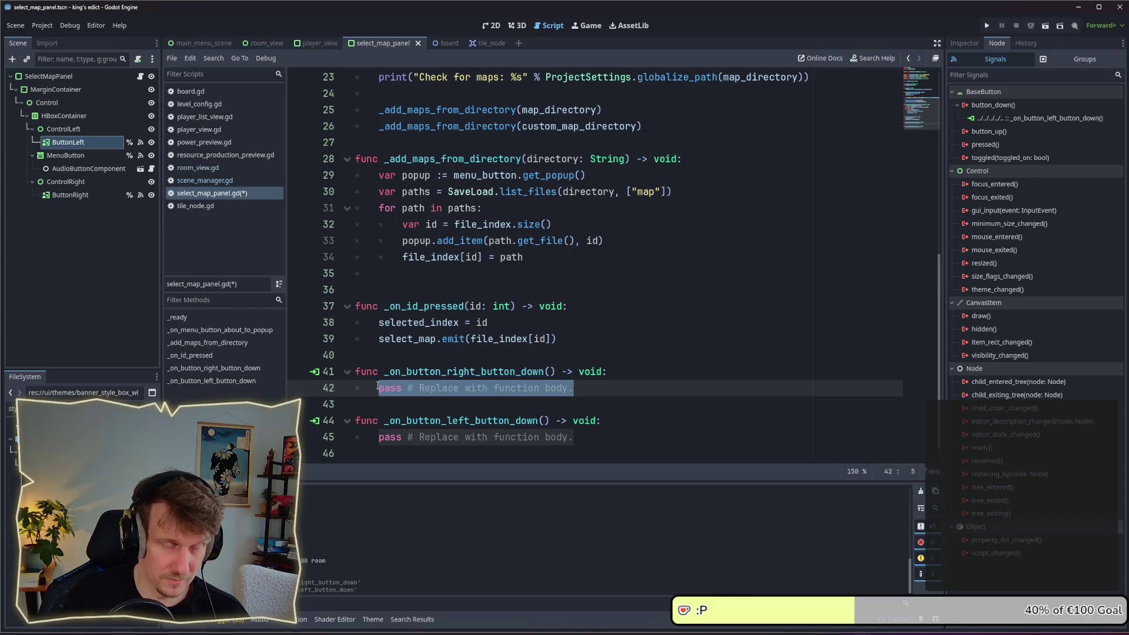
pyautogui.write('sele')
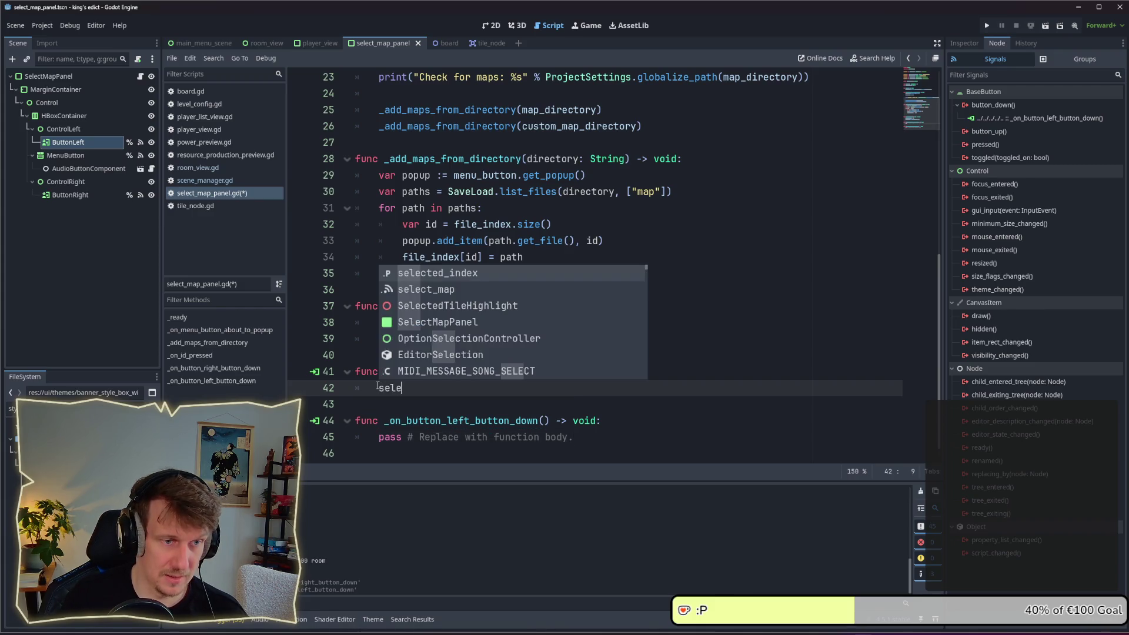
pyautogui.press('Return')
pyautogui.write('+= 1')
pyautogui.hotkey('ctrl', 's')
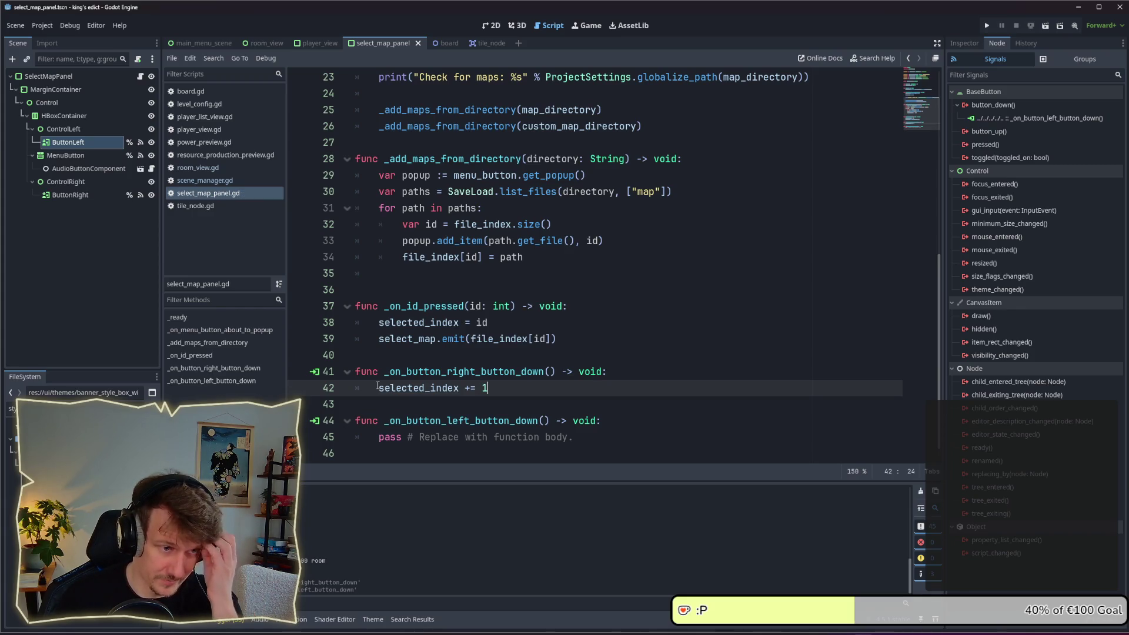
# Replace the left handler's pass with 'selected_index -= 1'
pyautogui.moveTo(573, 436); pyautogui.dragTo(379, 443)
pyautogui.write('se')
pyautogui.press('Return')
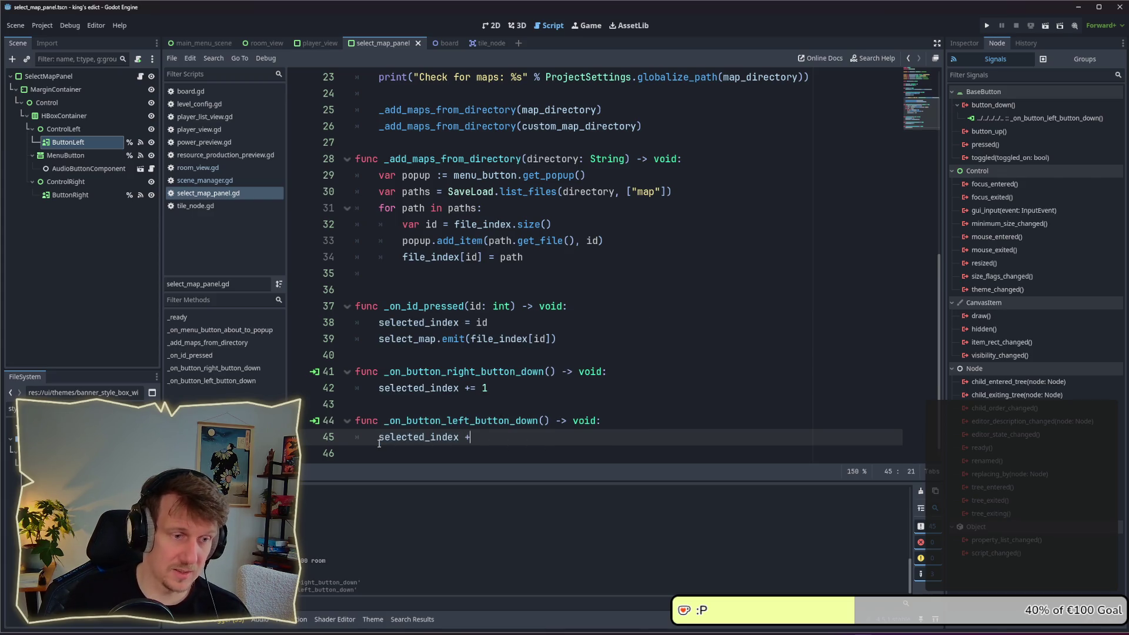
pyautogui.write('= 1')
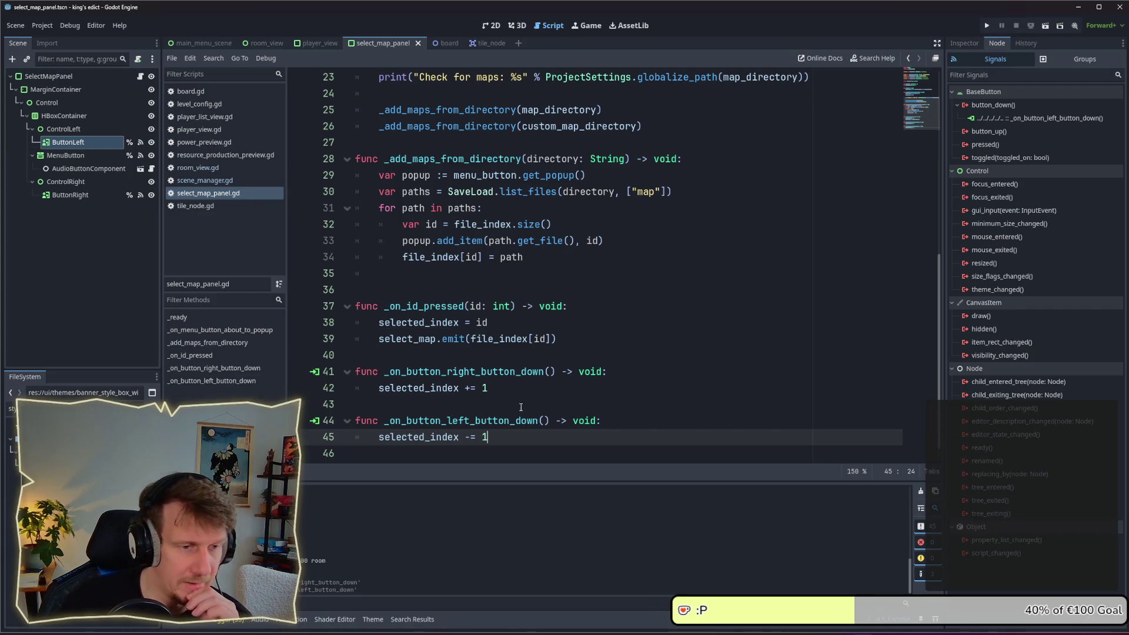
pyautogui.click(505, 389)
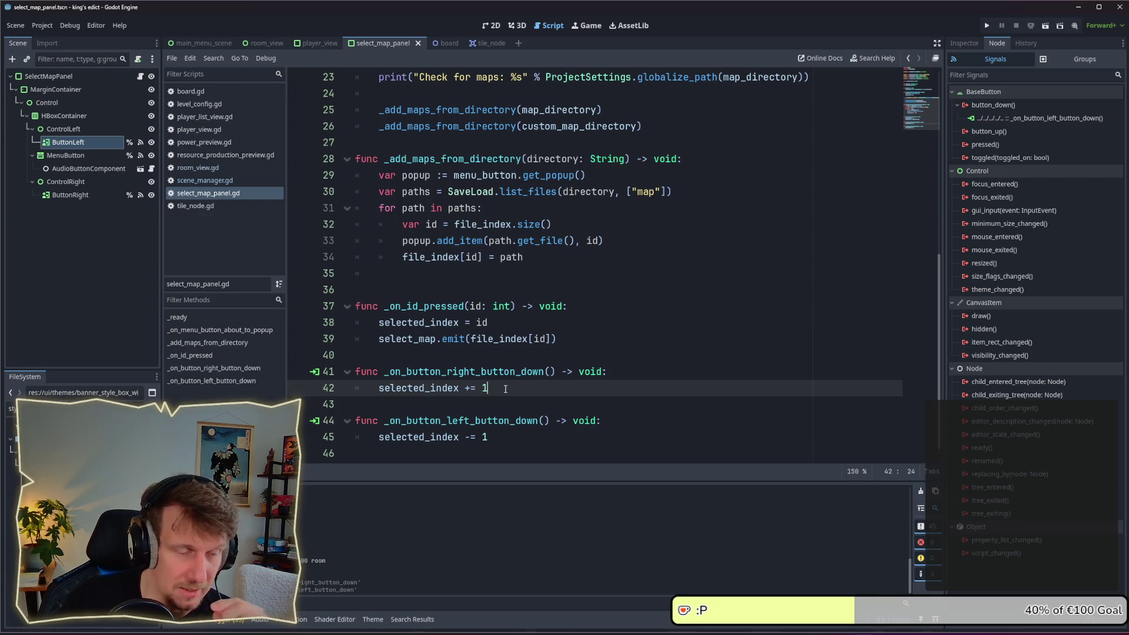
pyautogui.scroll(8, 512, 352)
pyautogui.click(531, 288)
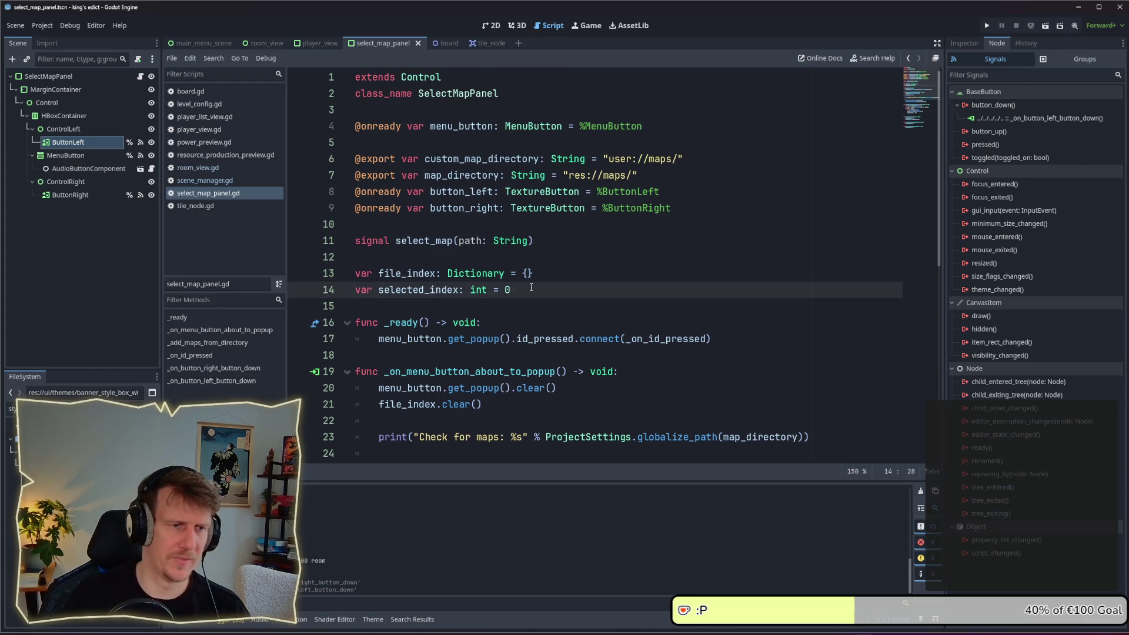
pyautogui.press('Return')
pyautogui.write('var ')
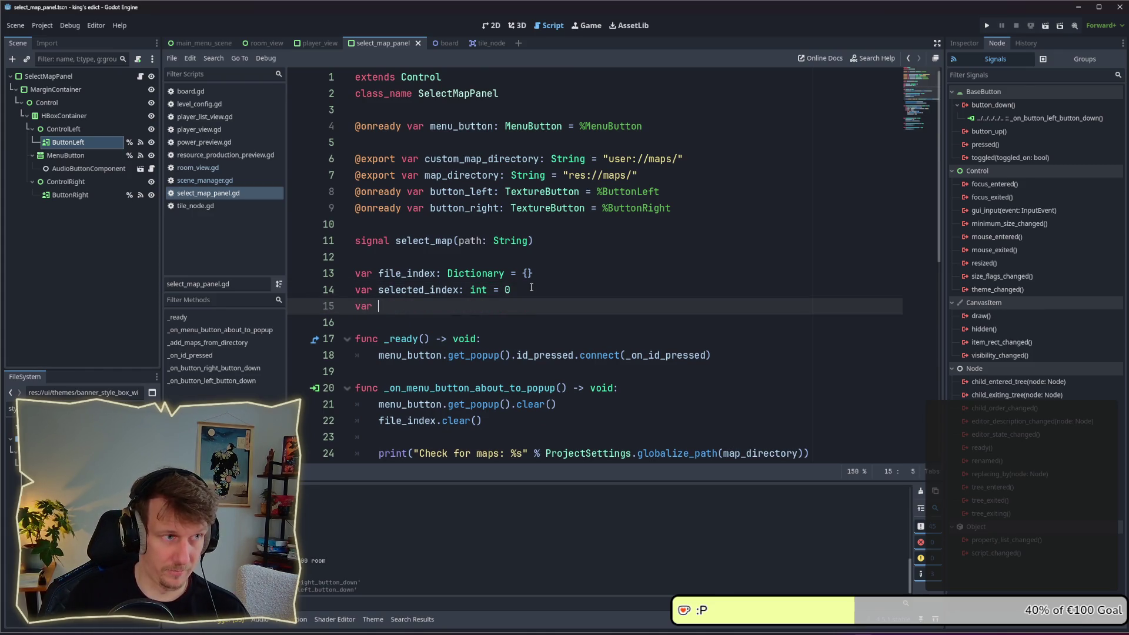
pyautogui.write('max_')
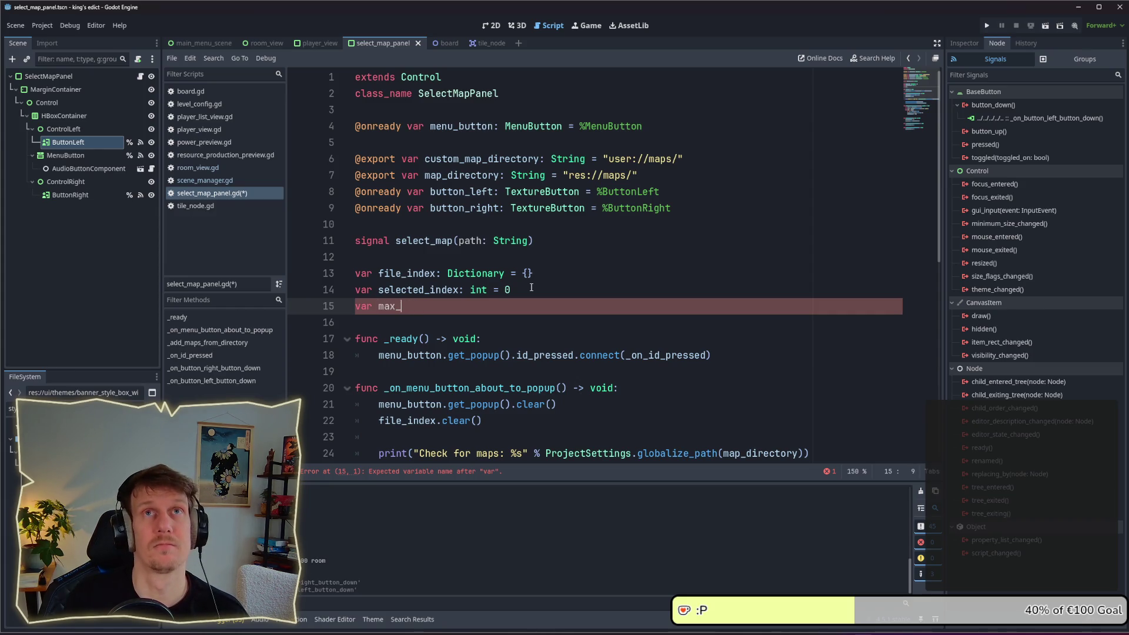
pyautogui.write('index')
pyautogui.press('BackSpace')
pyautogui.press('BackSpace')
pyautogui.press('BackSpace')
pyautogui.write('dex: in')
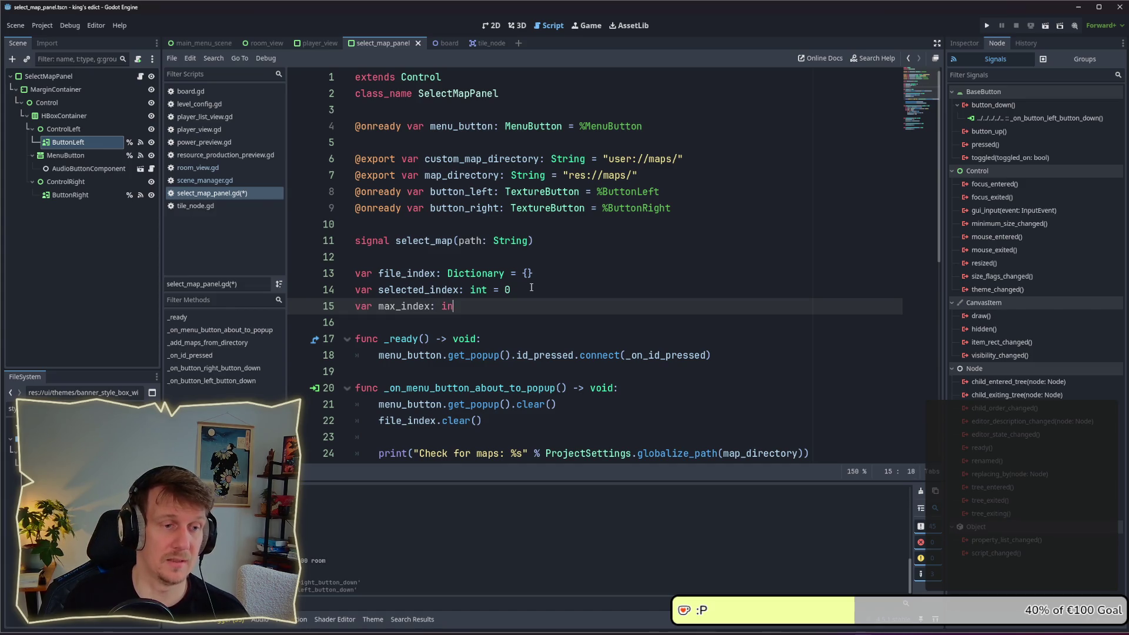
pyautogui.write('t = 0')
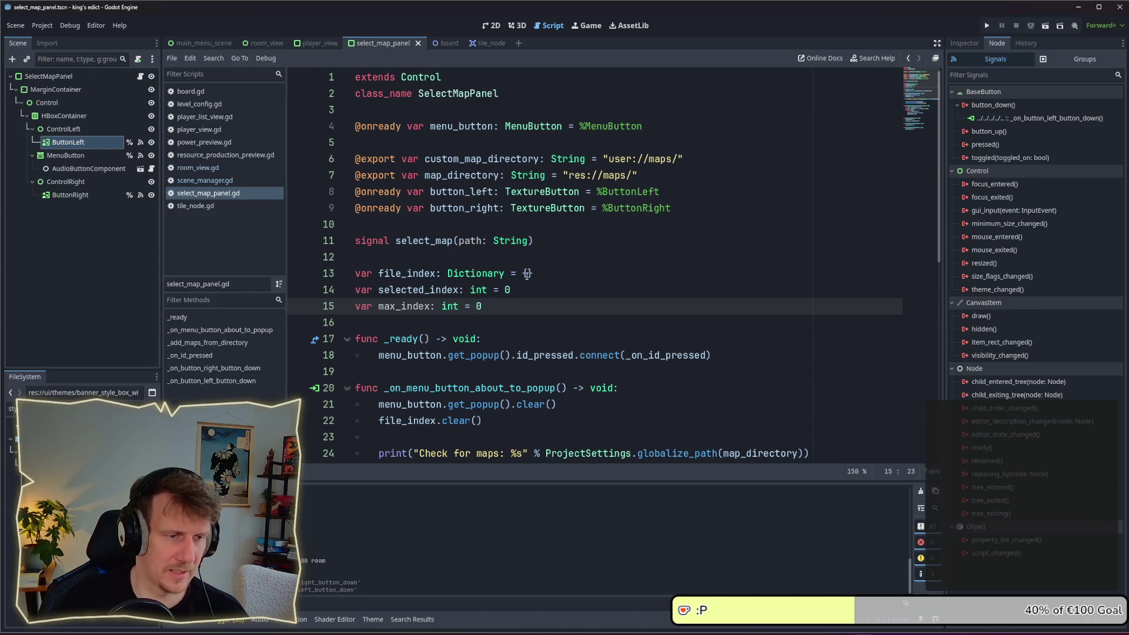
pyautogui.scroll(-6, 531, 303)
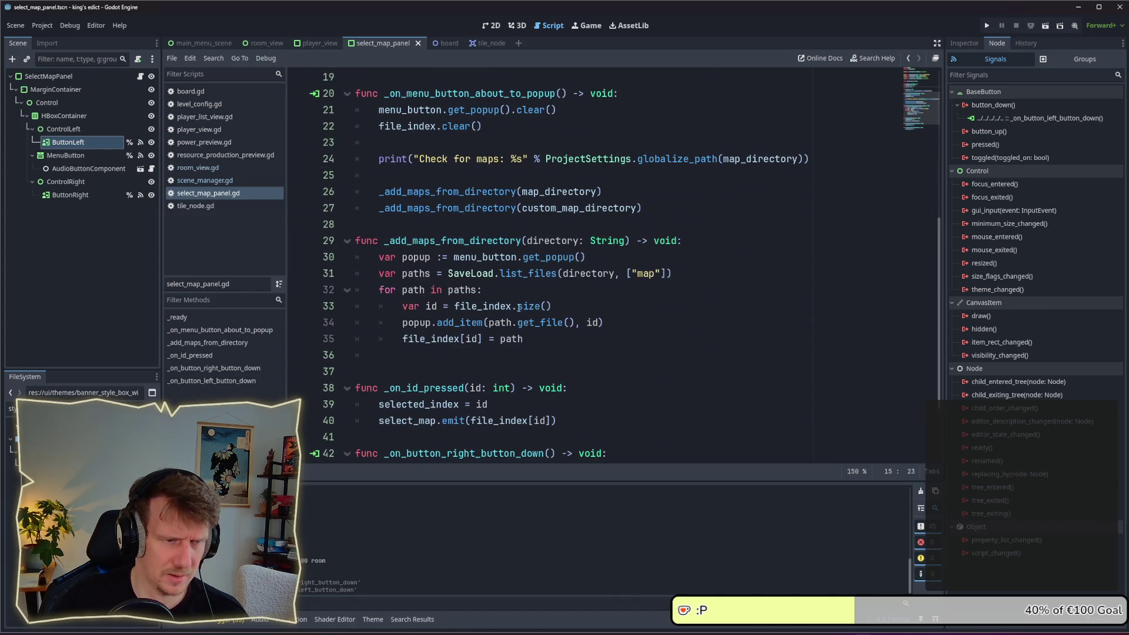
pyautogui.click(527, 339)
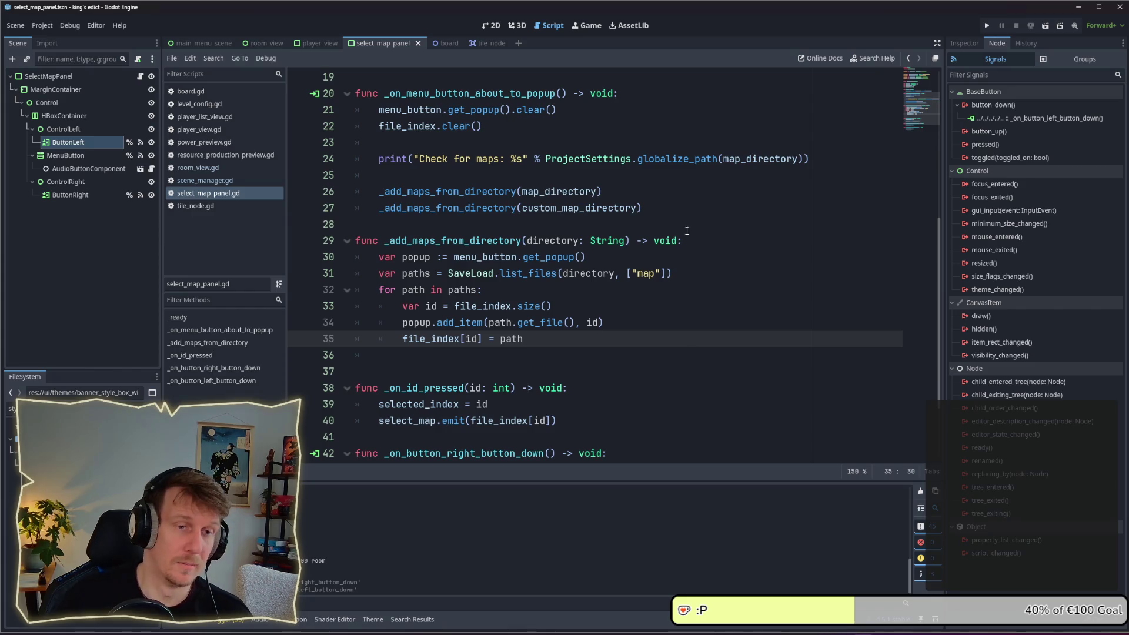
pyautogui.click(682, 210)
pyautogui.press('Return')
pyautogui.press('Return')
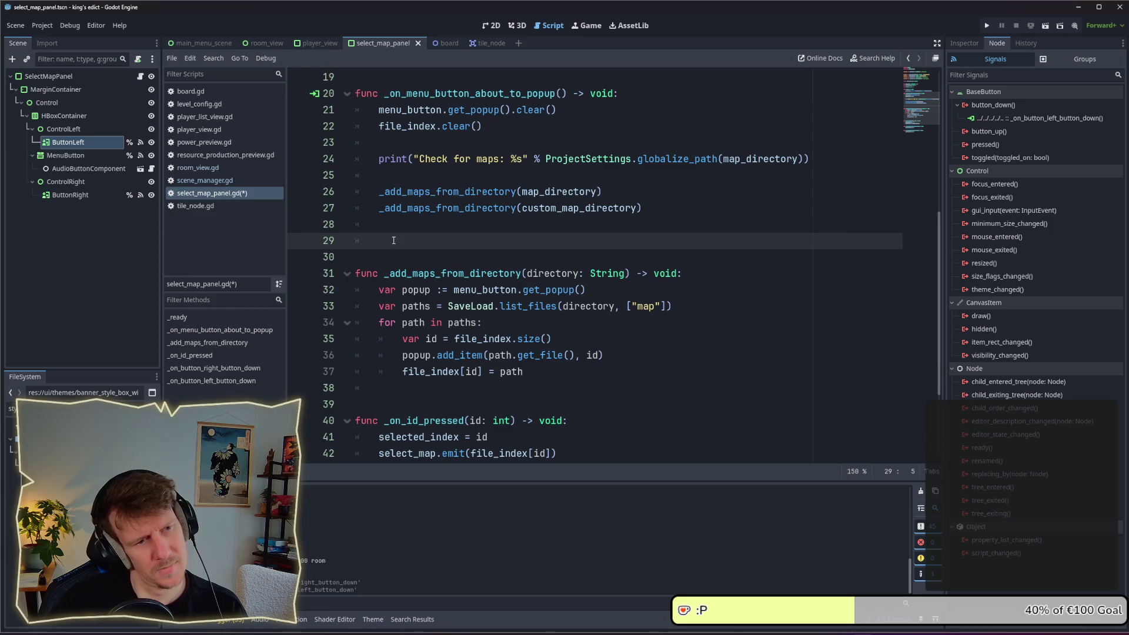
pyautogui.moveTo(392, 240); pyautogui.dragTo(348, 218)
pyautogui.press('BackSpace')
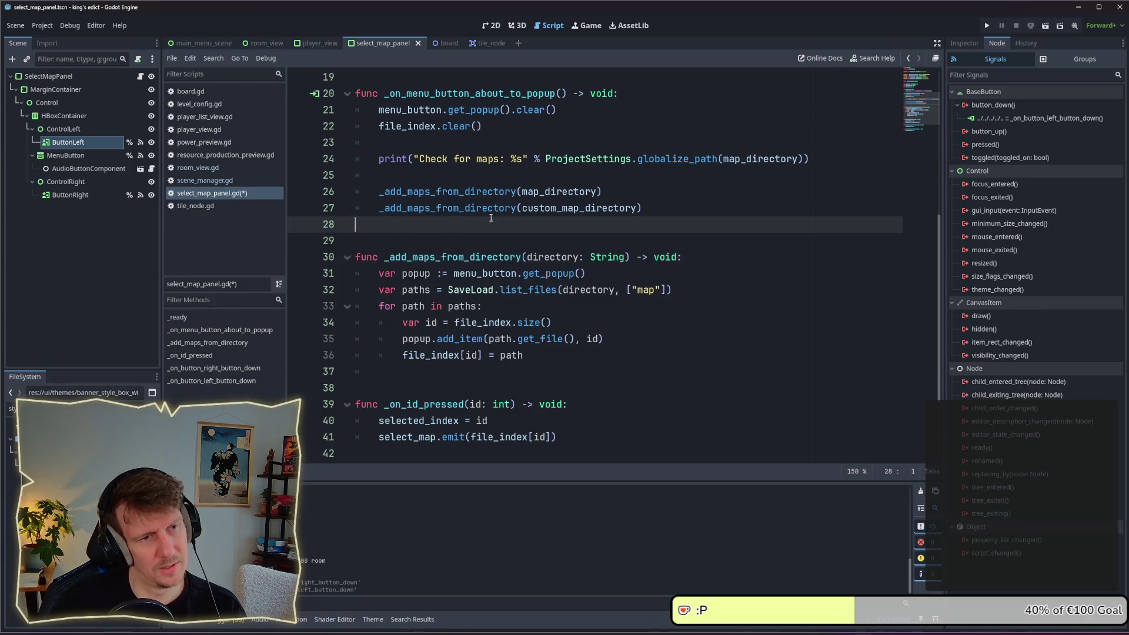
pyautogui.scroll(4, 364, 224)
pyautogui.click(347, 208)
pyautogui.moveTo(484, 207); pyautogui.dragTo(350, 214)
pyautogui.press('BackSpace')
pyautogui.press('BackSpace')
pyautogui.hotkey('ctrl', 's')
pyautogui.scroll(-6, 467, 231)
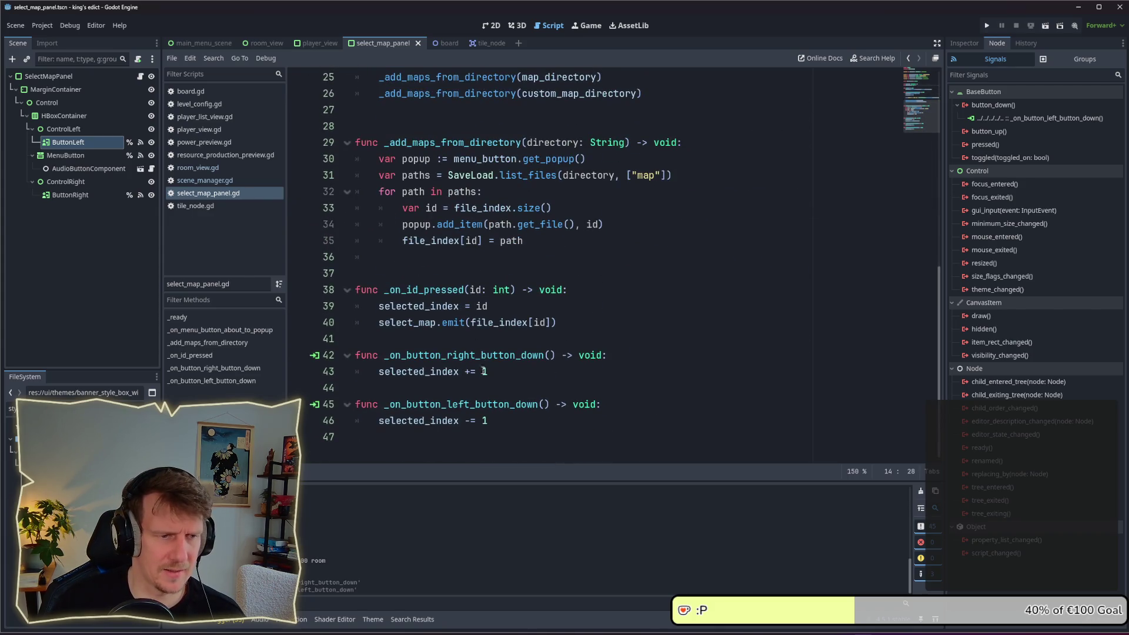
pyautogui.click(564, 376)
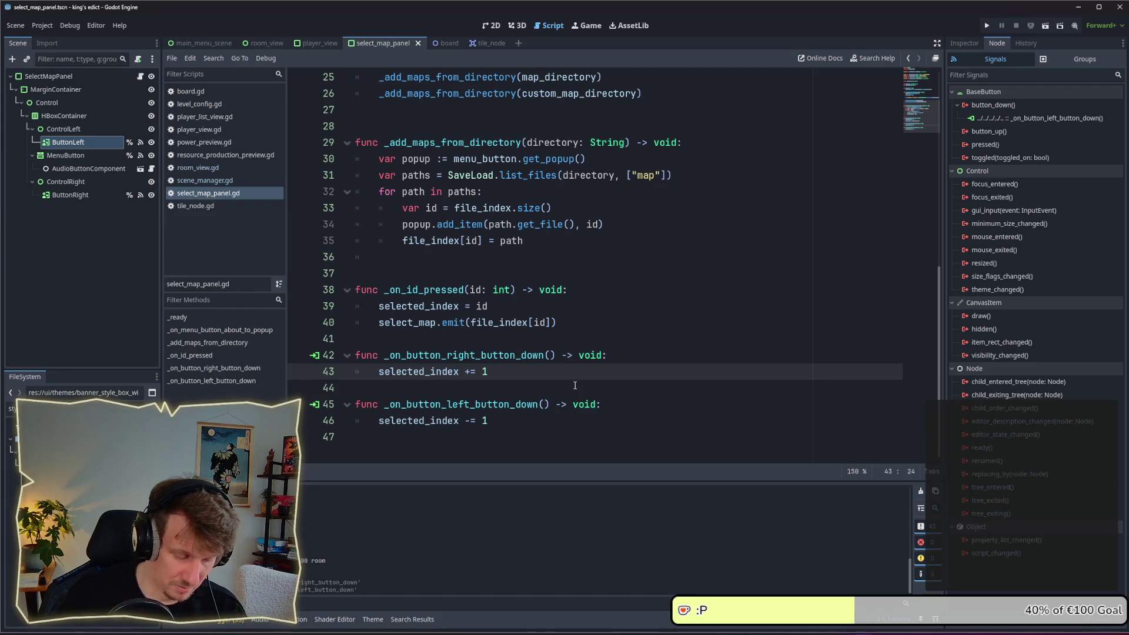
pyautogui.press('XF86Calculator')
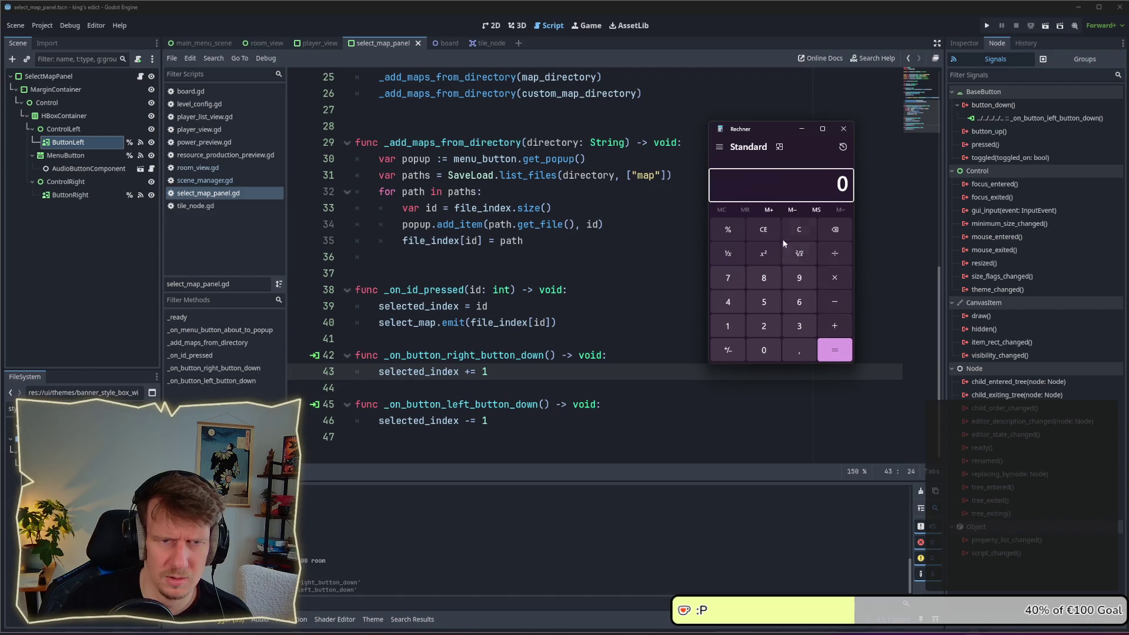
# In Programmer mode, compute 0 − 1 mod 5, which yields -1
pyautogui.click(843, 128)
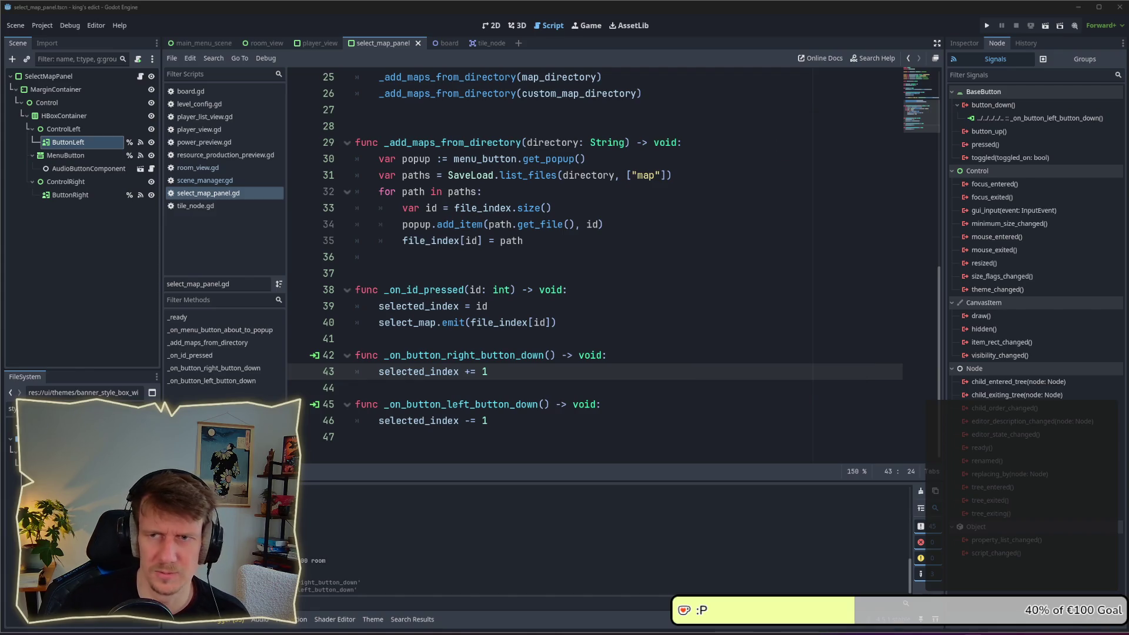
pyautogui.press('XF86Calculator')
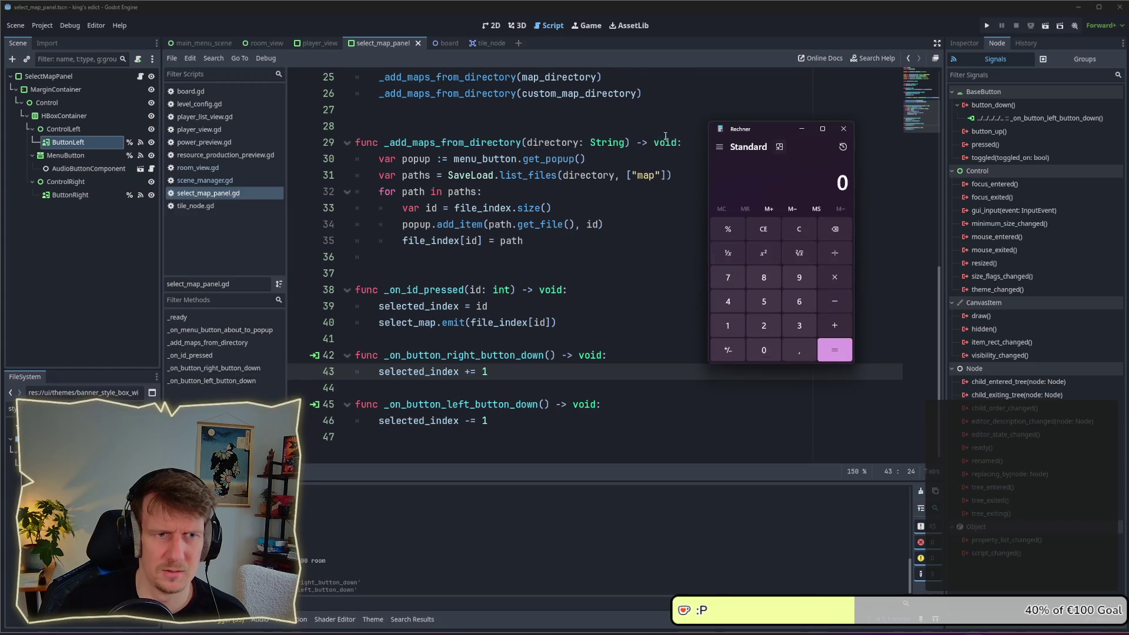
pyautogui.click(719, 147)
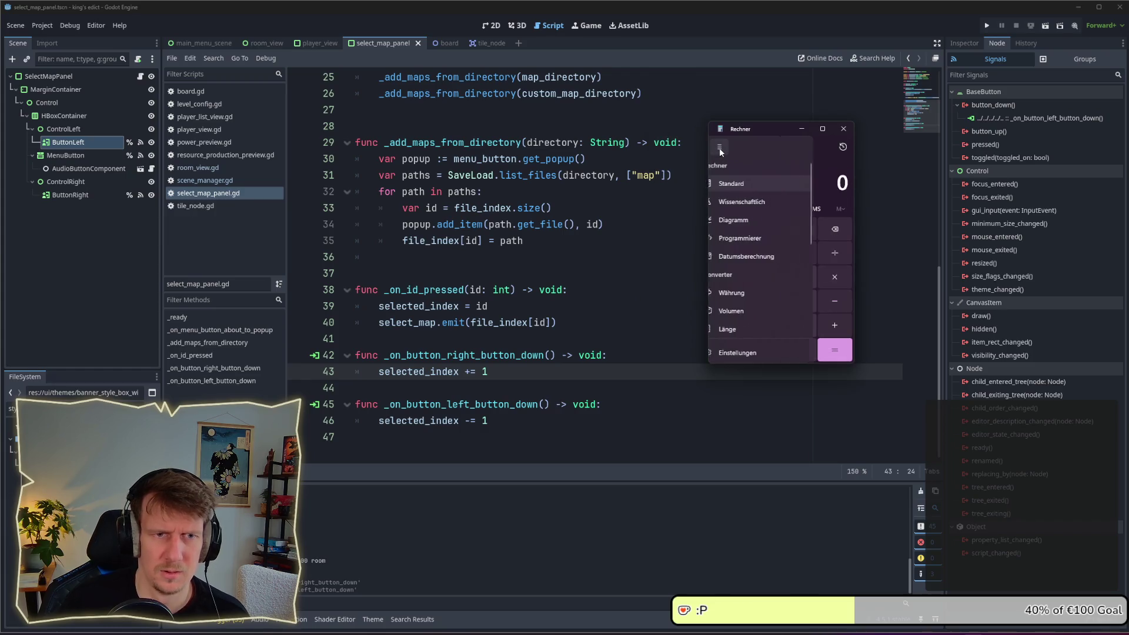
pyautogui.click(744, 198)
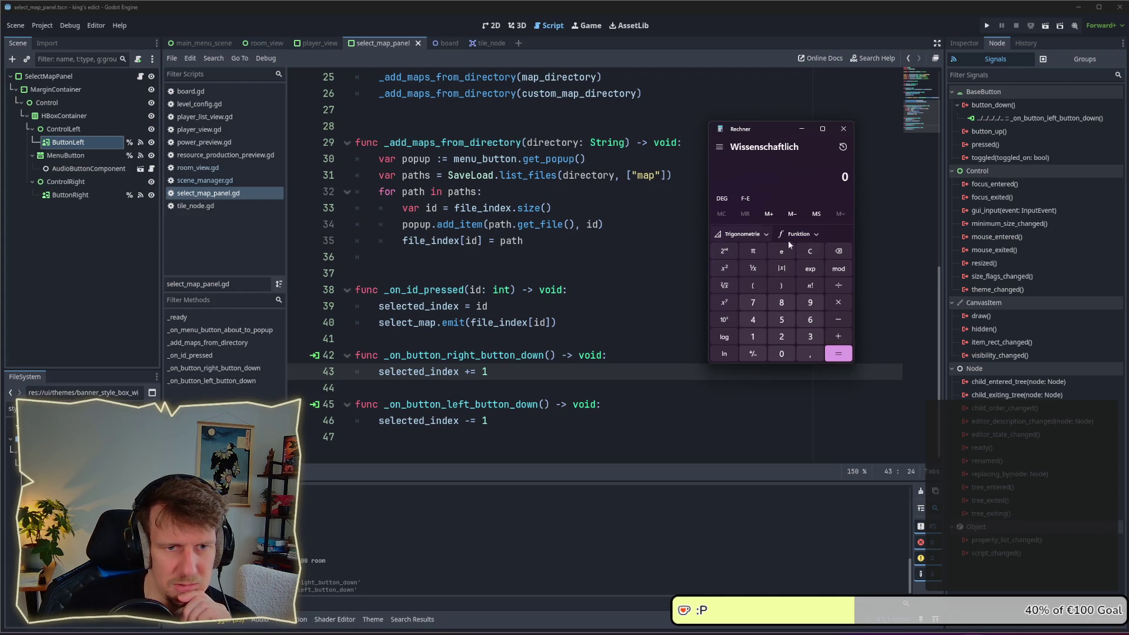
pyautogui.click(719, 147)
pyautogui.click(744, 241)
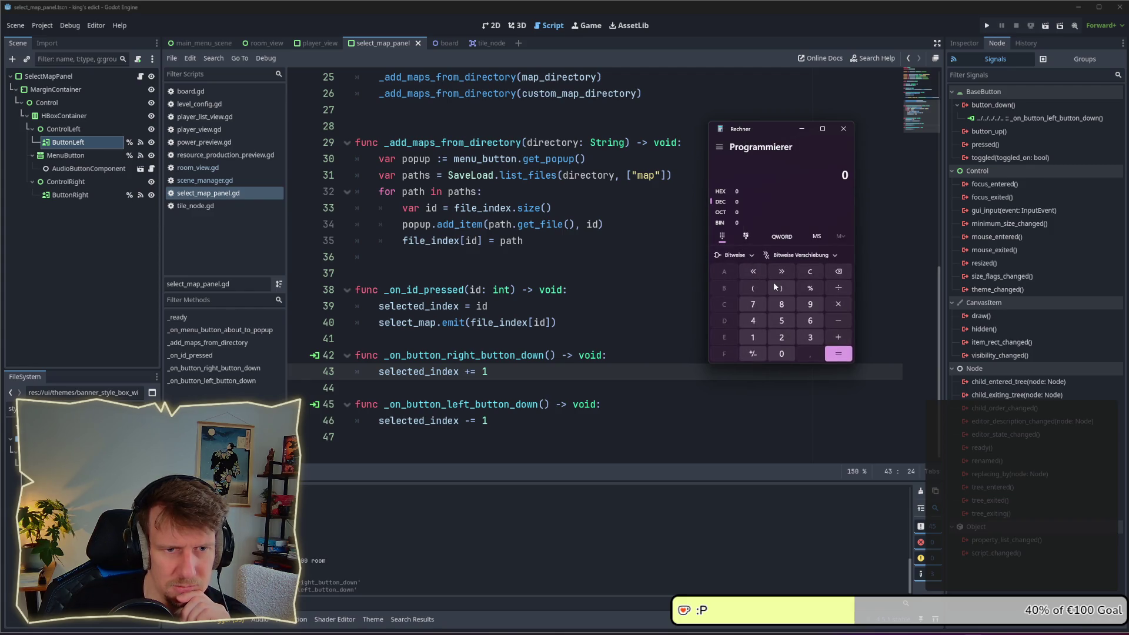
pyautogui.click(842, 320)
pyautogui.click(752, 337)
pyautogui.click(815, 288)
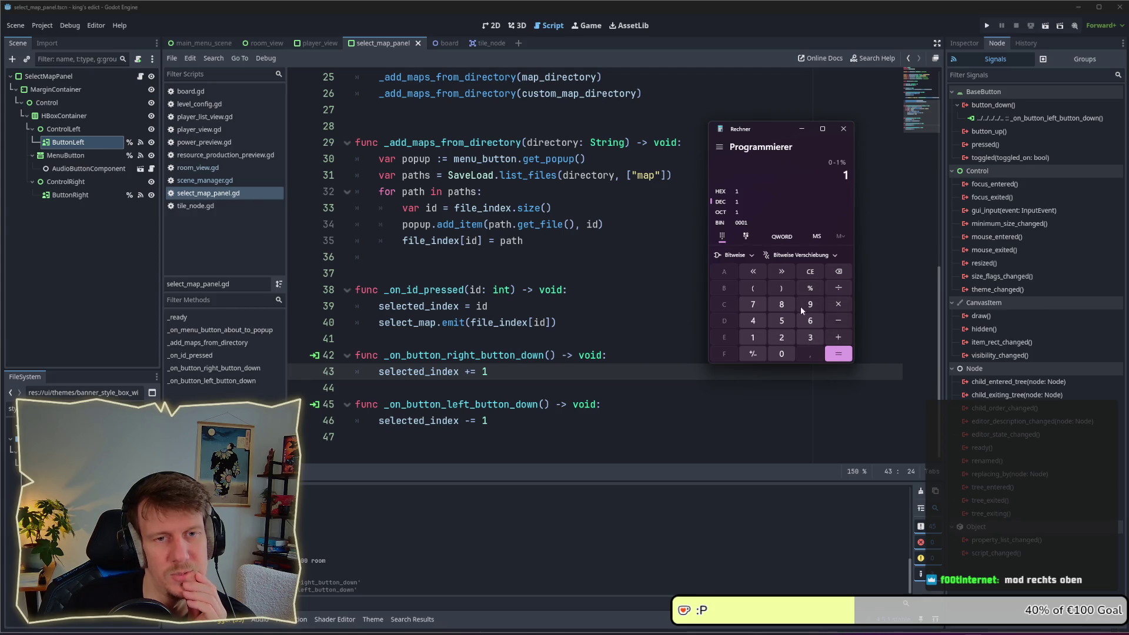
pyautogui.click(782, 321)
pyautogui.click(837, 354)
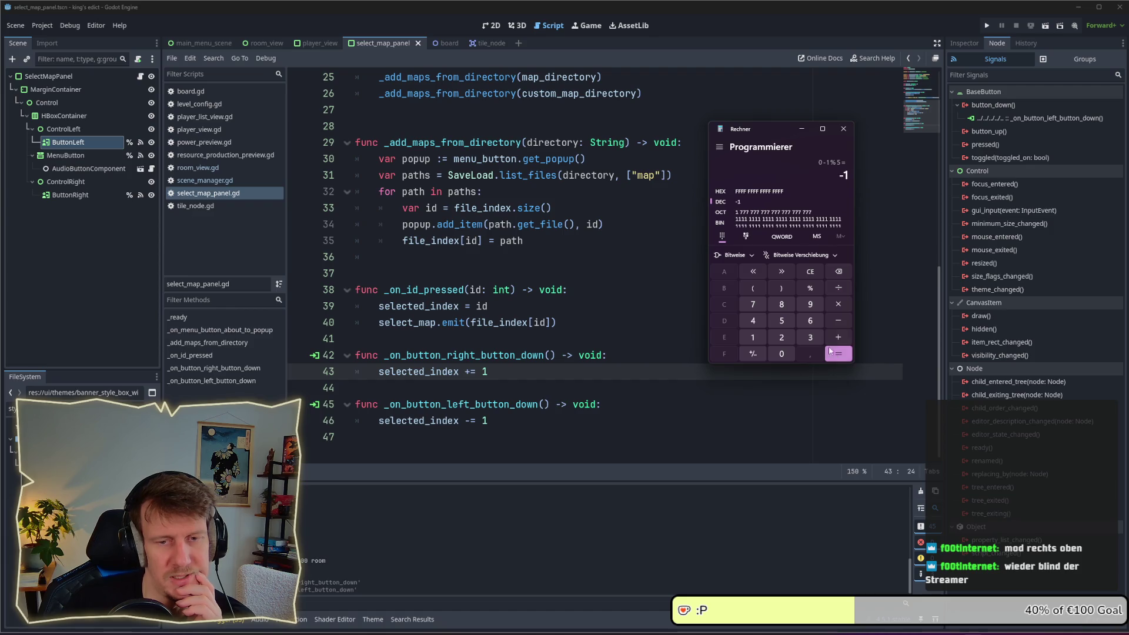
# Switch to Scientific mode, compute -1 mod 5 = 4, then close the calculator
pyautogui.moveTo(713, 150); pyautogui.dragTo(605, 146)
pyautogui.click(610, 143)
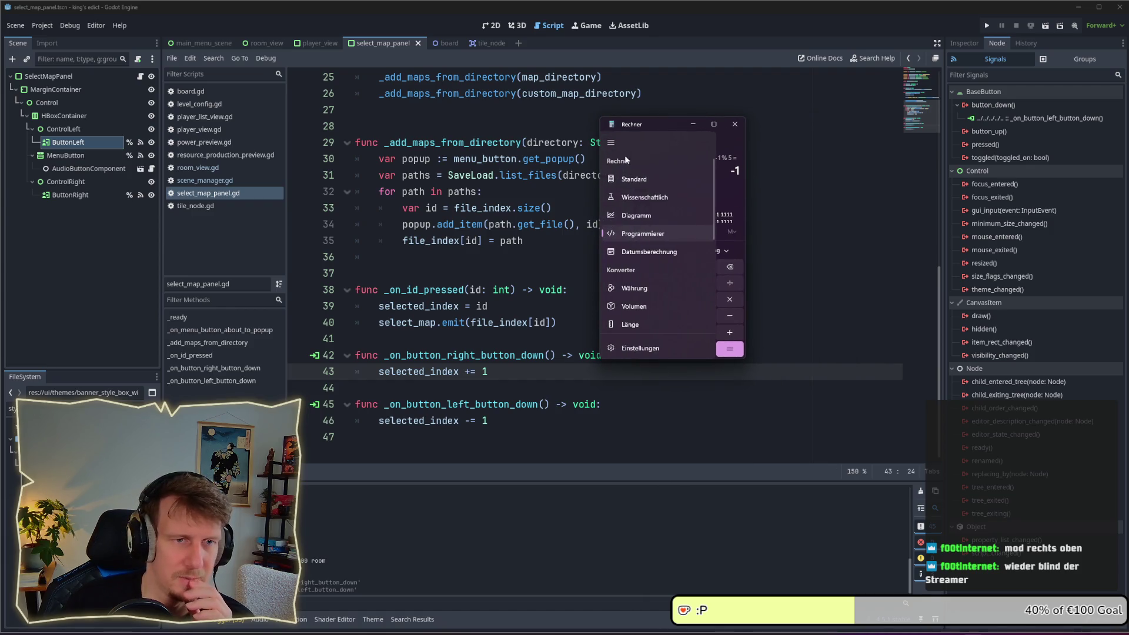
pyautogui.click(647, 196)
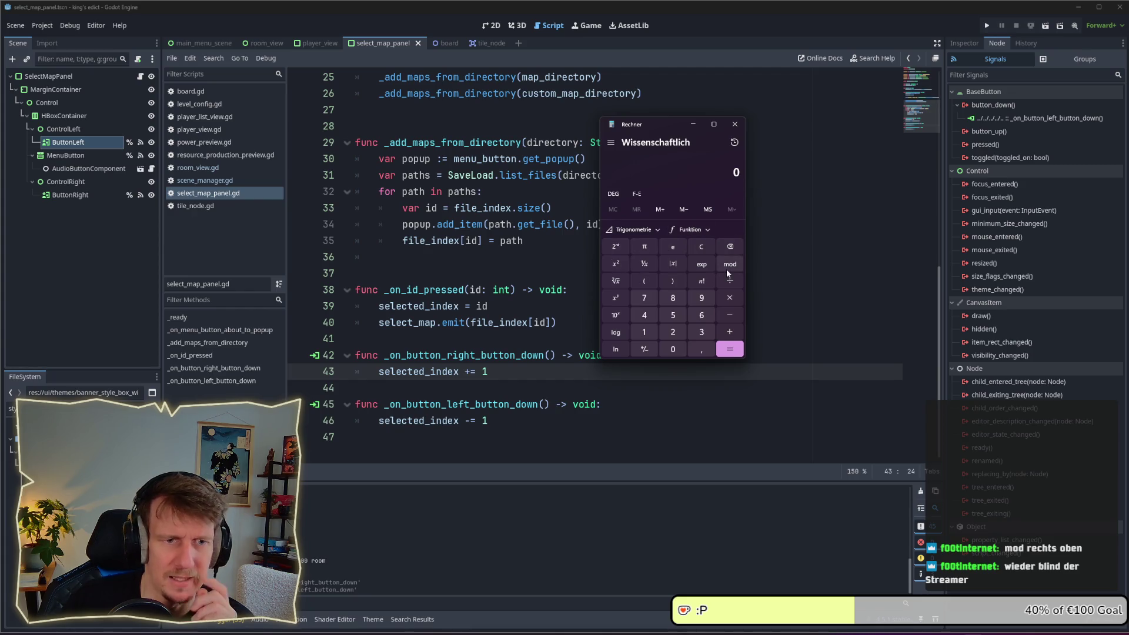
pyautogui.click(729, 316)
pyautogui.click(644, 332)
pyautogui.click(729, 349)
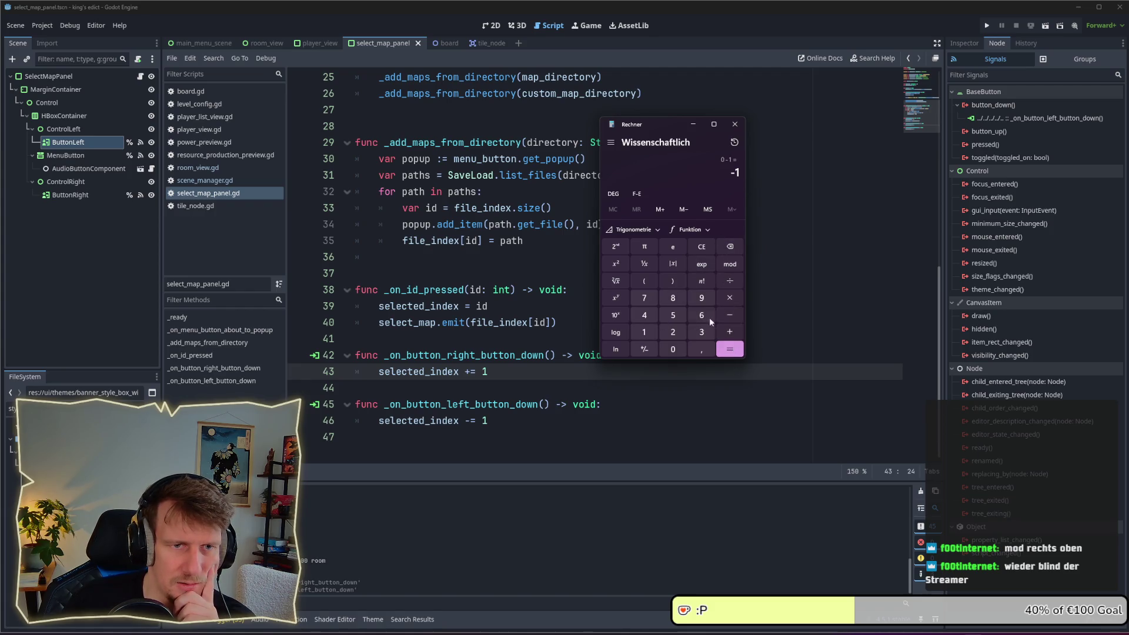
pyautogui.click(729, 264)
pyautogui.click(674, 317)
pyautogui.click(729, 349)
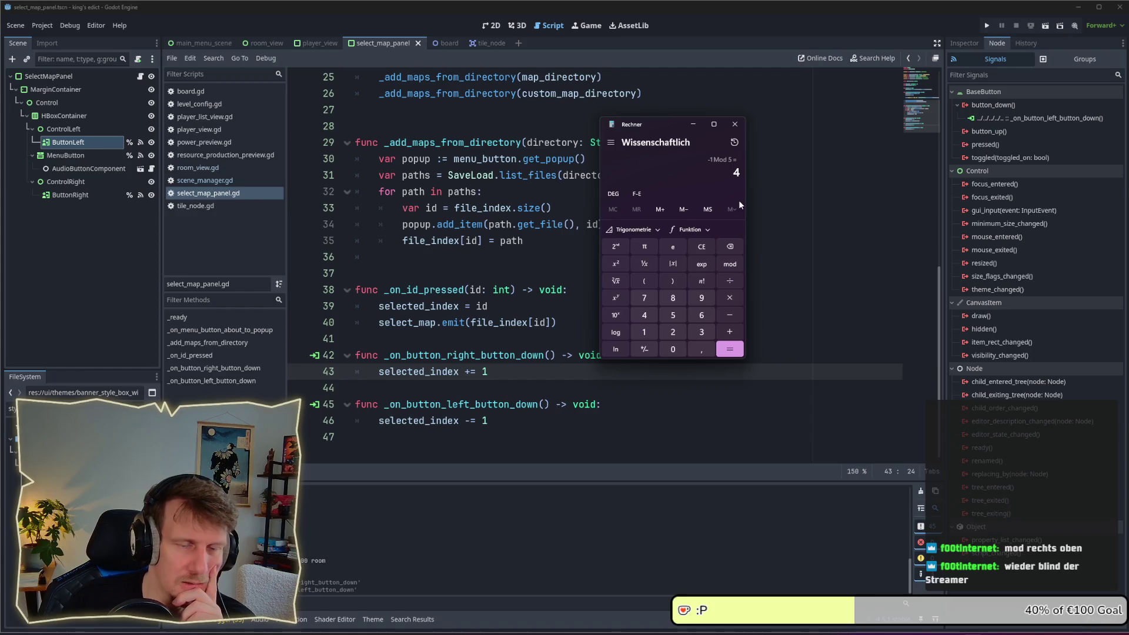
pyautogui.doubleClick(739, 173)
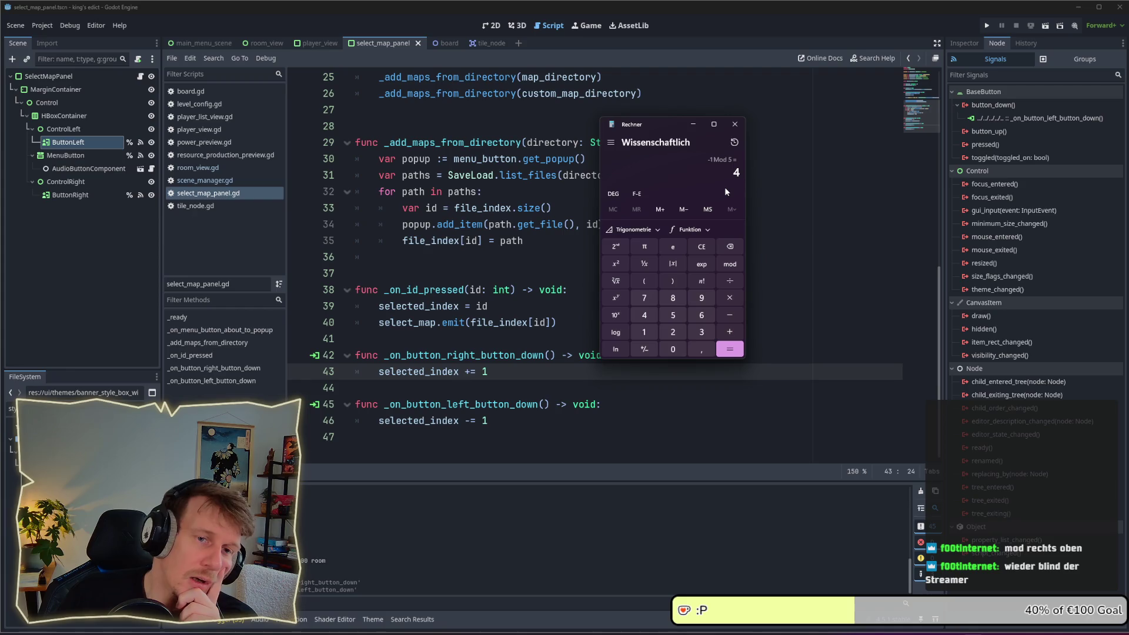
pyautogui.click(733, 125)
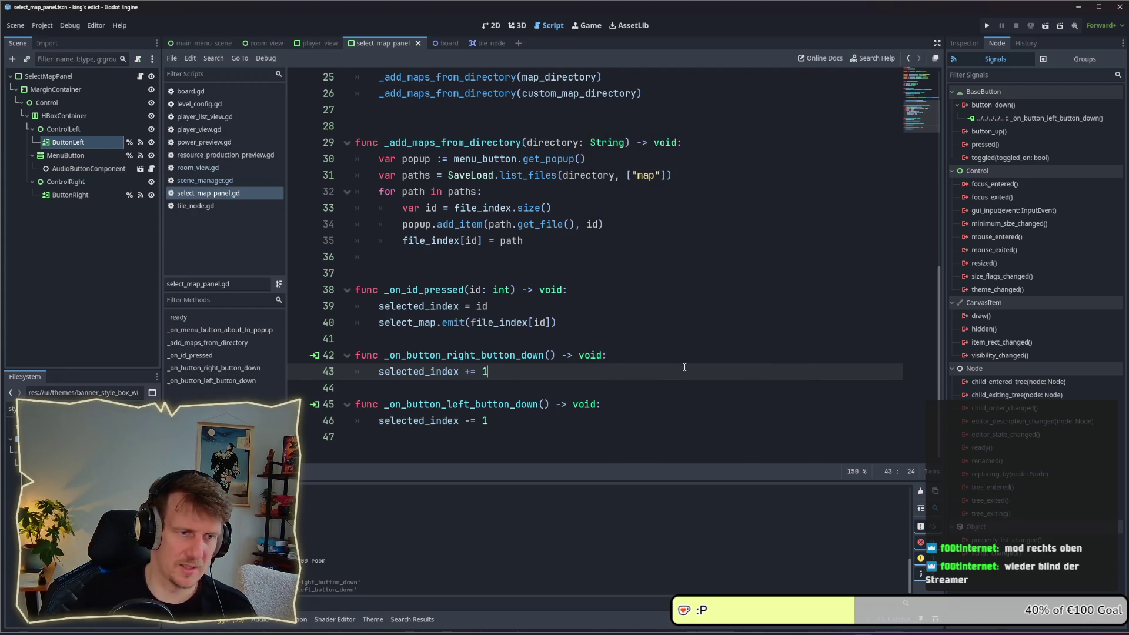
# Add a line after the increment starting 'selected_index = selected_index %'
pyautogui.press('Return')
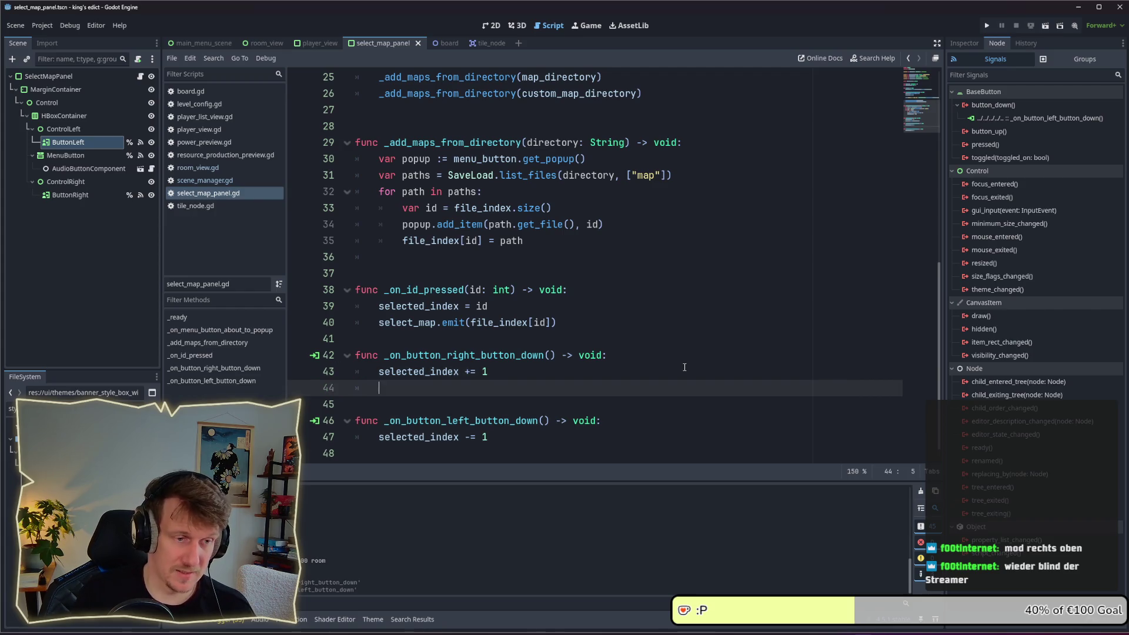
pyautogui.write('select')
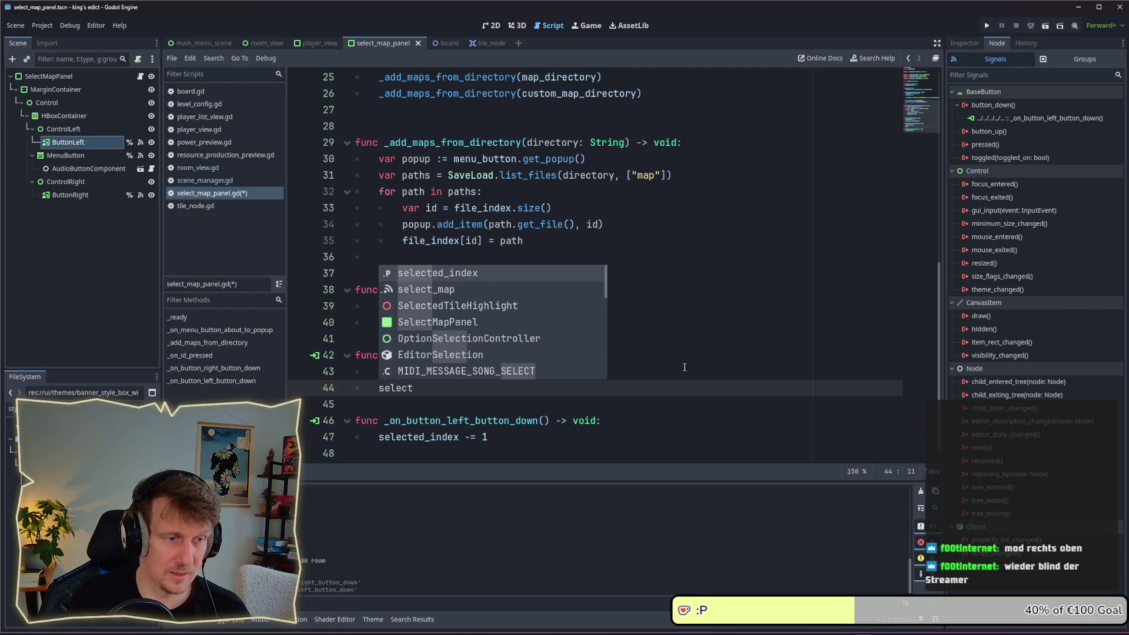
pyautogui.press('Return')
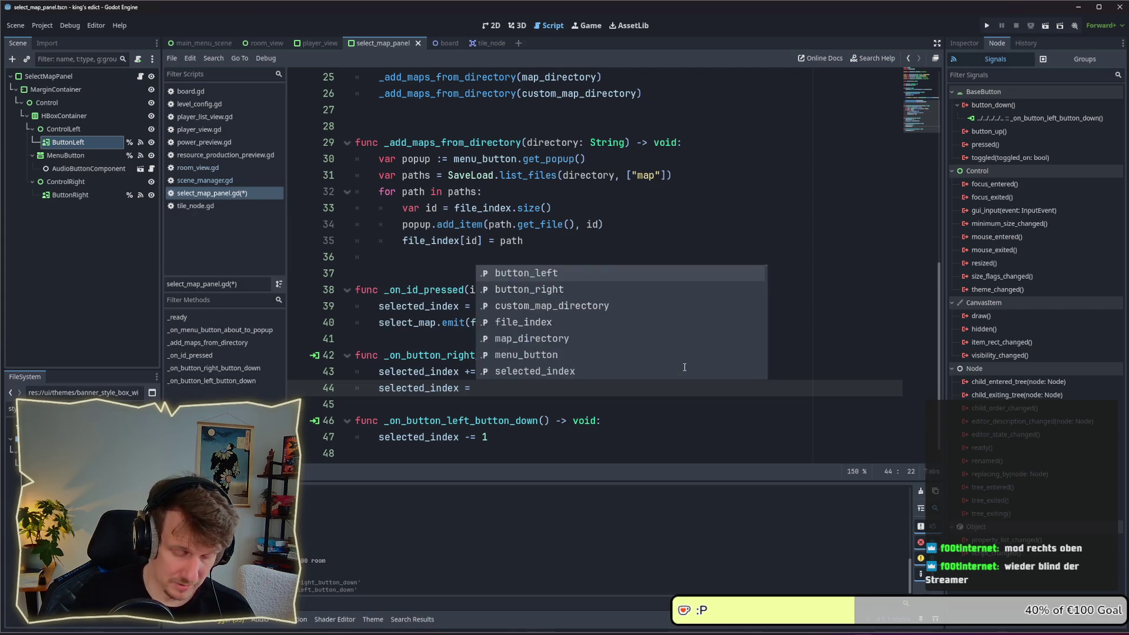
pyautogui.write('= ')
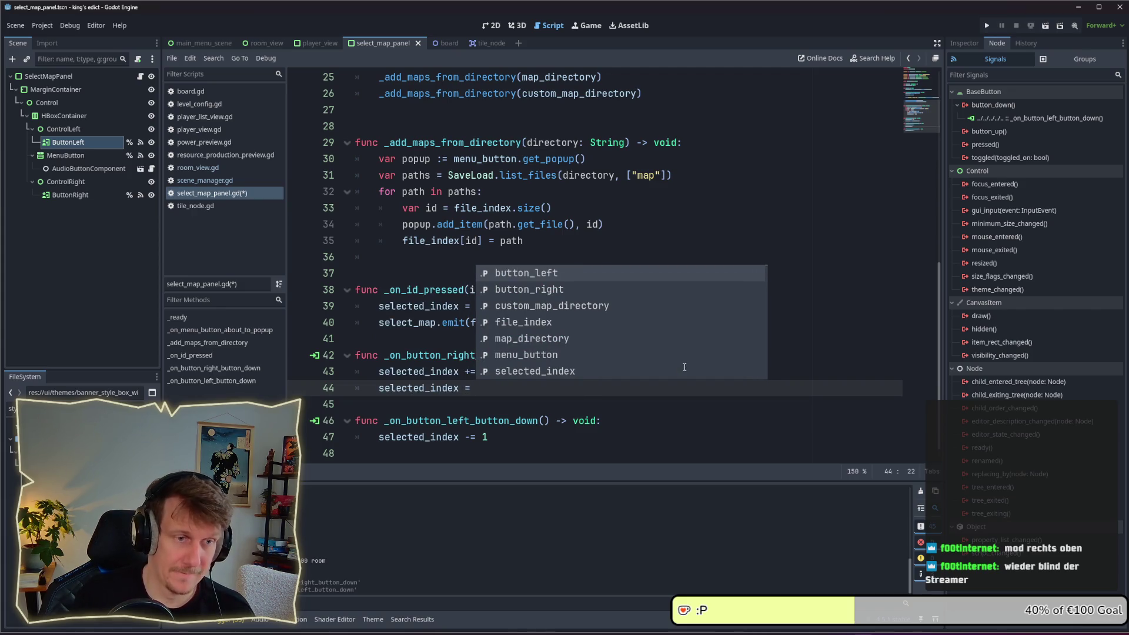
pyautogui.write('sel')
pyautogui.press('Return')
pyautogui.write('mod')
pyautogui.press('BackSpace')
pyautogui.press('BackSpace')
pyautogui.press('BackSpace')
pyautogui.write('% ')
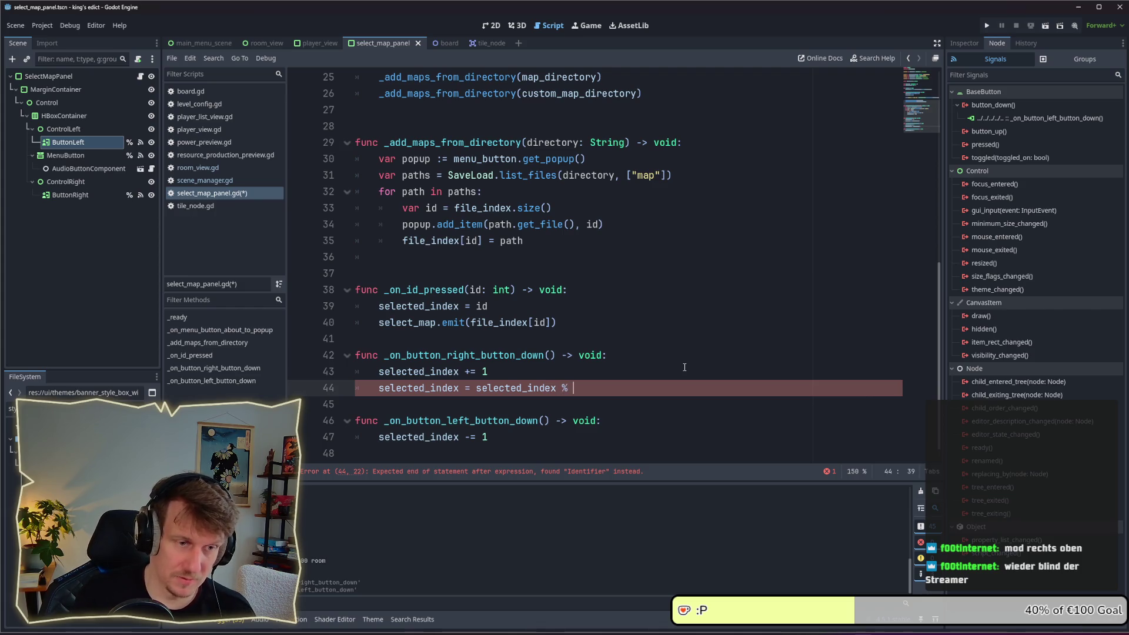
pyautogui.write('s')
# Complete the modulo operand as file_index.size() and save
pyautogui.press('BackSpace')
pyautogui.write('fil')
pyautogui.press('Return')
pyautogui.write('.')
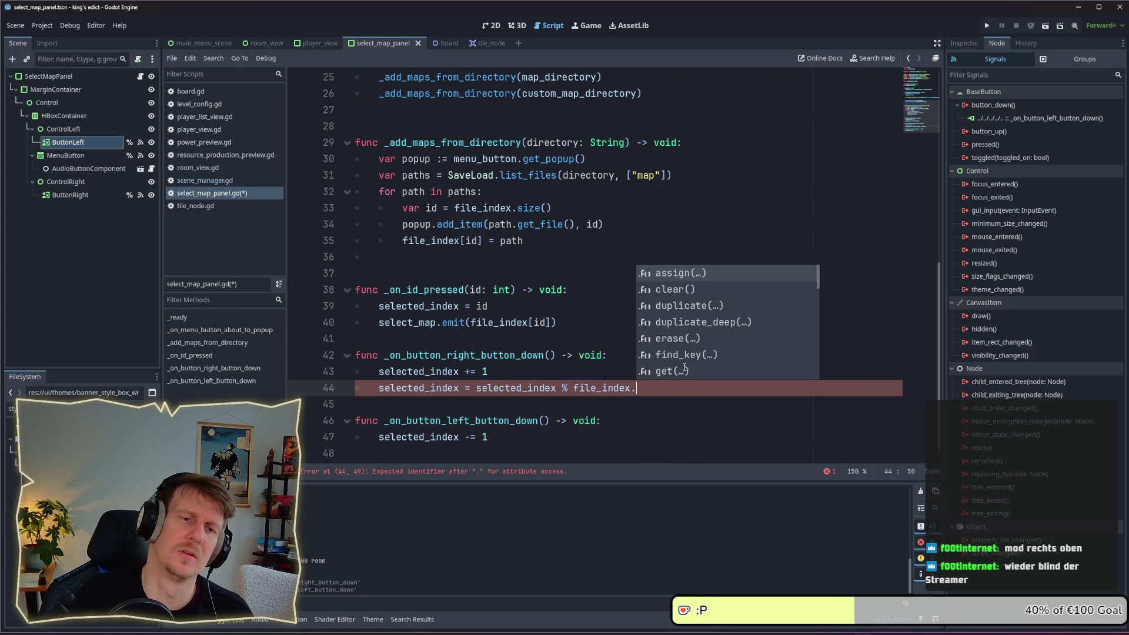
pyautogui.write('keys')
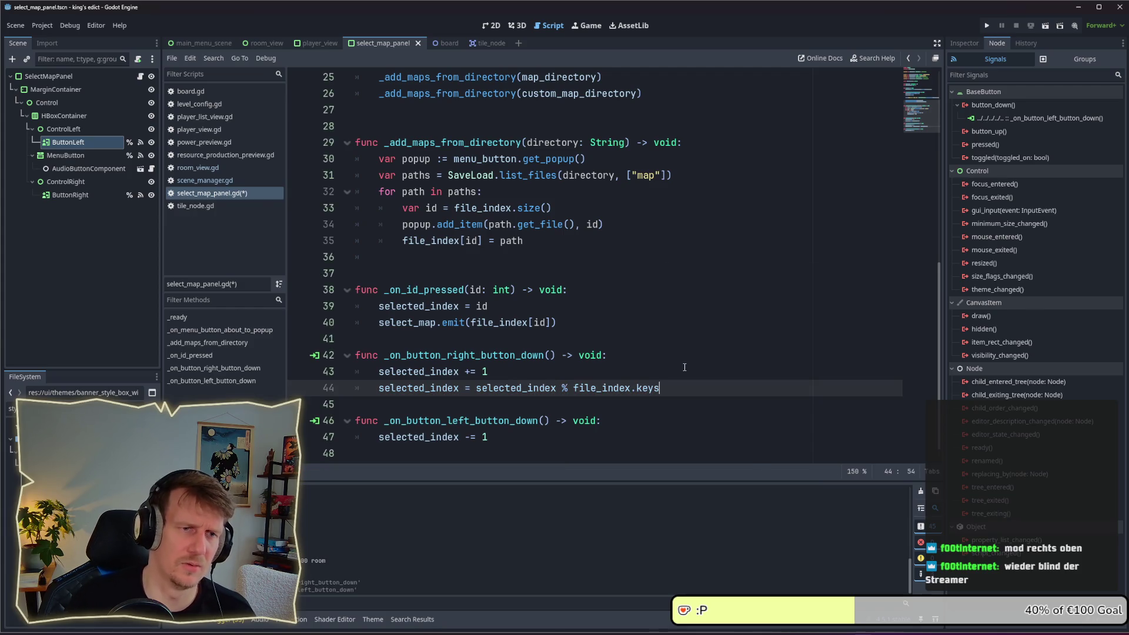
pyautogui.press('BackSpace')
pyautogui.press('BackSpace')
pyautogui.press('BackSpace')
pyautogui.write('s')
pyautogui.press('Return')
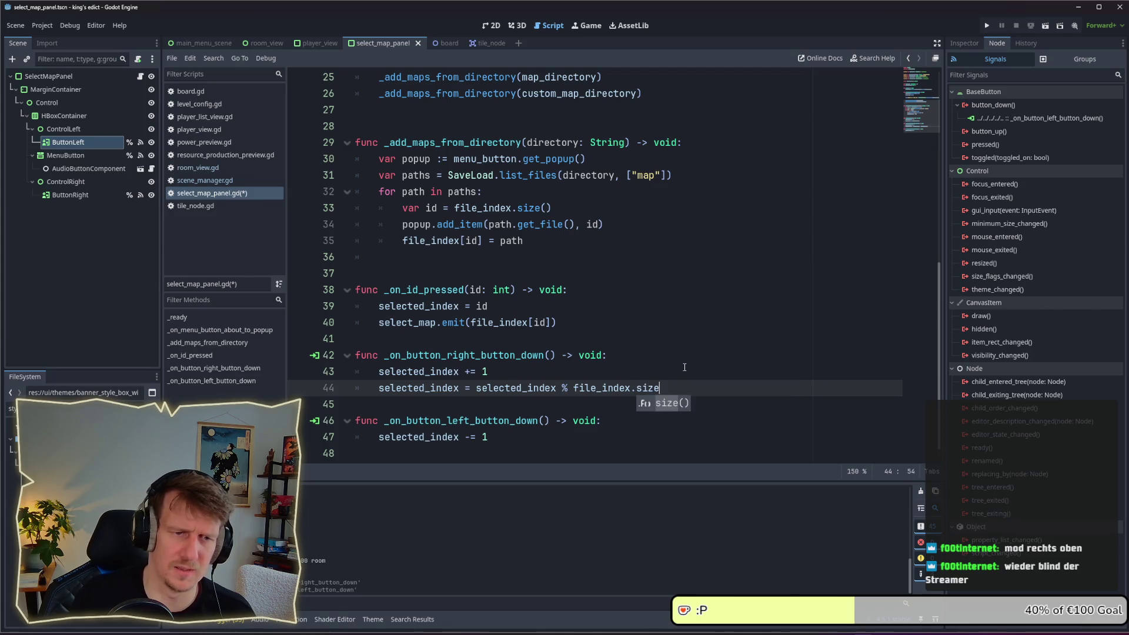
pyautogui.hotkey('ctrl', 's')
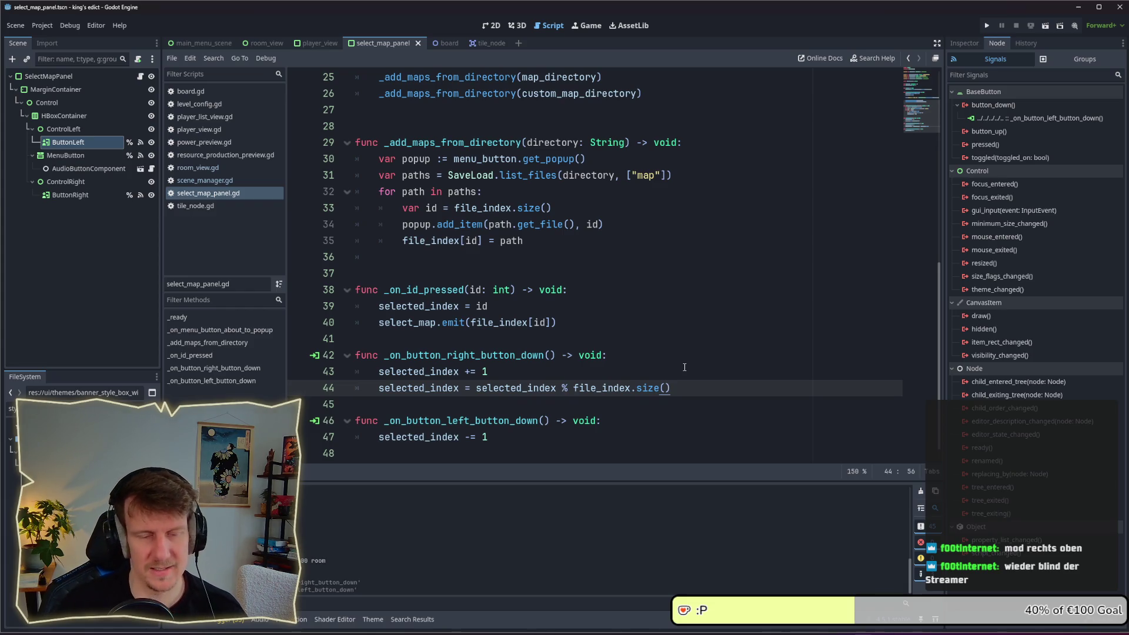
# Change the operand to (file_index.size() - 1) and save
pyautogui.write(' - _')
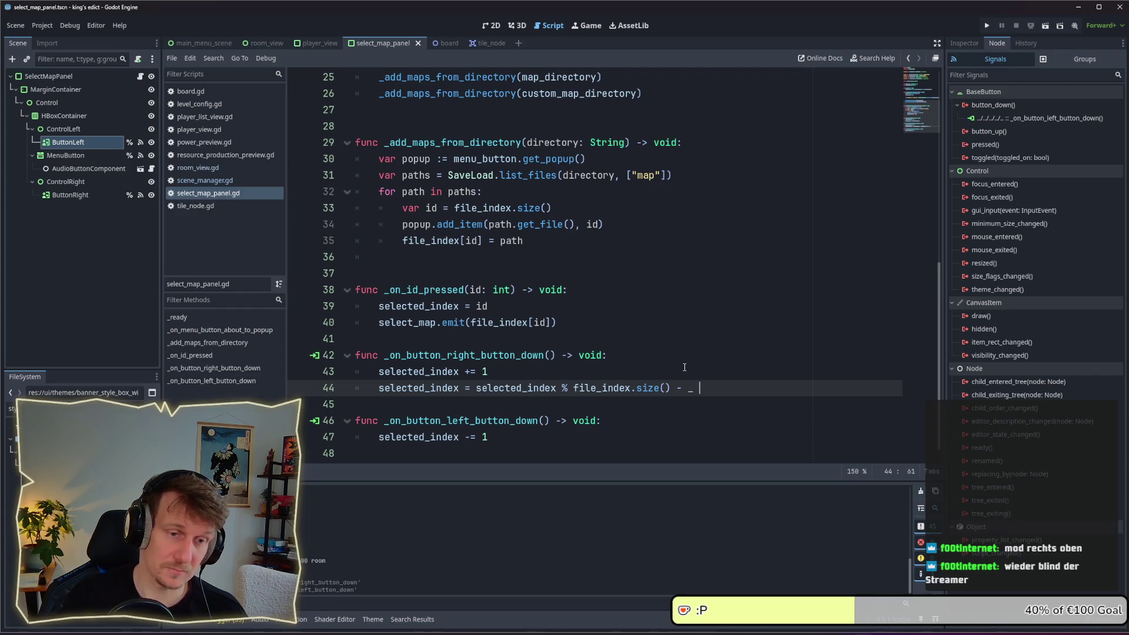
pyautogui.press('BackSpace')
pyautogui.press('BackSpace')
pyautogui.write('1')
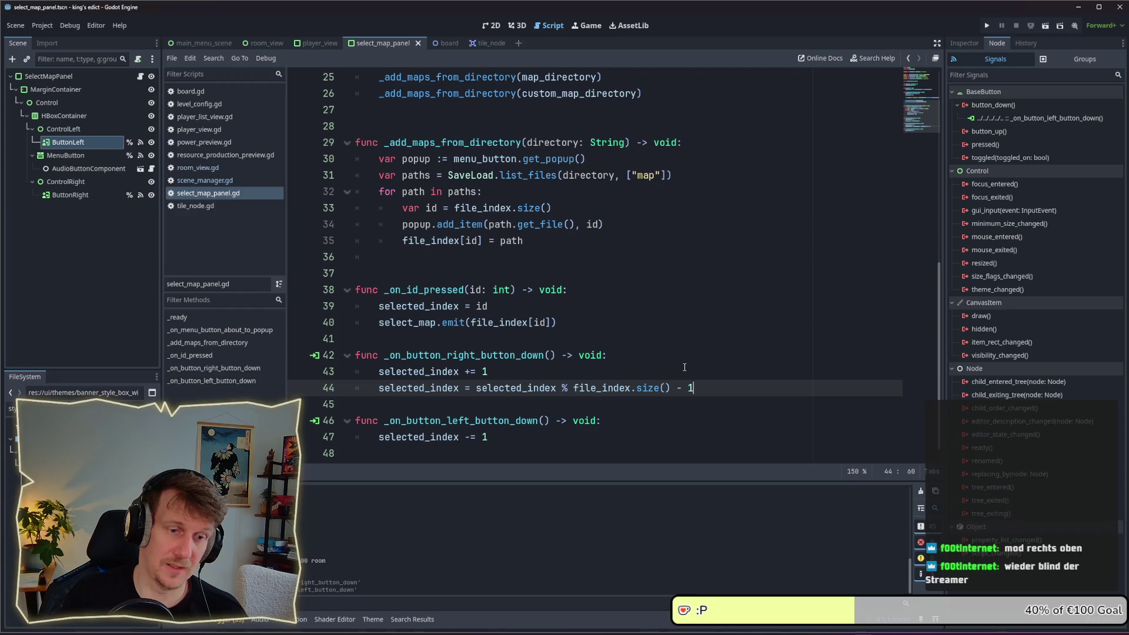
pyautogui.write(')')
pyautogui.hotkey('ctrl', 'Left')
pyautogui.hotkey('ctrl', 'Left')
pyautogui.hotkey('ctrl', 'Left')
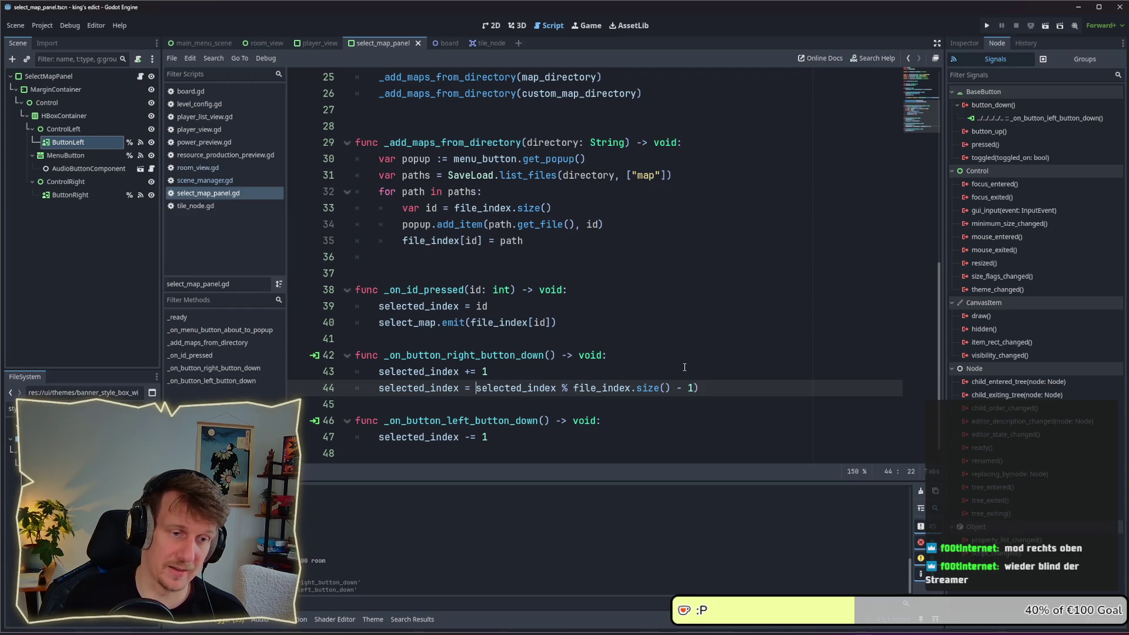
pyautogui.hotkey('ctrl', 'Right')
pyautogui.press('Right')
pyautogui.write('(')
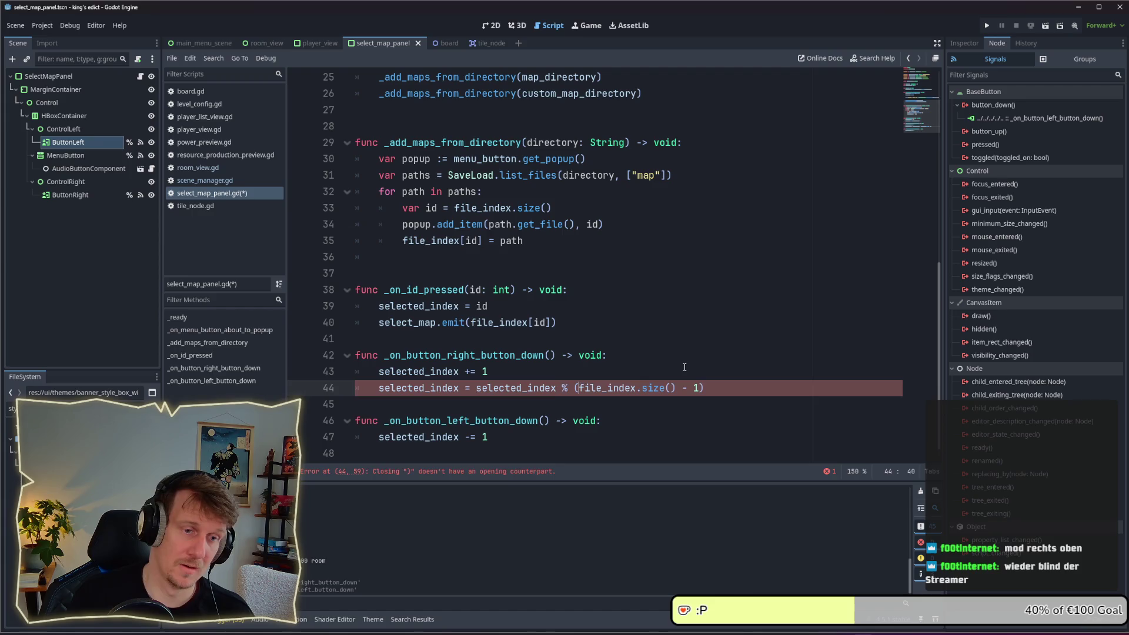
pyautogui.hotkey('ctrl', 's')
# Start a new empty line below the handlers for another function
pyautogui.moveTo(722, 395); pyautogui.dragTo(573, 390)
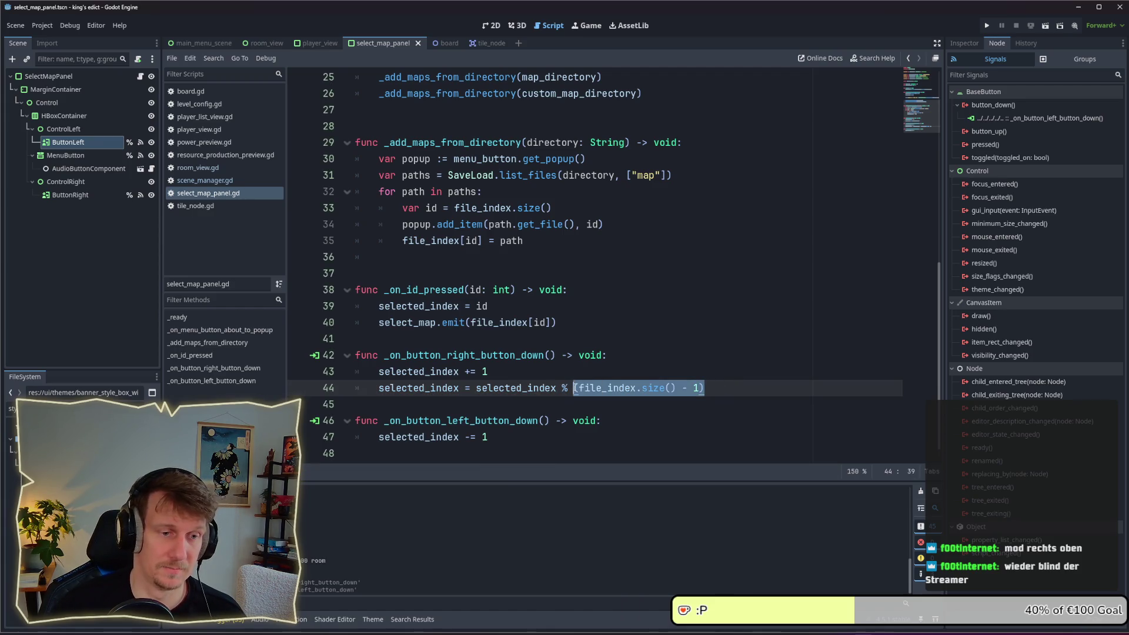
pyautogui.scroll(-1, 573, 389)
pyautogui.click(506, 431)
pyautogui.press('Return')
# Create func _sanitize_selected_index() -> void: containing the copied modulo wrapping line
pyautogui.write('func _san')
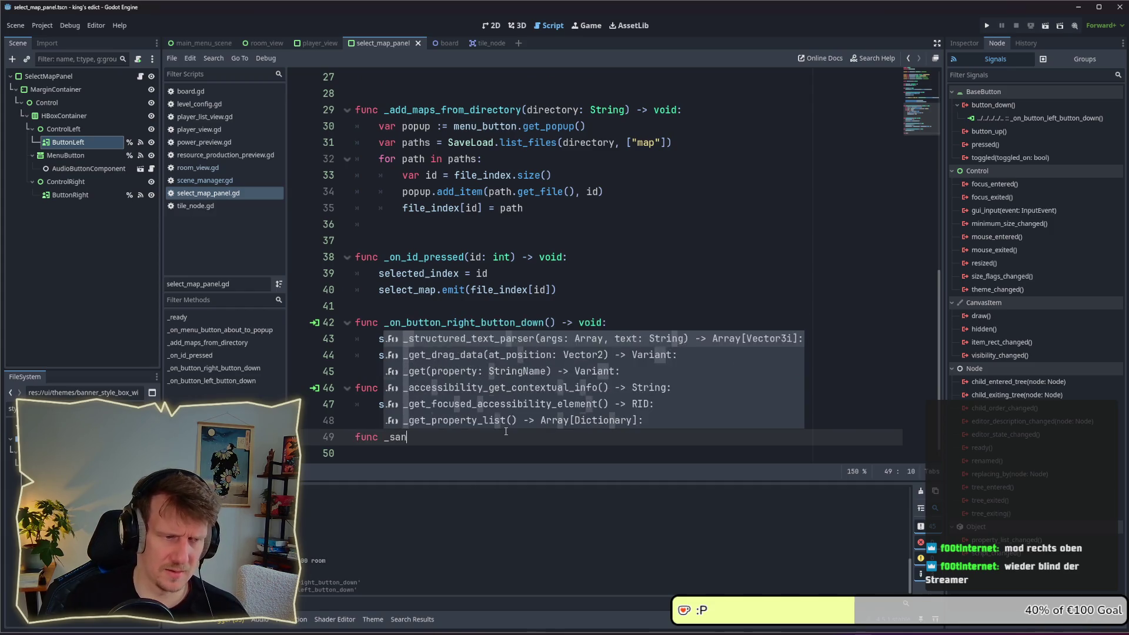
pyautogui.write('it')
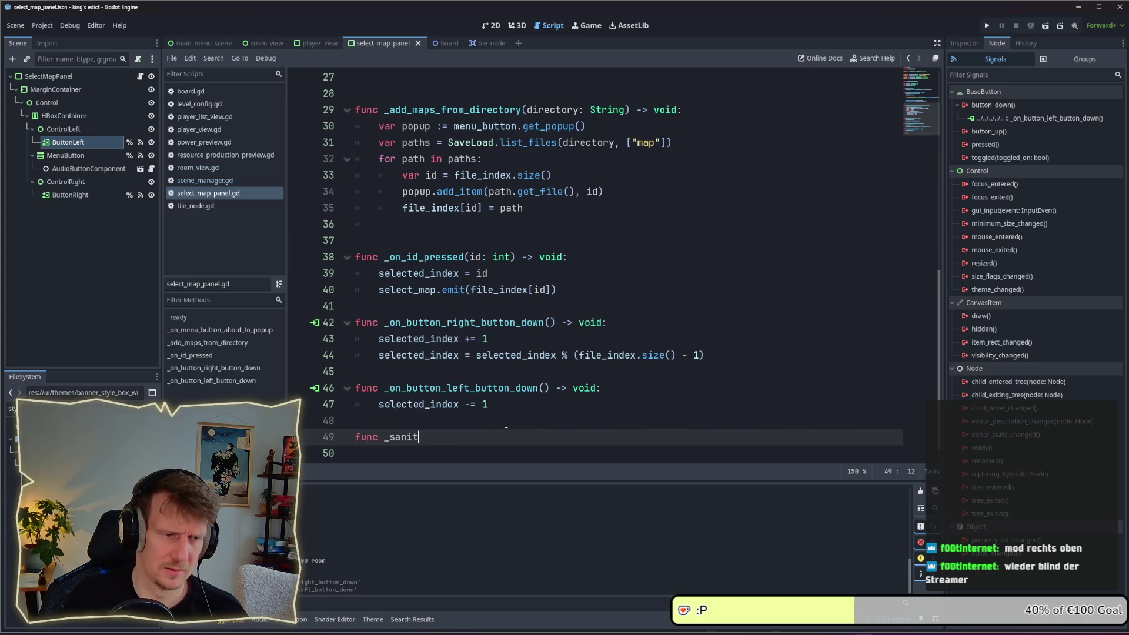
pyautogui.write('ize_')
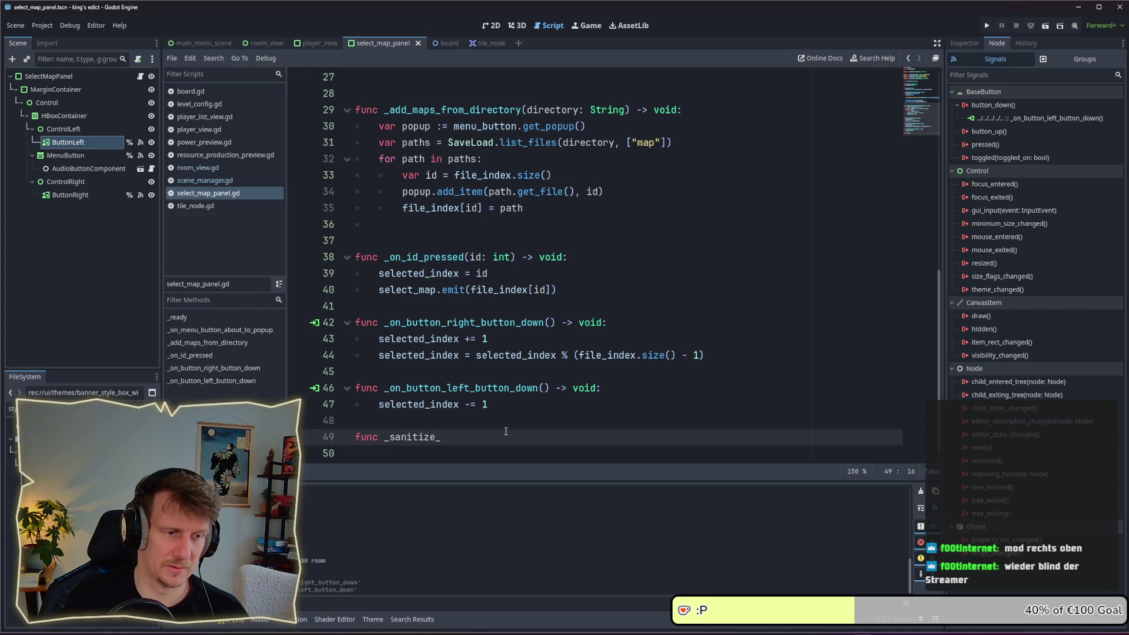
pyautogui.write('selected_')
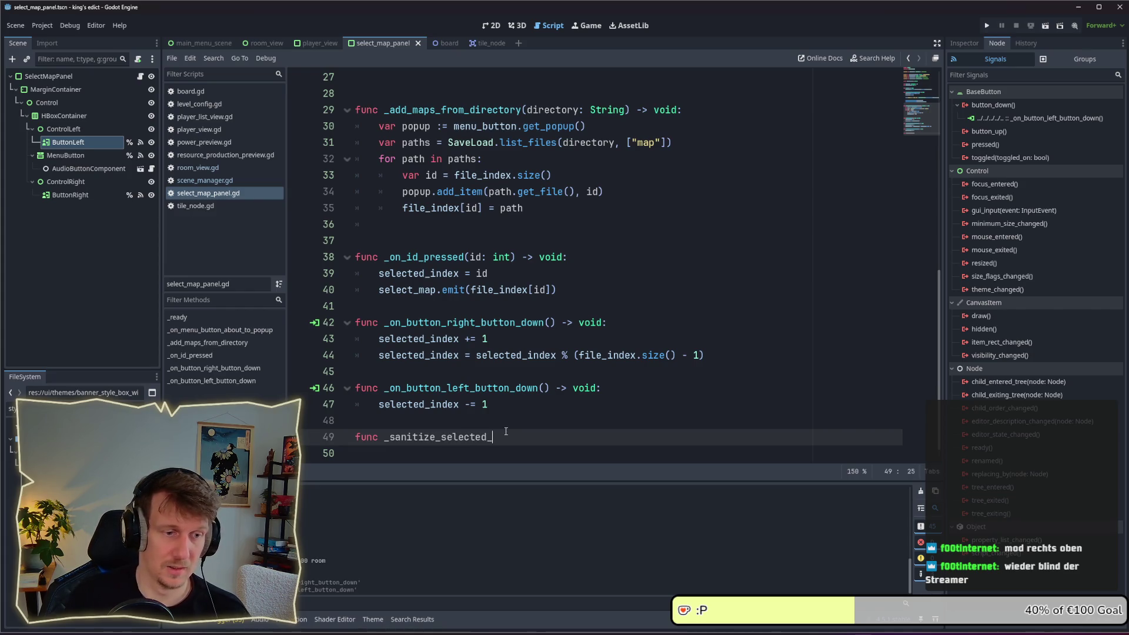
pyautogui.write('index() .')
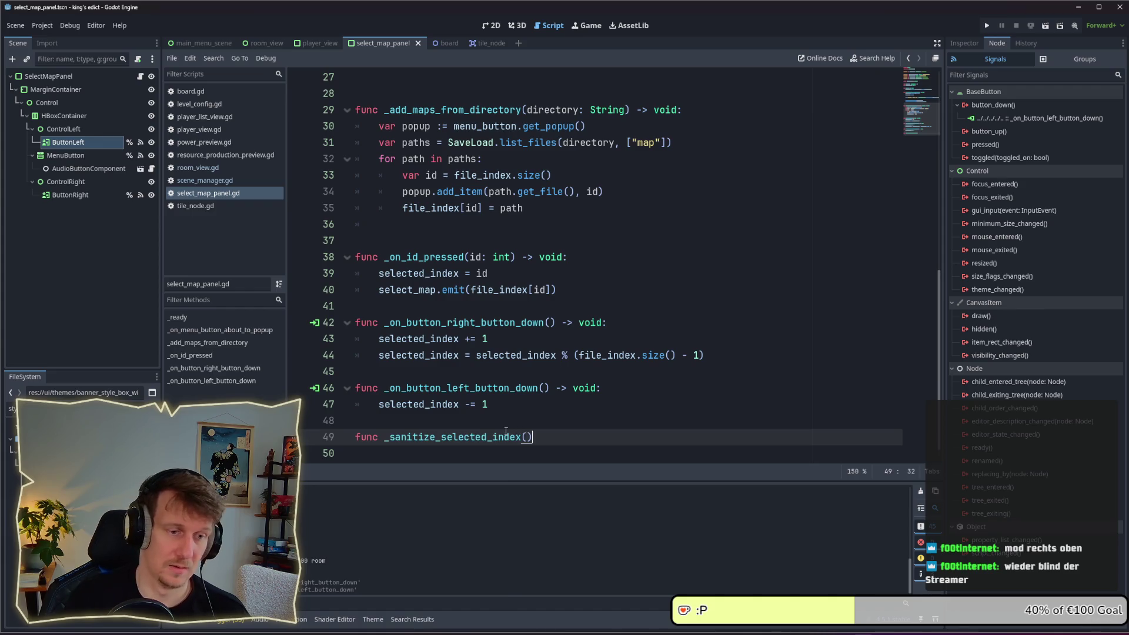
pyautogui.press('BackSpace')
pyautogui.write('-> v')
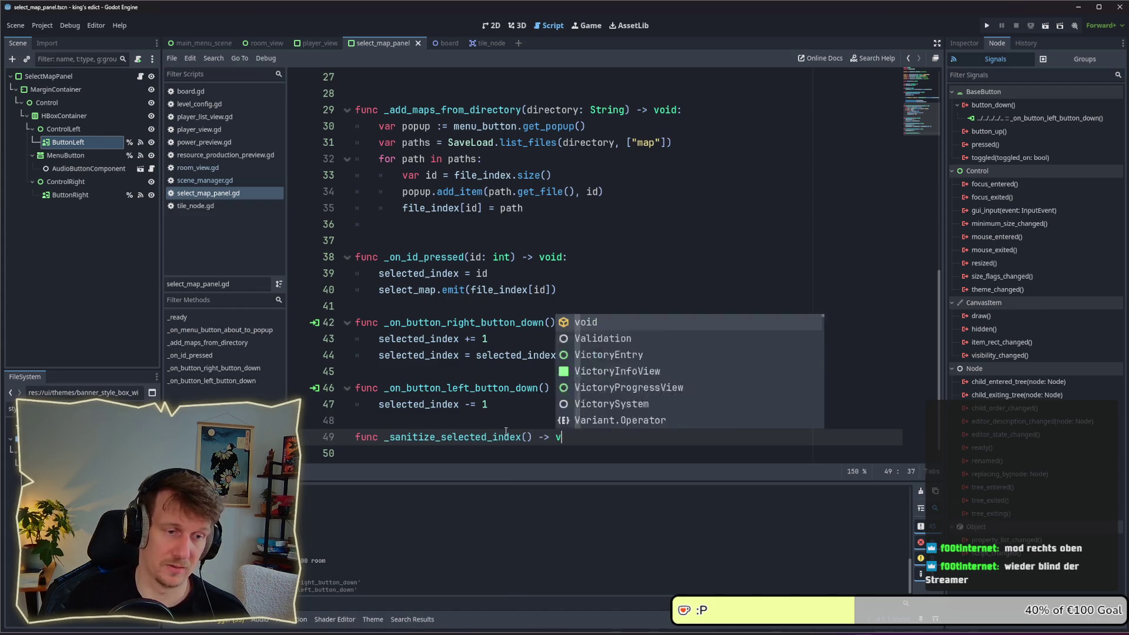
pyautogui.write('oid:')
pyautogui.press('Return')
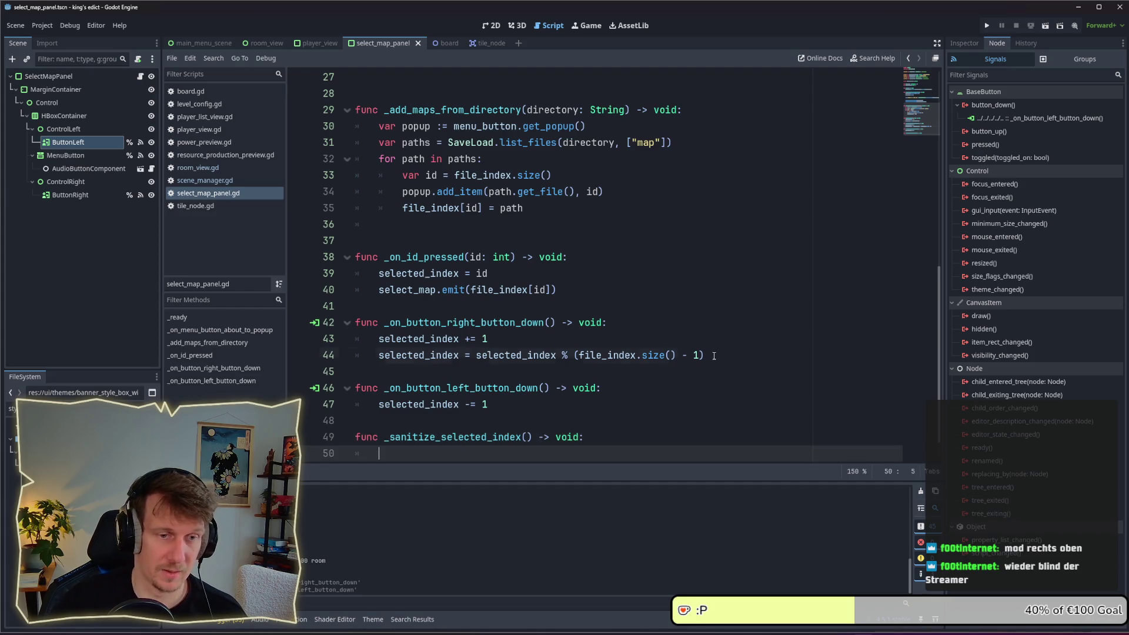
pyautogui.moveTo(714, 355); pyautogui.dragTo(378, 355)
pyautogui.hotkey('ctrl', 'c')
pyautogui.hotkey('ctrl', 'End')
pyautogui.hotkey('ctrl', 'v')
# Call _sanitize_selected_index() in both the right and left button handlers, then save the script
pyautogui.moveTo(706, 355); pyautogui.dragTo(374, 364)
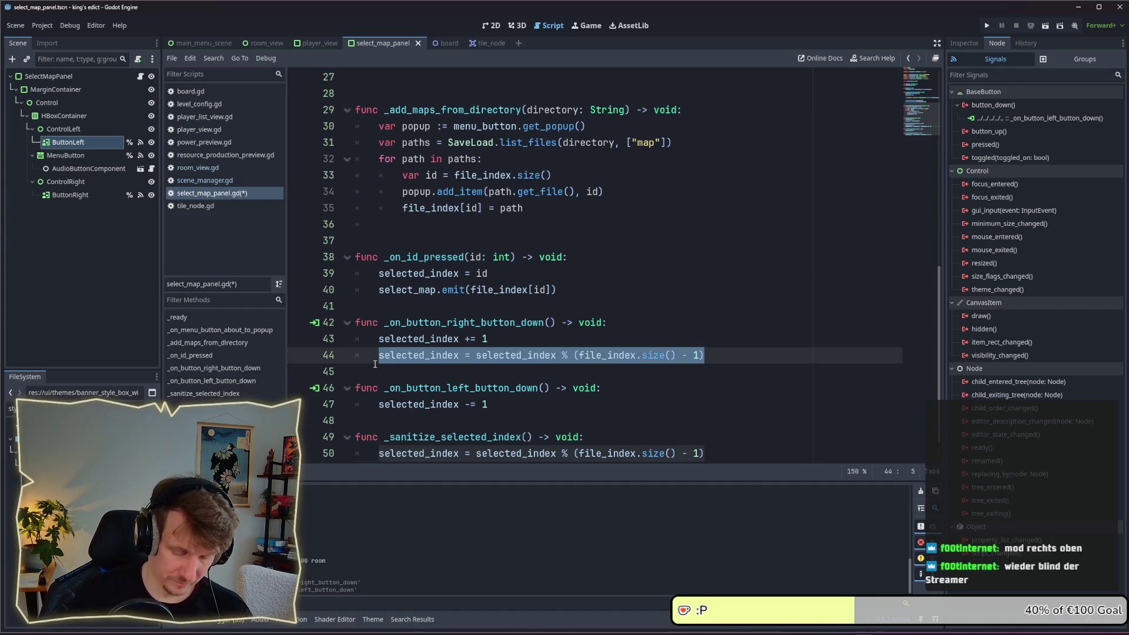
pyautogui.write('_s')
pyautogui.press('Return')
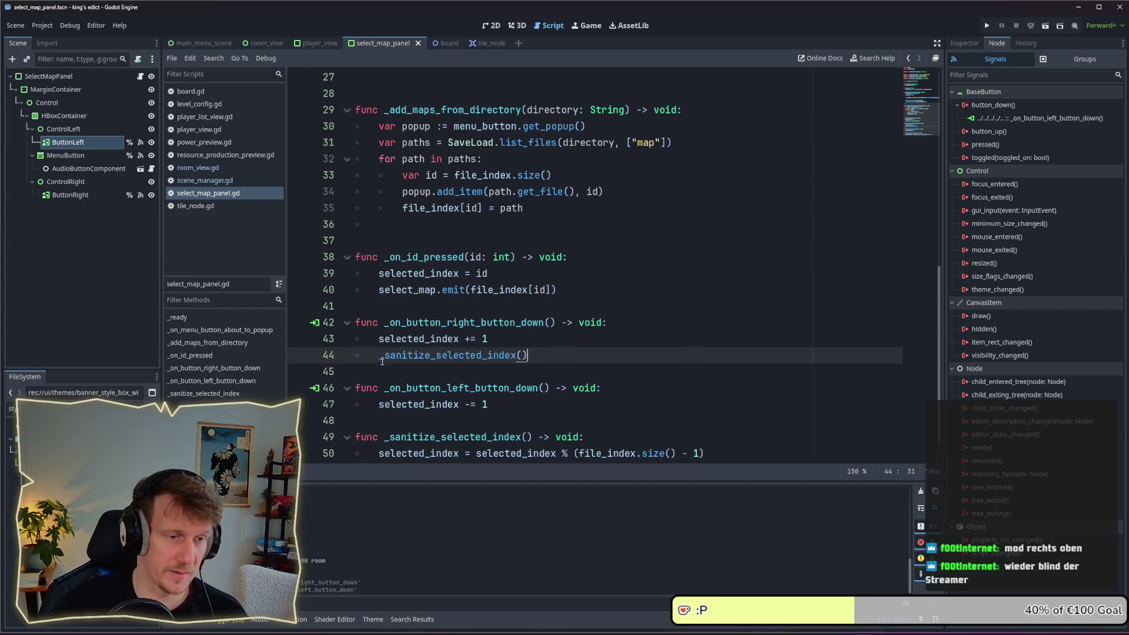
pyautogui.click(514, 403)
pyautogui.press('Return')
pyautogui.write('_s')
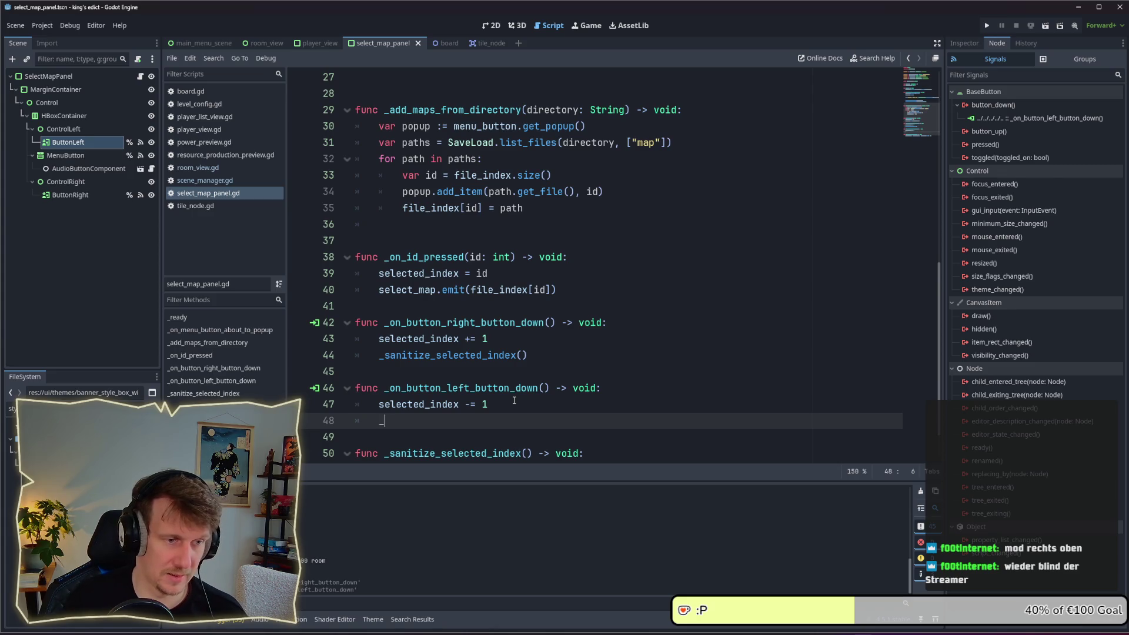
pyautogui.press('Return')
pyautogui.hotkey('ctrl', 's')
# Copy the select_map emit call from _on_id_pressed into both arrow handlers after the sanitize calls
pyautogui.moveTo(556, 290); pyautogui.dragTo(379, 290)
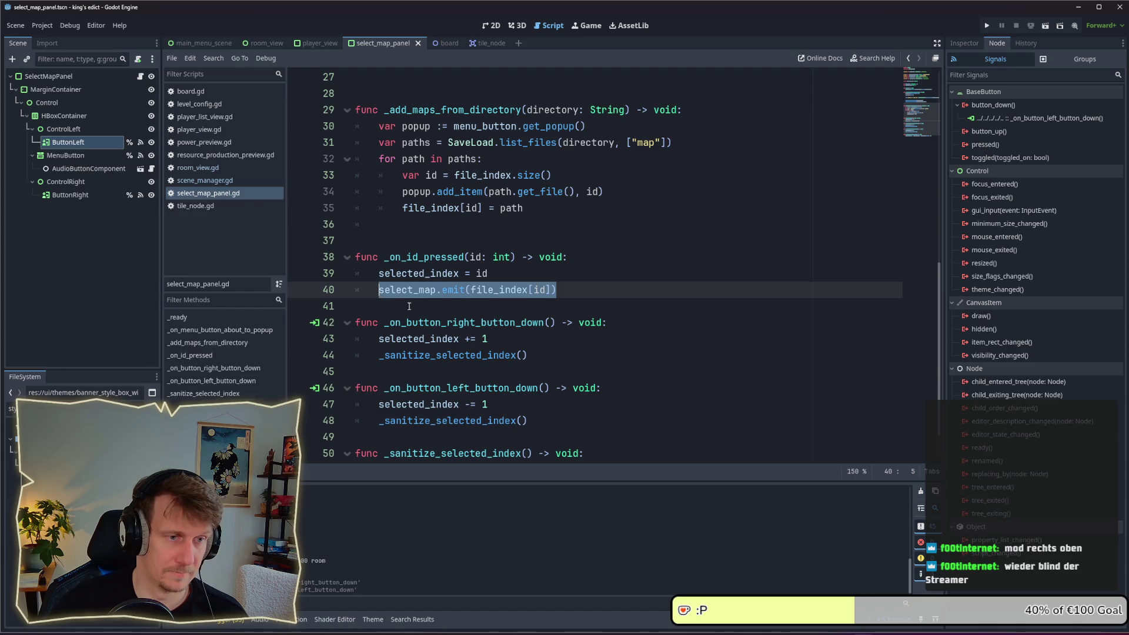
pyautogui.hotkey('ctrl', 'c')
pyautogui.click(553, 355)
pyautogui.press('Return')
pyautogui.hotkey('ctrl', 'v')
pyautogui.scroll(-1, 557, 360)
pyautogui.click(557, 370)
pyautogui.press('Return')
pyautogui.hotkey('ctrl', 'v')
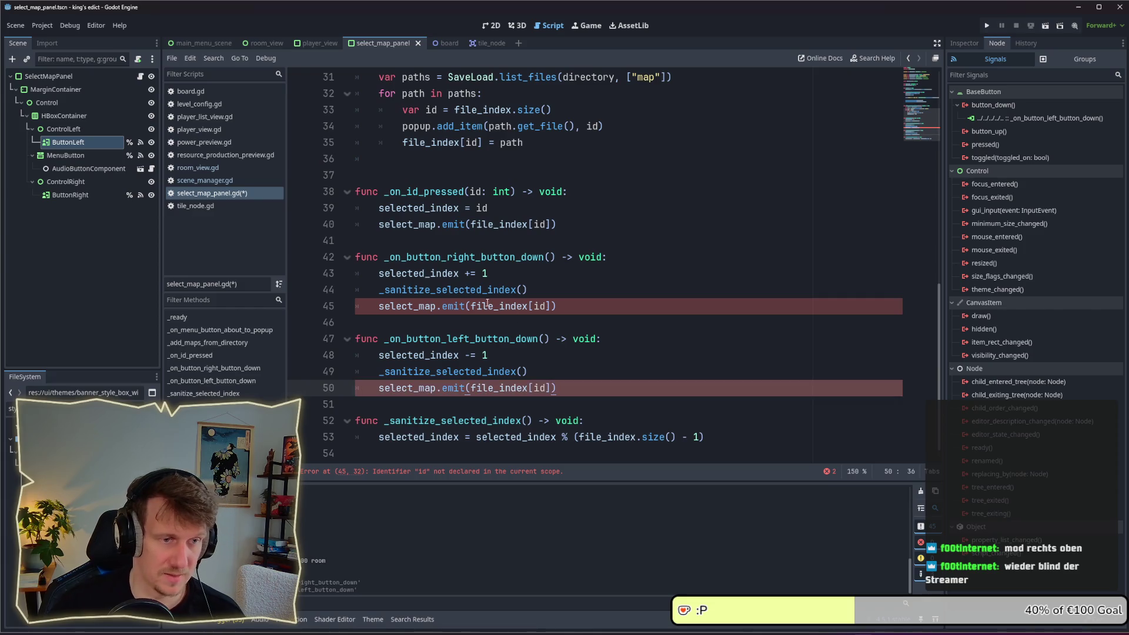
# Make both emit calls use file_index[selected_index] instead of id, save, and run the game
pyautogui.doubleClick(418, 273)
pyautogui.hotkey('ctrl', 'c')
pyautogui.doubleClick(539, 306)
pyautogui.hotkey('ctrl', 'v')
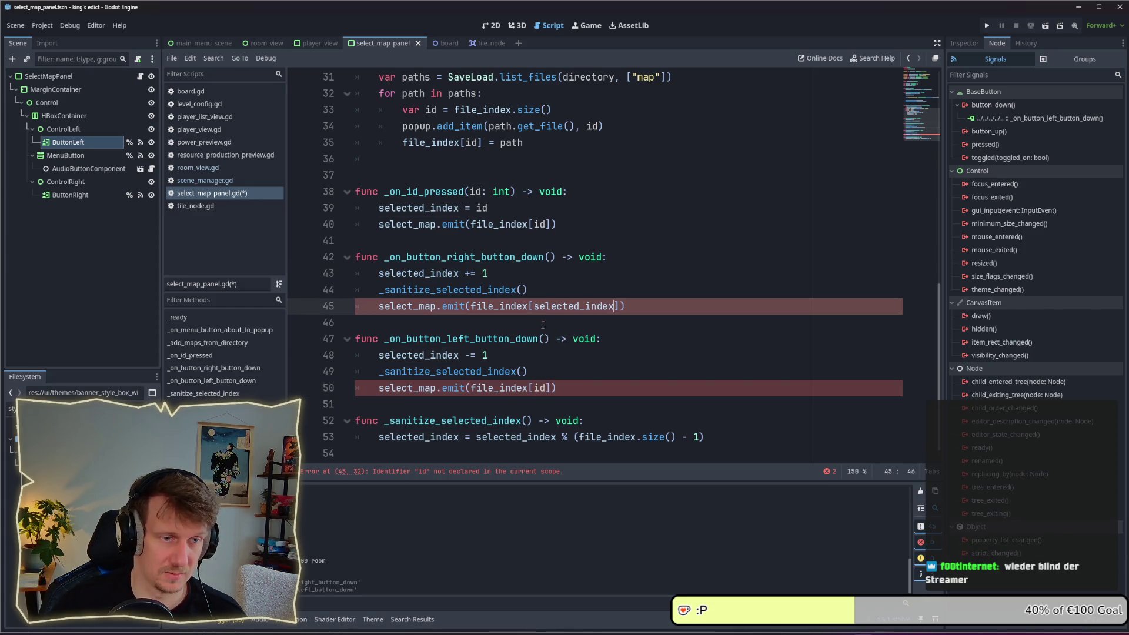
pyautogui.click(539, 387)
pyautogui.doubleClick(539, 388)
pyautogui.hotkey('ctrl', 'v')
pyautogui.hotkey('ctrl', 's')
pyautogui.click(583, 340)
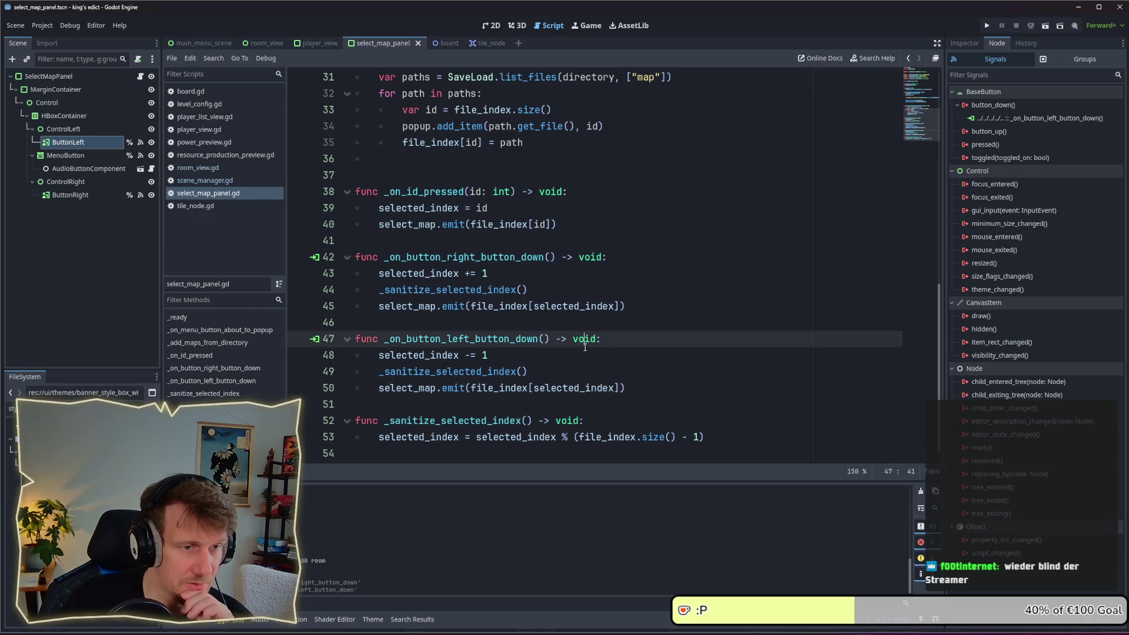
pyautogui.press('Left')
pyautogui.press('Left')
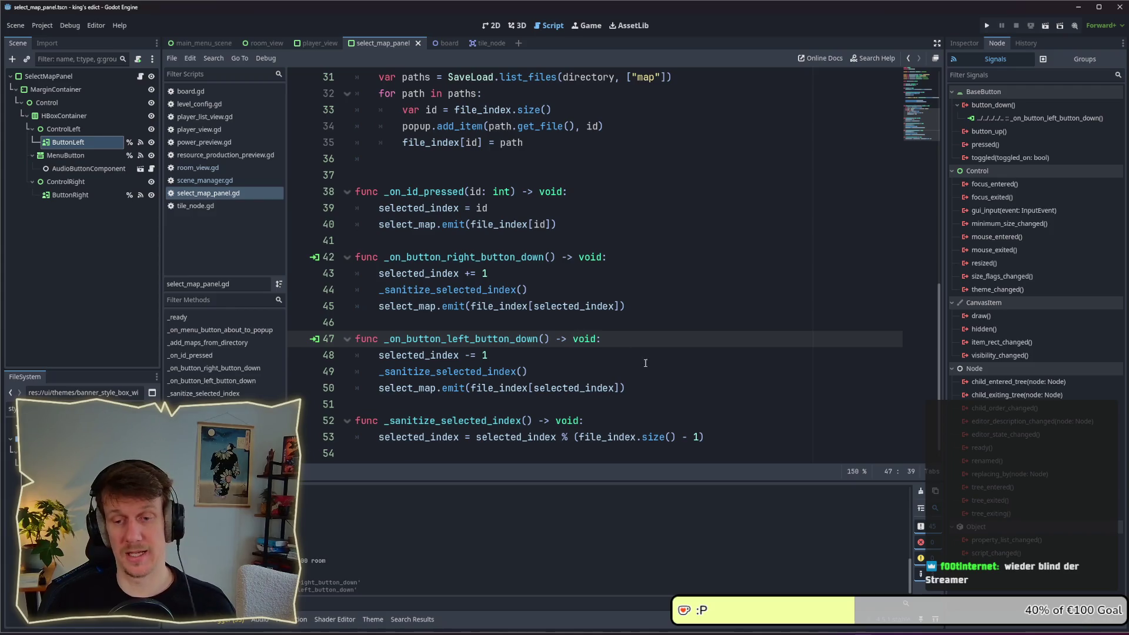
pyautogui.click(983, 27)
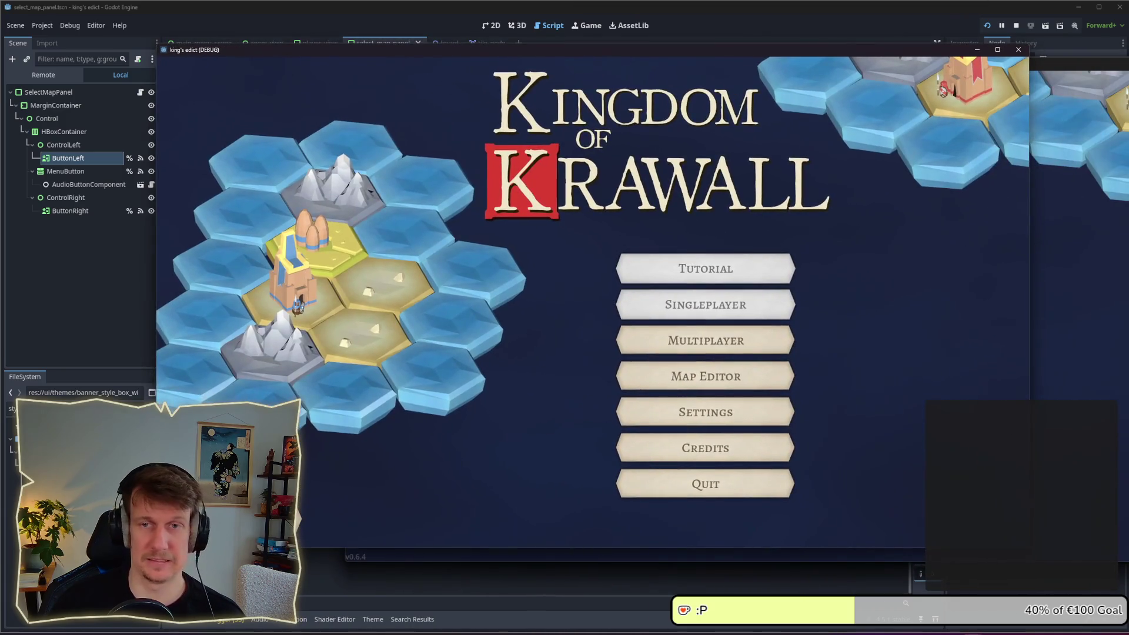
# Go to Multiplayer > Create Game, press the right map arrow to hit the breakpoint, then stop
pyautogui.click(756, 336)
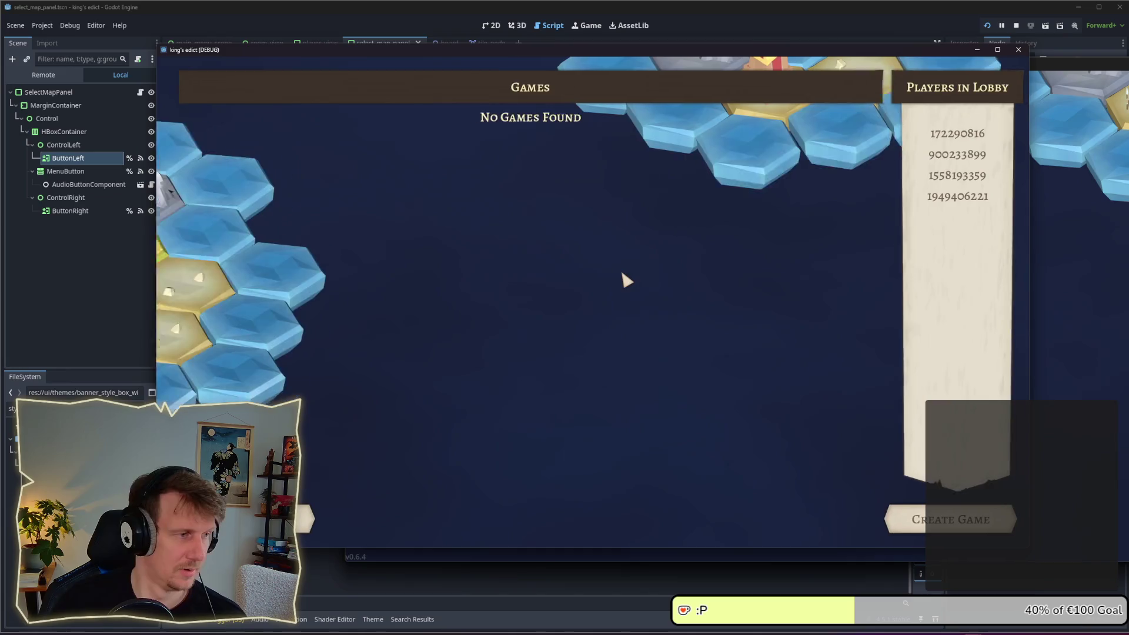
pyautogui.click(940, 519)
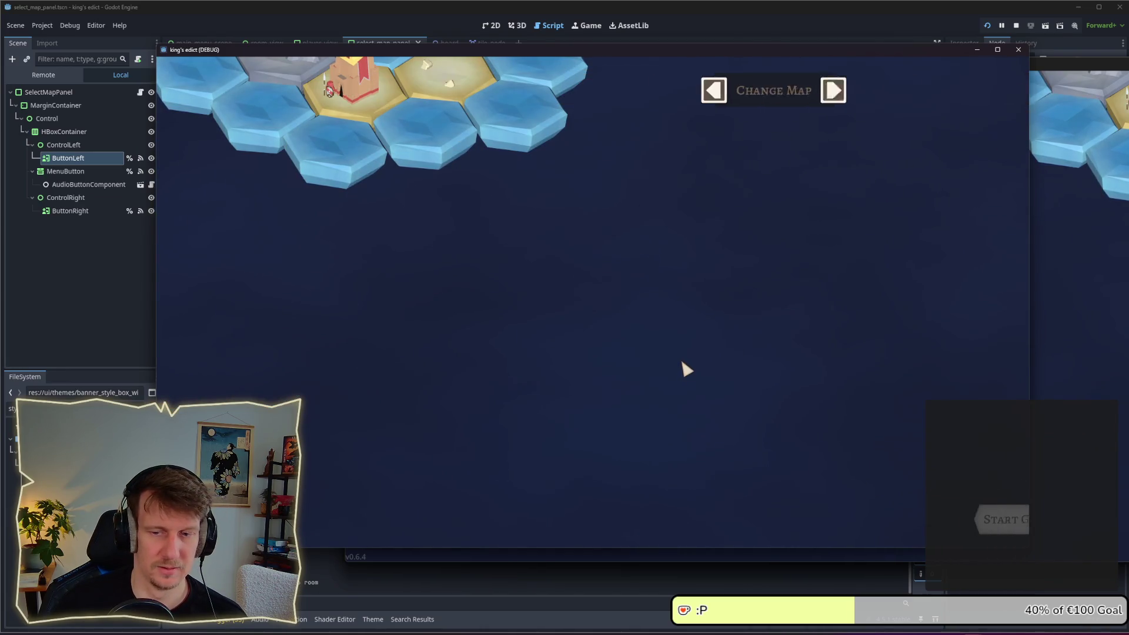
pyautogui.click(717, 90)
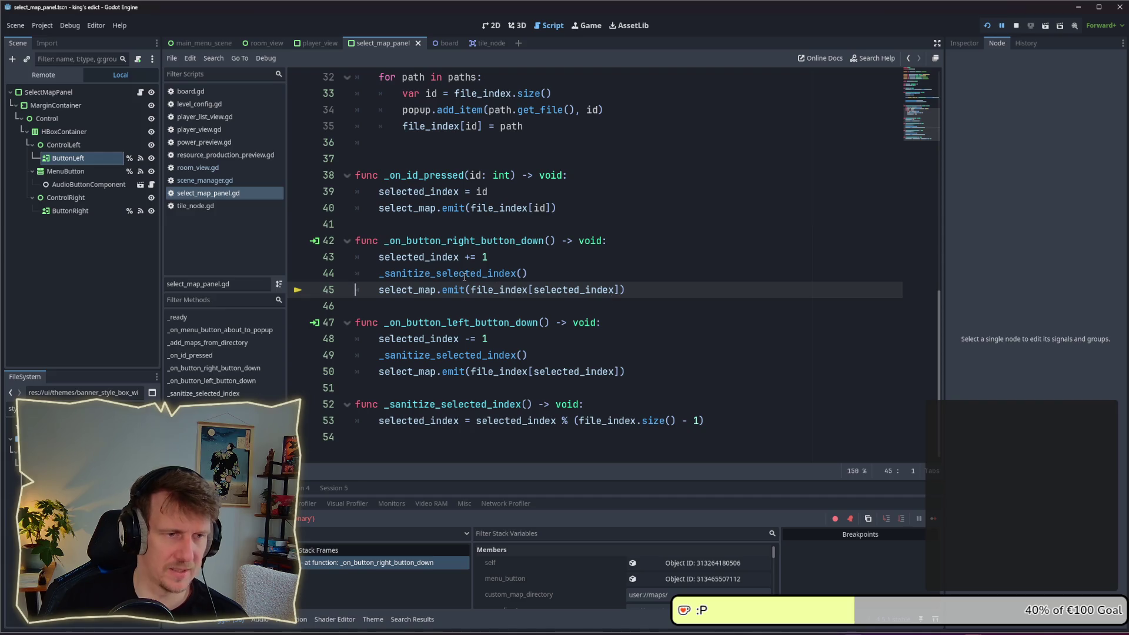
pyautogui.scroll(1, 519, 243)
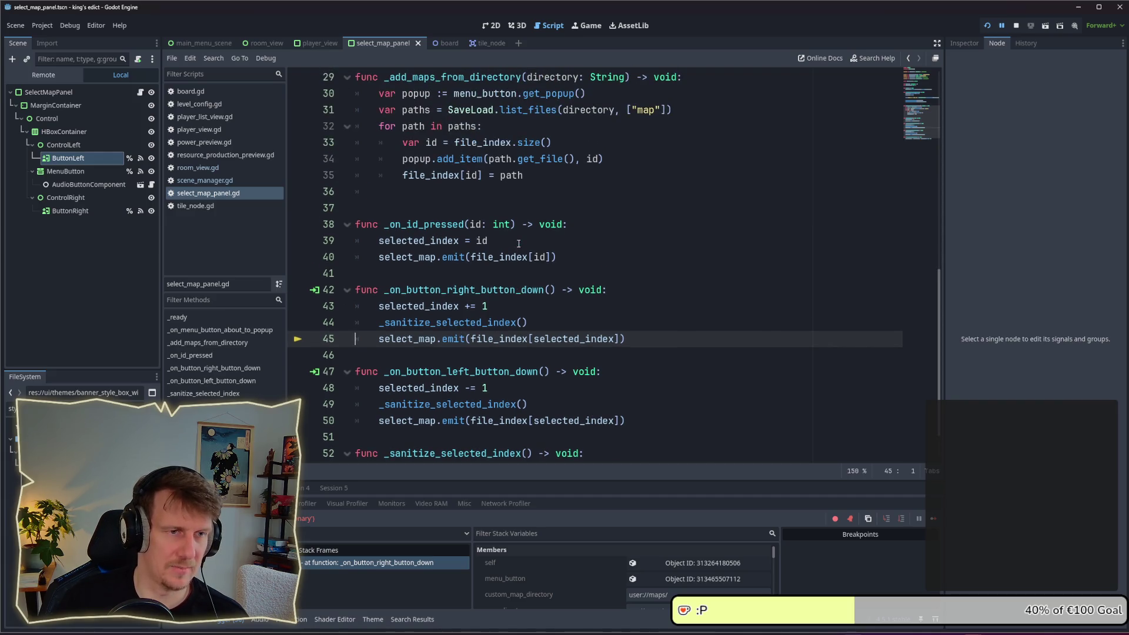
pyautogui.scroll(6, 518, 244)
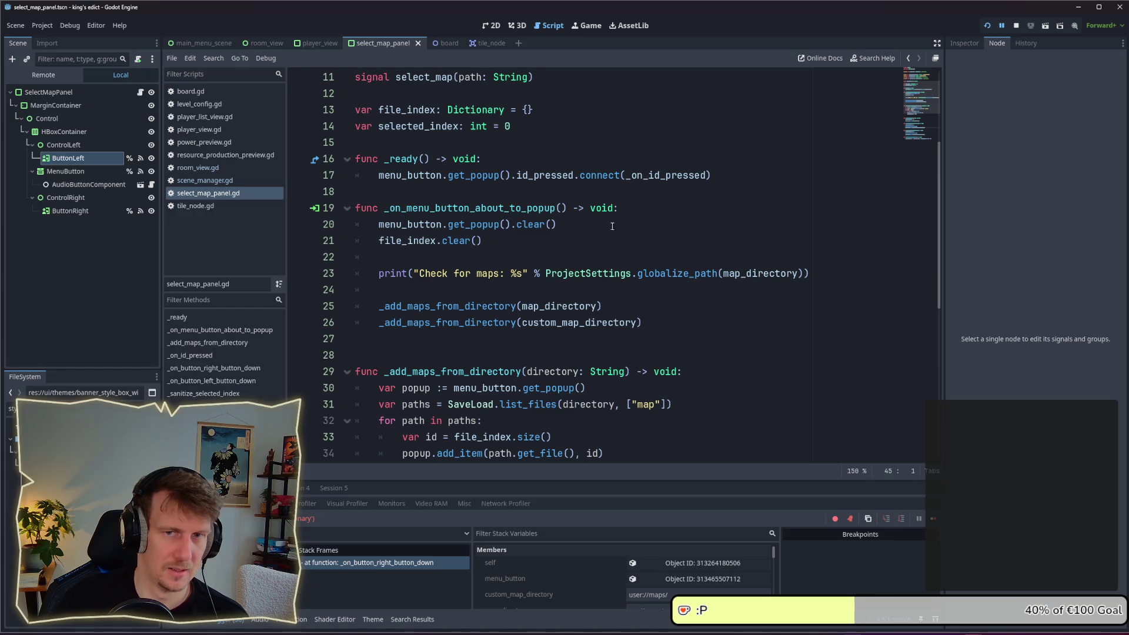
pyautogui.click(1017, 26)
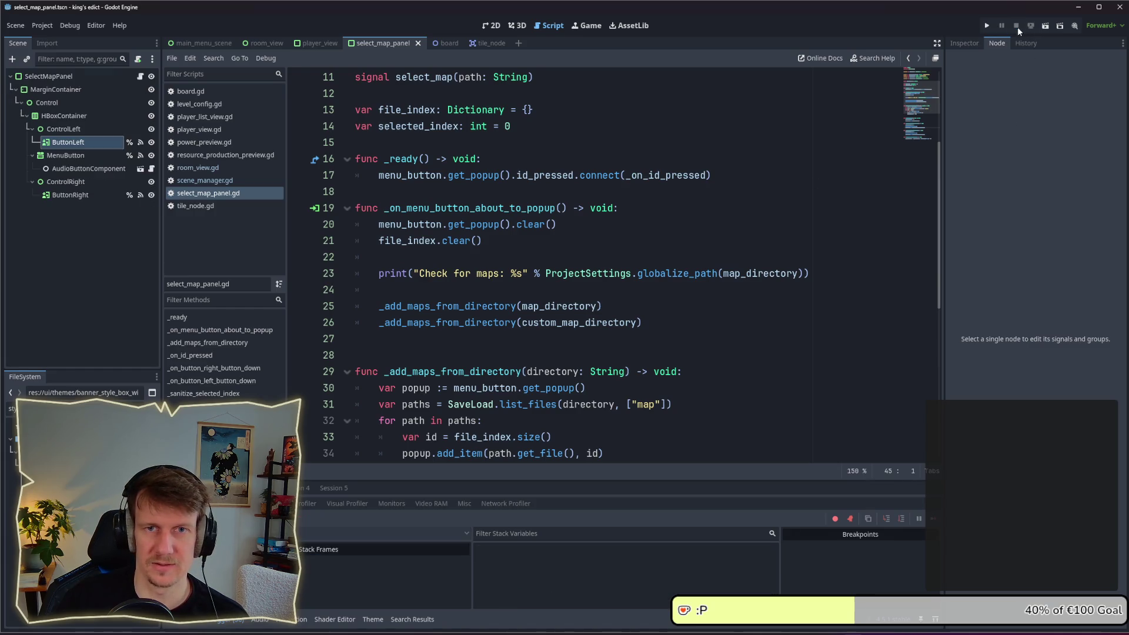
# Relaunch the game, reach Multiplayer > Create Game, and pick a map from the Change Map list
pyautogui.click(987, 25)
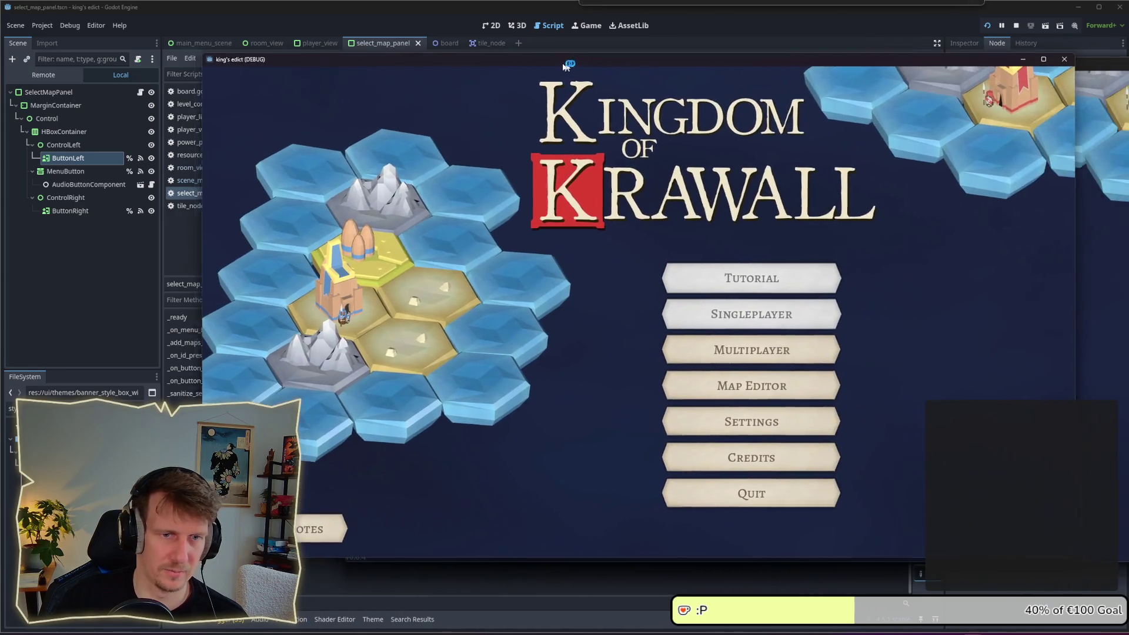
pyautogui.click(744, 351)
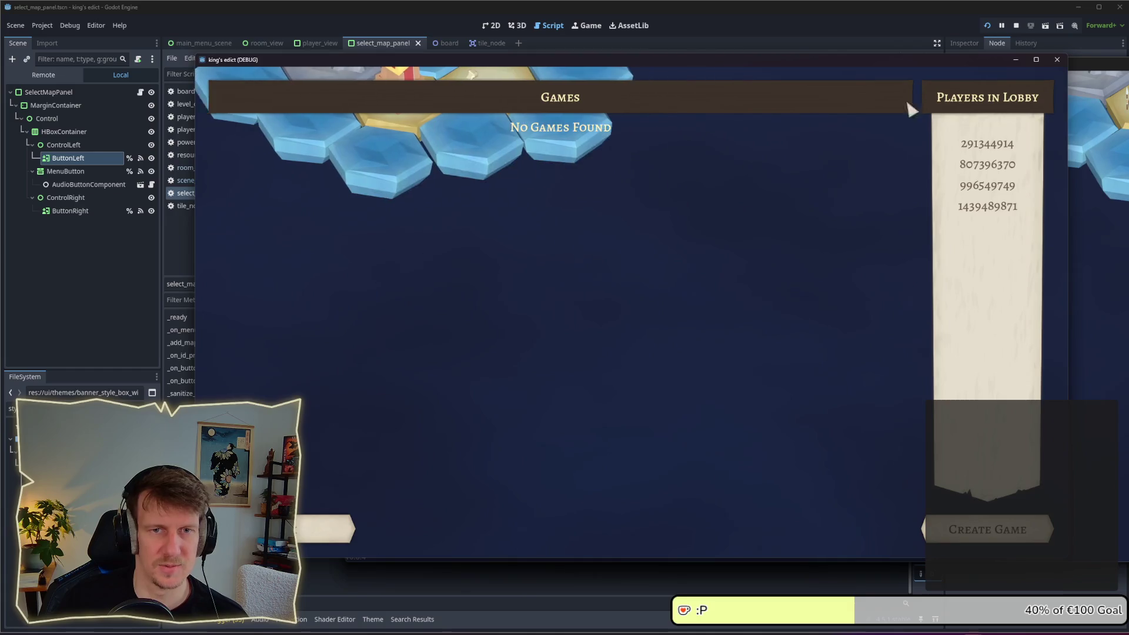
pyautogui.click(971, 516)
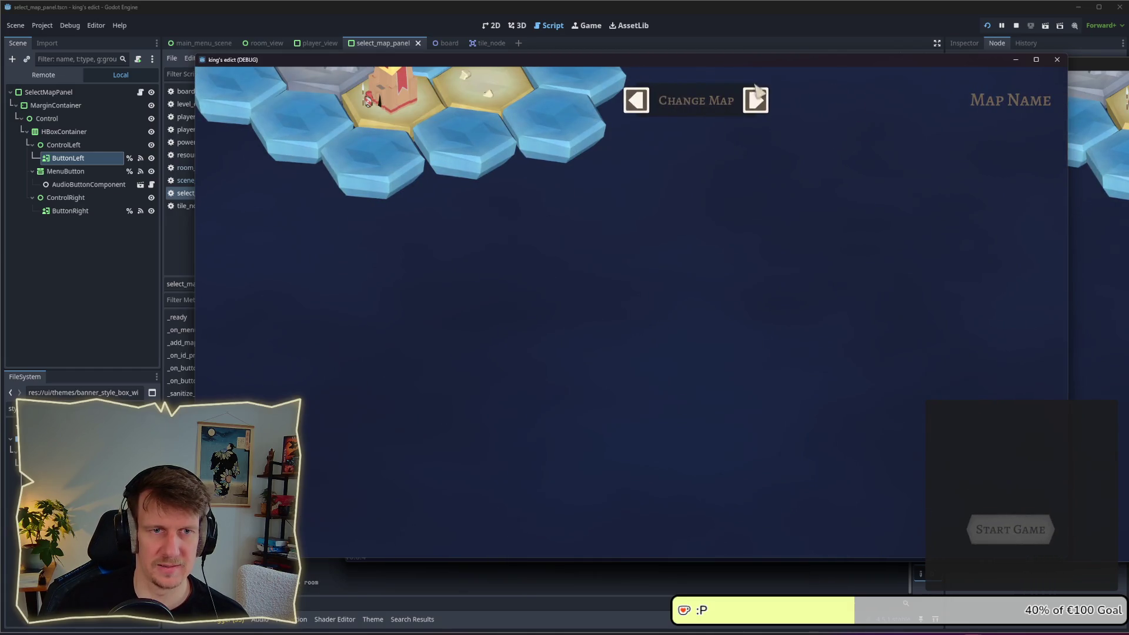
pyautogui.click(701, 109)
pyautogui.click(698, 248)
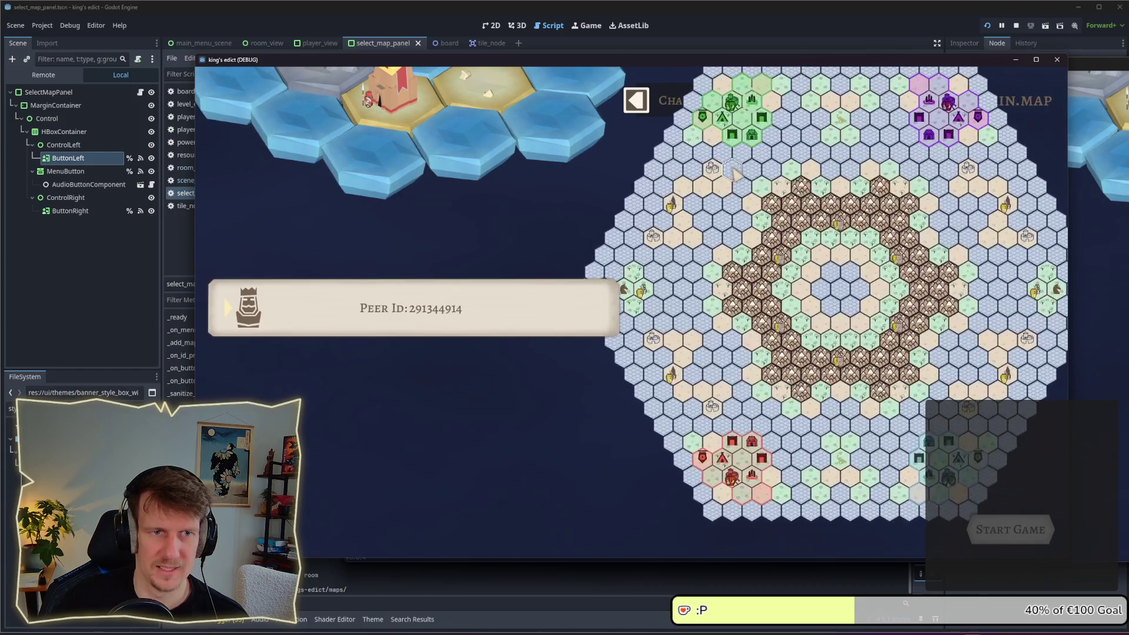
# Cycle the map previews with the left and right arrows, wrapping around to PLACEMENT.MAP
pyautogui.click(635, 103)
pyautogui.click(635, 104)
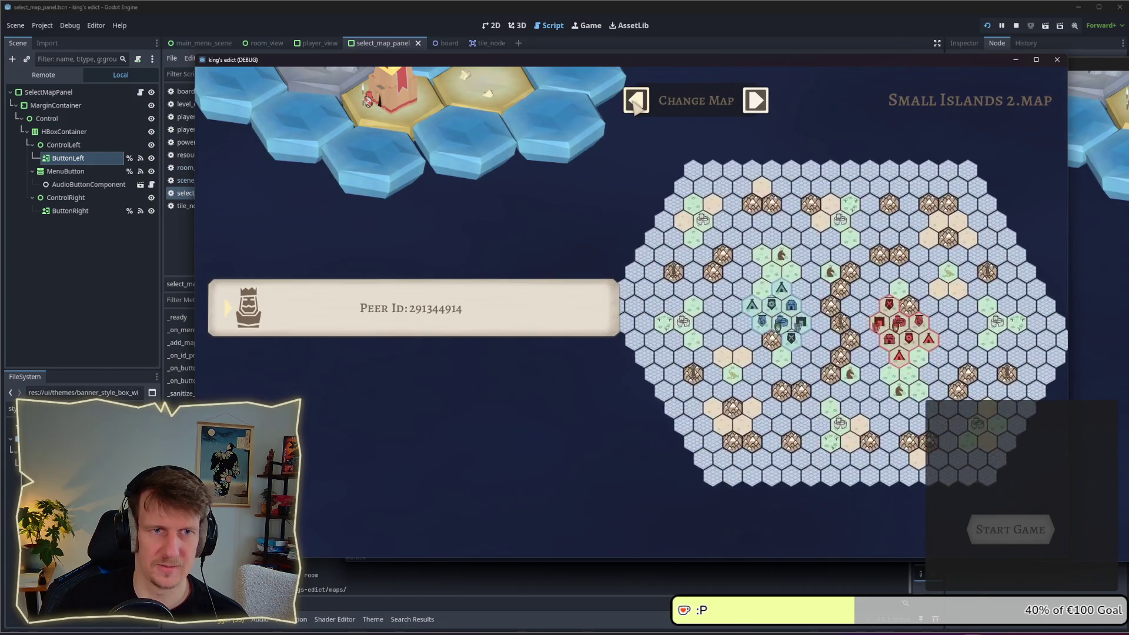
pyautogui.click(635, 105)
pyautogui.click(755, 101)
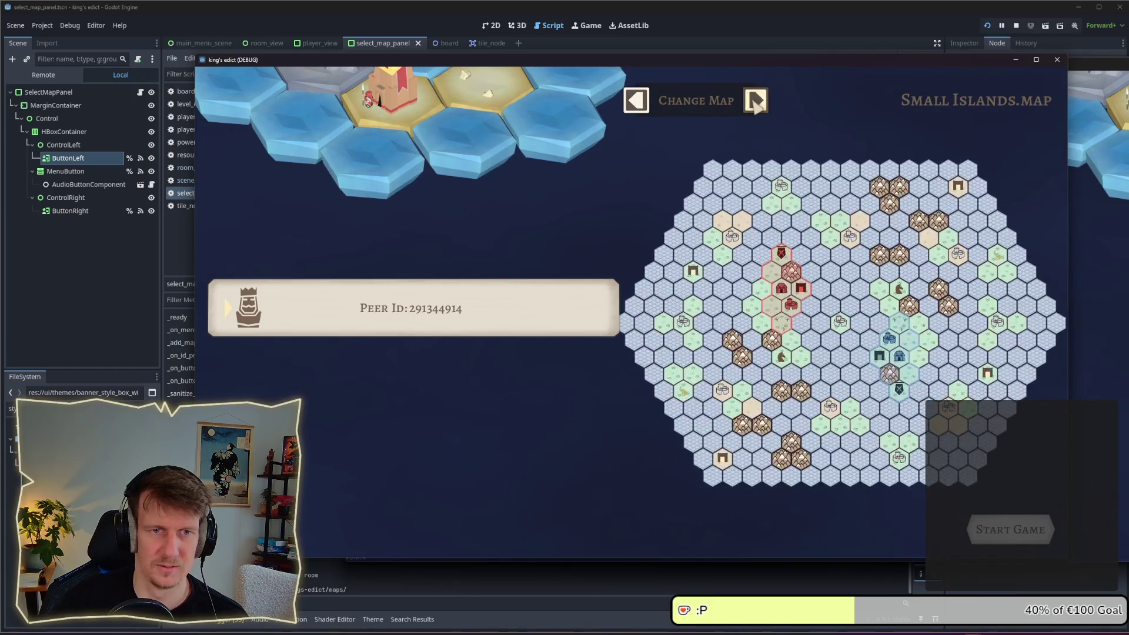
pyautogui.click(754, 101)
pyautogui.click(754, 101)
pyautogui.click(755, 101)
pyautogui.click(755, 102)
pyautogui.click(755, 102)
pyautogui.click(755, 102)
pyautogui.click(755, 102)
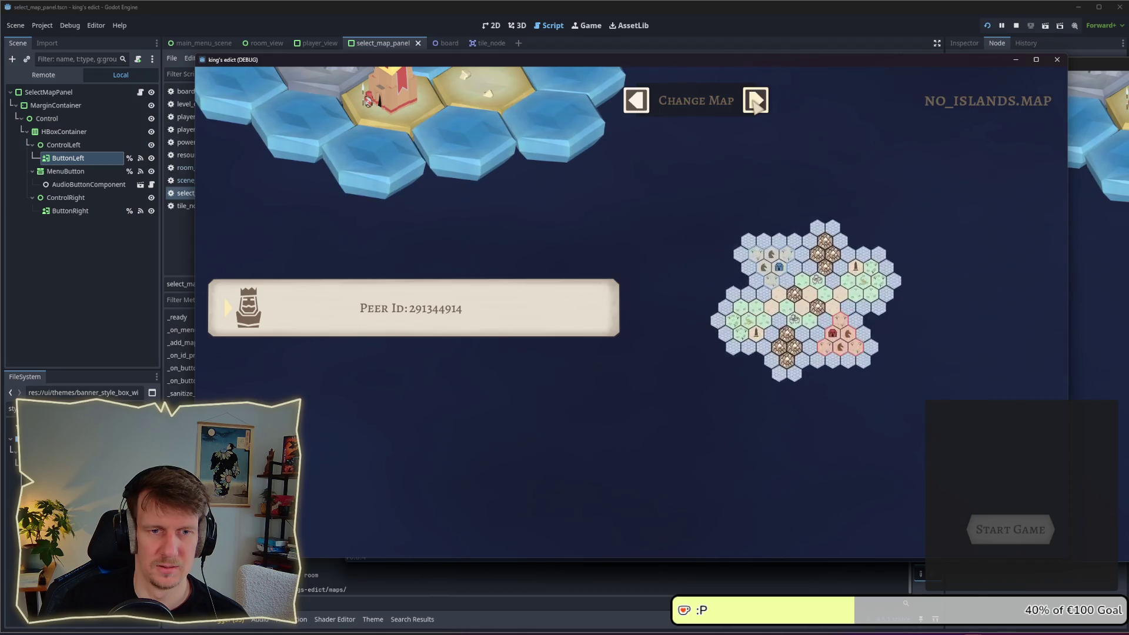
pyautogui.click(755, 102)
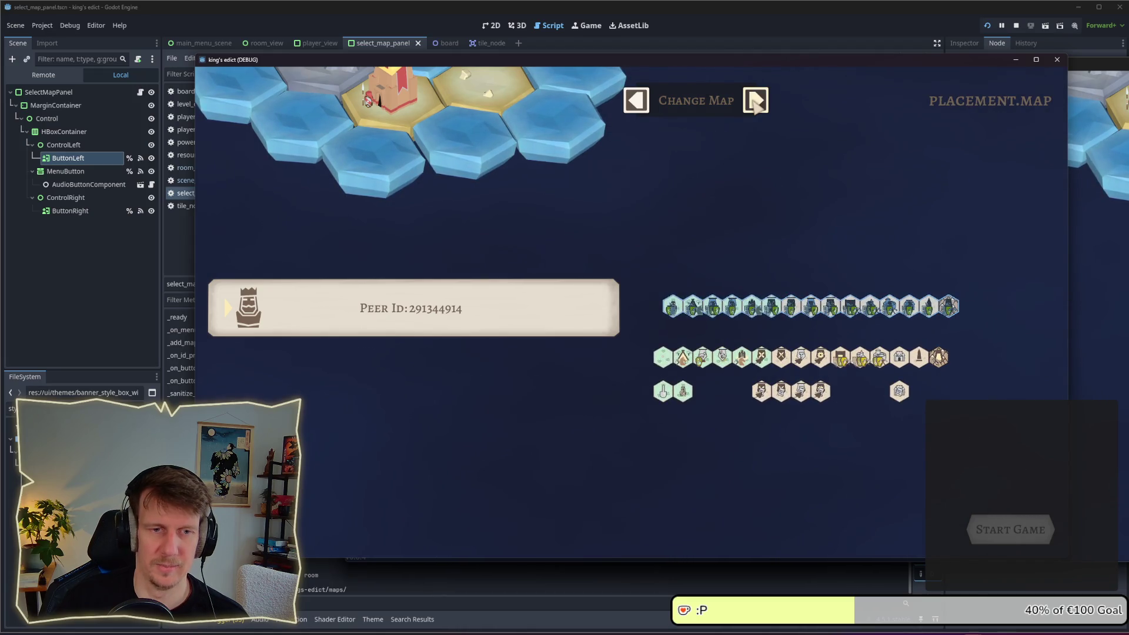
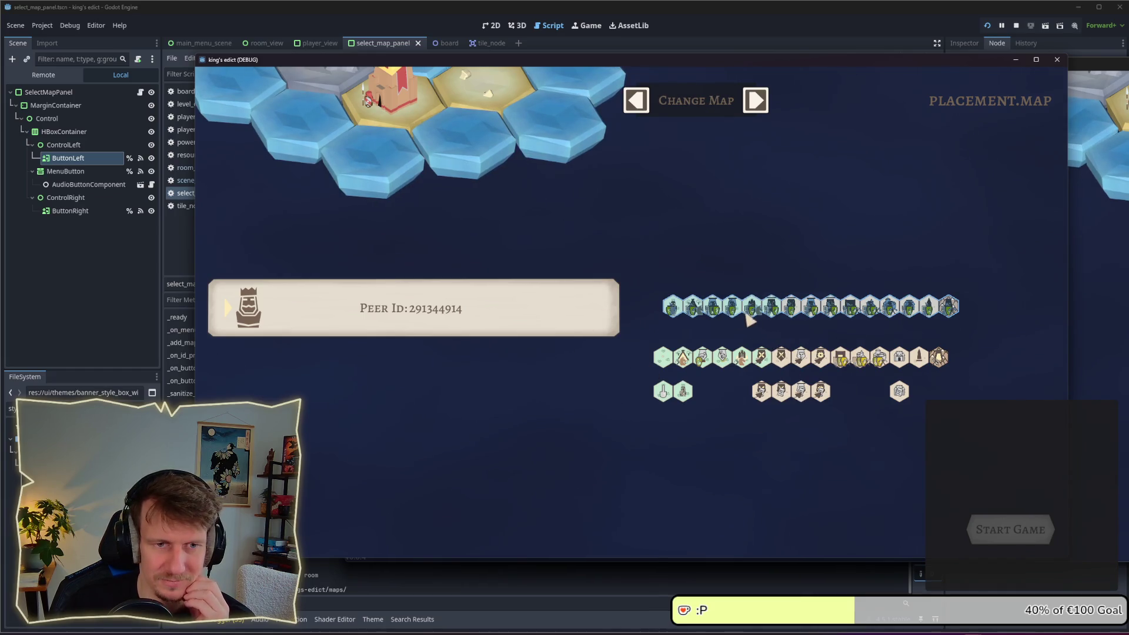
# Start the game from the lobby and play the match briefly
pyautogui.click(1000, 537)
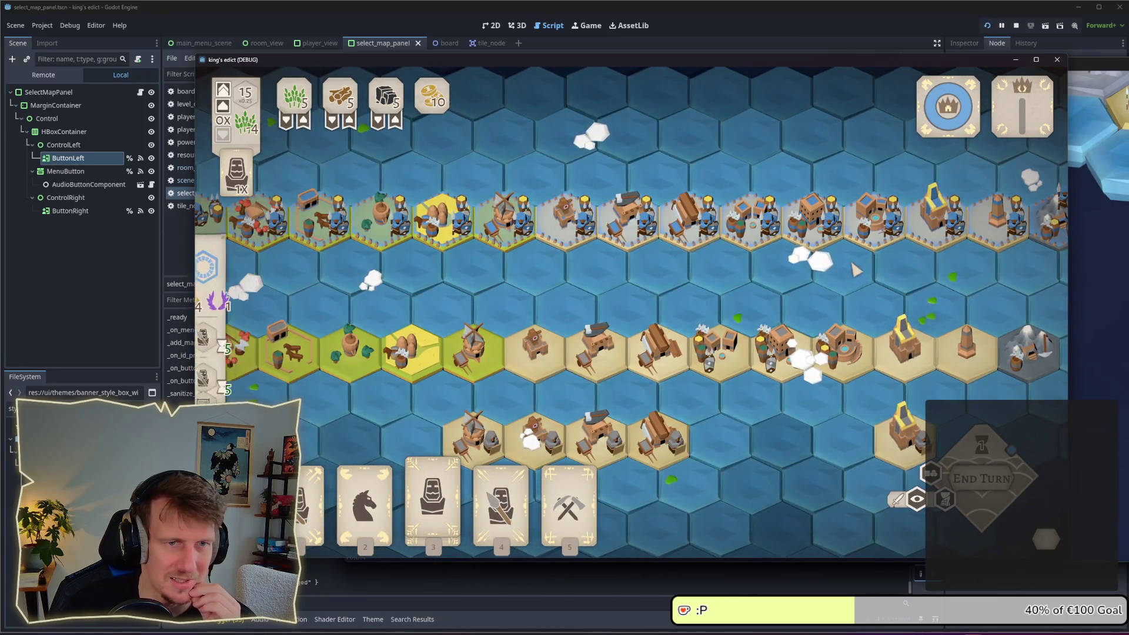
pyautogui.scroll(2, 676, 282)
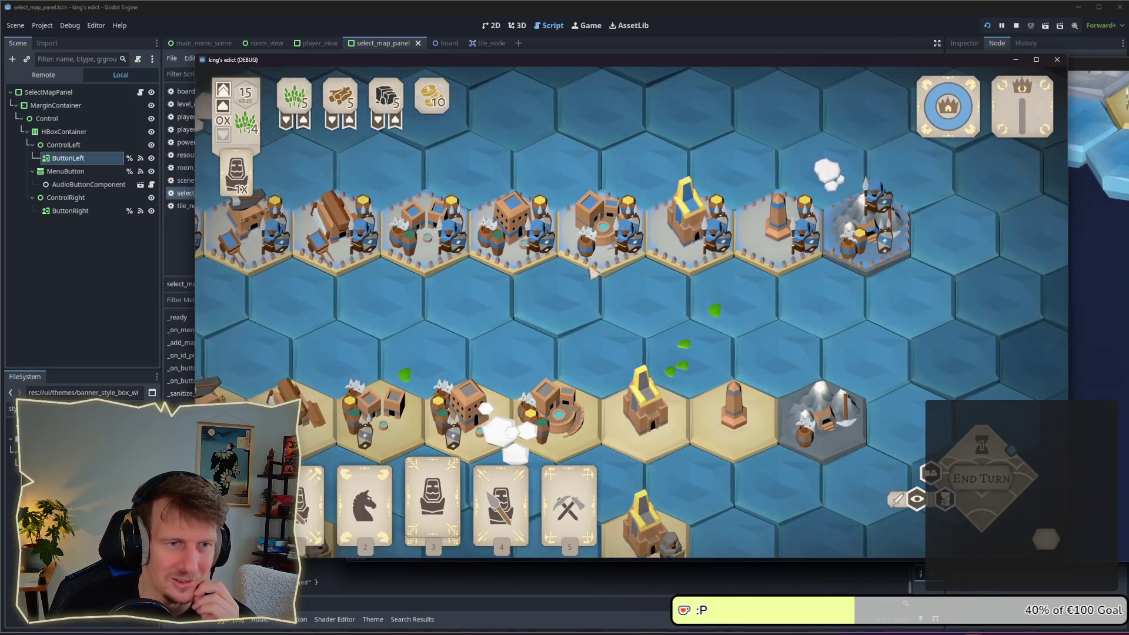
pyautogui.moveTo(915, 254)
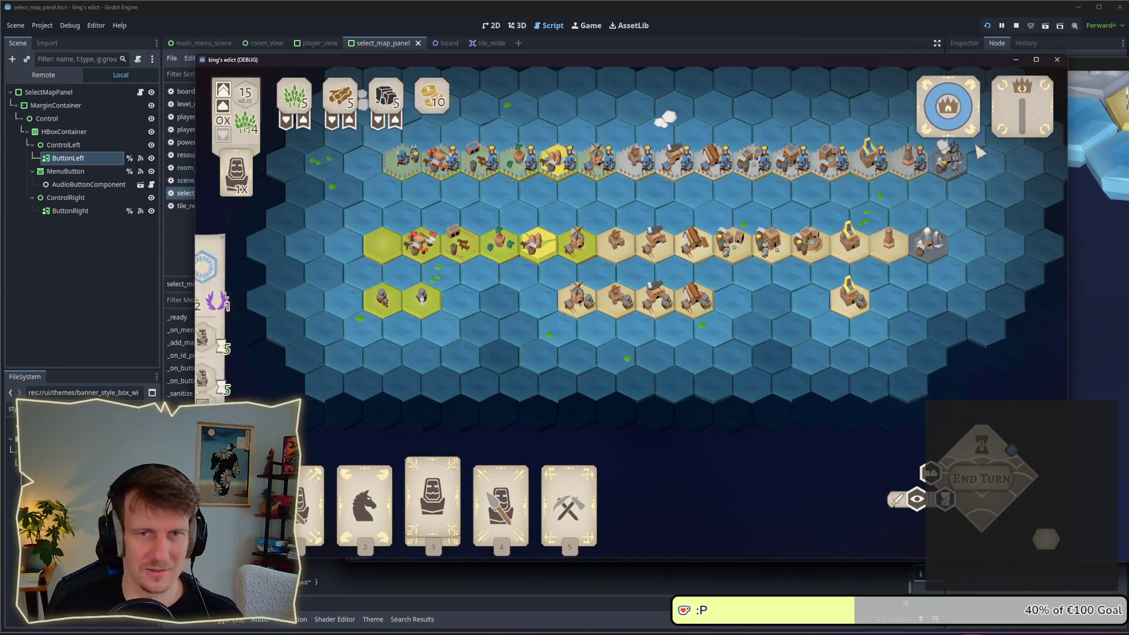
pyautogui.scroll(5, 738, 213)
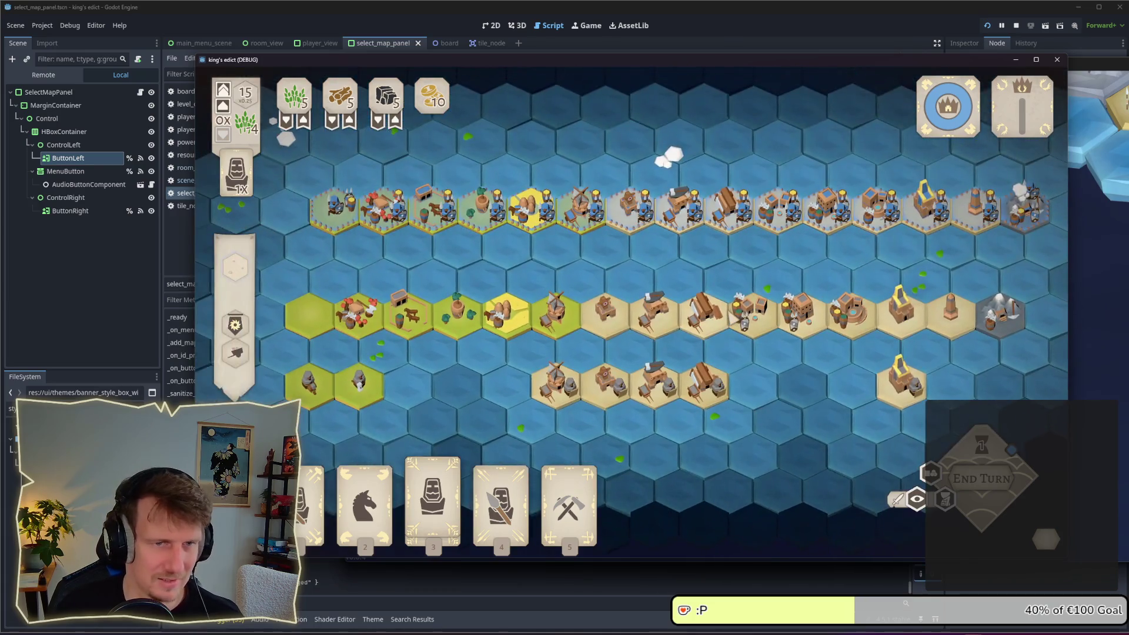
pyautogui.scroll(-3, 844, 258)
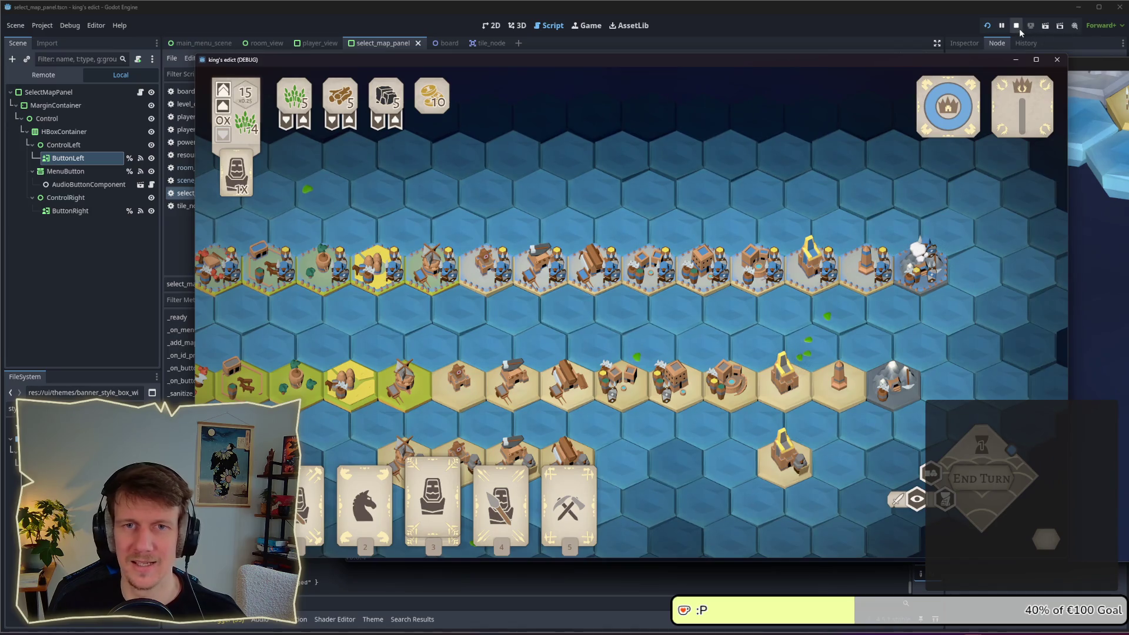
# Quit to the main menu, create a new multiplayer room, advance the map to the breakpoint, then stop
pyautogui.click(1046, 539)
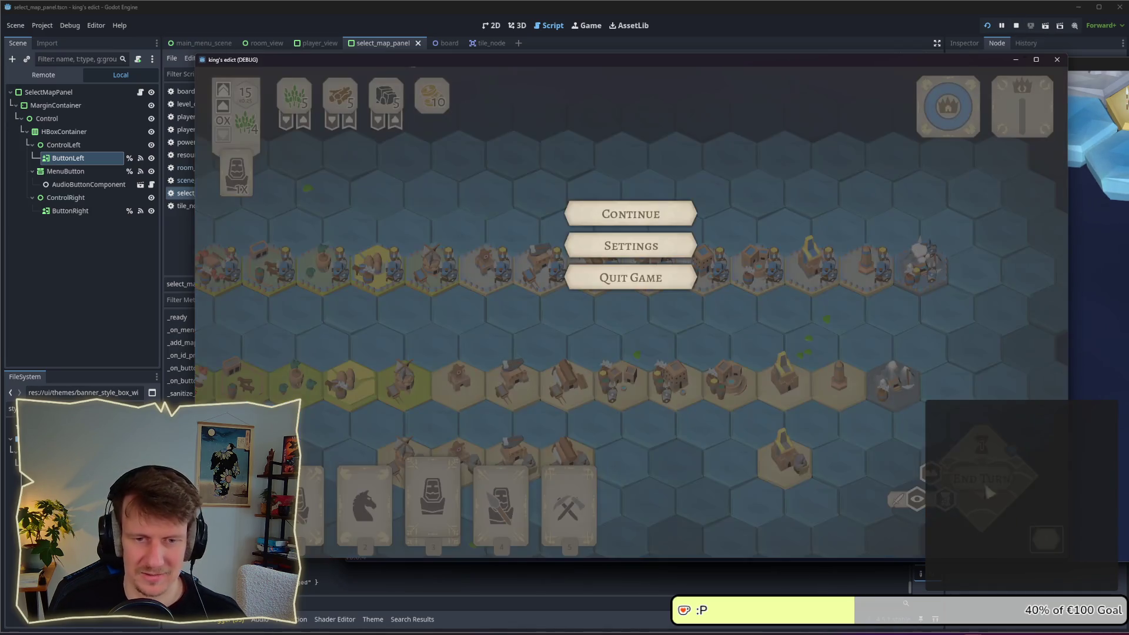
pyautogui.click(630, 277)
pyautogui.click(744, 379)
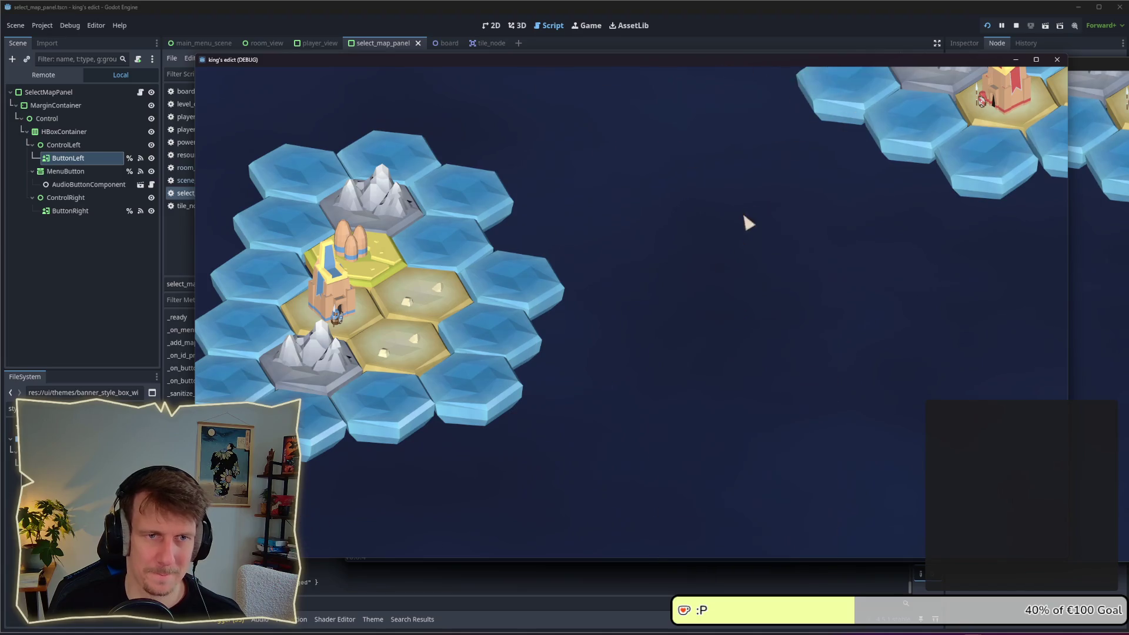
pyautogui.click(987, 530)
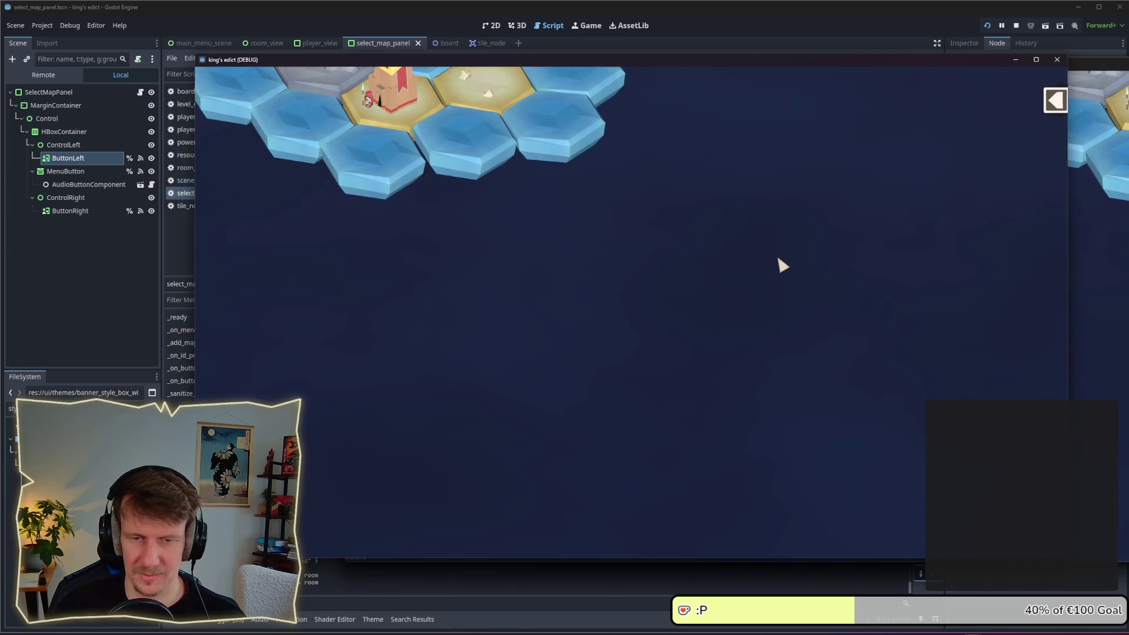
pyautogui.click(755, 101)
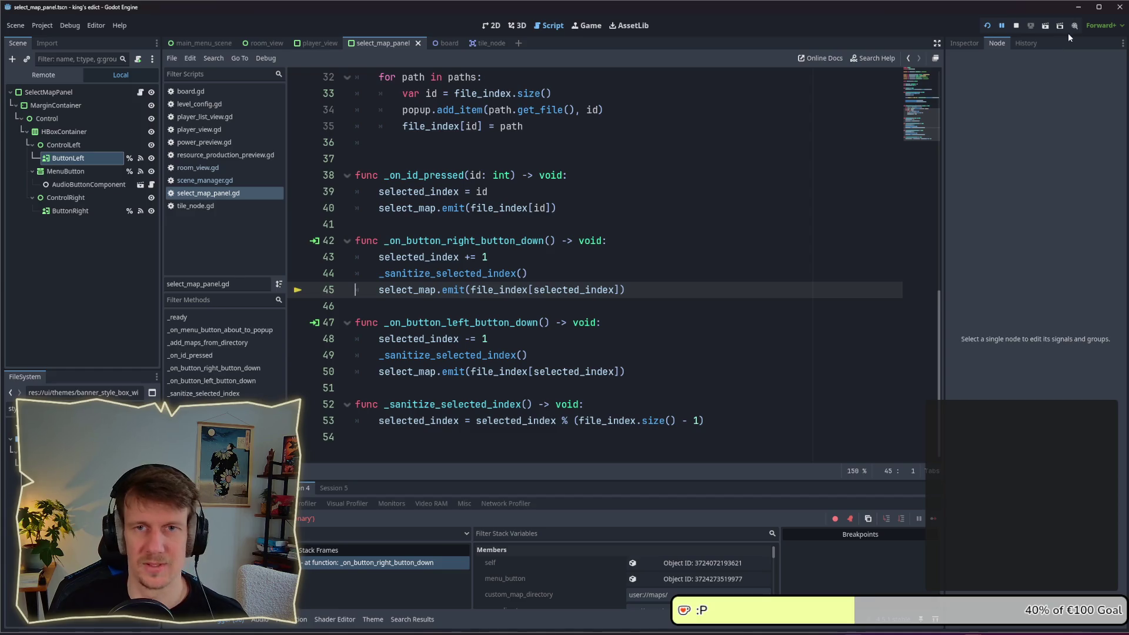
pyautogui.click(1016, 25)
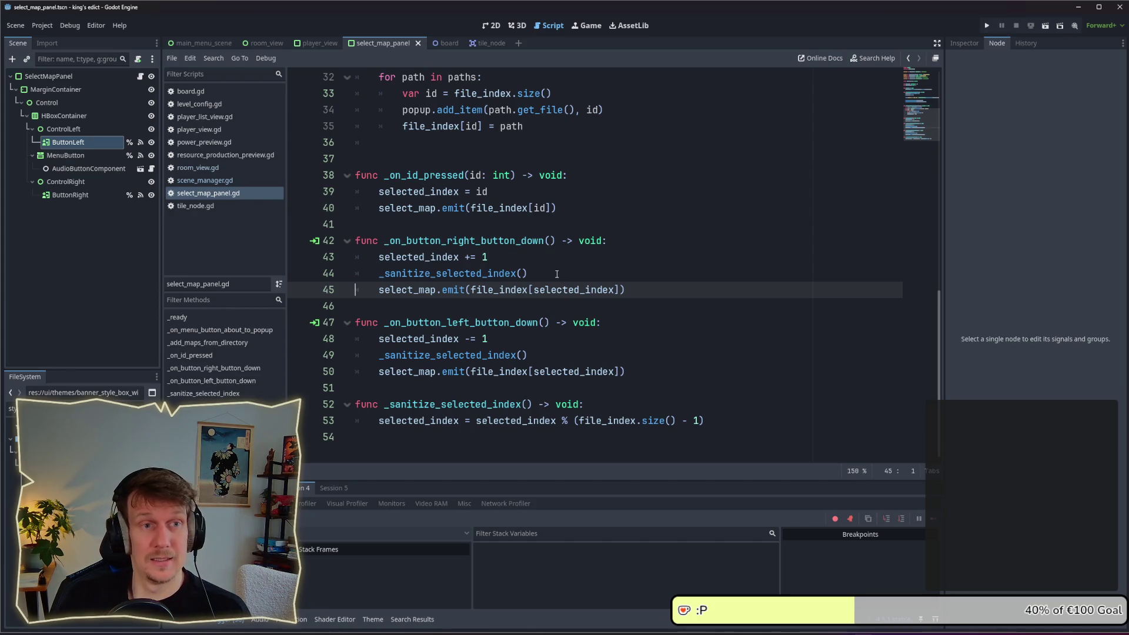
# Inspect the map-loading code, selecting the _add_maps_from_directory calls and file_index.clear()
pyautogui.scroll(5, 557, 274)
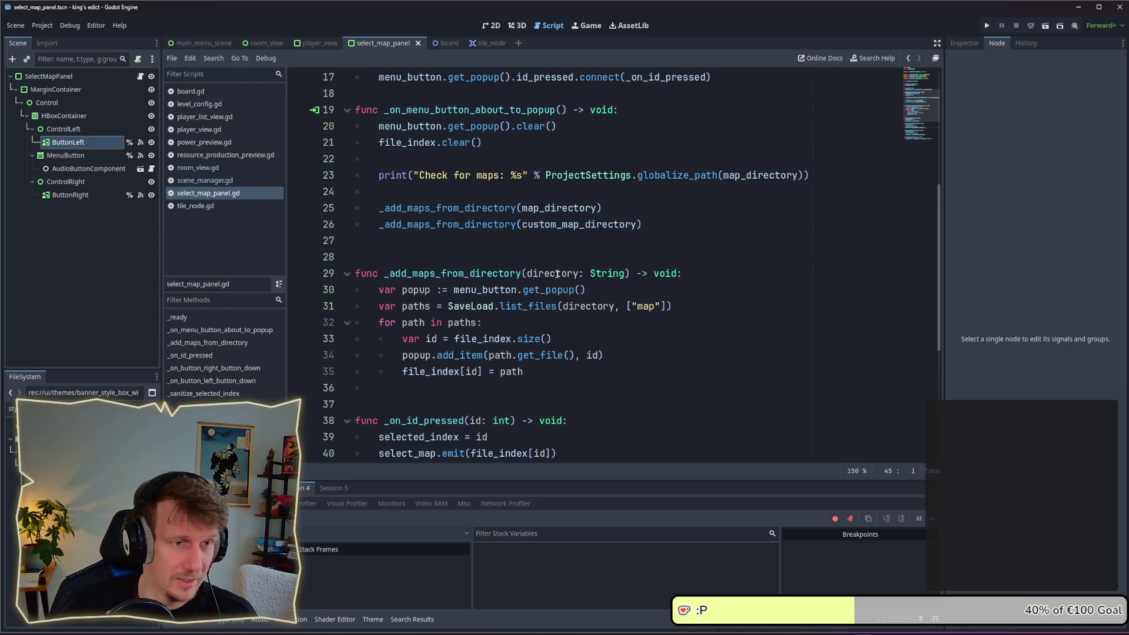
pyautogui.moveTo(642, 225)
pyautogui.mouseDown()
pyautogui.moveTo(453, 225)
pyautogui.moveTo(380, 209)
pyautogui.mouseUp()
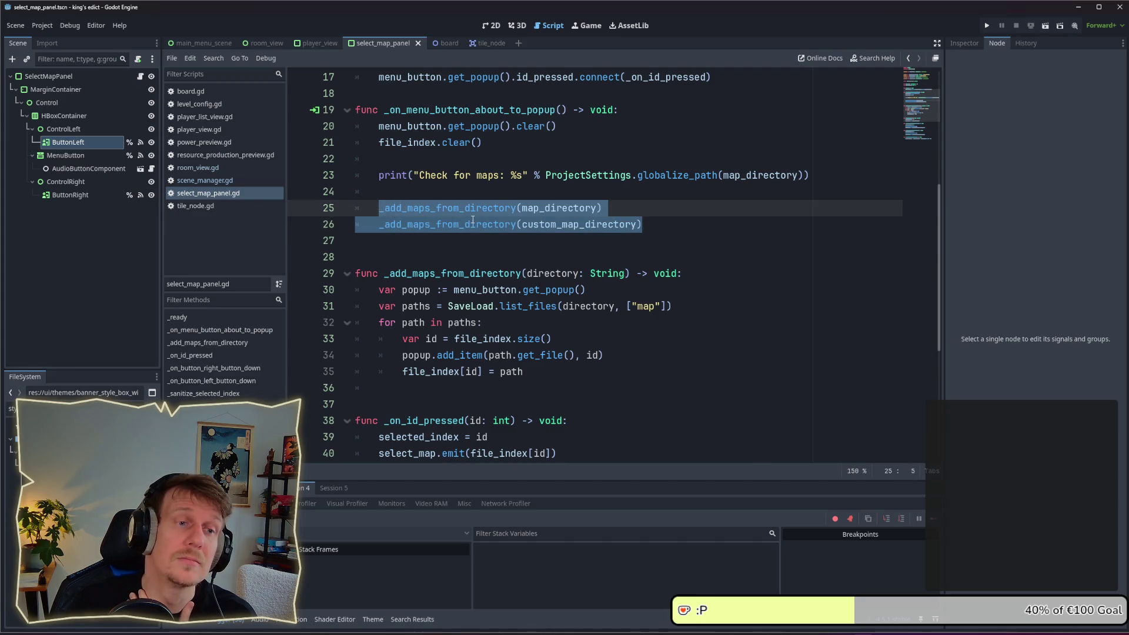
pyautogui.scroll(3, 498, 261)
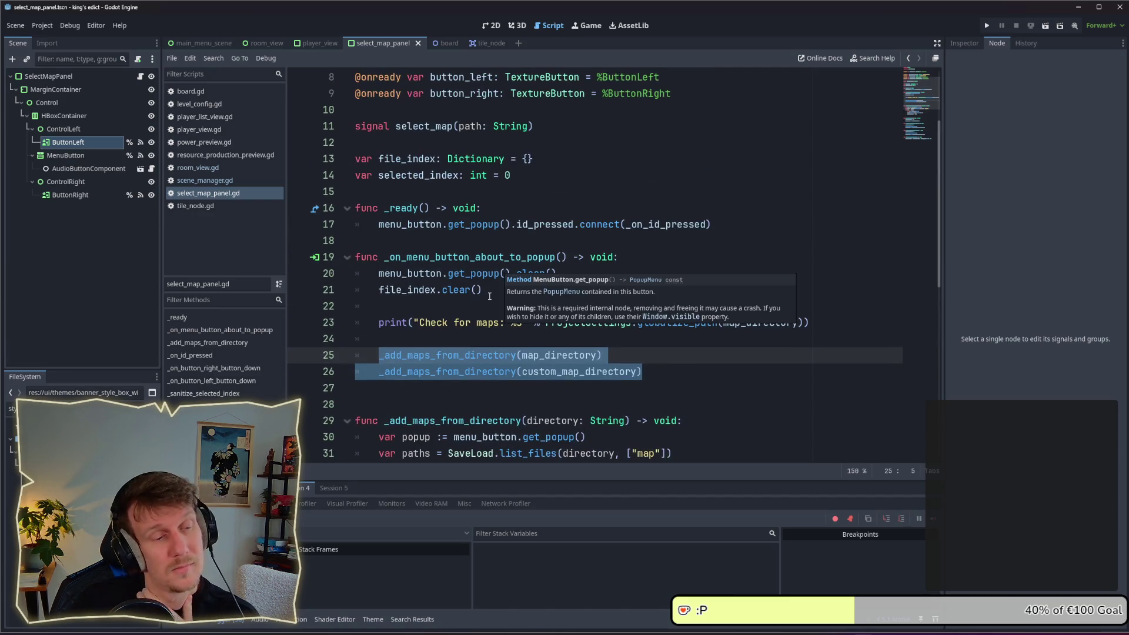
pyautogui.moveTo(494, 290); pyautogui.dragTo(388, 290)
pyautogui.click(467, 299)
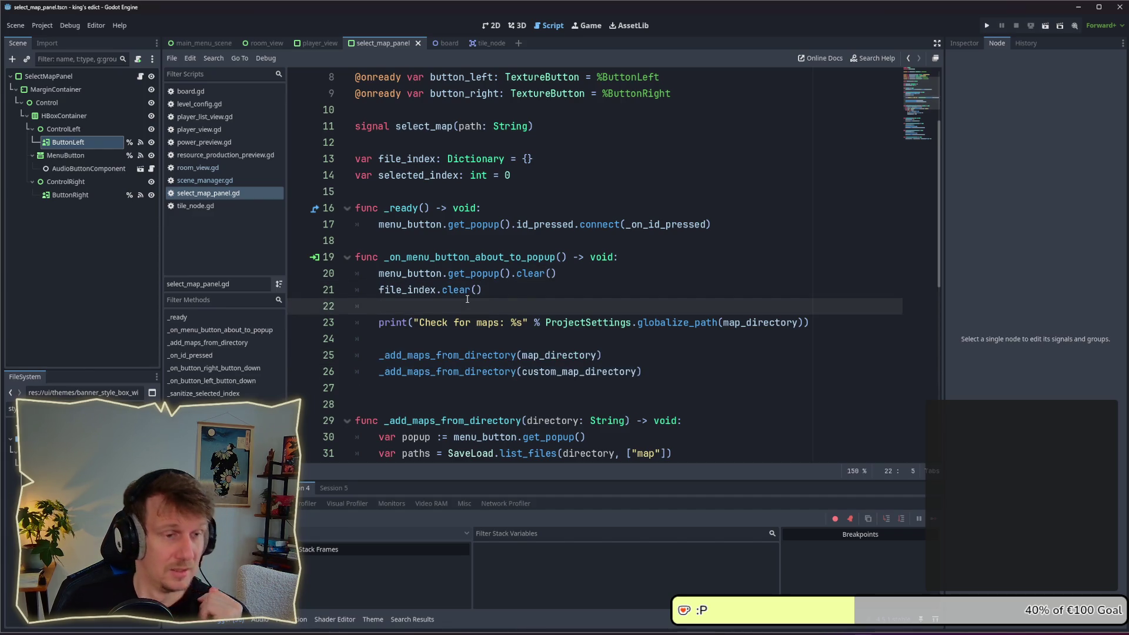
# Replace lines 21–26 of the popup handler with a single _reload_maps() call
pyautogui.moveTo(654, 374); pyautogui.dragTo(356, 290)
pyautogui.press('BackSpace')
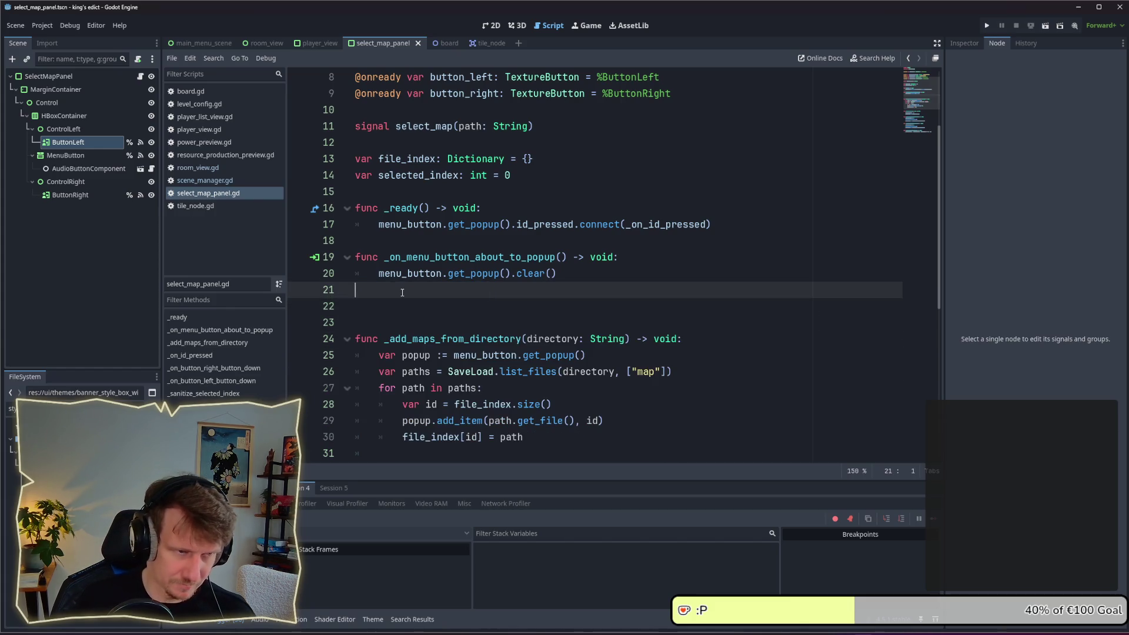
pyautogui.press('Return')
pyautogui.write('_rebuild_')
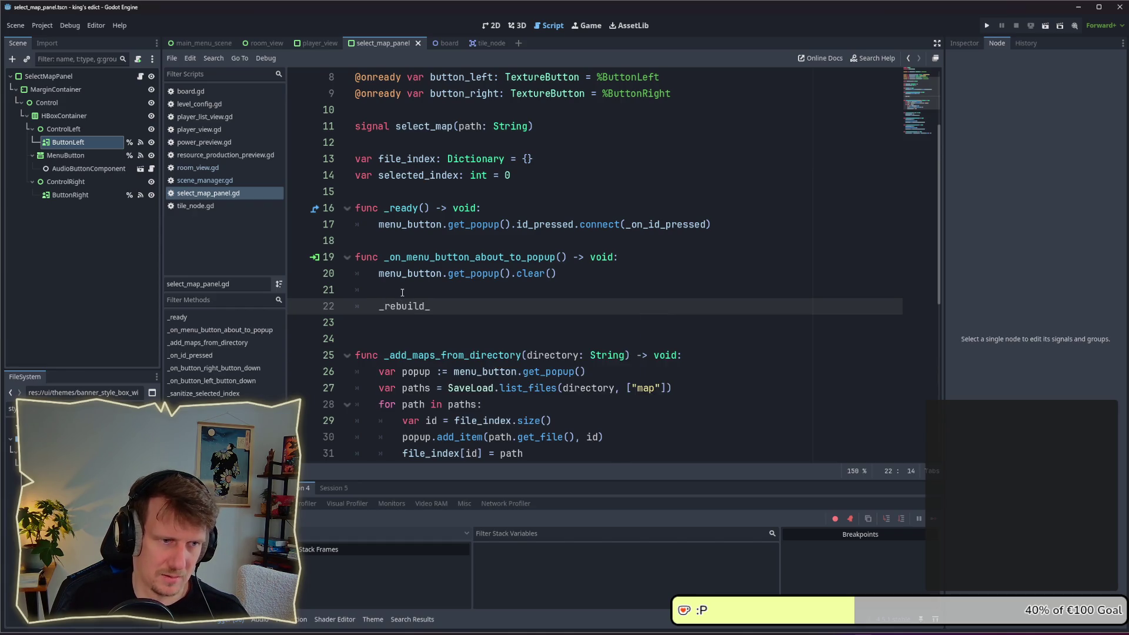
pyautogui.hotkey('ctrl', 'BackSpace')
pyautogui.write('_reload')
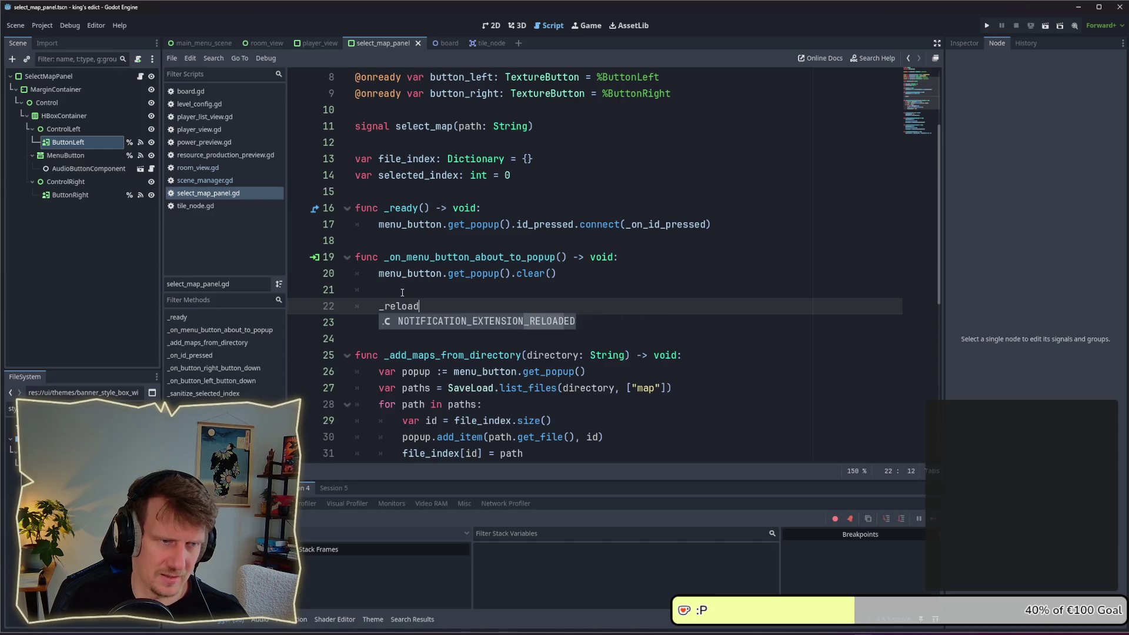
pyautogui.write('_maps(')
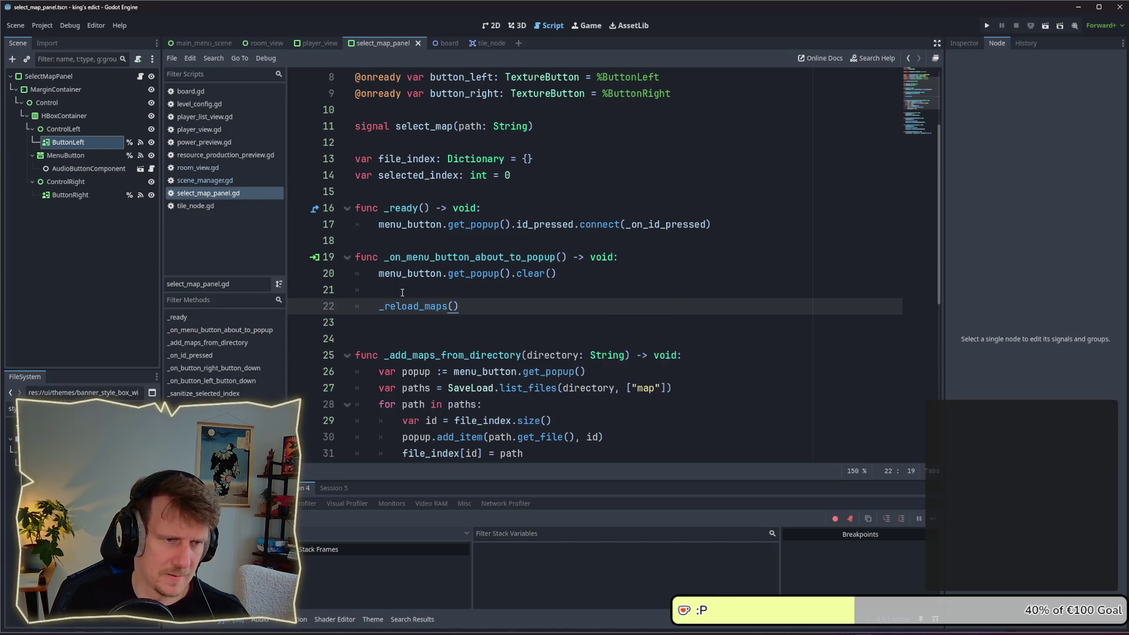
pyautogui.click(373, 334)
pyautogui.press('BackSpace')
pyautogui.scroll(-6, 388, 333)
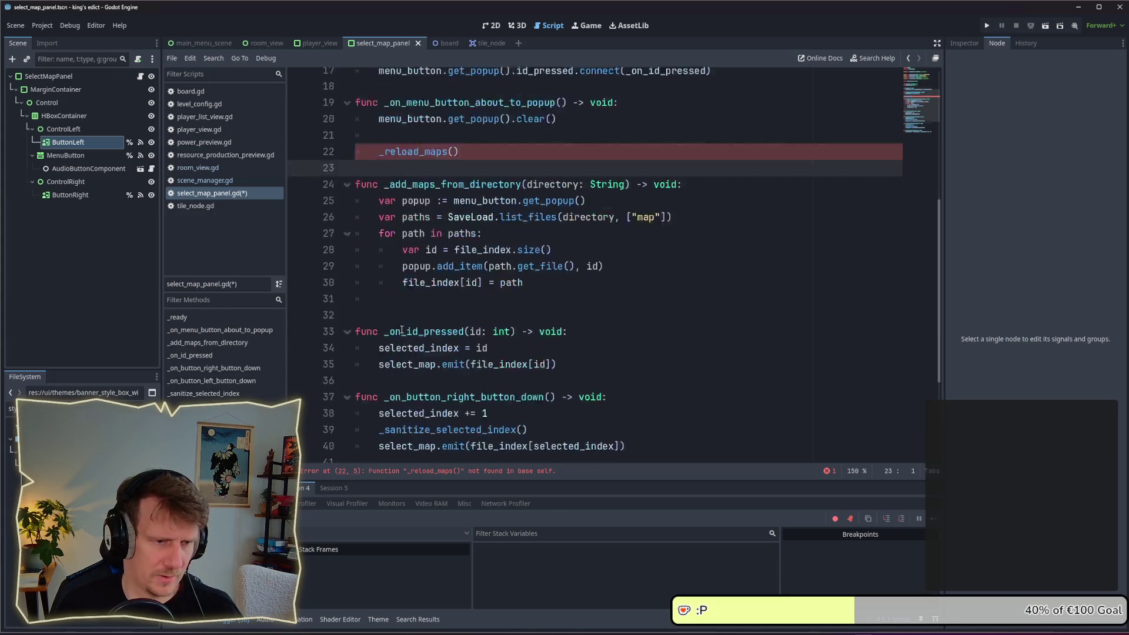
# Add a _reload() function at the script's end containing the pasted map-loading code, and save
pyautogui.click(408, 448)
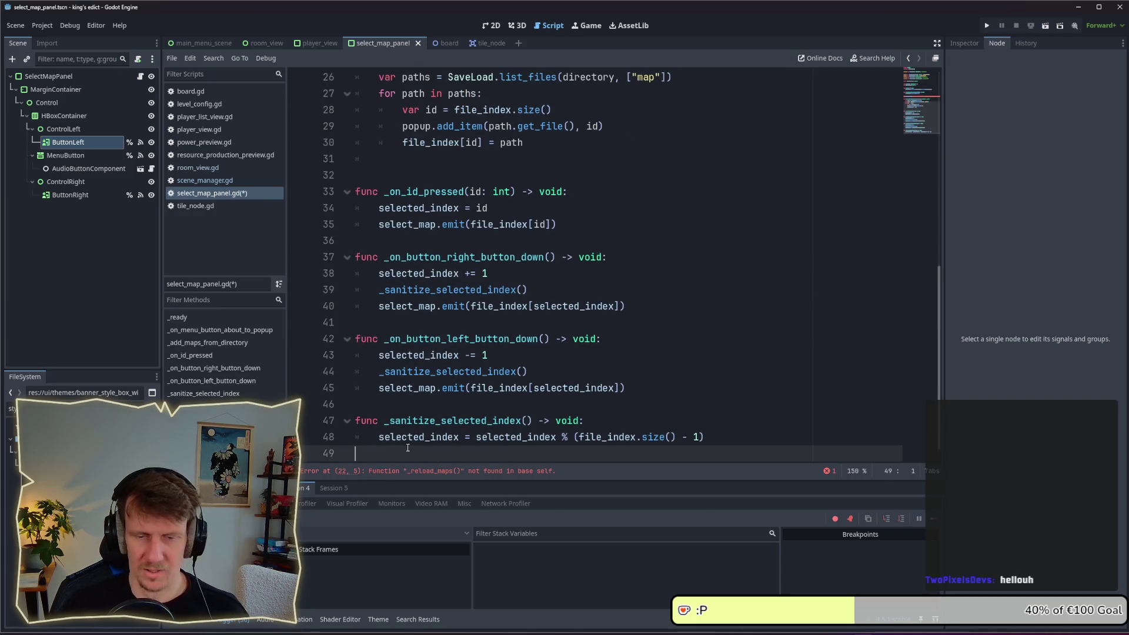
pyautogui.press('Return')
pyautogui.press('Return')
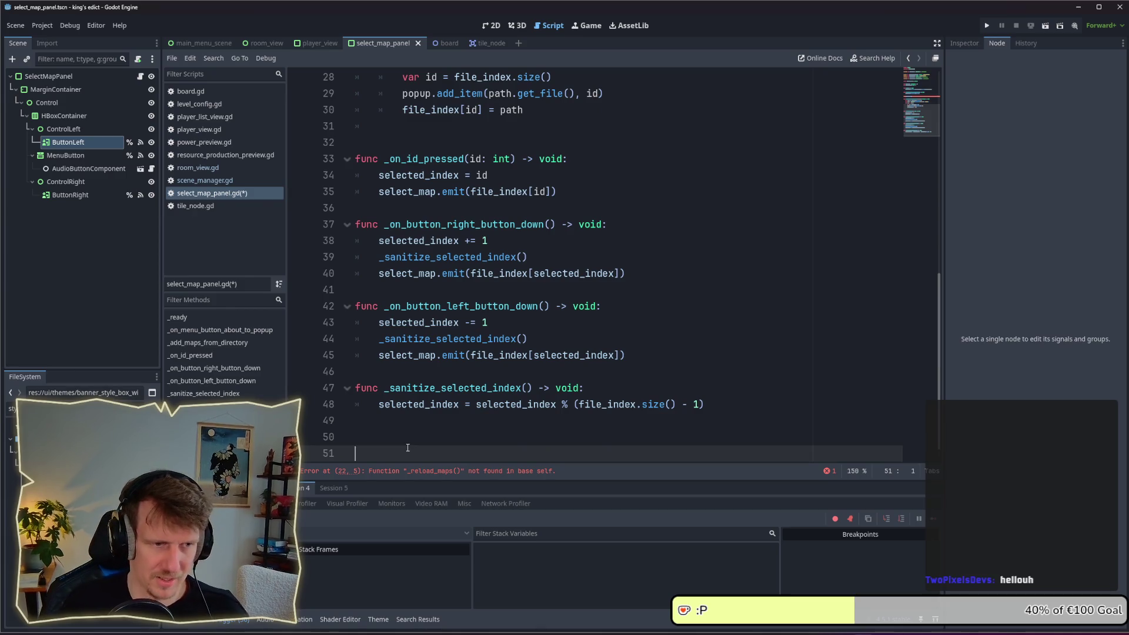
pyautogui.press('Up')
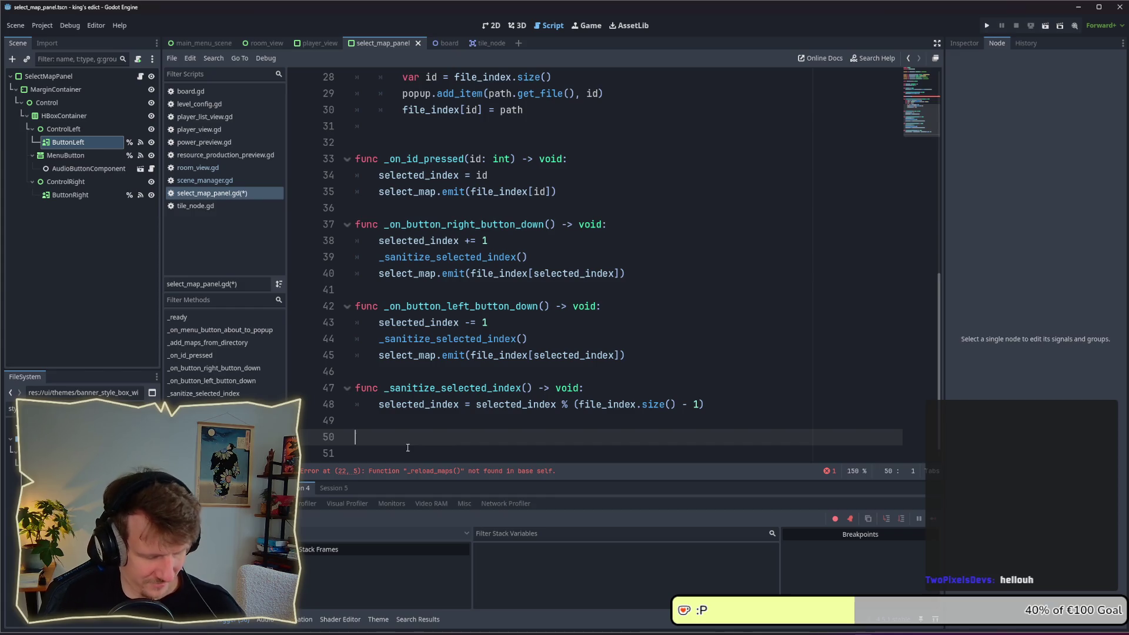
pyautogui.write('func _')
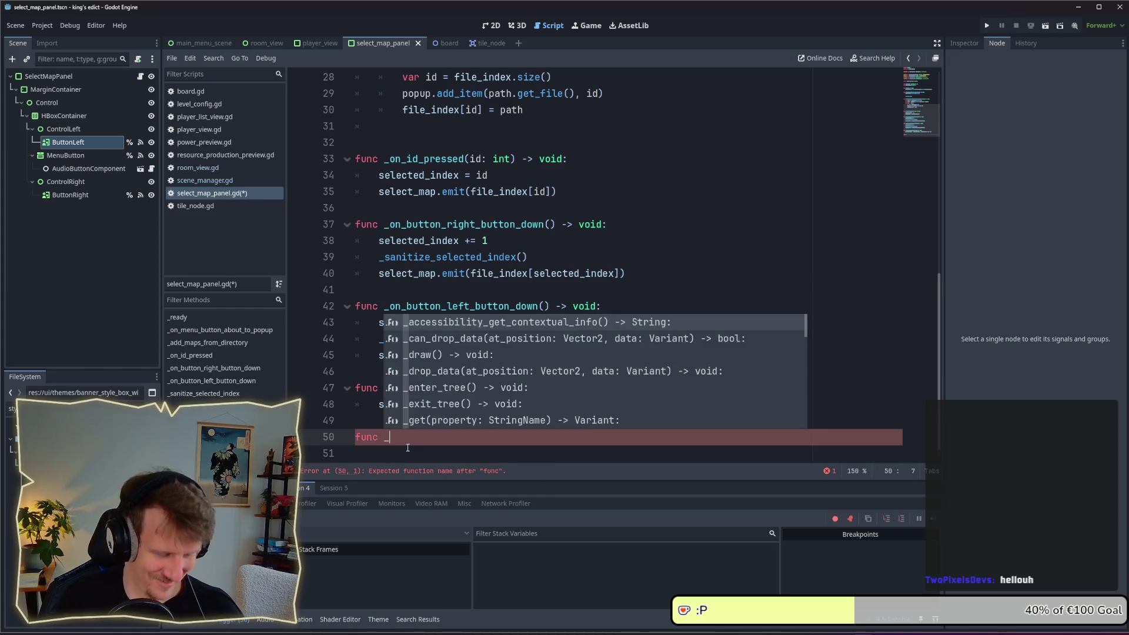
pyautogui.write('relaod')
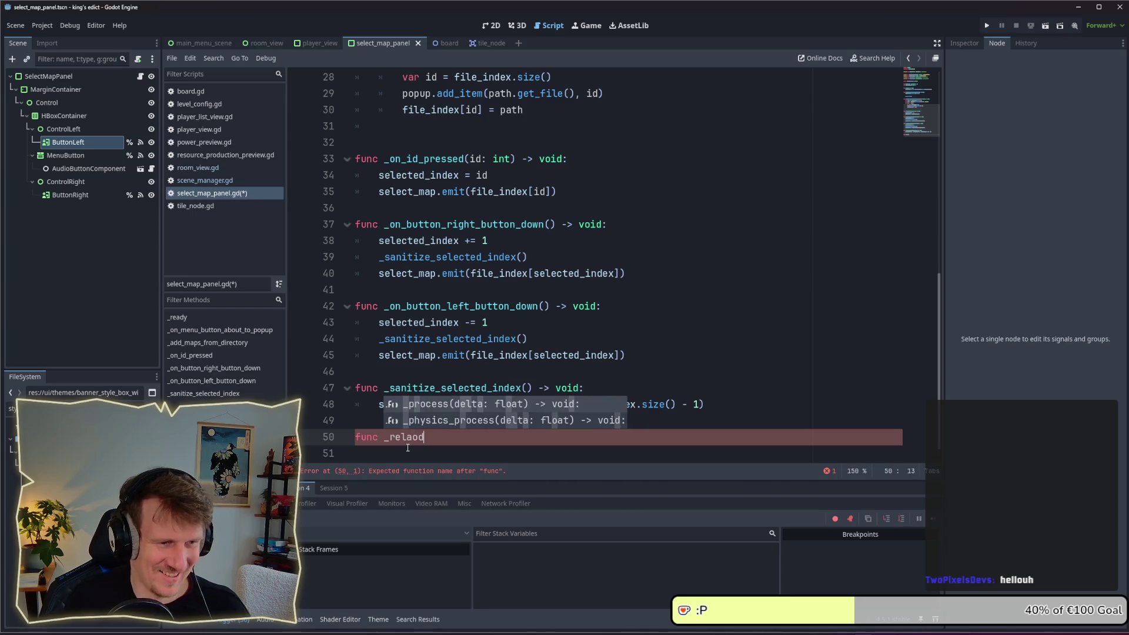
pyautogui.press('BackSpace')
pyautogui.press('BackSpace')
pyautogui.press('BackSpace')
pyautogui.write('oad() -> void:')
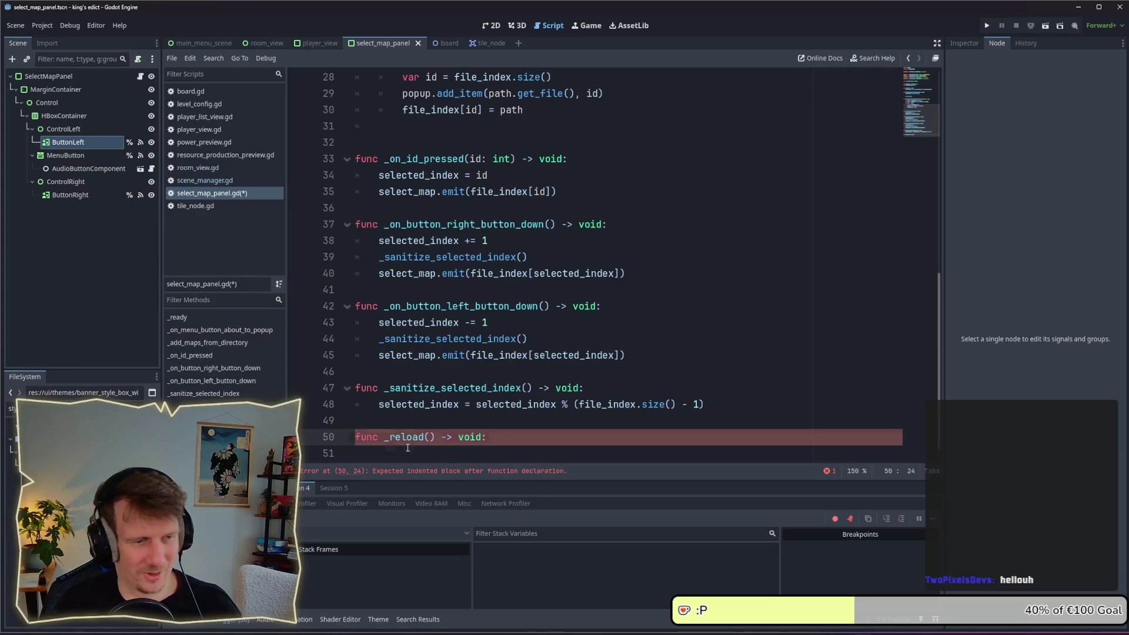
pyautogui.press('Return')
pyautogui.write('file_index.clear() \t \tprint("Check for maps: %s" % ProjectSettings.globalize_path(map_directory)) \t \t_add_maps_from_directory(map_directory) \t_add_maps_from_directory(custom_map_directory)')
pyautogui.click(405, 373)
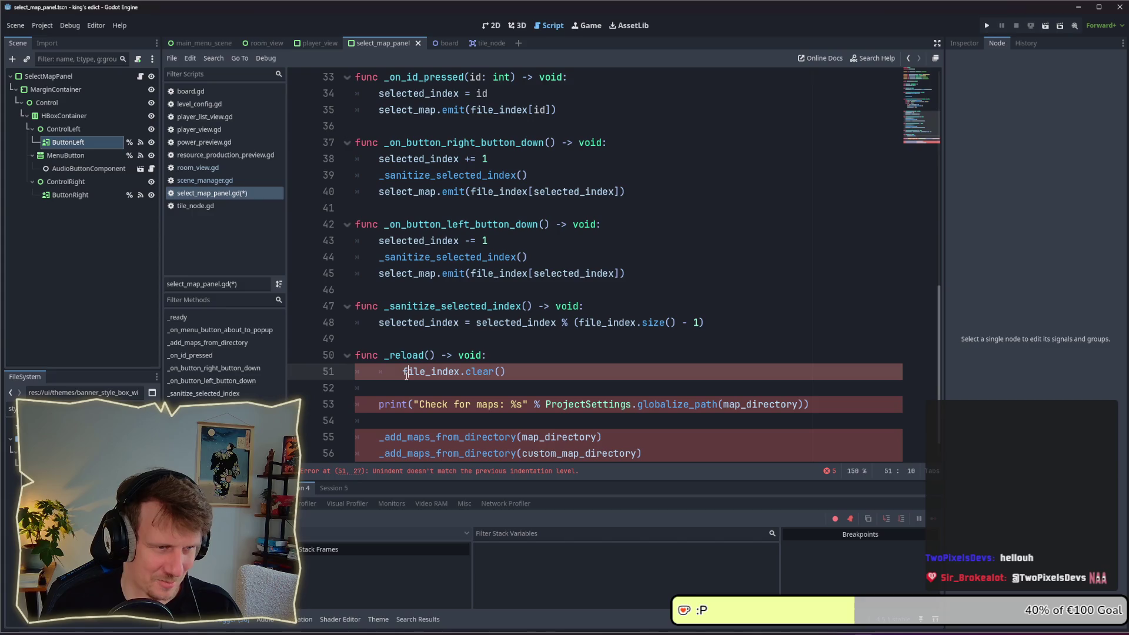
pyautogui.press('BackSpace')
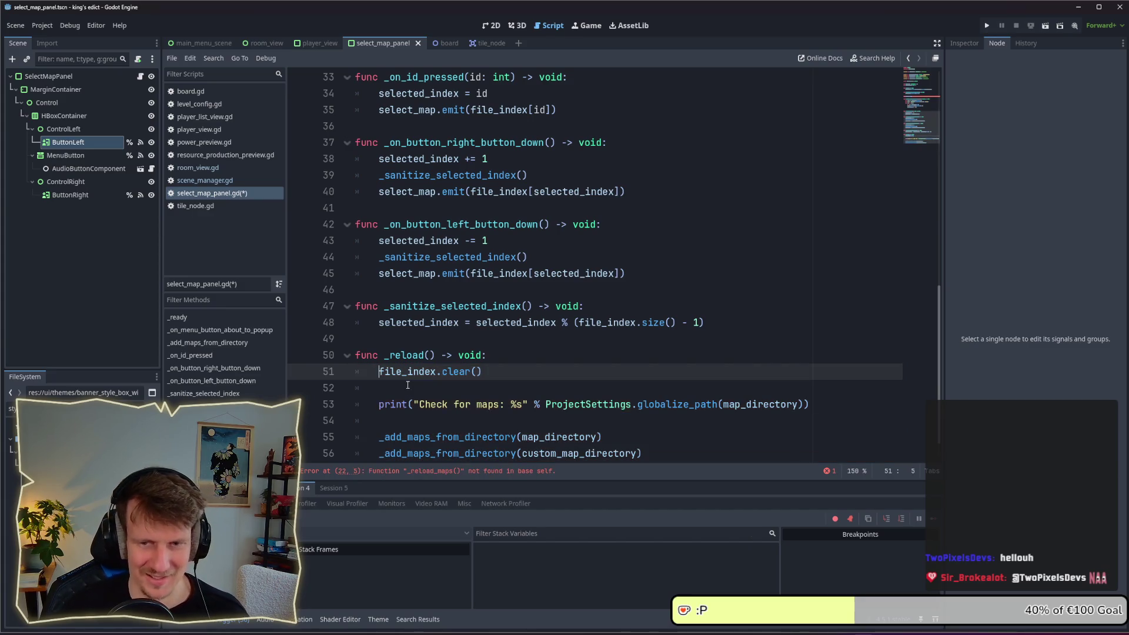
pyautogui.scroll(-1, 422, 386)
pyautogui.hotkey('ctrl', 's')
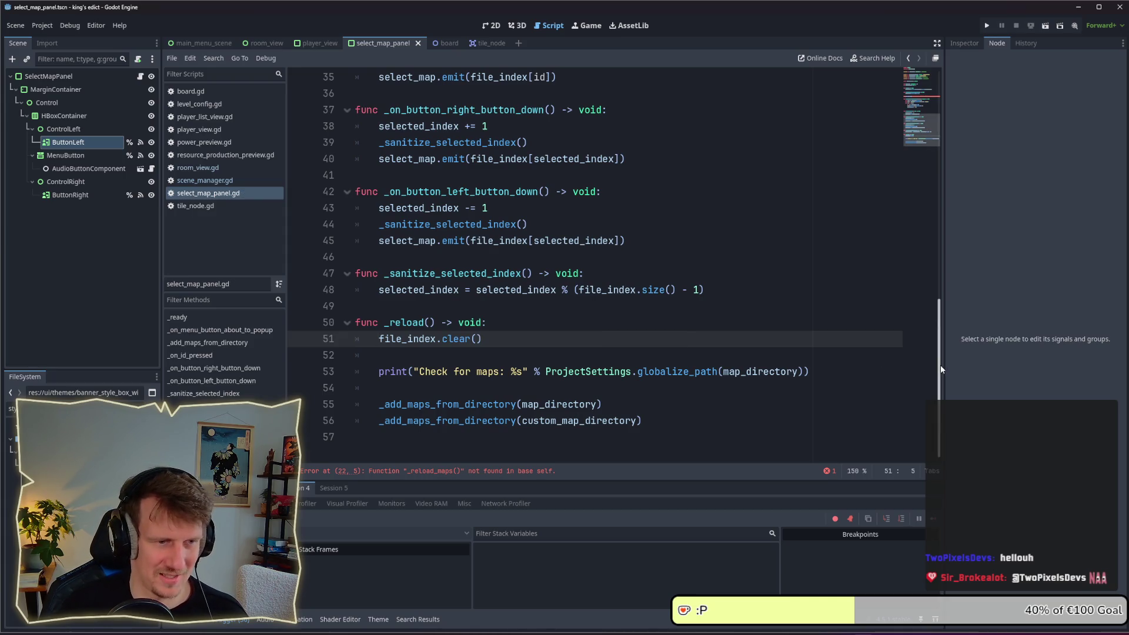
# Rename the function to _reload_maps and save the script
pyautogui.moveTo(940, 369)
pyautogui.mouseDown()
pyautogui.moveTo(942, 334)
pyautogui.moveTo(872, 226)
pyautogui.mouseUp()
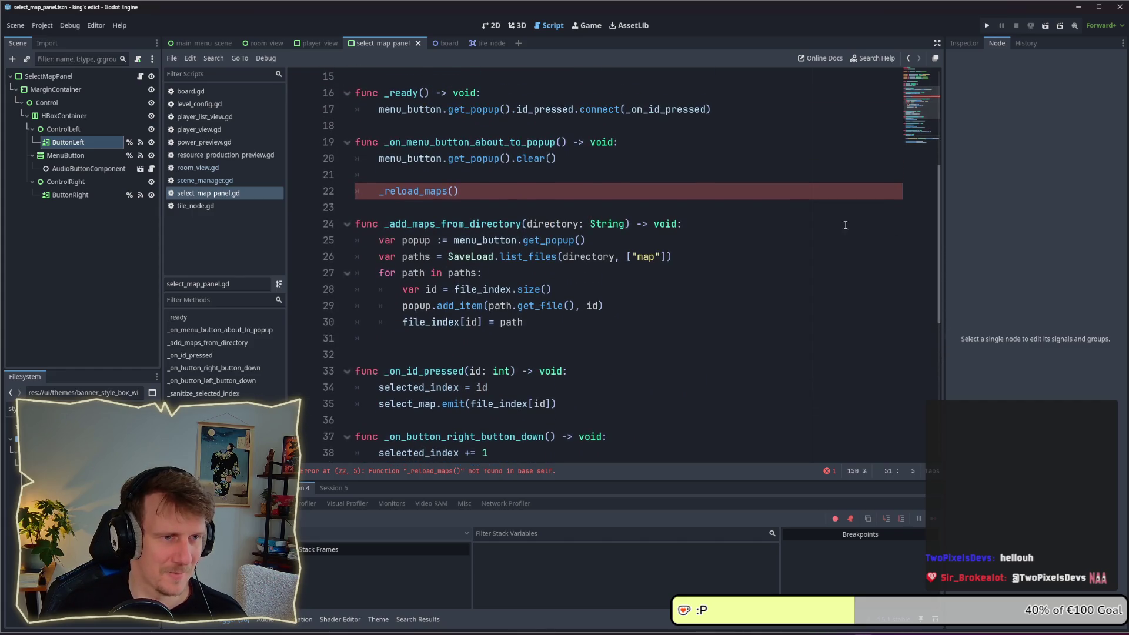
pyautogui.scroll(-5, 482, 204)
pyautogui.click(425, 322)
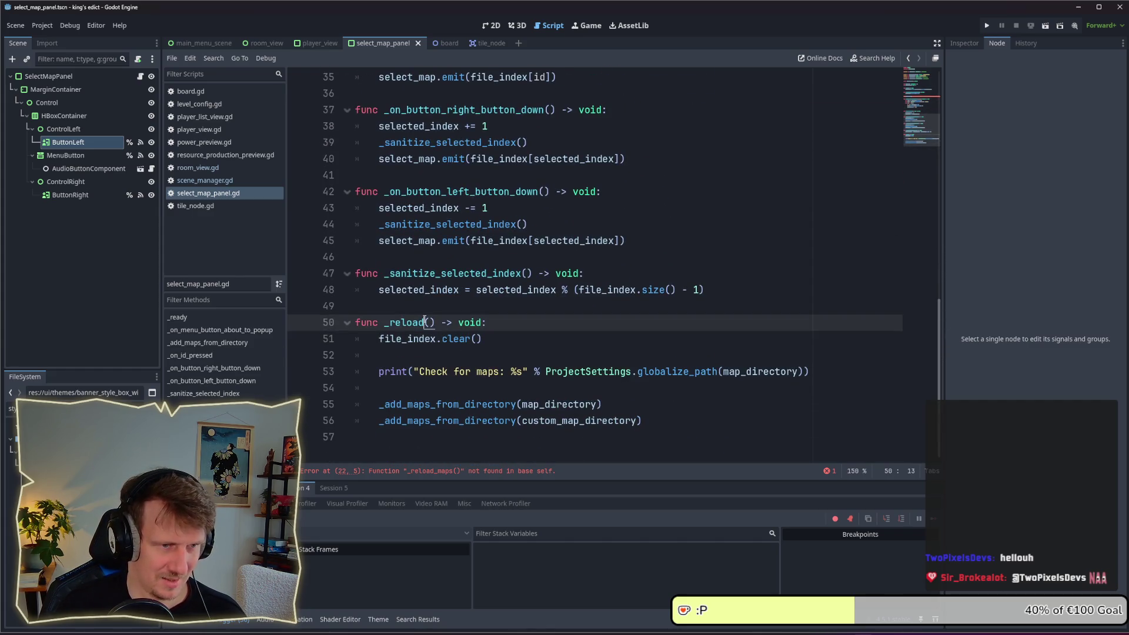
pyautogui.write('_')
pyautogui.write('maps')
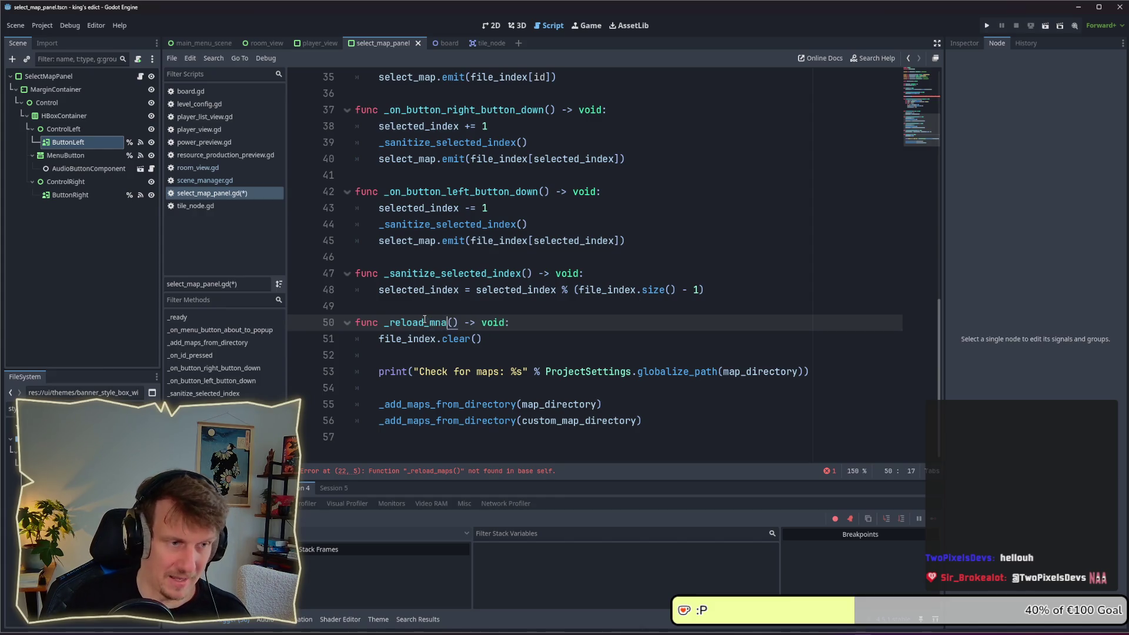
pyautogui.hotkey('ctrl', 's')
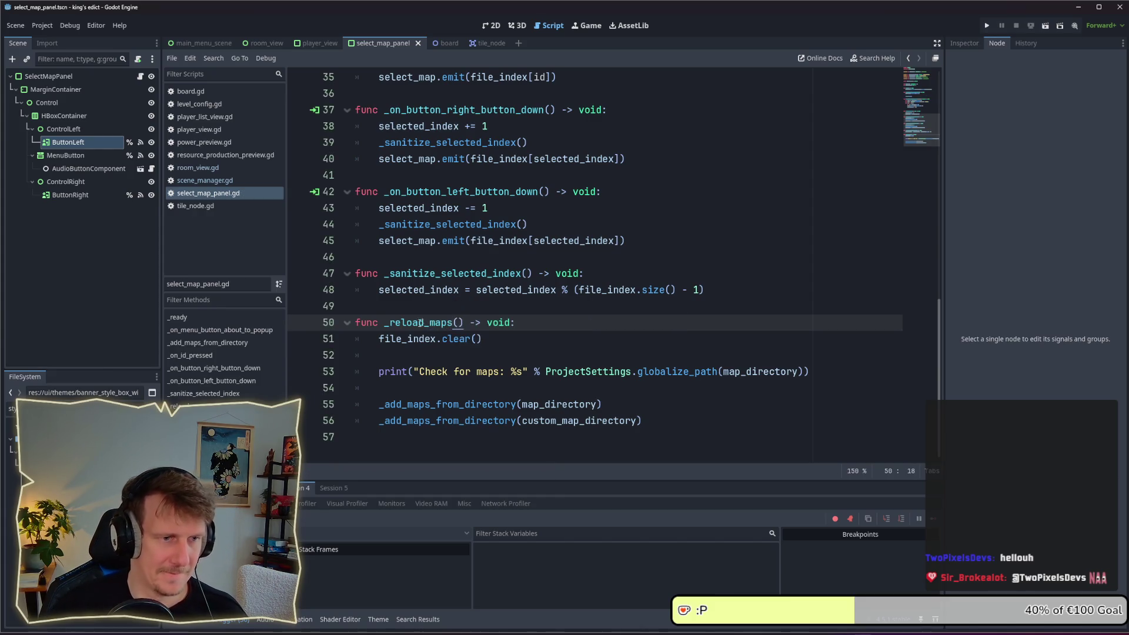
pyautogui.doubleClick(415, 325)
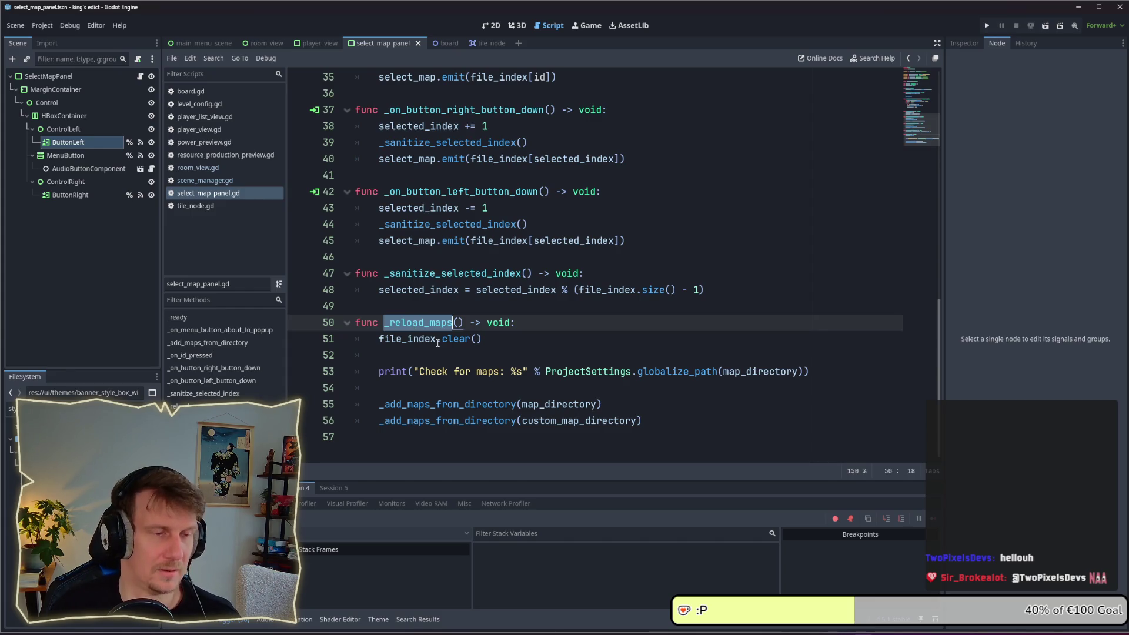
# Add a _reload_maps() call after the id_pressed connect line in _ready(), then run the project
pyautogui.scroll(1, 438, 343)
pyautogui.scroll(6, 437, 343)
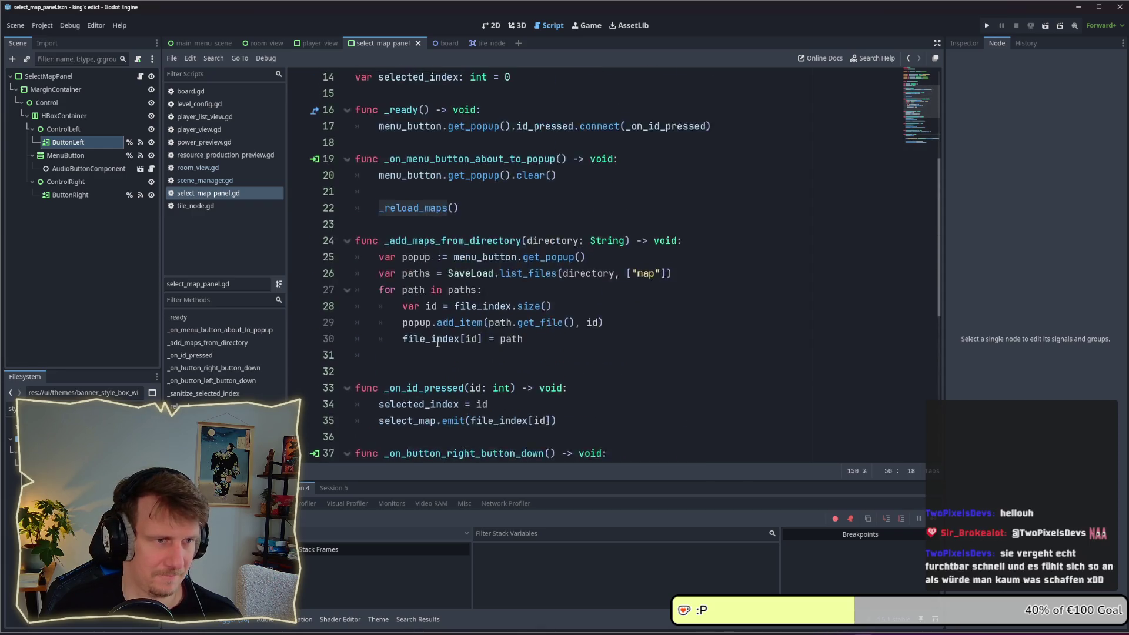
pyautogui.scroll(1, 431, 244)
pyautogui.click(395, 248)
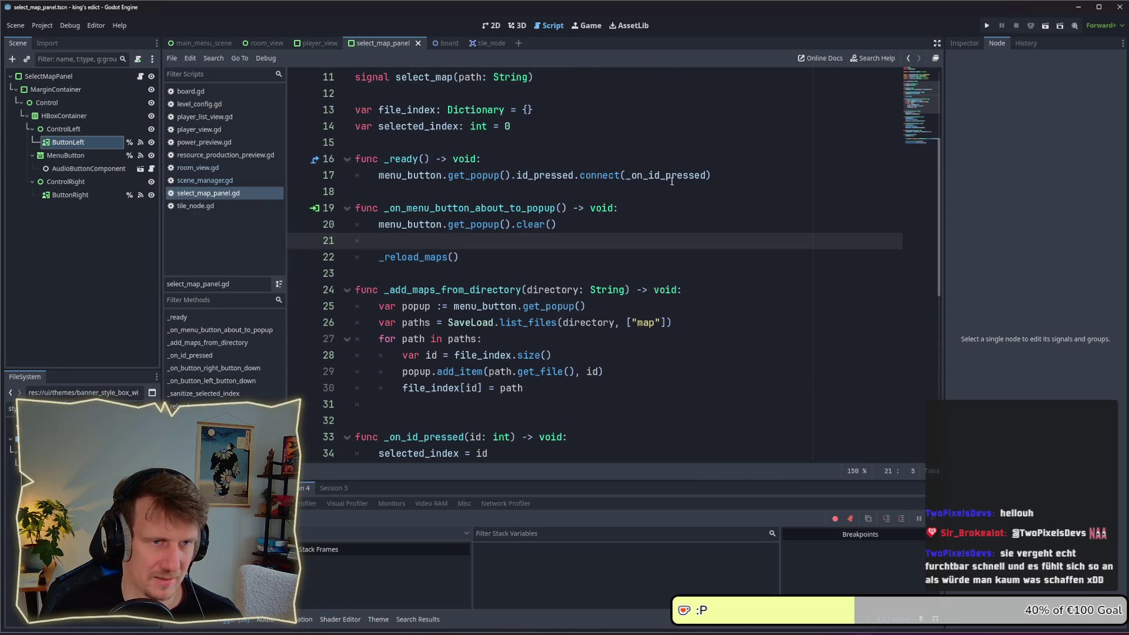
pyautogui.click(722, 171)
pyautogui.press('Return')
pyautogui.press('Return')
pyautogui.write('_re')
pyautogui.press('Return')
pyautogui.hotkey('ctrl', 'BackSpace')
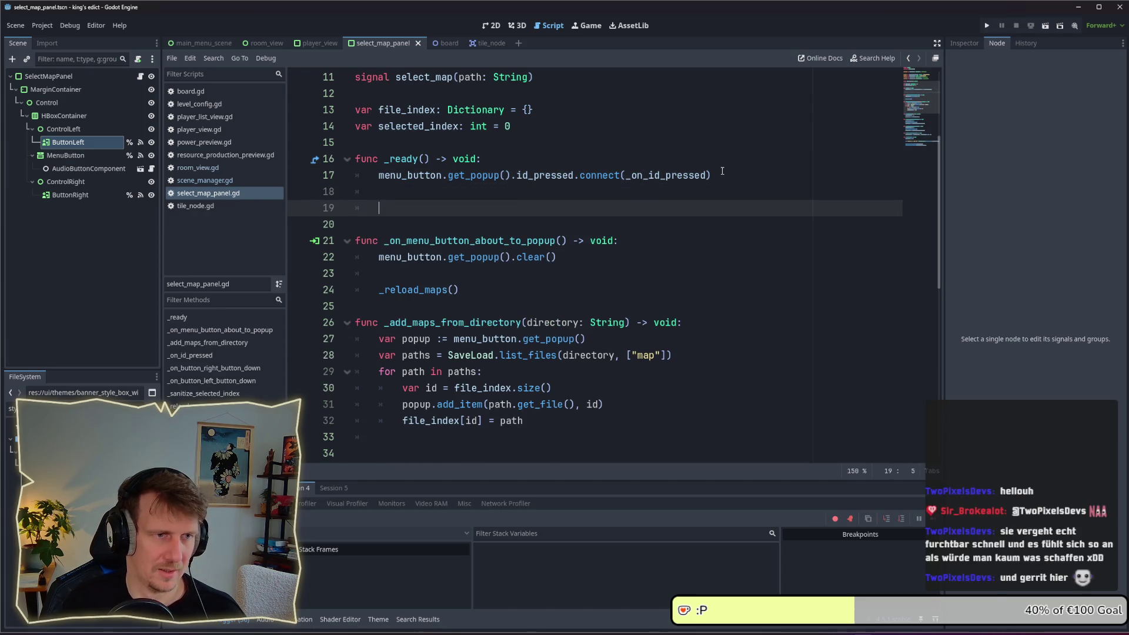
pyautogui.write('_re')
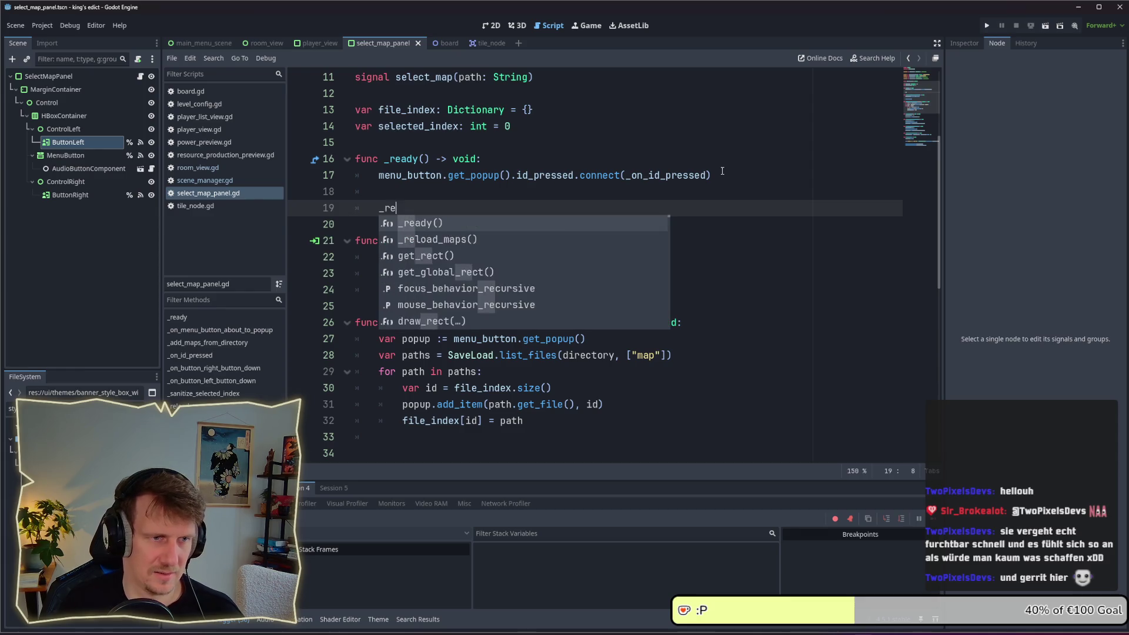
pyautogui.write('load')
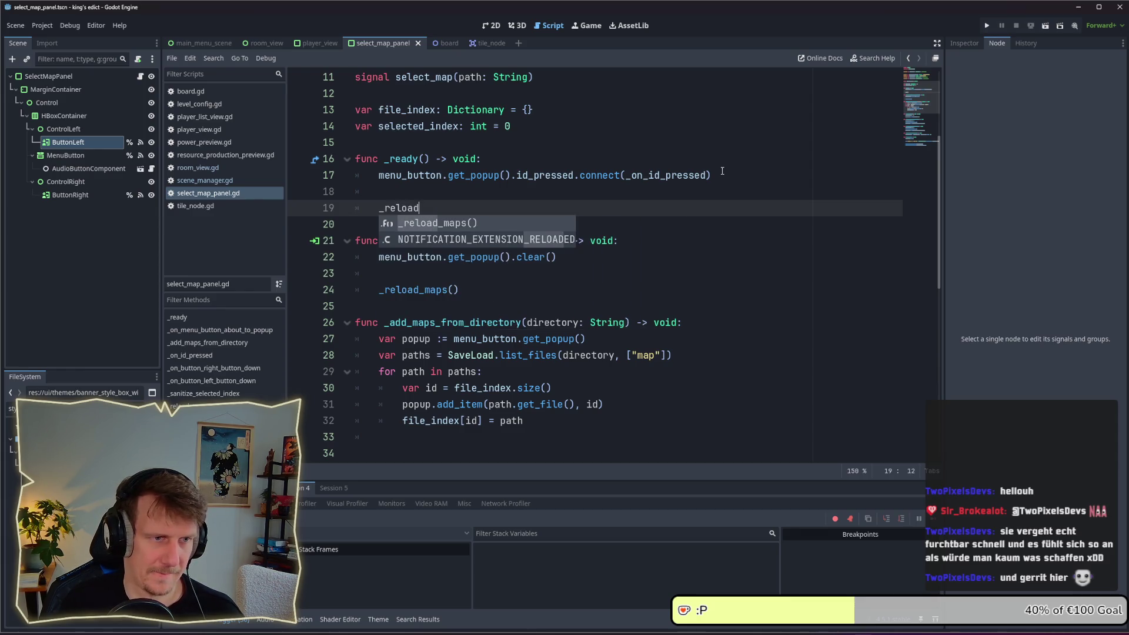
pyautogui.press('Return')
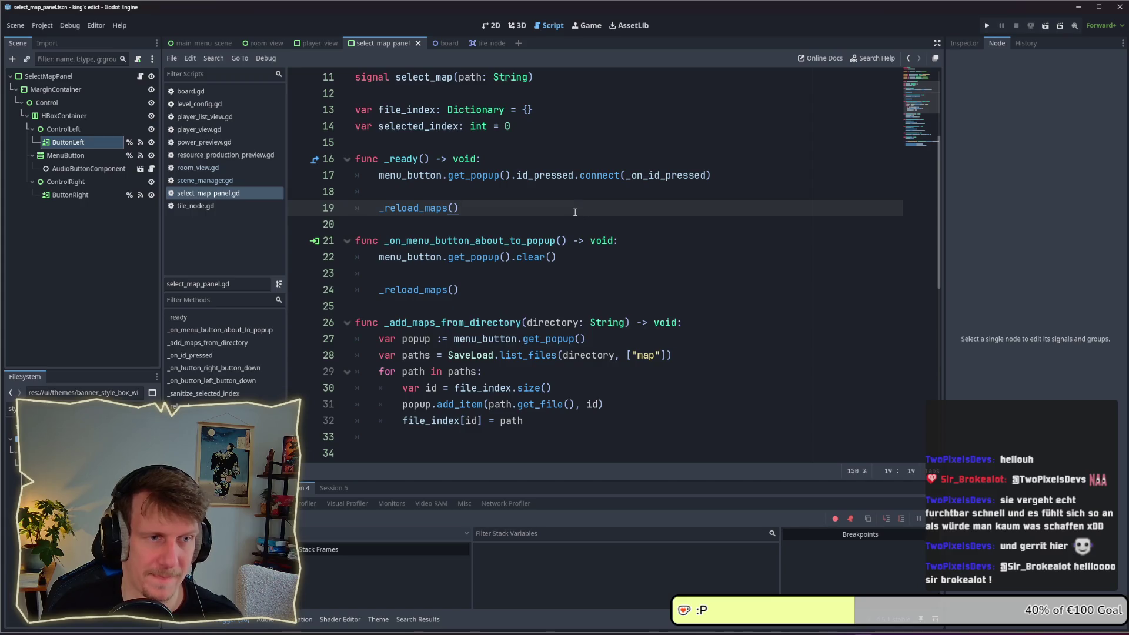
pyautogui.click(989, 27)
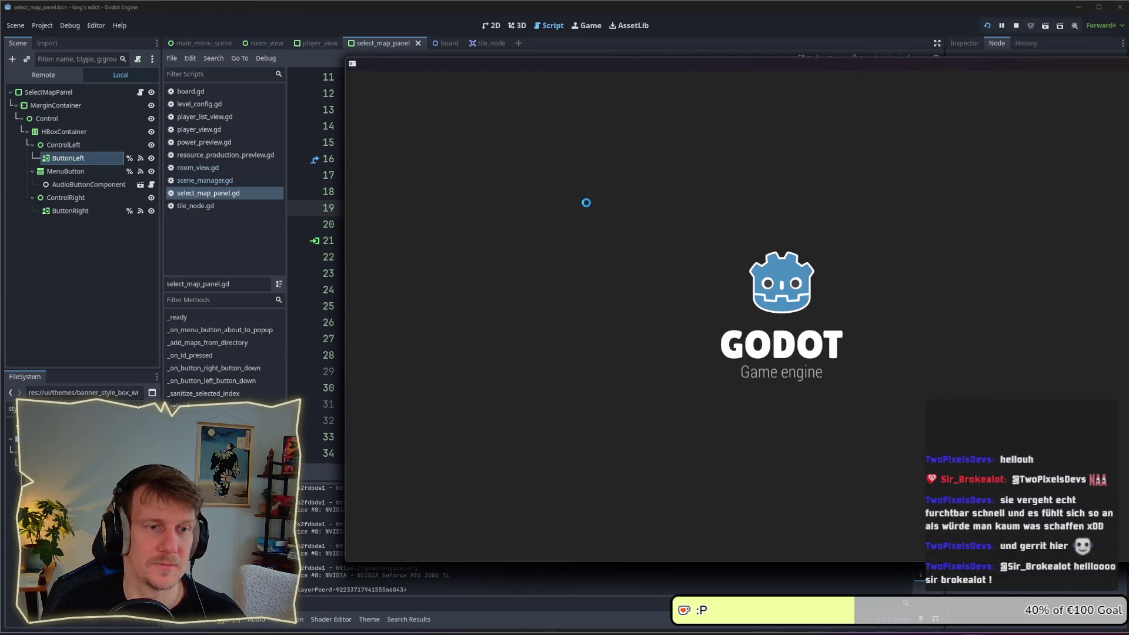
# Open the multiplayer screen in two game instances placed side by side
pyautogui.click(851, 366)
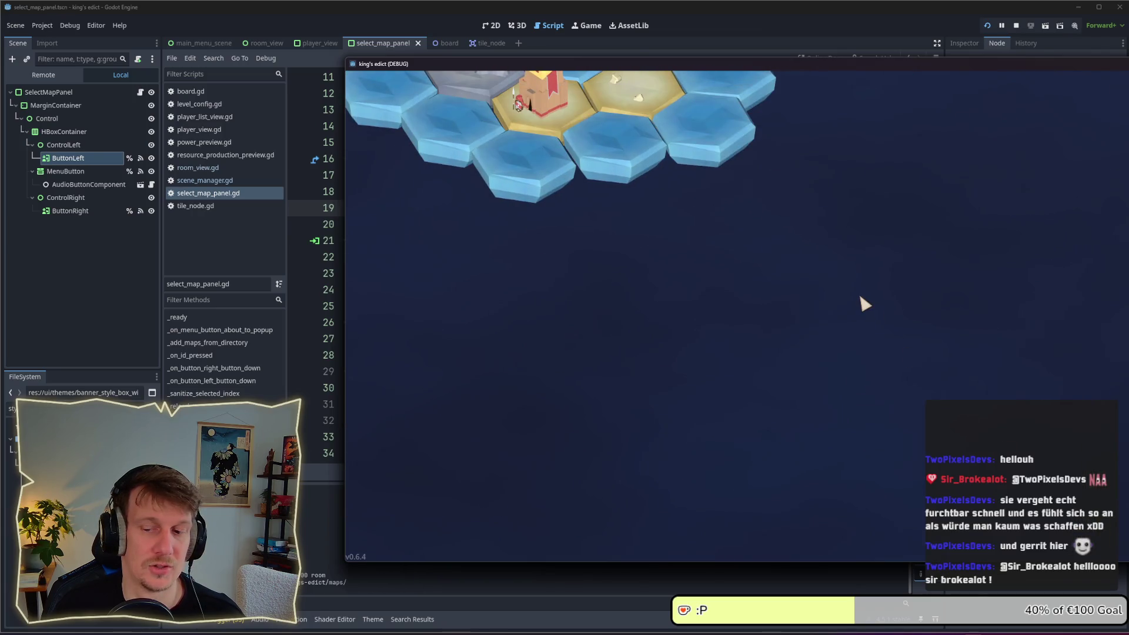
pyautogui.moveTo(812, 64); pyautogui.dragTo(592, 83)
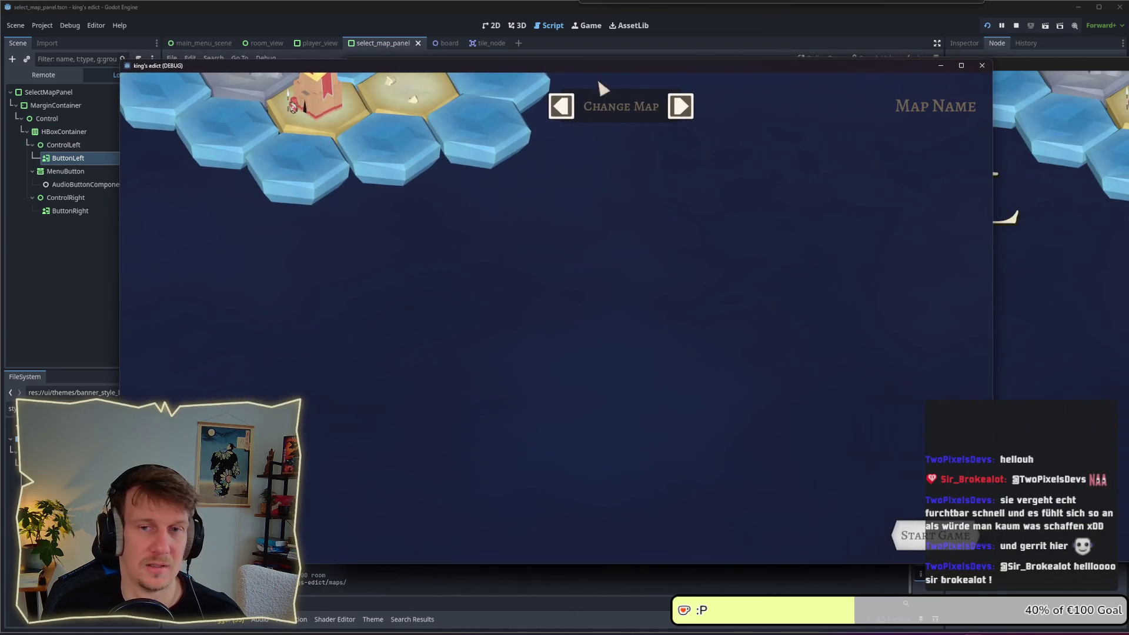
pyautogui.click(893, 354)
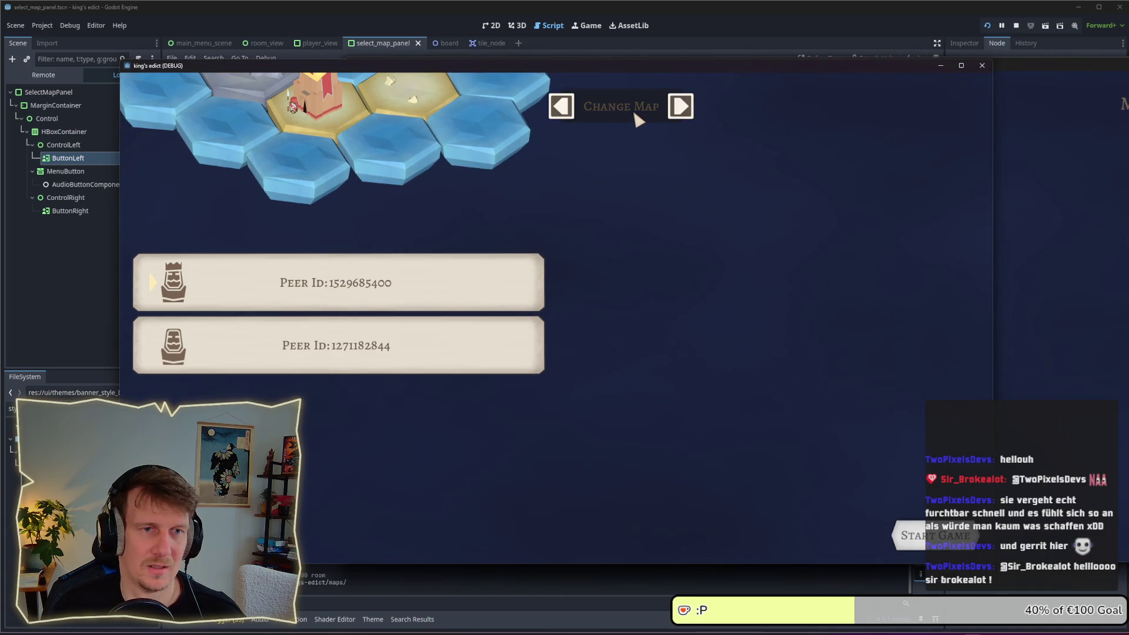
# Cycle the map forward five times, then back past the first map until line 47 breaks
pyautogui.click(679, 108)
pyautogui.click(680, 109)
pyautogui.click(680, 108)
pyautogui.click(680, 108)
pyautogui.click(679, 108)
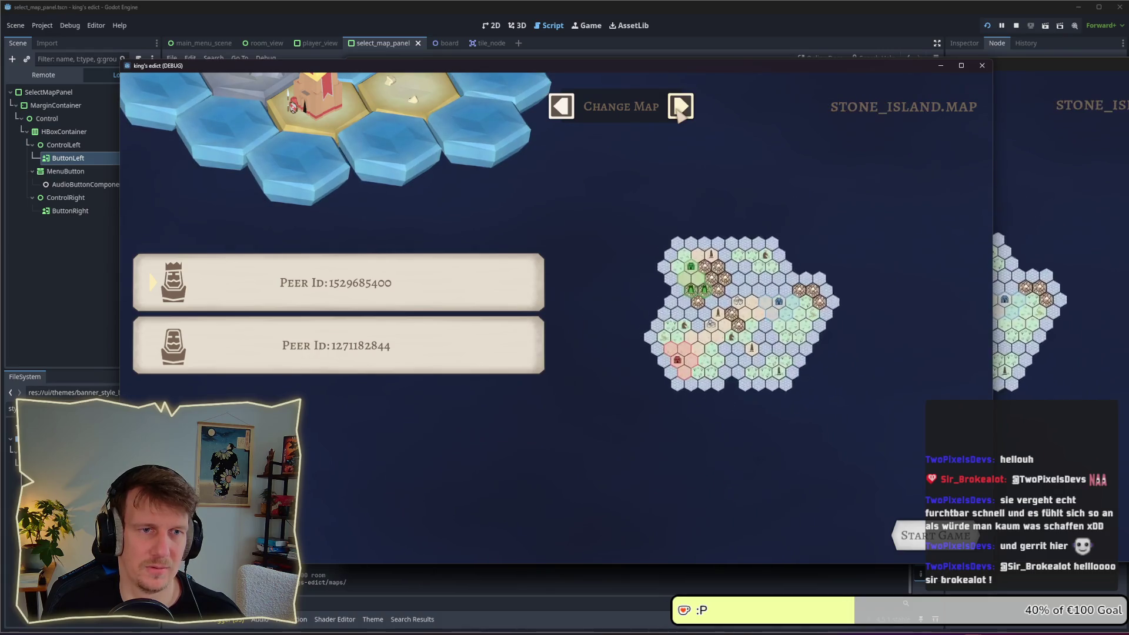
pyautogui.click(562, 107)
pyautogui.click(561, 107)
pyautogui.click(561, 107)
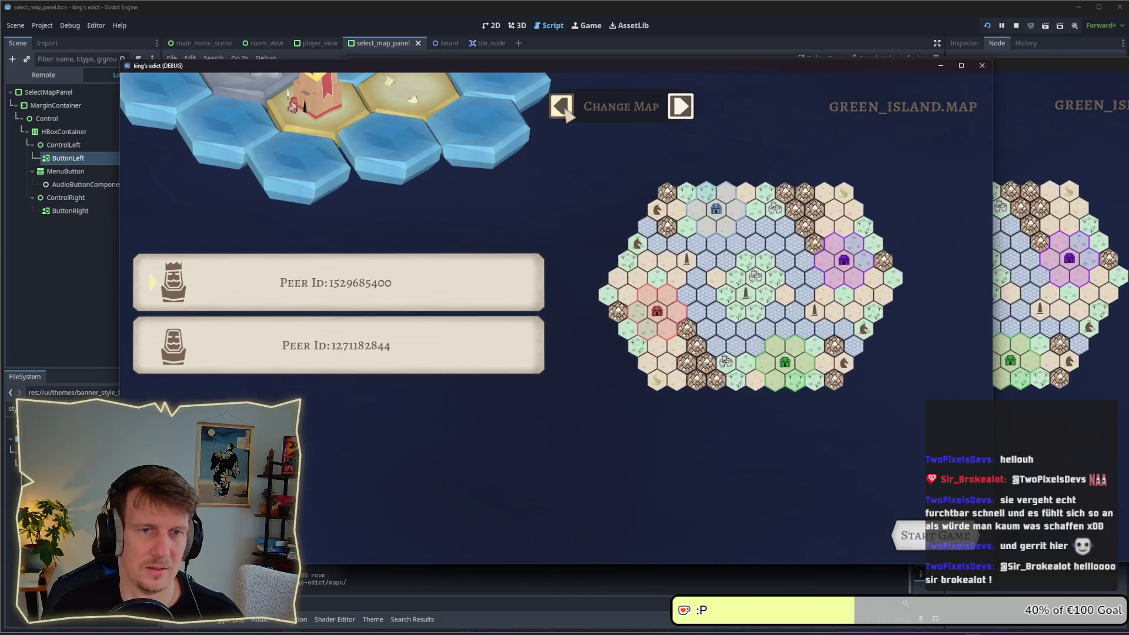
pyautogui.click(562, 108)
pyautogui.click(563, 108)
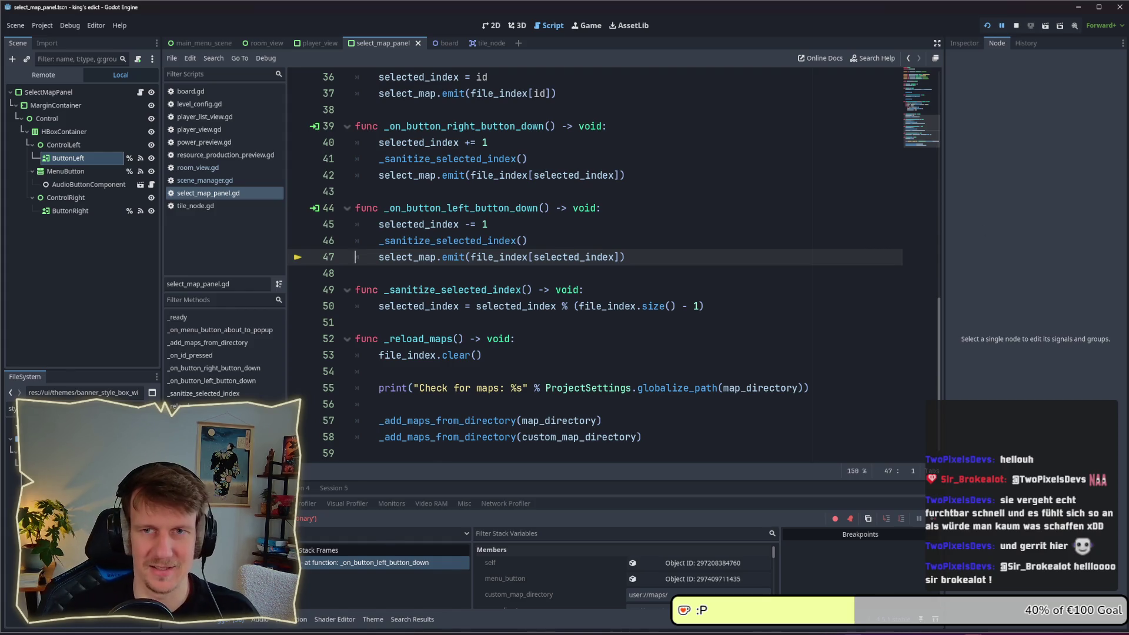
# Stop the crashed game and locate the wrap formula on line 50 of _sanitize_selected_index
pyautogui.click(517, 268)
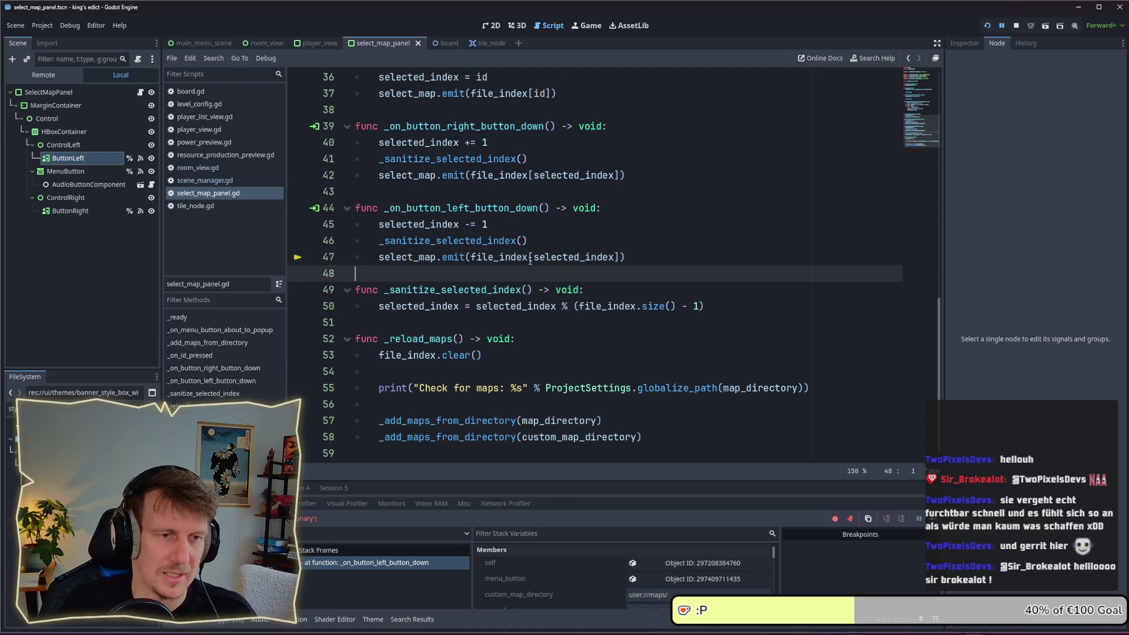
pyautogui.click(1017, 26)
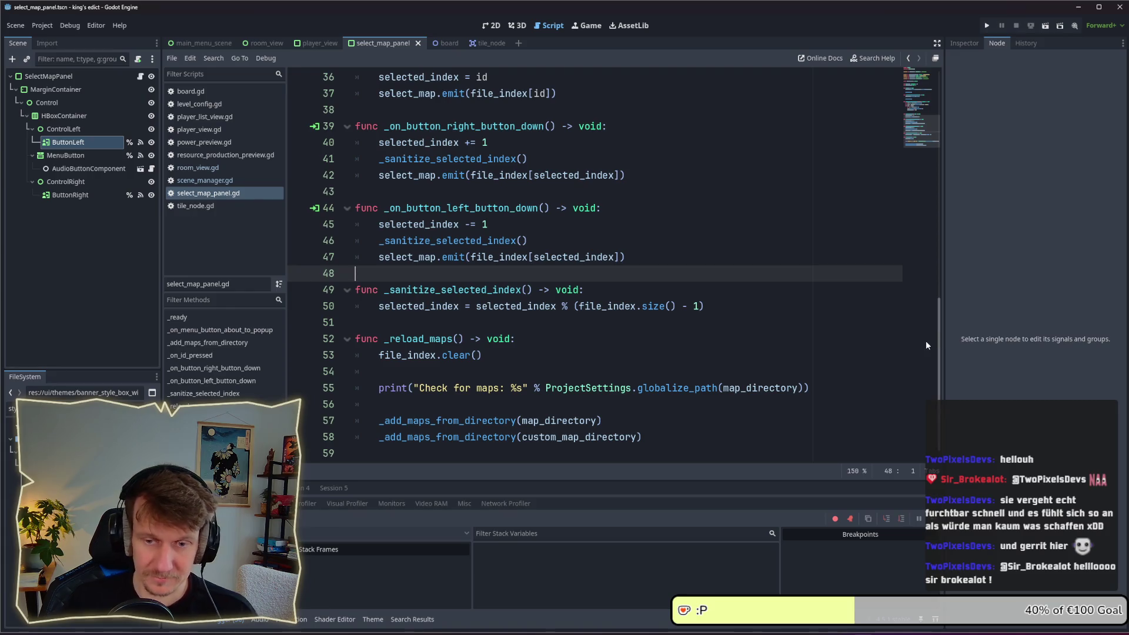
pyautogui.scroll(-1, 606, 310)
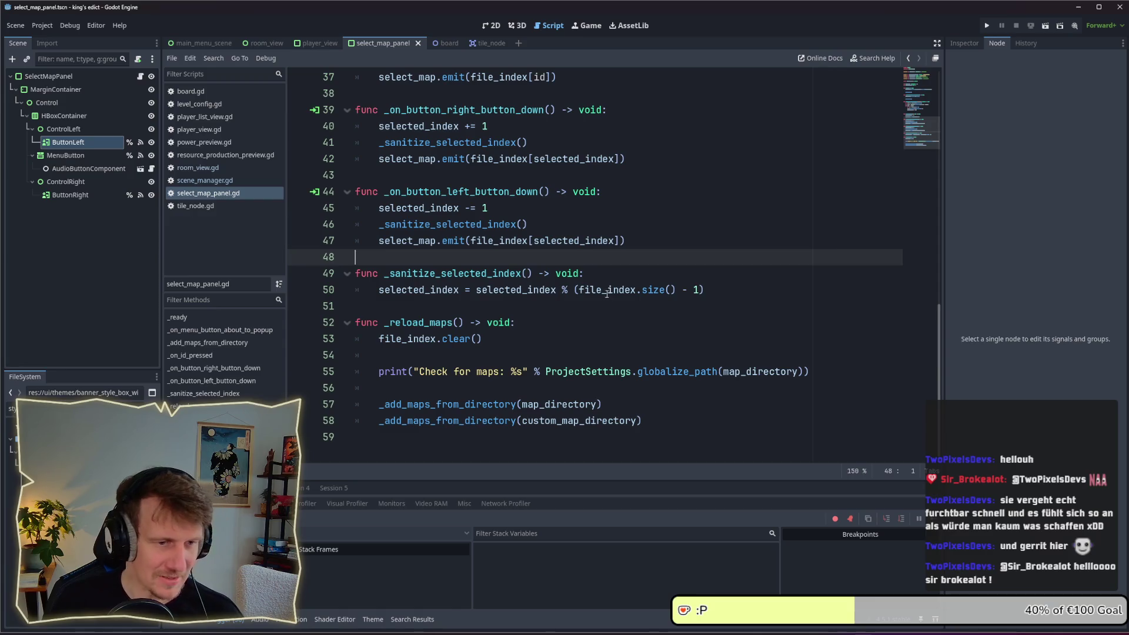
pyautogui.click(596, 323)
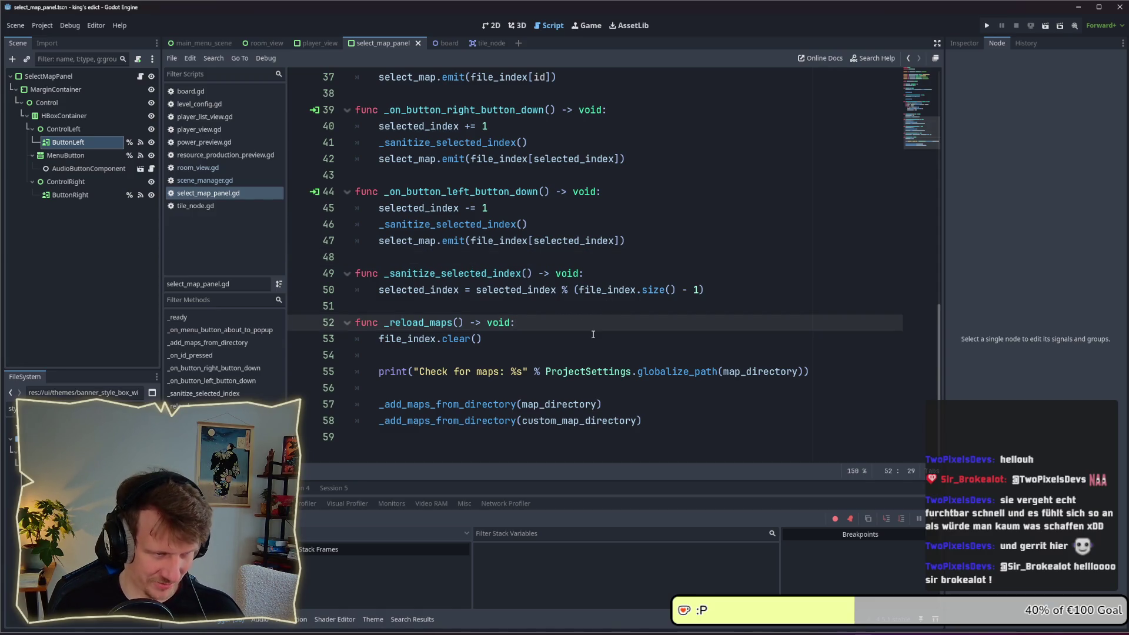
pyautogui.click(594, 334)
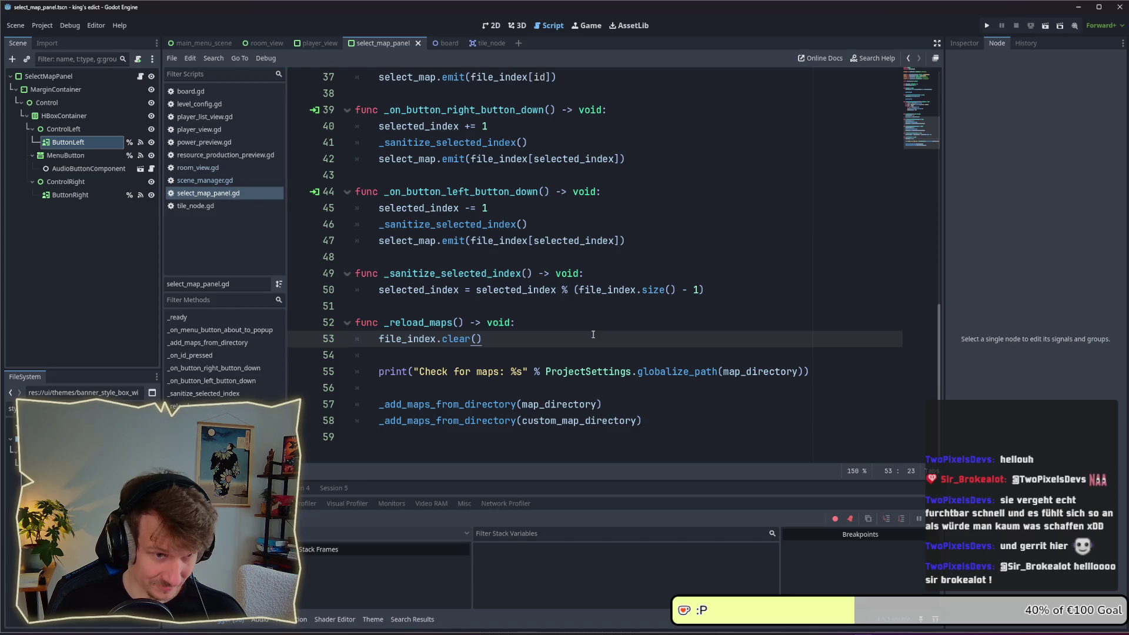
pyautogui.click(693, 294)
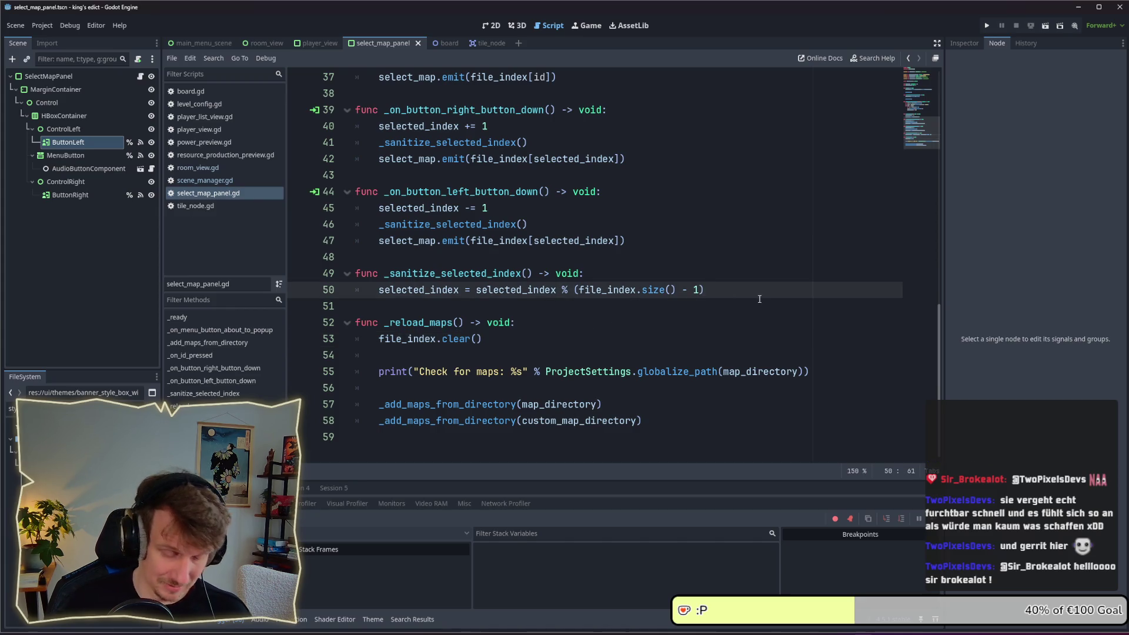
# Insert '+ file_index.size() - 1)' after selected_index on line 50
pyautogui.write('+')
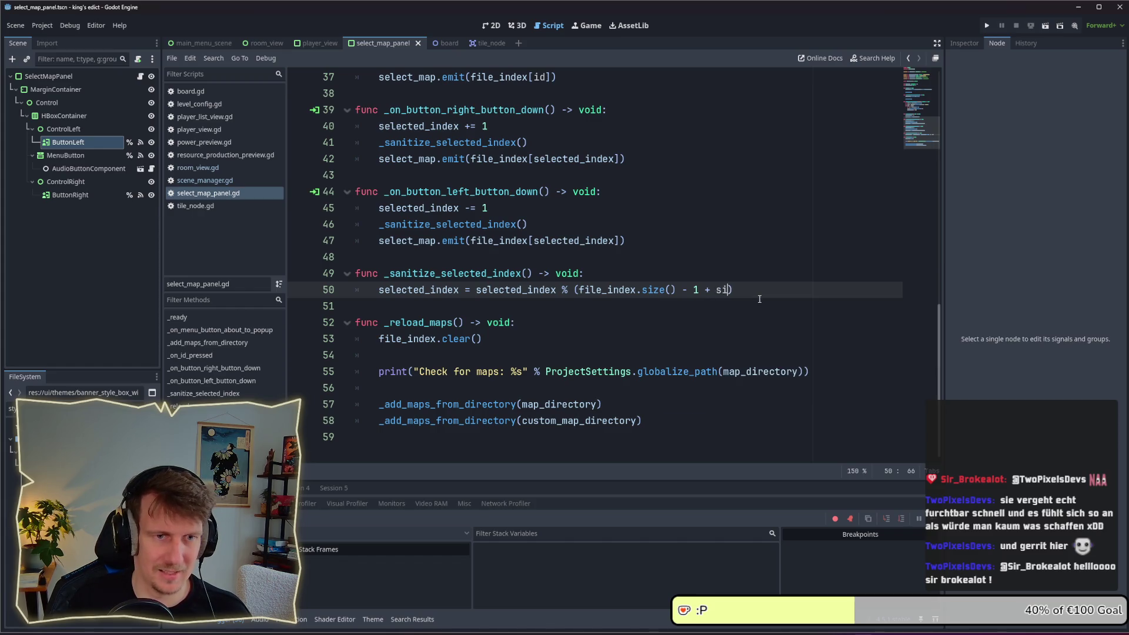
pyautogui.press('BackSpace')
pyautogui.press('BackSpace')
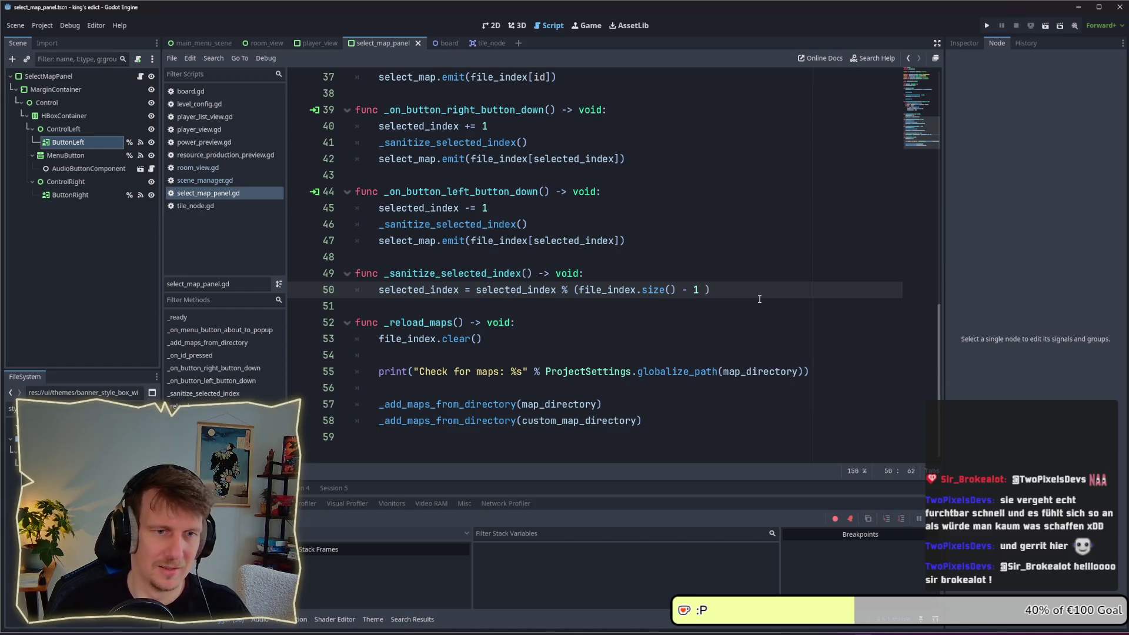
pyautogui.press('BackSpace')
pyautogui.moveTo(699, 290); pyautogui.dragTo(588, 291)
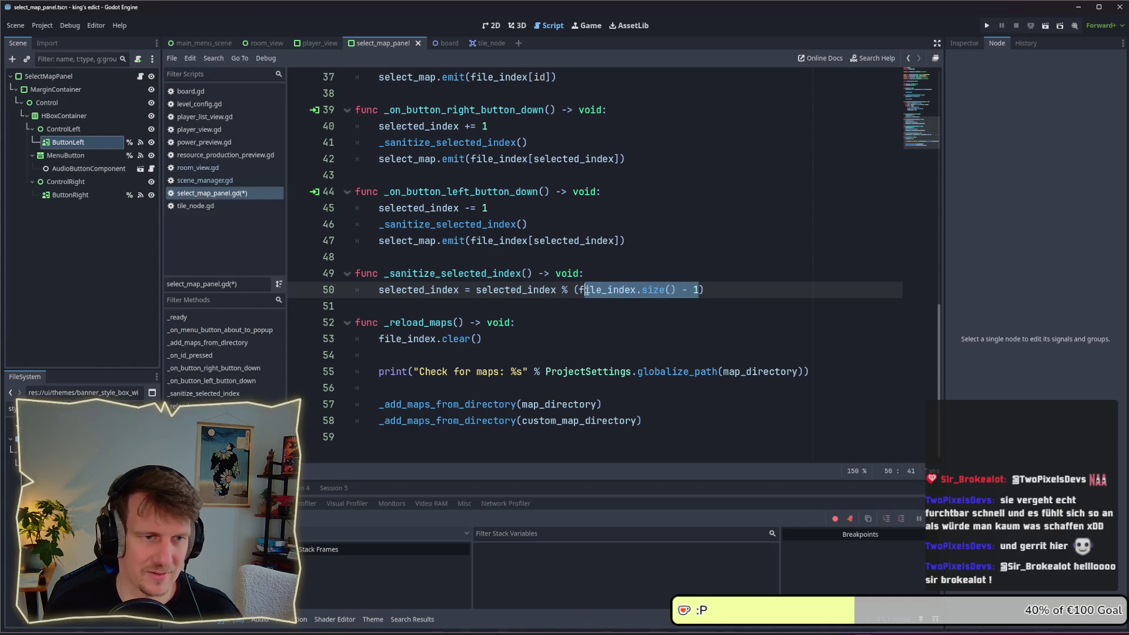
pyautogui.click(556, 291)
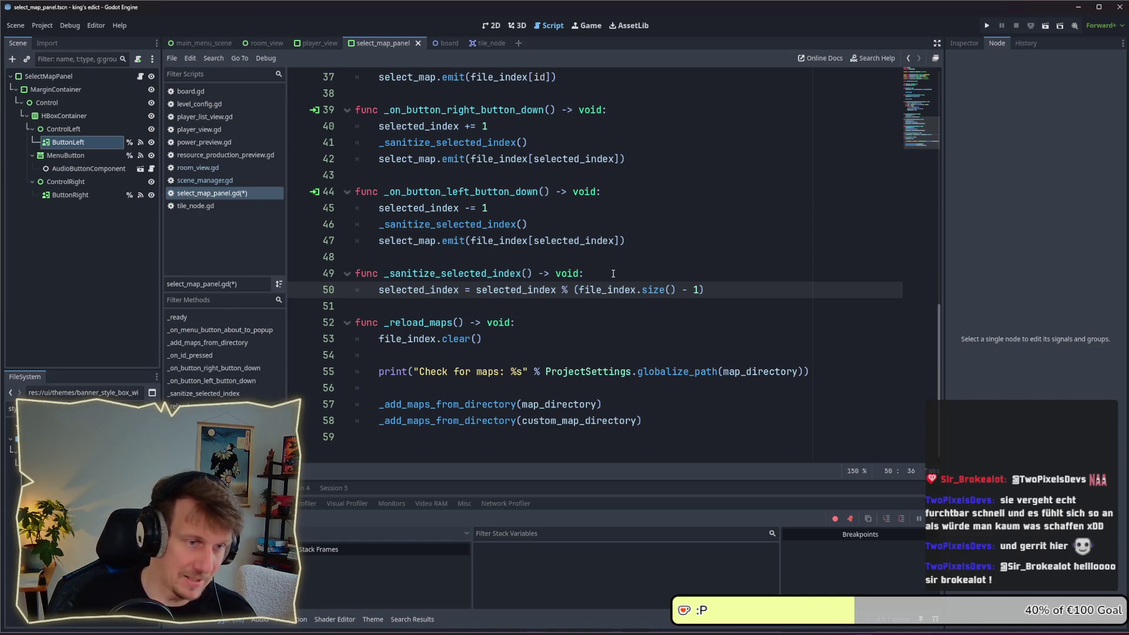
pyautogui.write('+')
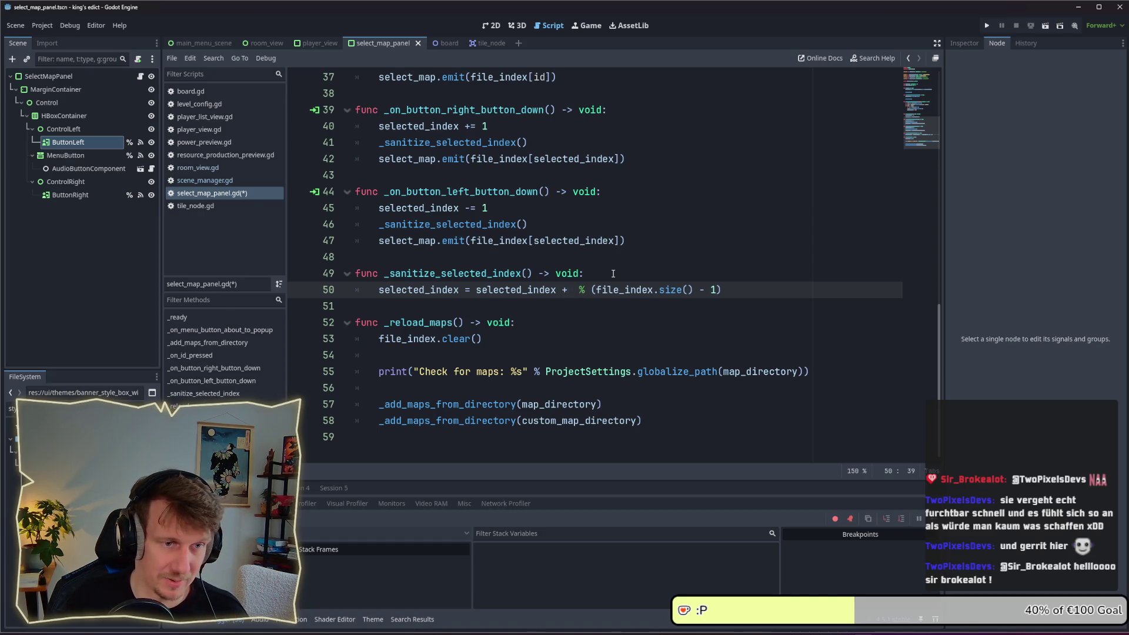
pyautogui.write('file_index.size() - 1')
pyautogui.write(')')
# Add the opening parenthesis after the equals sign to complete the formula, then run the project
pyautogui.press('Home')
pyautogui.hotkey('ctrl', 'Right')
pyautogui.press('Right')
pyautogui.press('Right')
pyautogui.press('Right')
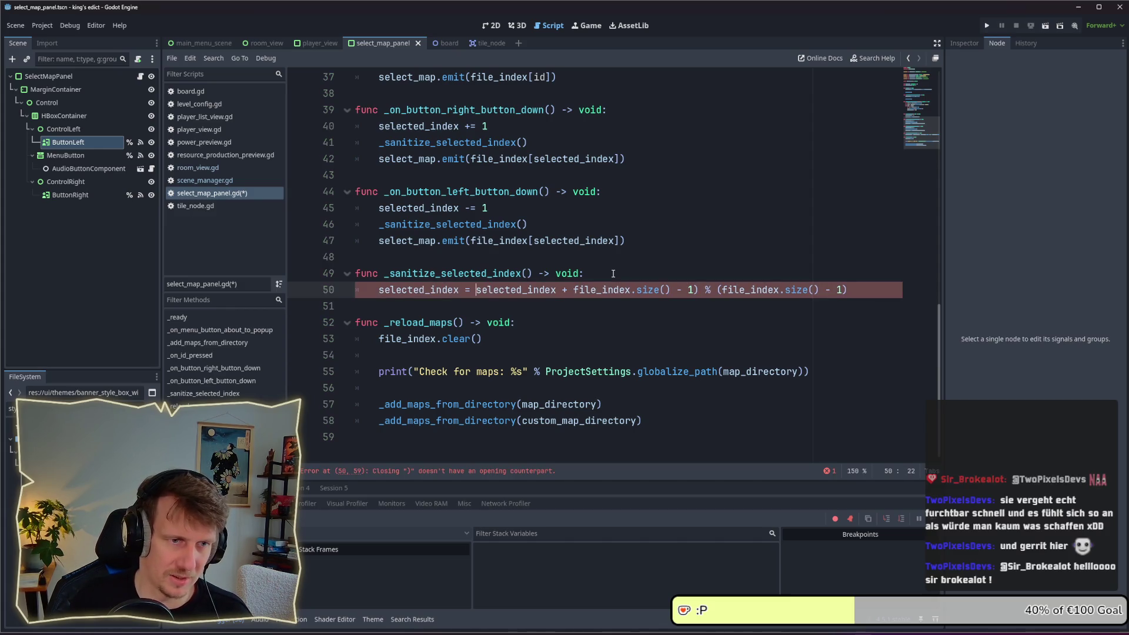
pyautogui.write('(')
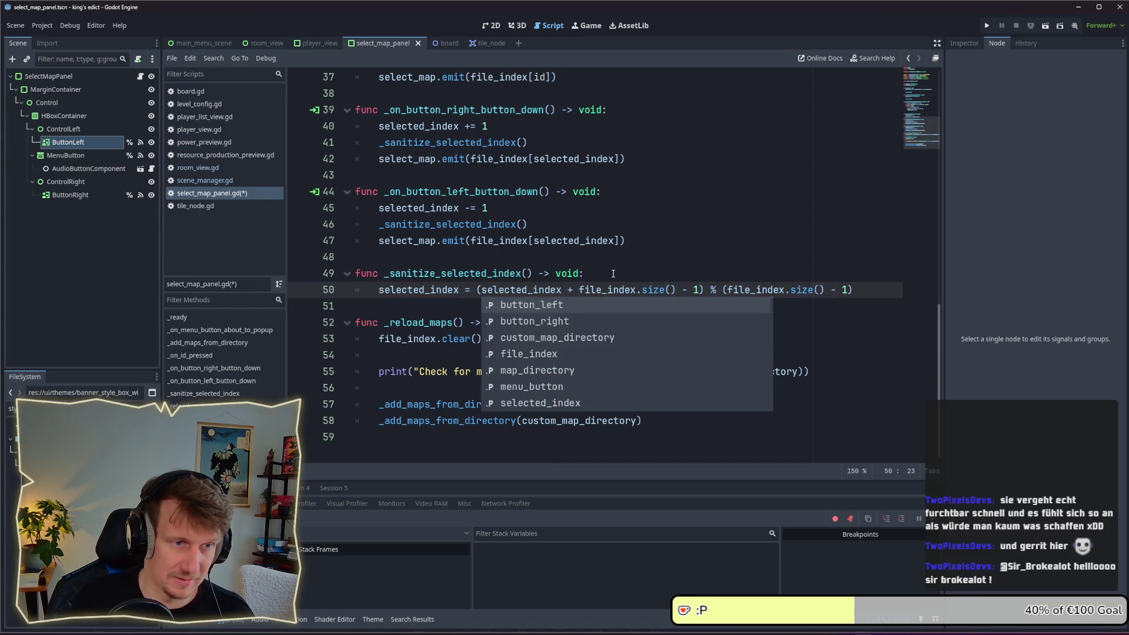
pyautogui.click(529, 289)
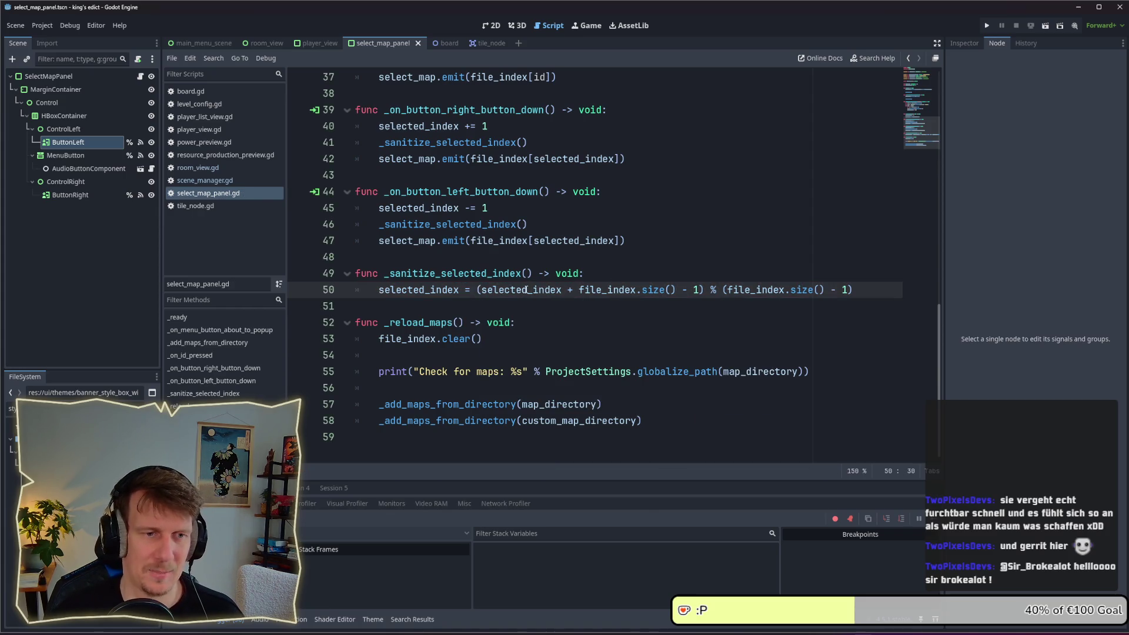
pyautogui.moveTo(676, 288); pyautogui.dragTo(581, 288)
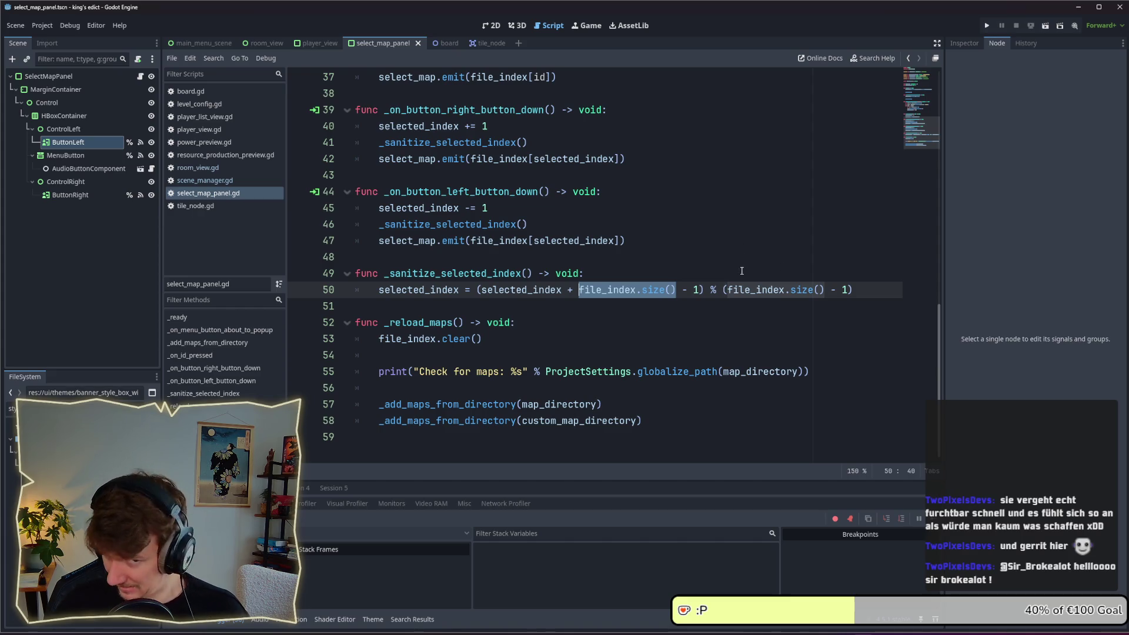
pyautogui.click(755, 325)
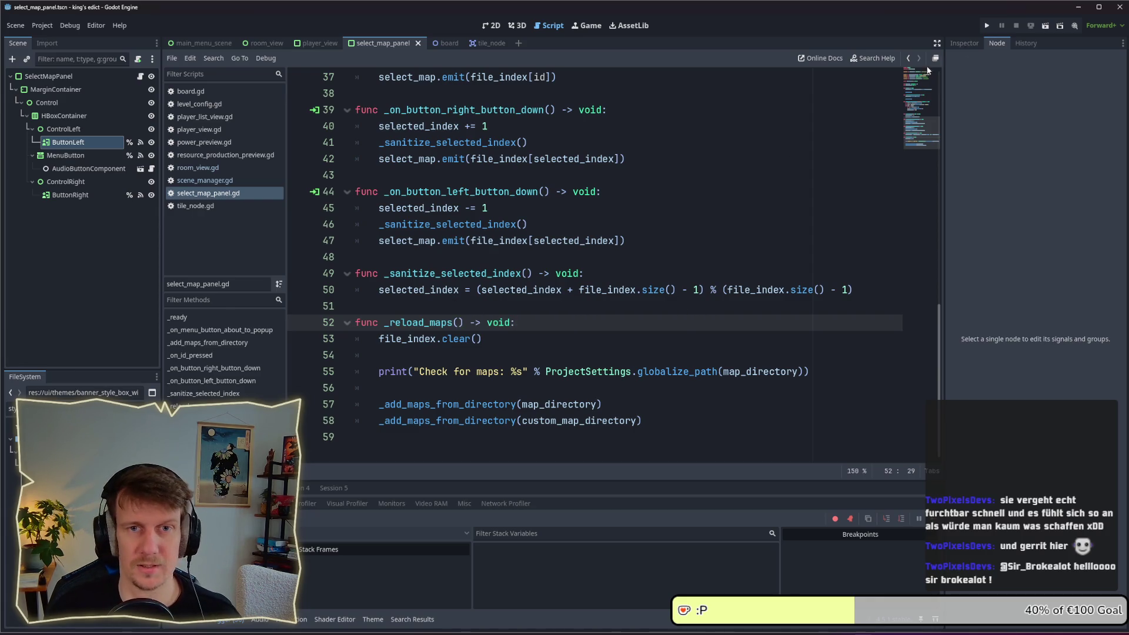
pyautogui.click(985, 27)
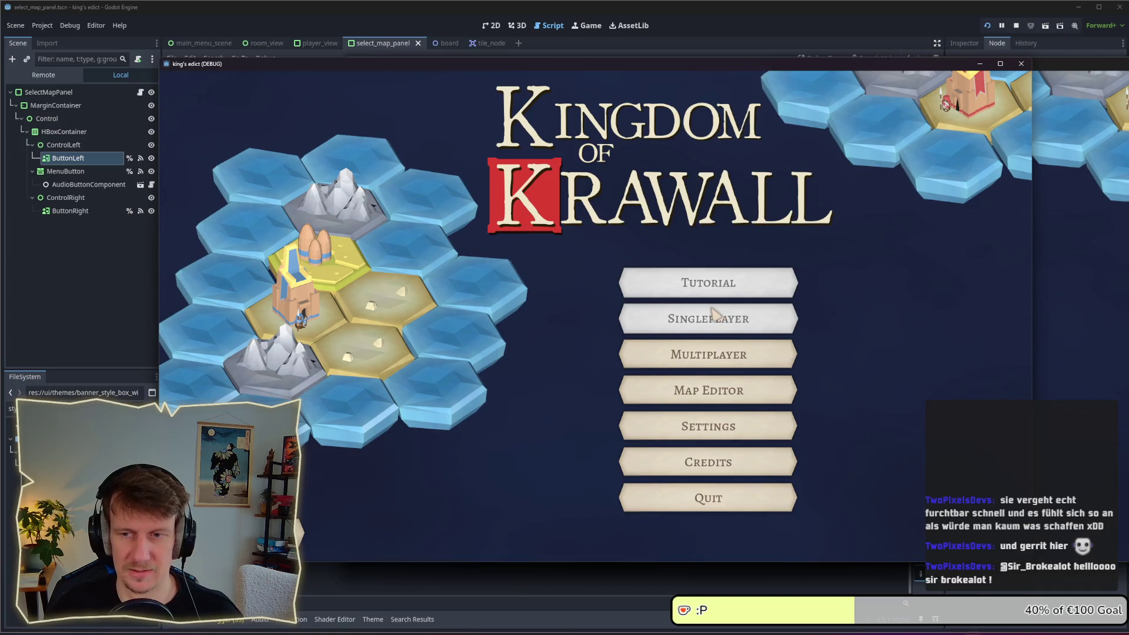
# In the relaunched game, go to Multiplayer and create a new game room
pyautogui.click(675, 362)
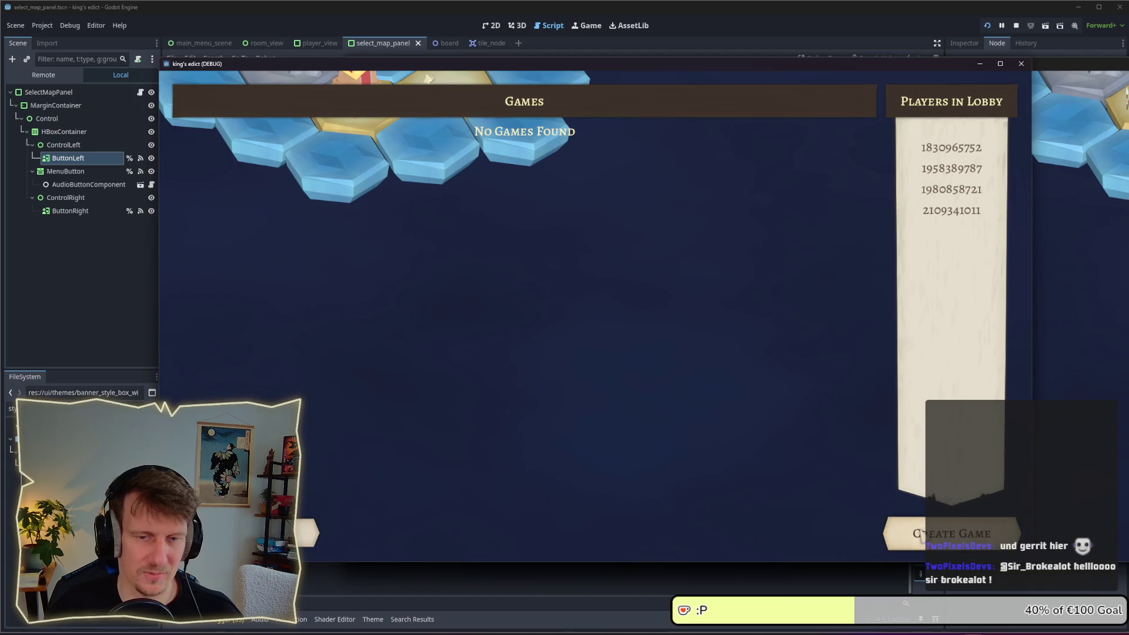
pyautogui.click(951, 533)
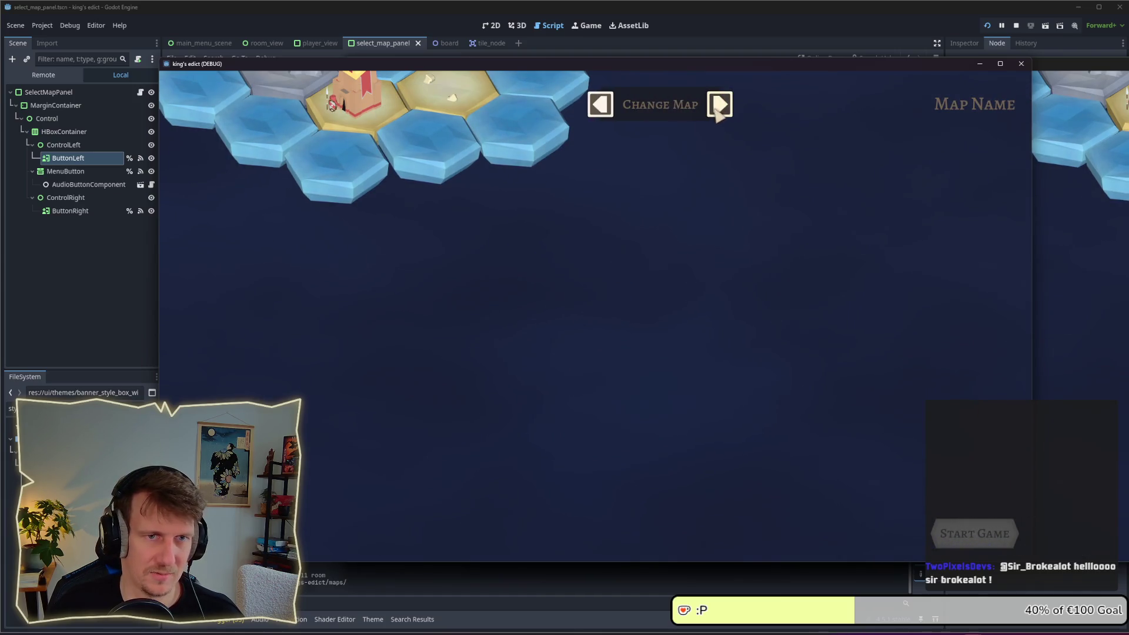
# Cycle the map previews forward to VP_TEST.MAP, then back through THE_LINE and SNAKES to RAID.MAP
pyautogui.click(599, 106)
pyautogui.click(600, 106)
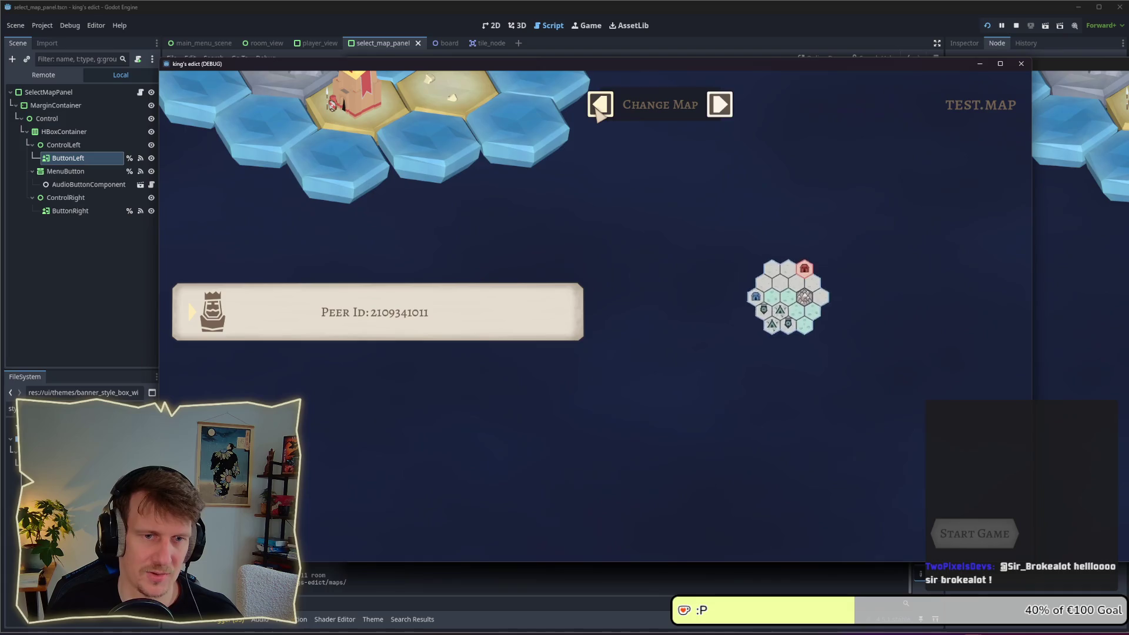
pyautogui.click(720, 105)
pyautogui.click(720, 104)
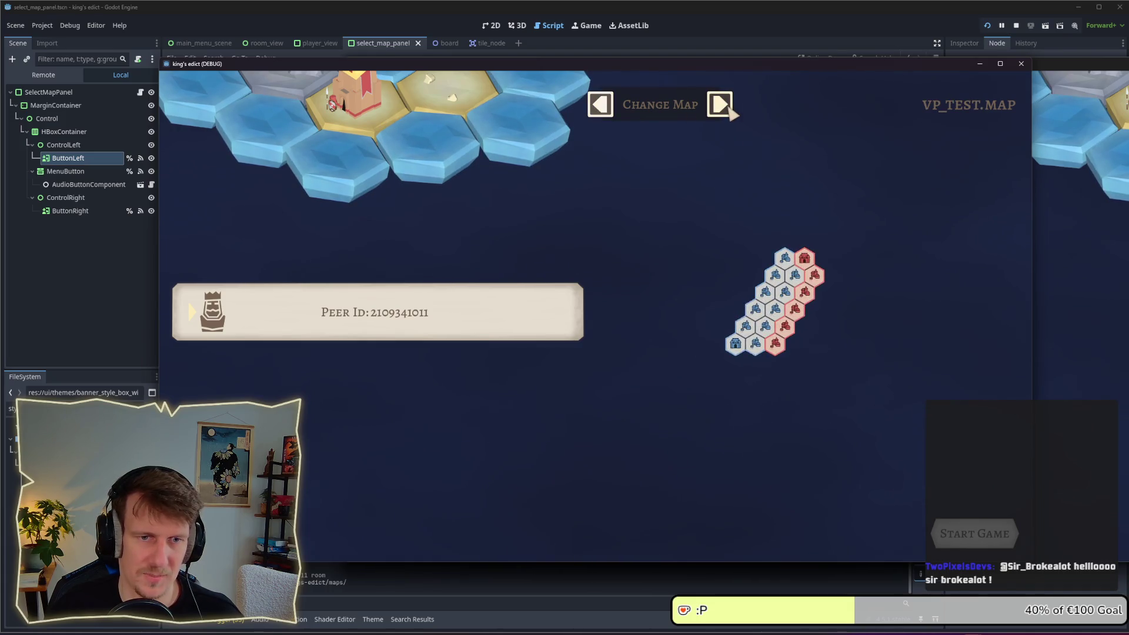
pyautogui.click(601, 107)
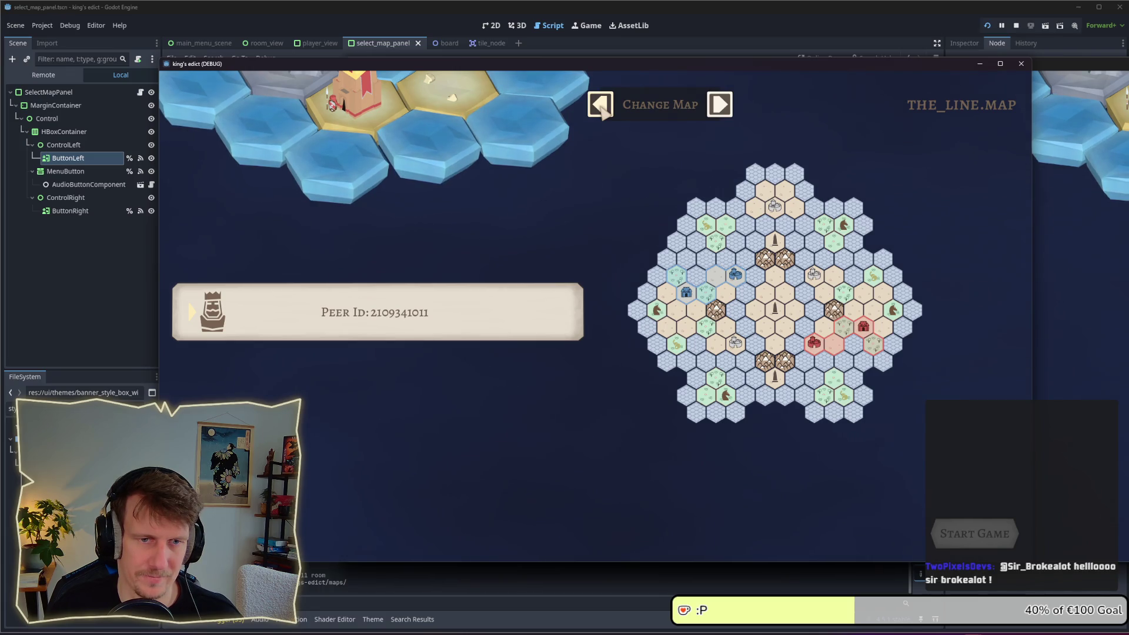
pyautogui.click(601, 107)
pyautogui.click(601, 107)
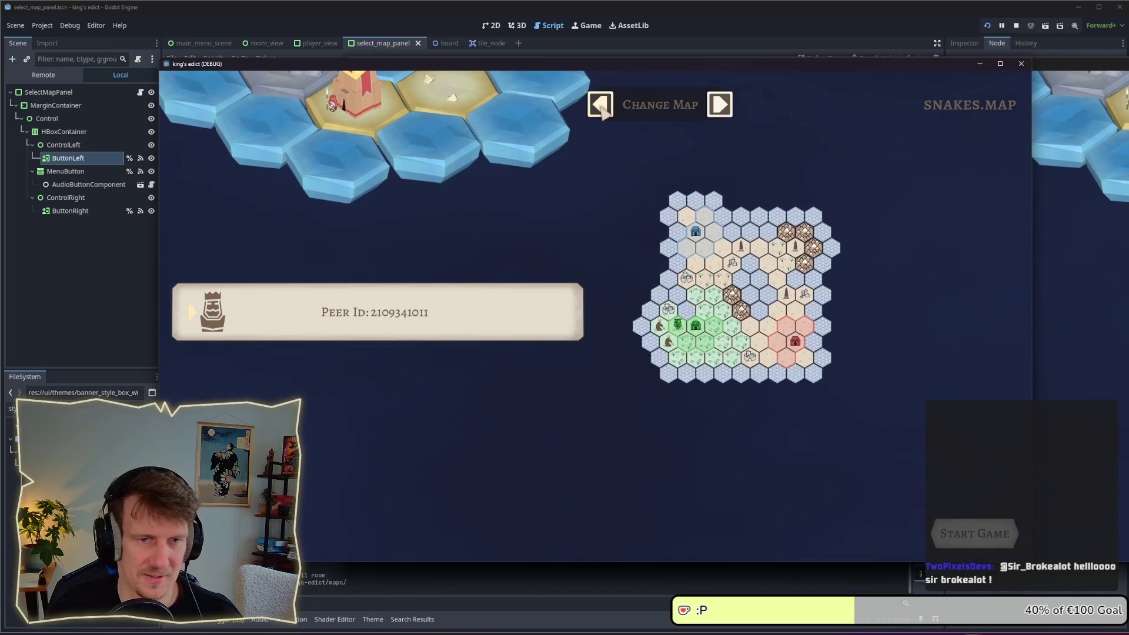
pyautogui.click(601, 107)
pyautogui.click(601, 107)
pyautogui.click(600, 107)
pyautogui.click(601, 107)
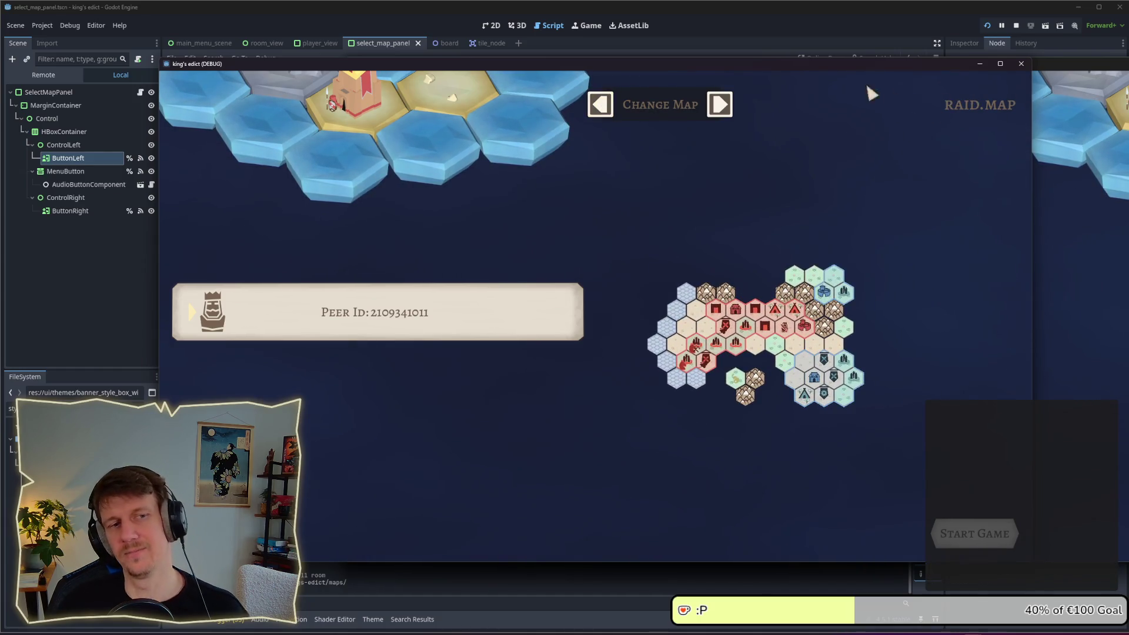
# Keep stepping back through KEWL, INVASION, FIGHT_RIVERSIDE, DEVLAND and BADUN_DARA to SMALL ISLANDS 2.MAP
pyautogui.click(610, 105)
pyautogui.click(608, 106)
pyautogui.click(607, 106)
pyautogui.click(607, 106)
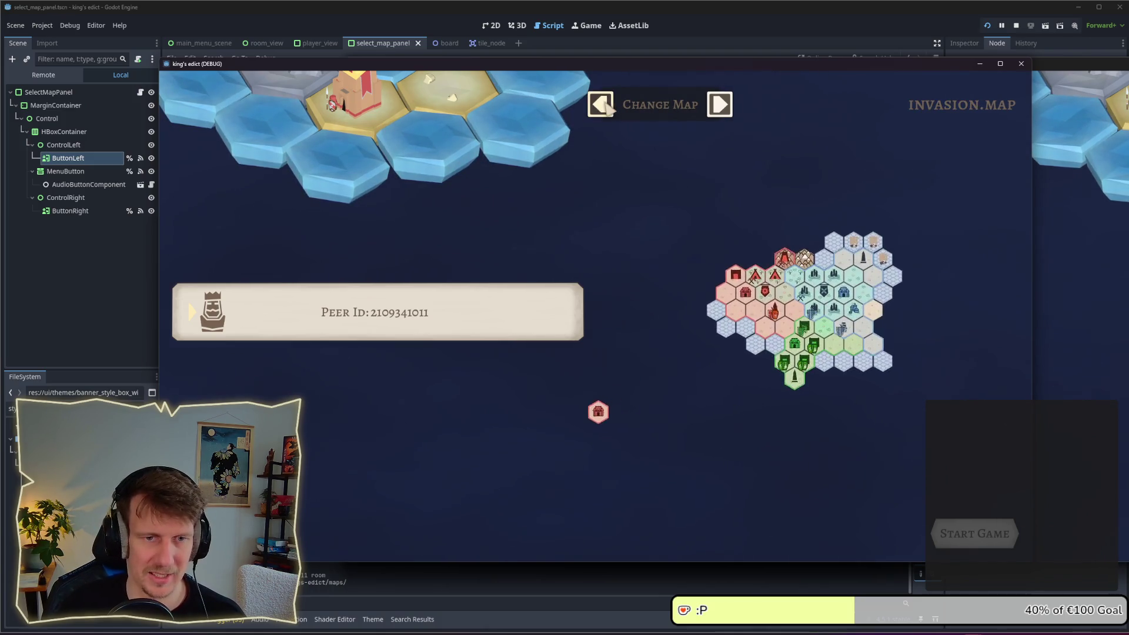
pyautogui.click(607, 105)
pyautogui.click(607, 106)
pyautogui.click(607, 106)
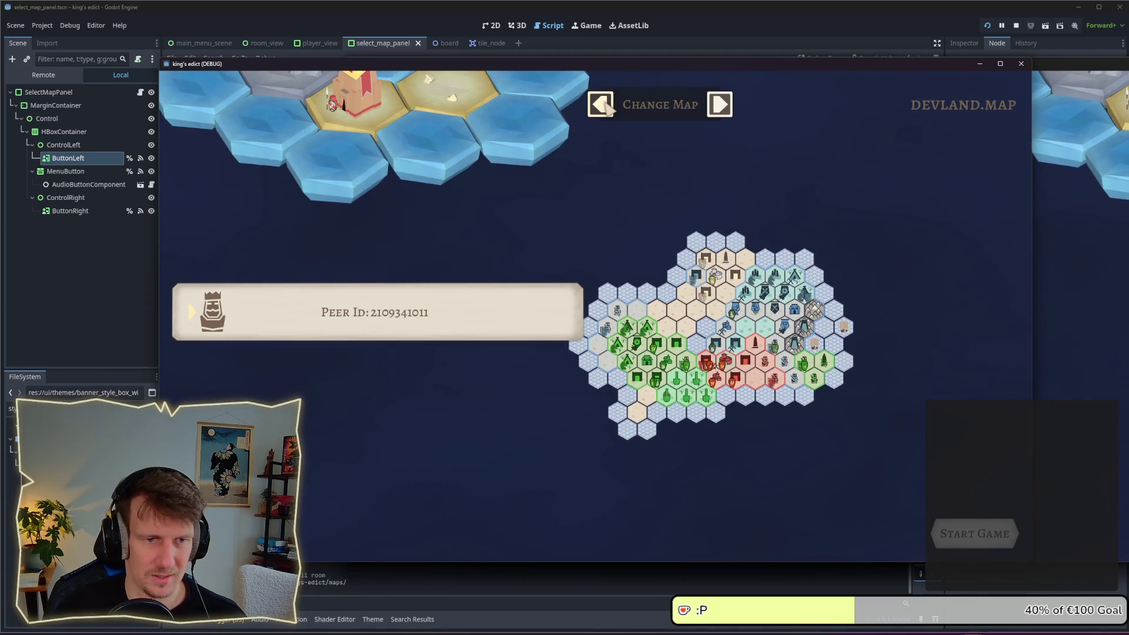
pyautogui.click(607, 106)
pyautogui.click(606, 106)
pyautogui.click(607, 107)
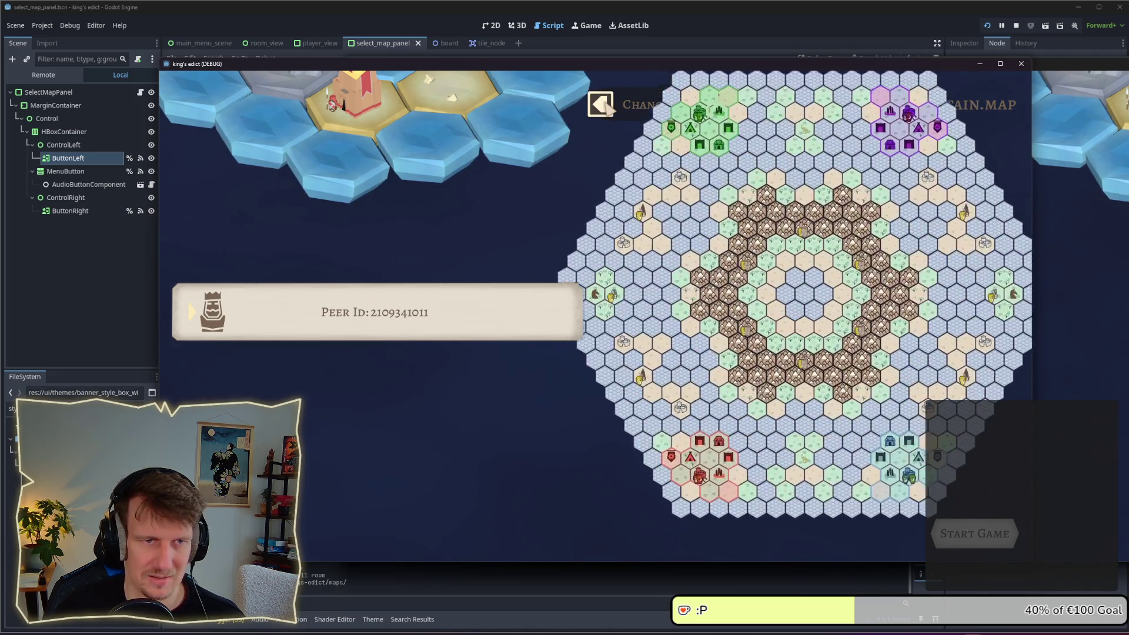
pyautogui.click(609, 110)
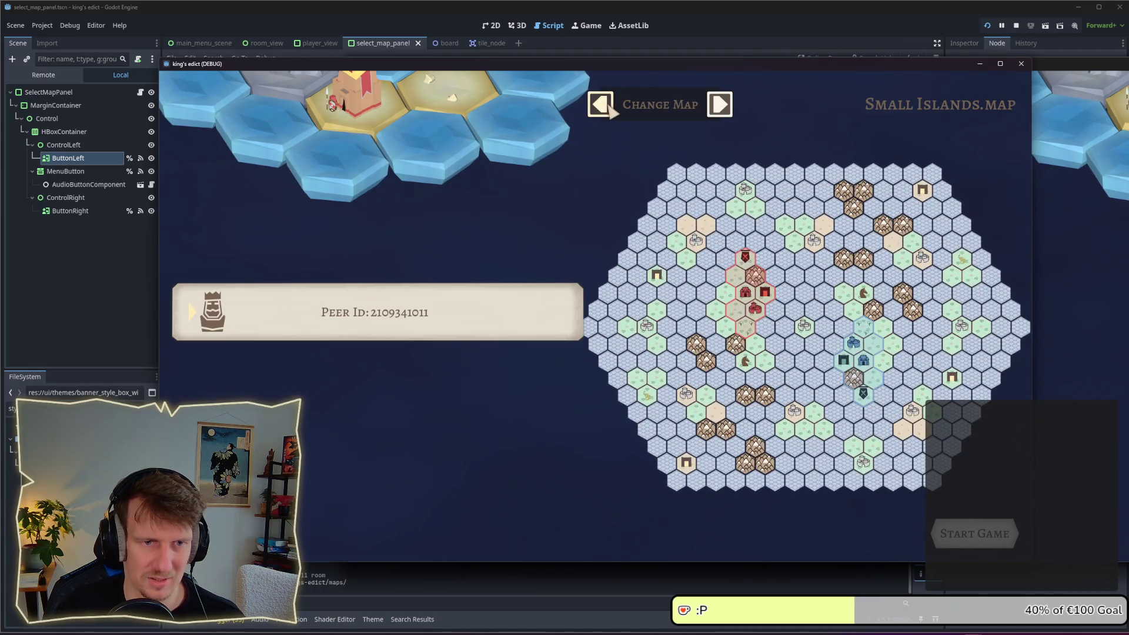
pyautogui.click(609, 109)
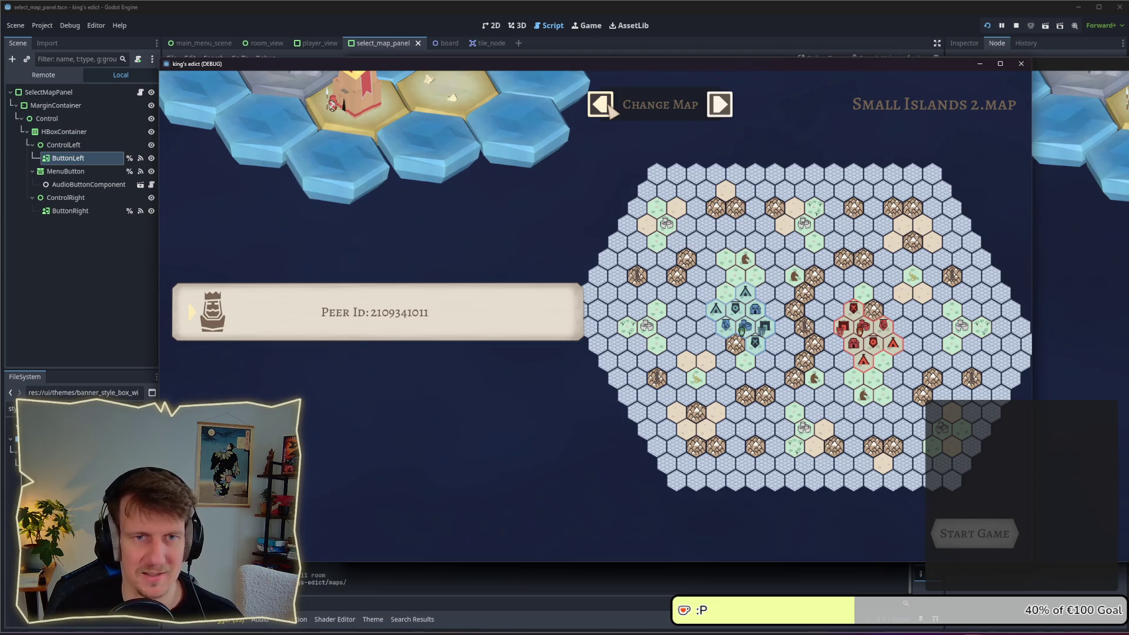
# Browse back past STONE_ISLAND and I_KNOW_THIS_PLACE to GREEN_ISLAND.MAP, then forward to STONE_ISLAND.MAP
pyautogui.click(609, 109)
pyautogui.click(609, 109)
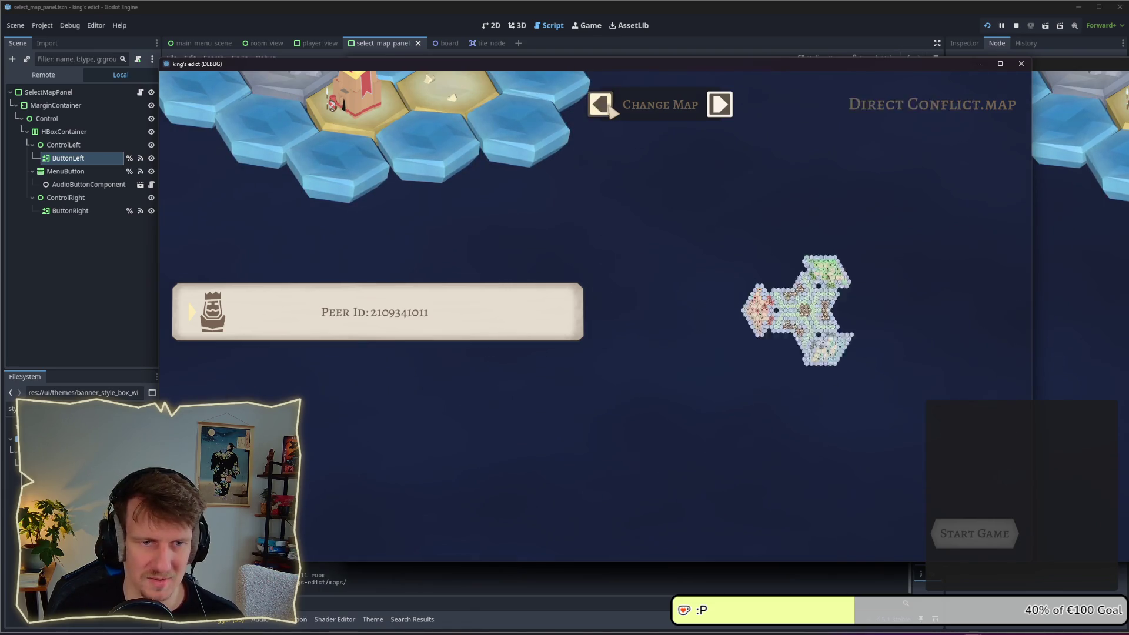
pyautogui.click(609, 110)
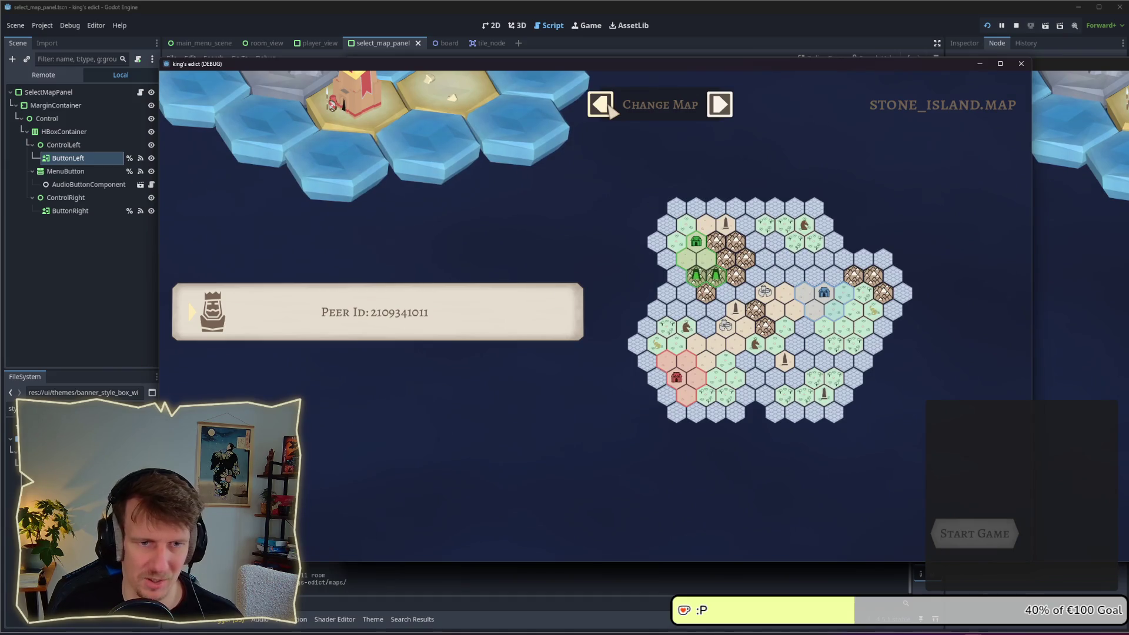
pyautogui.click(610, 109)
pyautogui.click(611, 109)
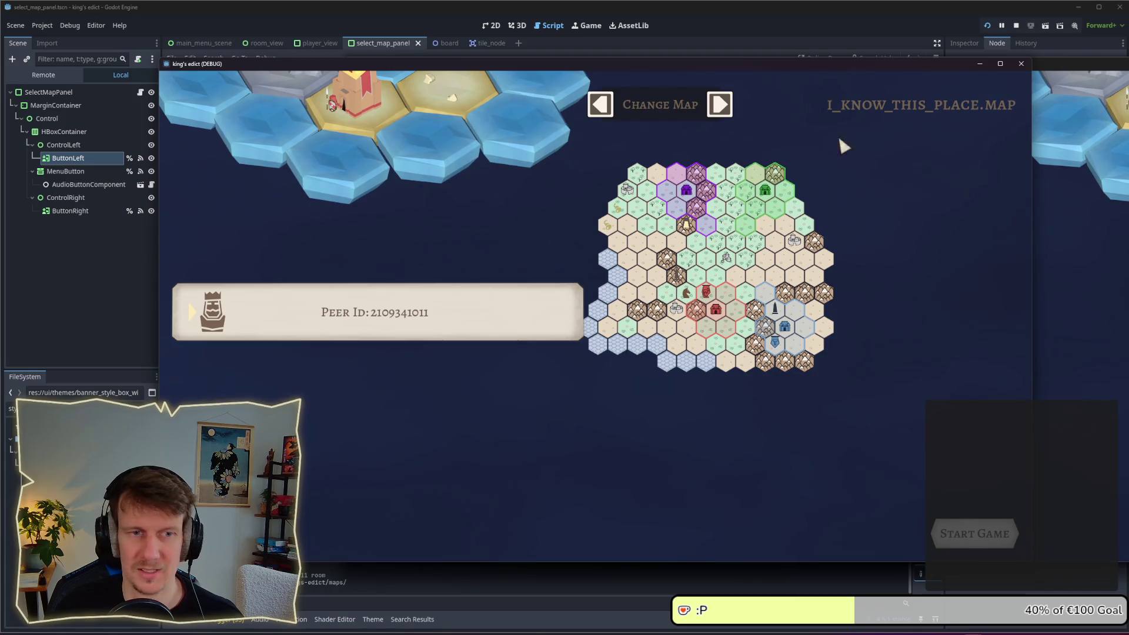
pyautogui.click(609, 110)
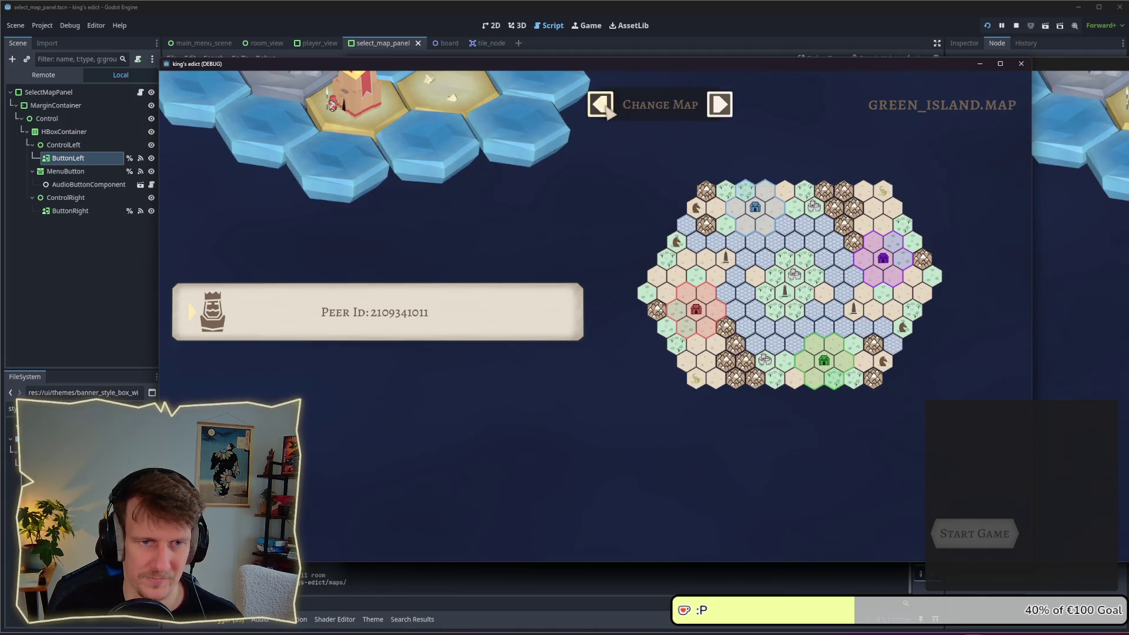
pyautogui.click(609, 111)
pyautogui.click(609, 111)
pyautogui.click(719, 108)
pyautogui.click(718, 109)
pyautogui.click(718, 109)
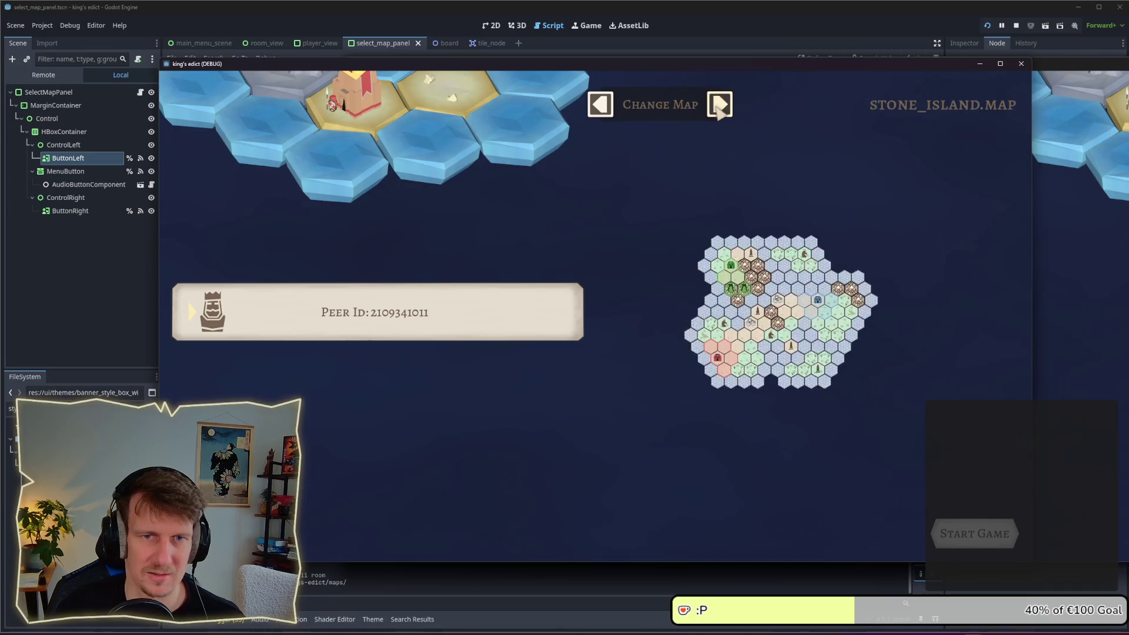
pyautogui.click(718, 108)
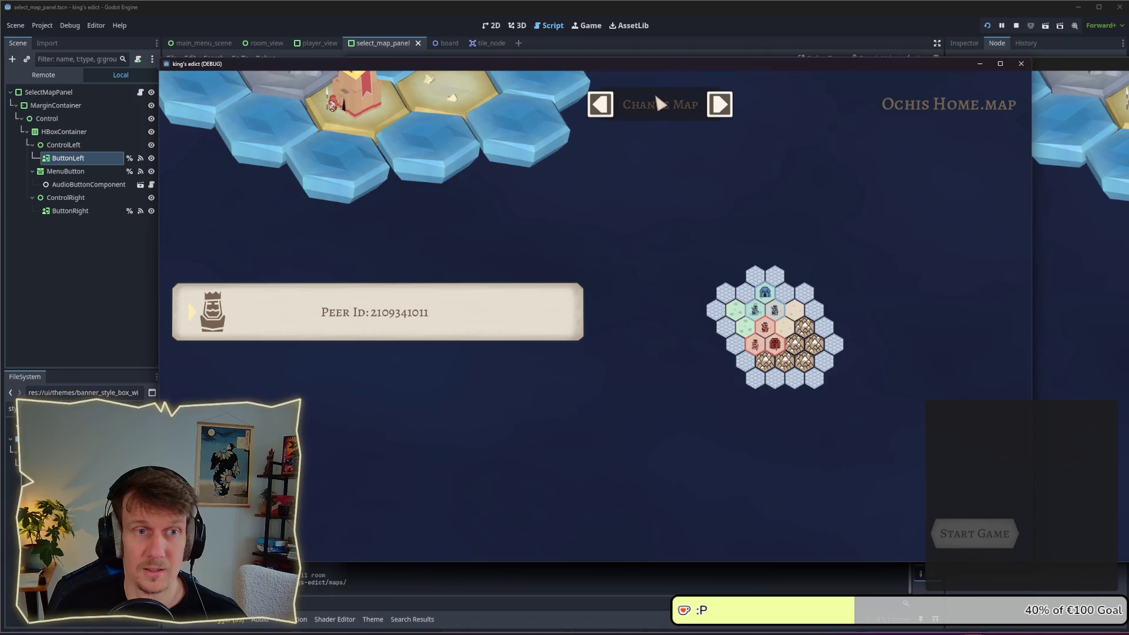
# Open the Change Map list of available maps twice and close it without choosing
pyautogui.click(668, 118)
pyautogui.click(645, 107)
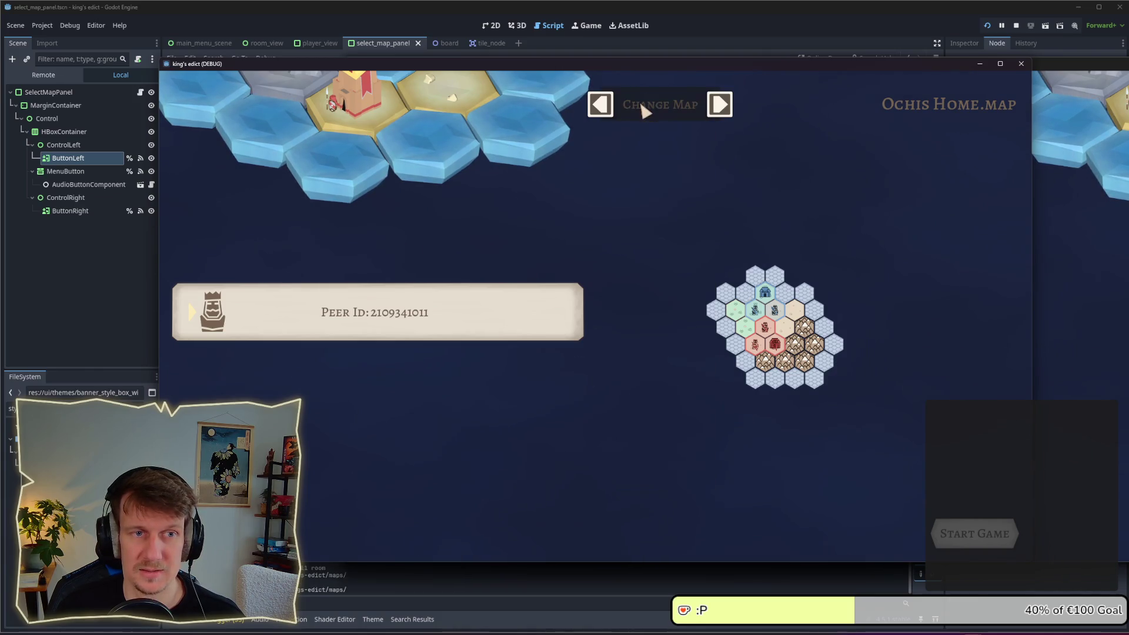
pyautogui.click(665, 115)
pyautogui.click(600, 105)
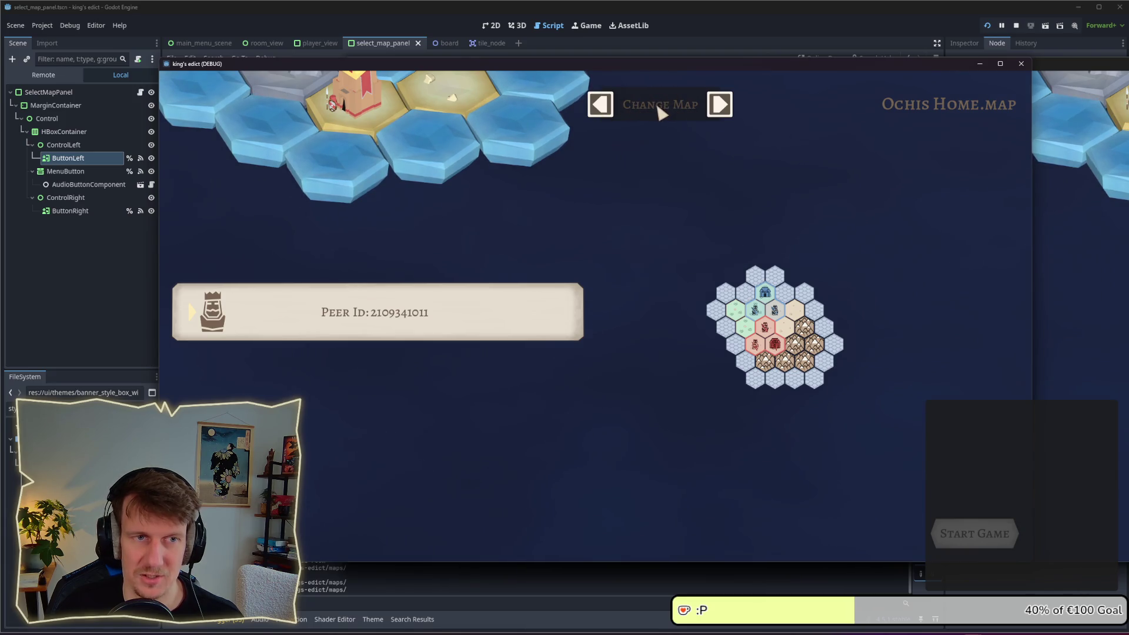
# Flip between Ochis Home, Small Islands and BADUN_DARA maps, then close the map-selection panel
pyautogui.click(599, 106)
pyautogui.click(719, 106)
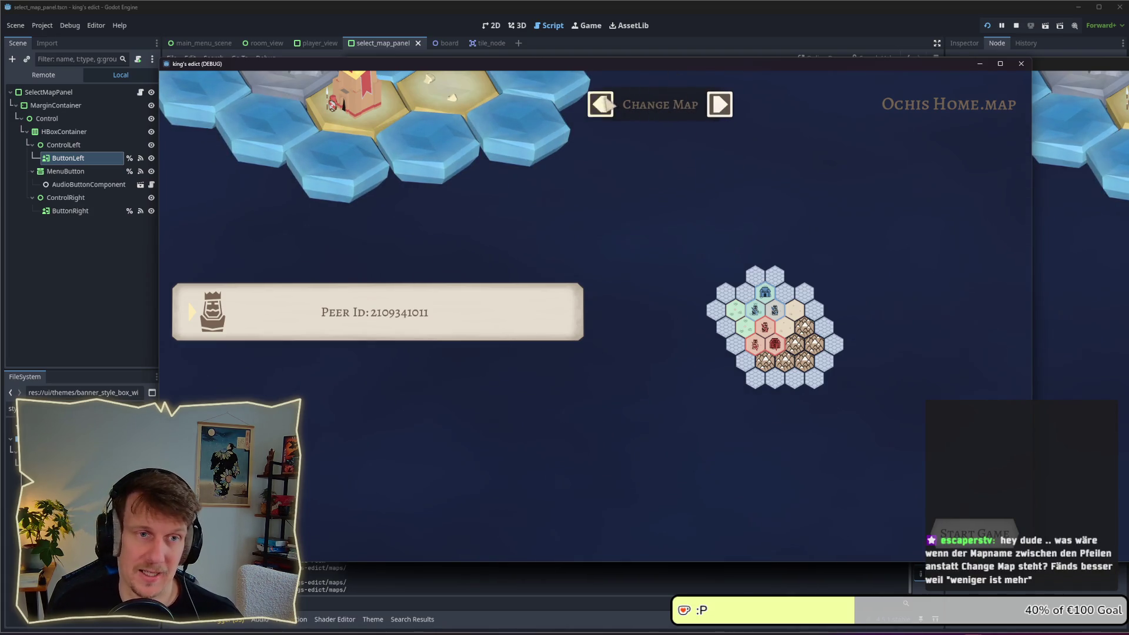
pyautogui.click(601, 106)
pyautogui.click(723, 106)
pyautogui.click(726, 108)
pyautogui.click(724, 106)
pyautogui.click(722, 106)
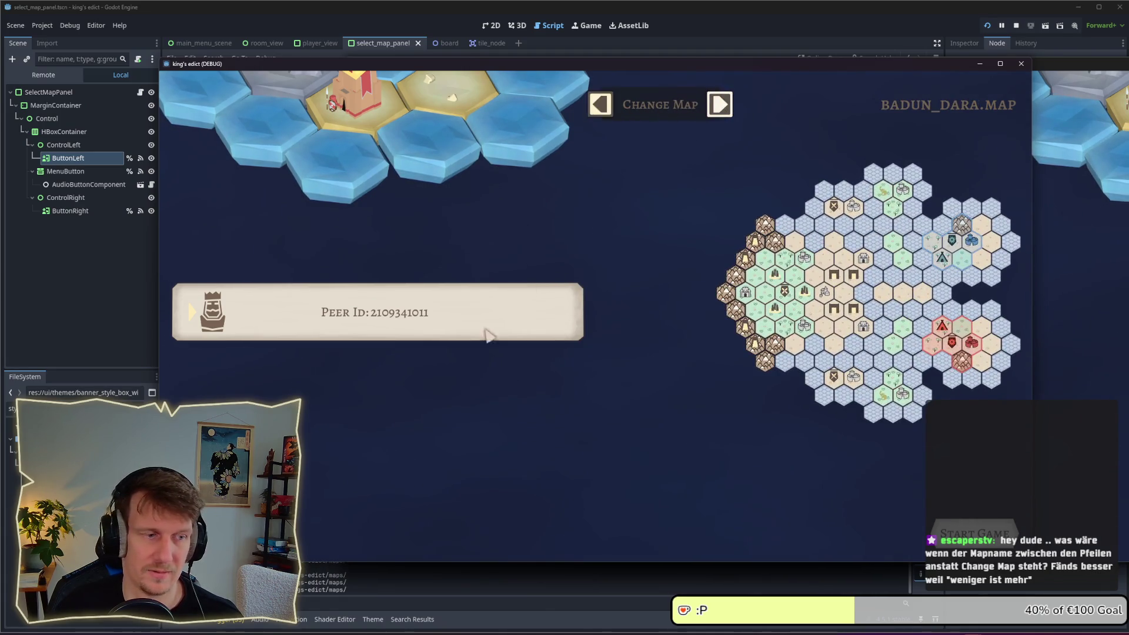
pyautogui.click(601, 106)
pyautogui.click(698, 282)
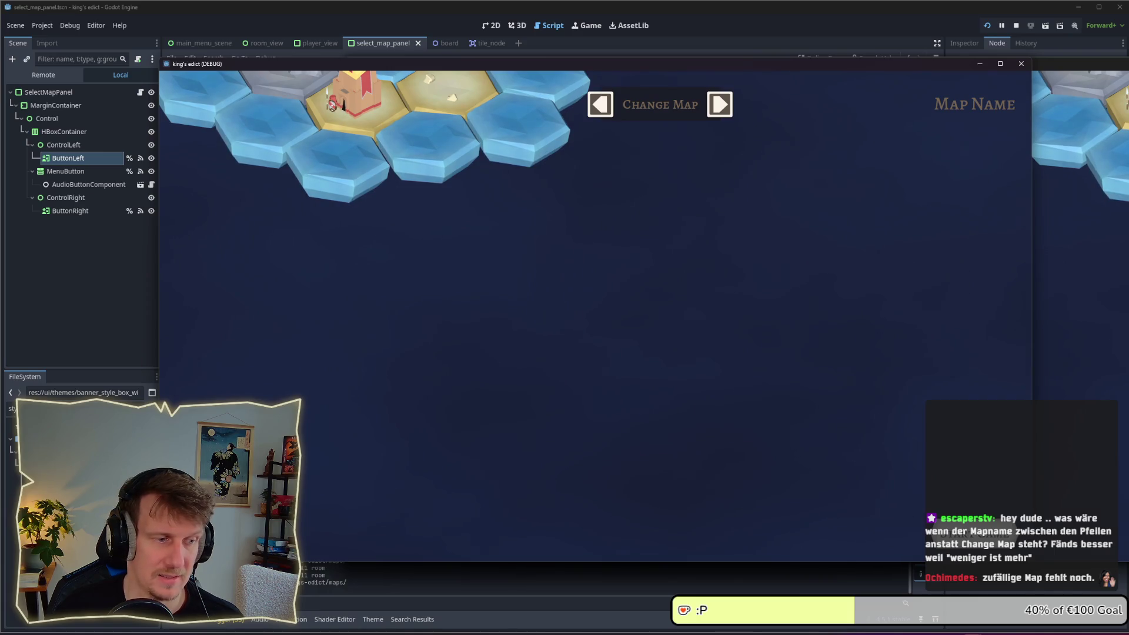
pyautogui.click(294, 532)
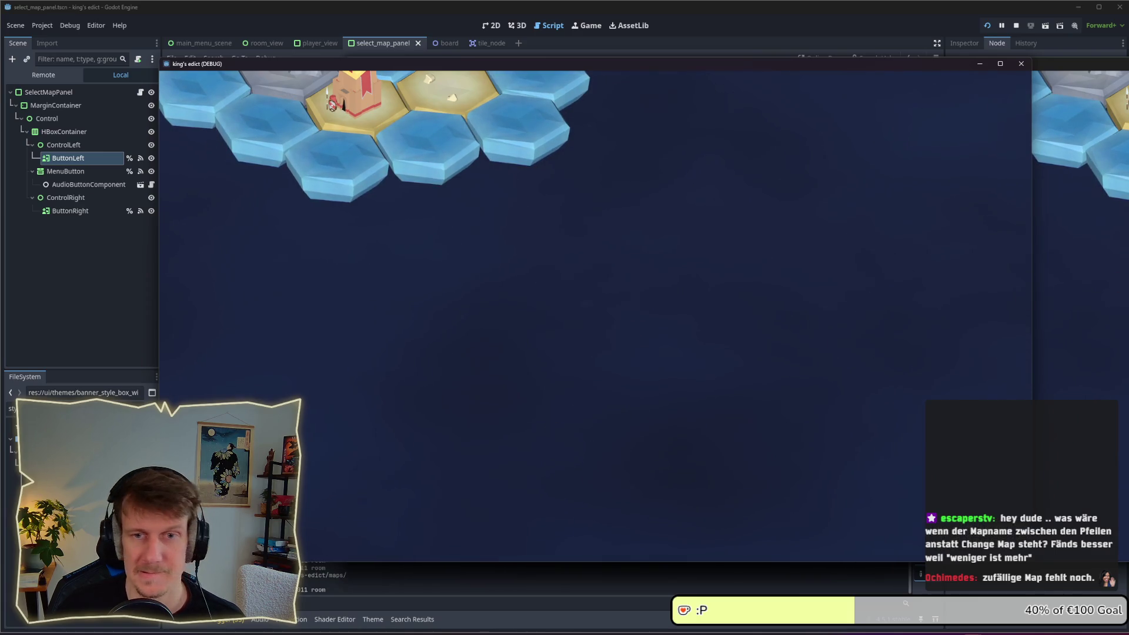
# Stop the running game and switch back to the select_map_panel.gd script window
pyautogui.click(1017, 26)
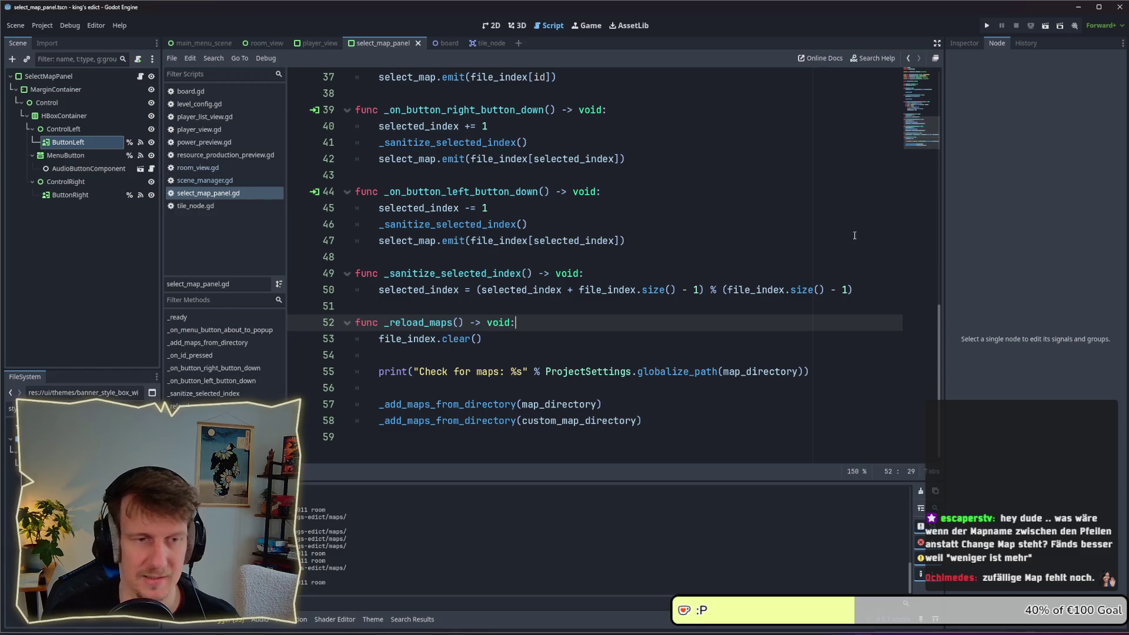
pyautogui.hotkey('alt', 'Tab')
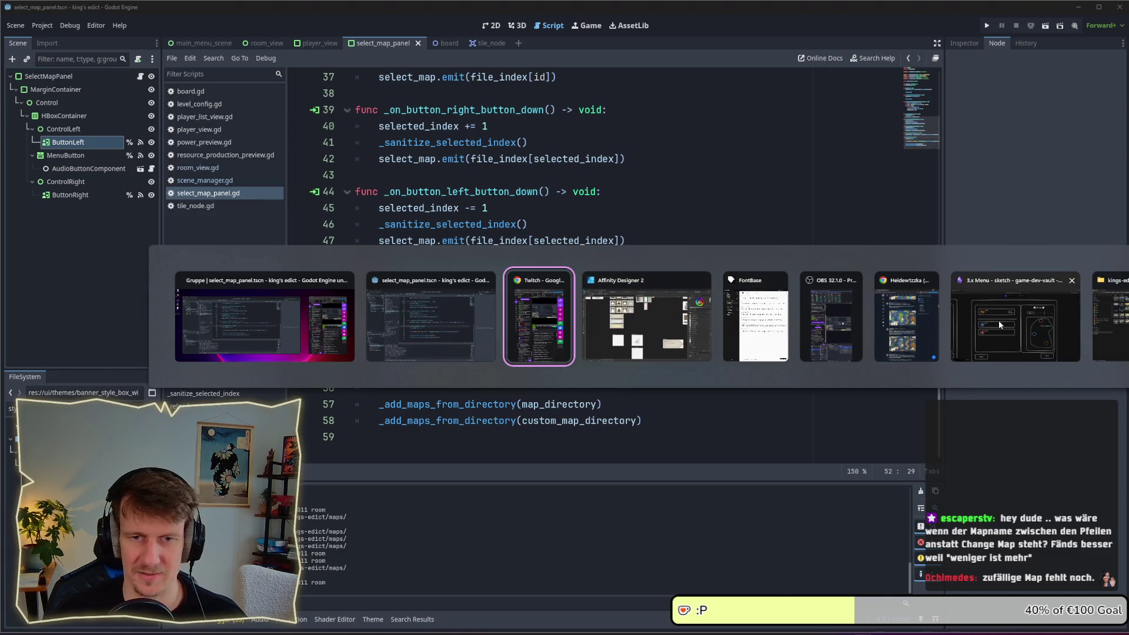
pyautogui.click(1000, 317)
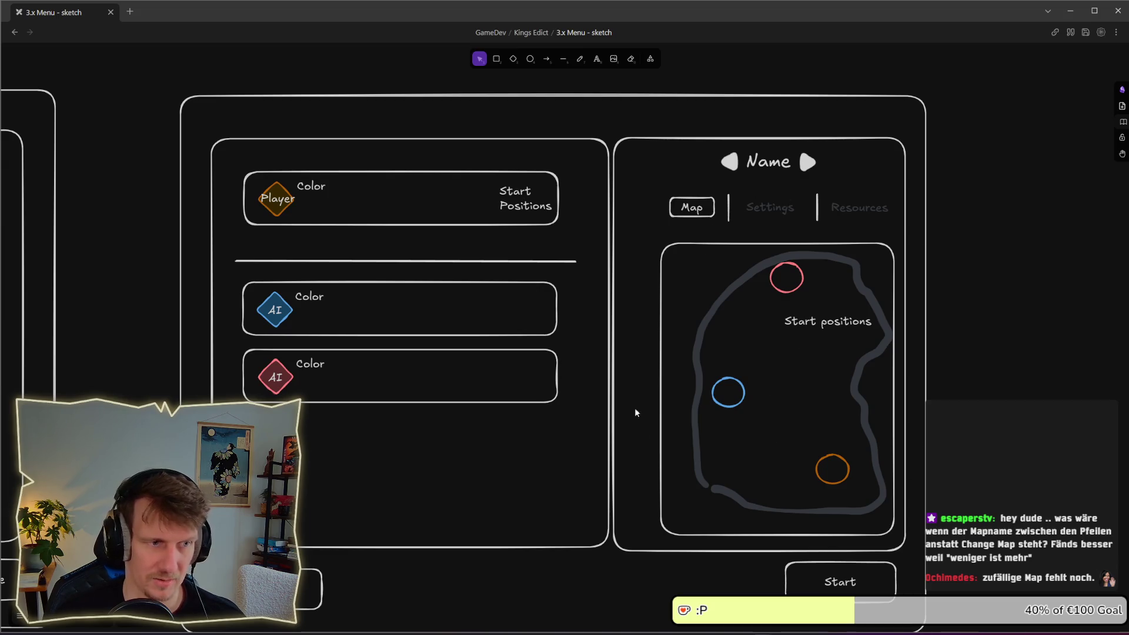
pyautogui.hotkey('alt', 'Tab')
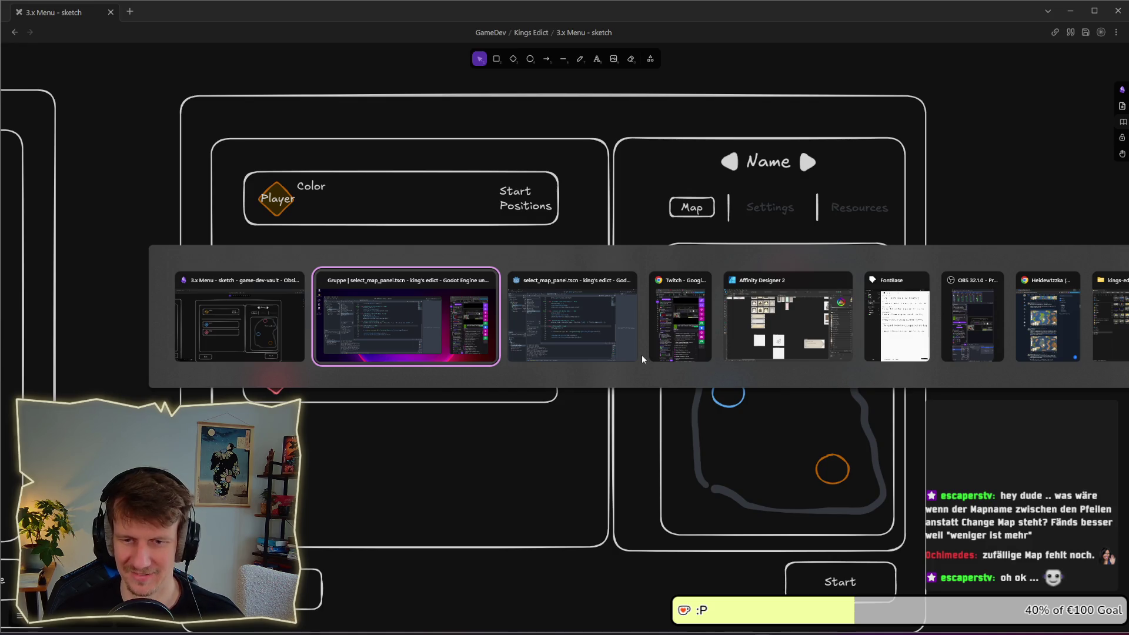
pyautogui.click(588, 317)
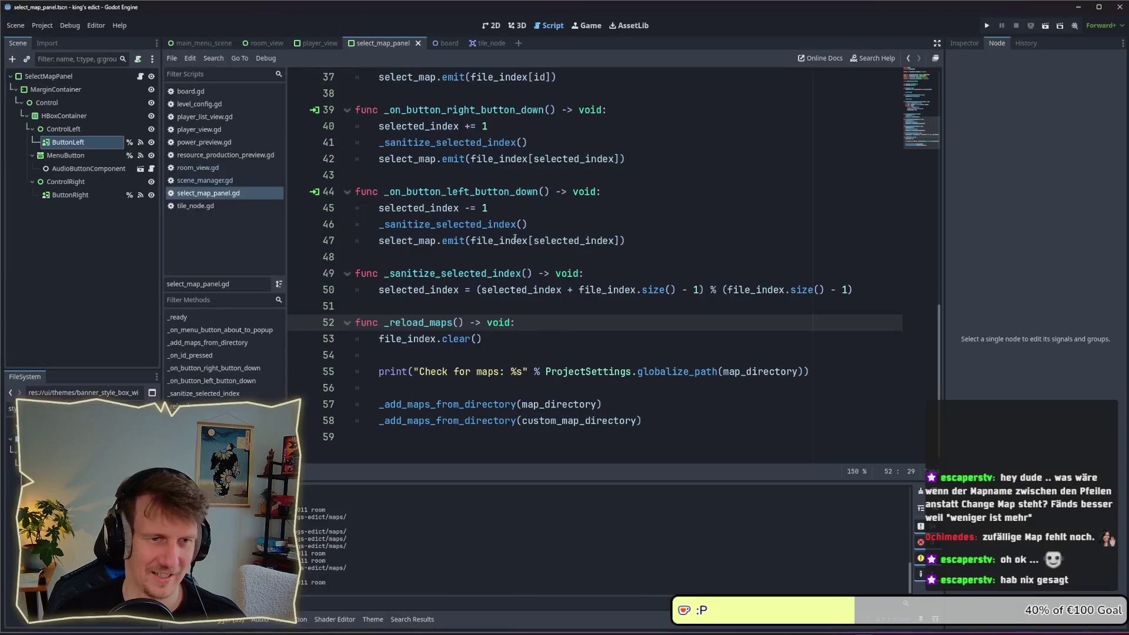
pyautogui.click(609, 240)
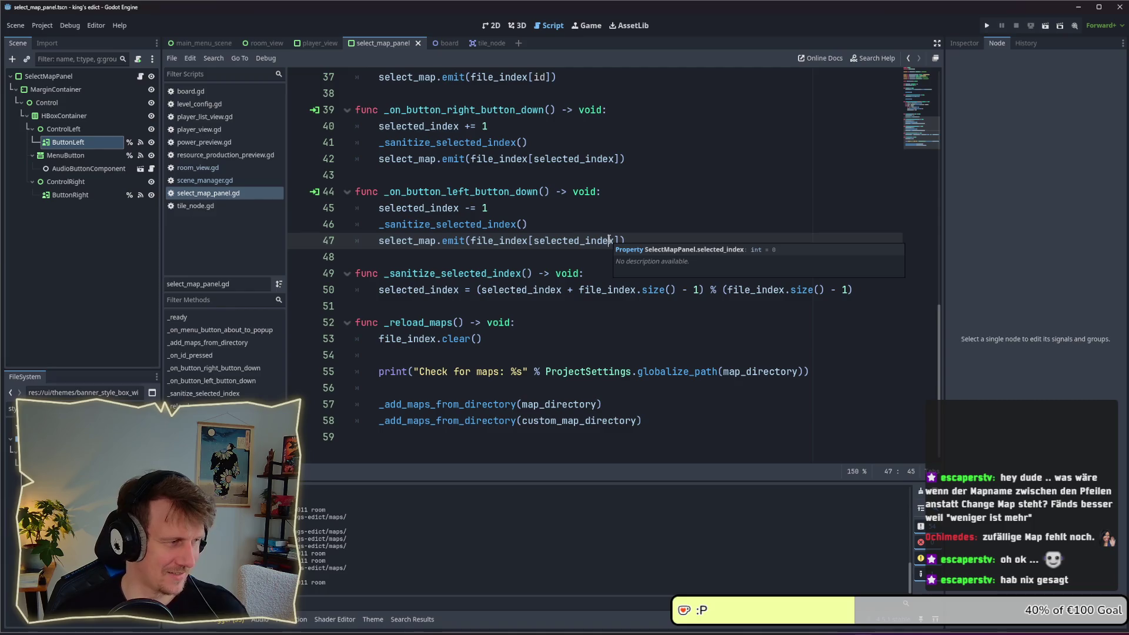
pyautogui.moveTo(608, 241)
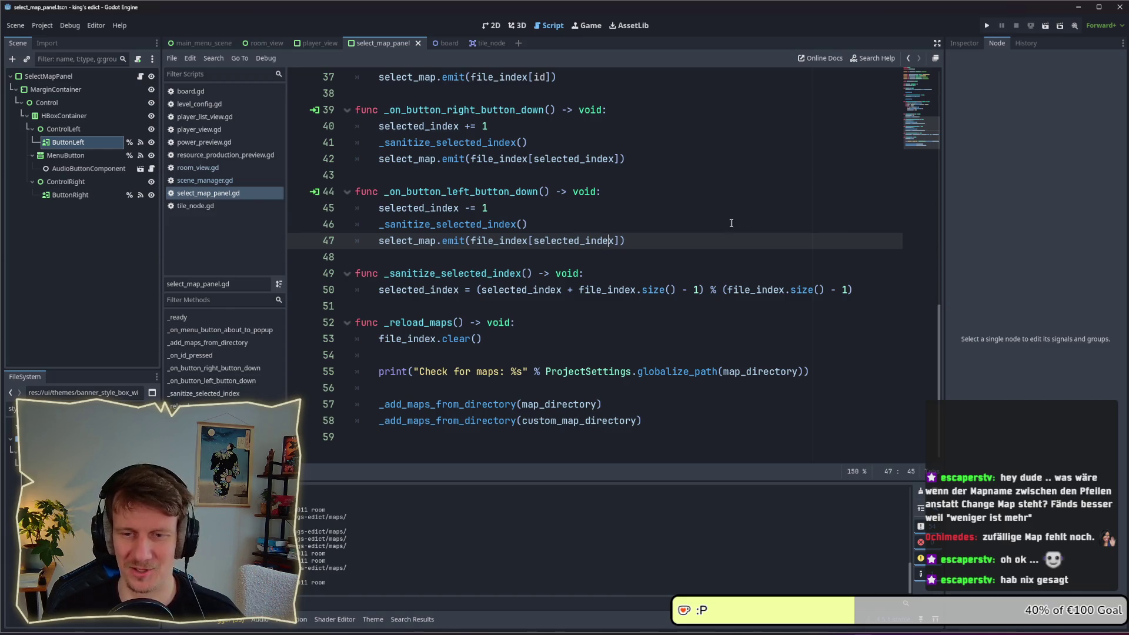
pyautogui.click(630, 191)
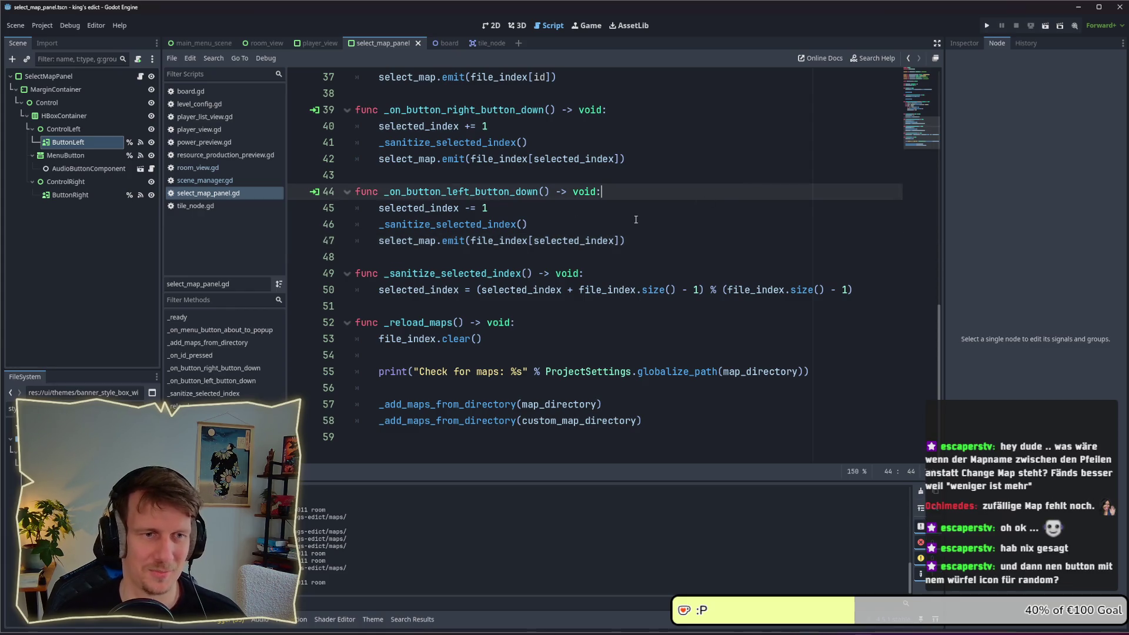
pyautogui.click(635, 224)
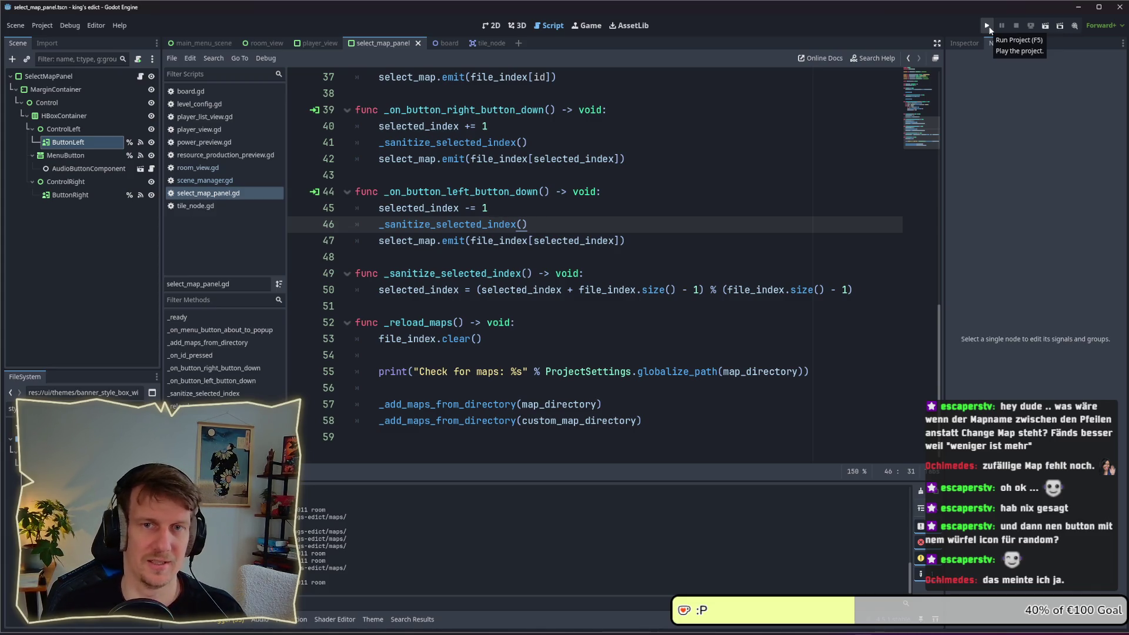
# Run the project, create a multiplayer game, and preview EVEN_STEVEN.MAP on the map panel
pyautogui.click(988, 27)
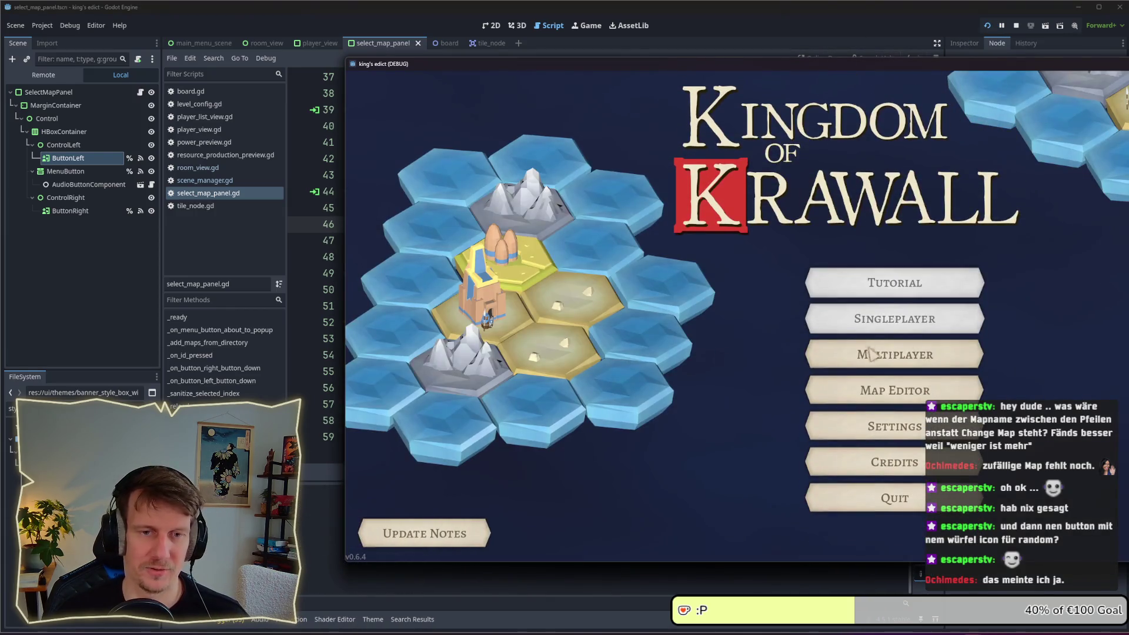
pyautogui.click(871, 349)
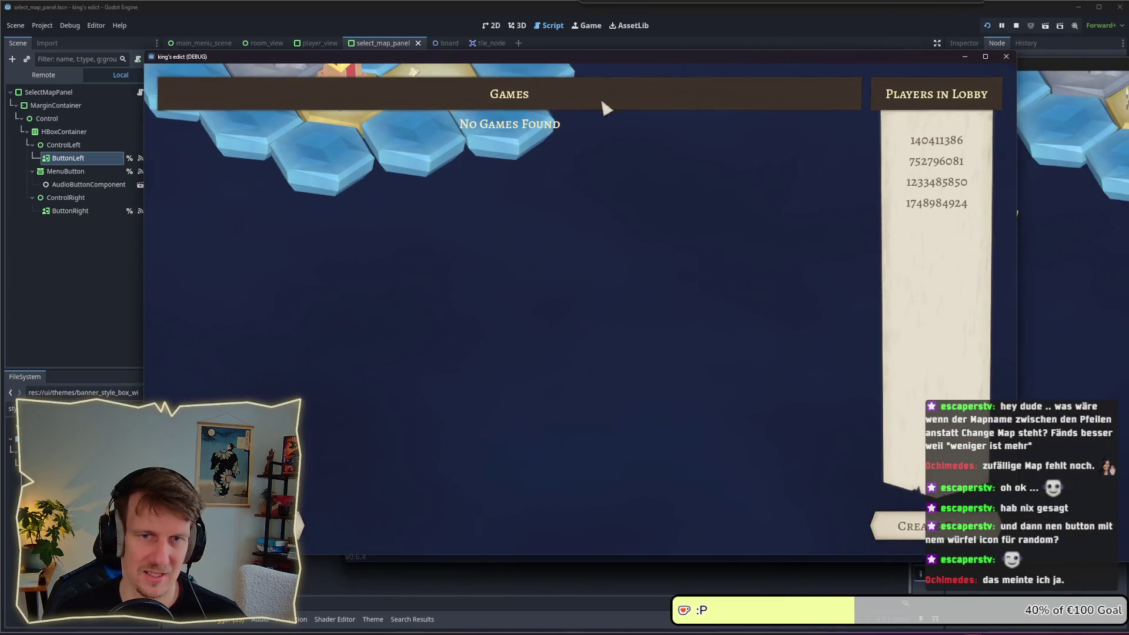
pyautogui.click(947, 534)
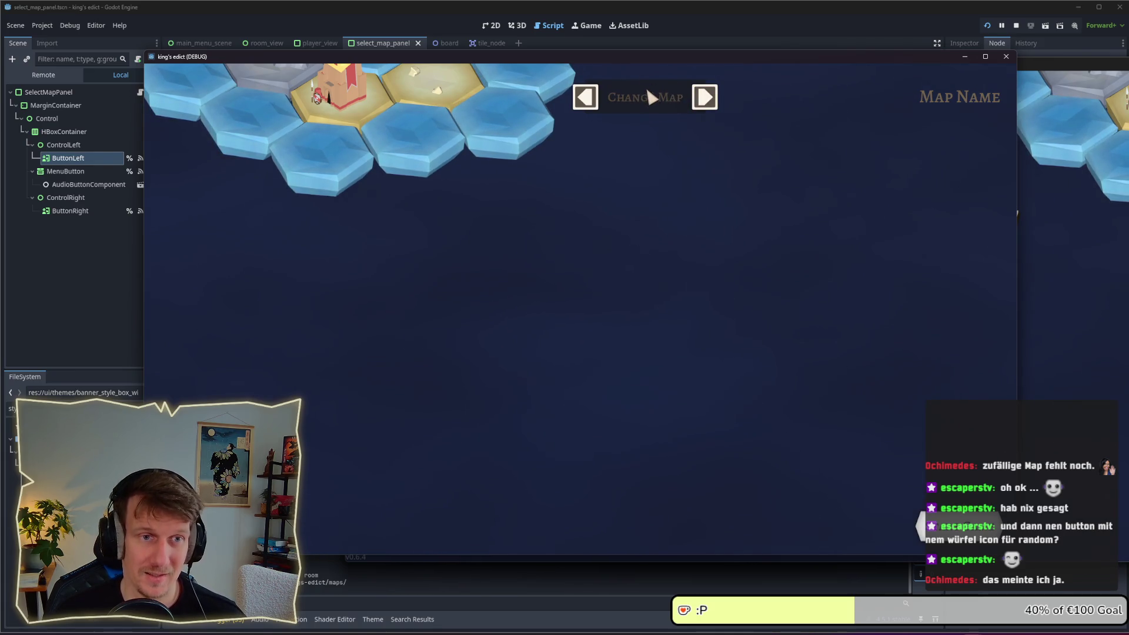
pyautogui.click(705, 97)
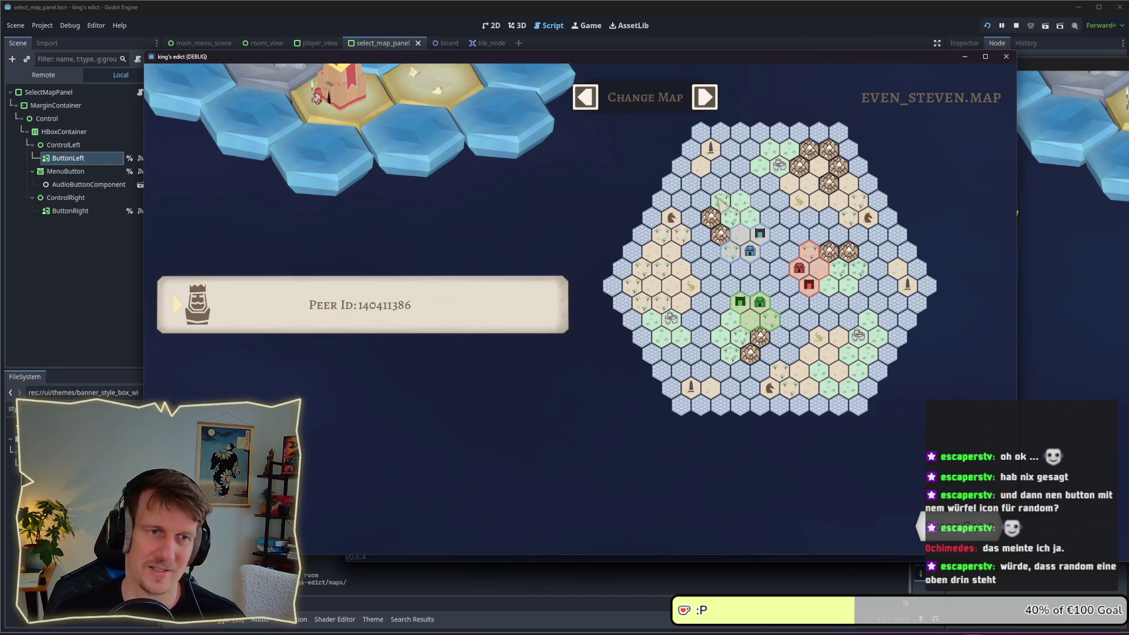
# Cycle the host's maps through SACRED_MOUNTAIN.MAP and settle on STONE_ISLAND.MAP
pyautogui.click(705, 97)
pyautogui.click(705, 97)
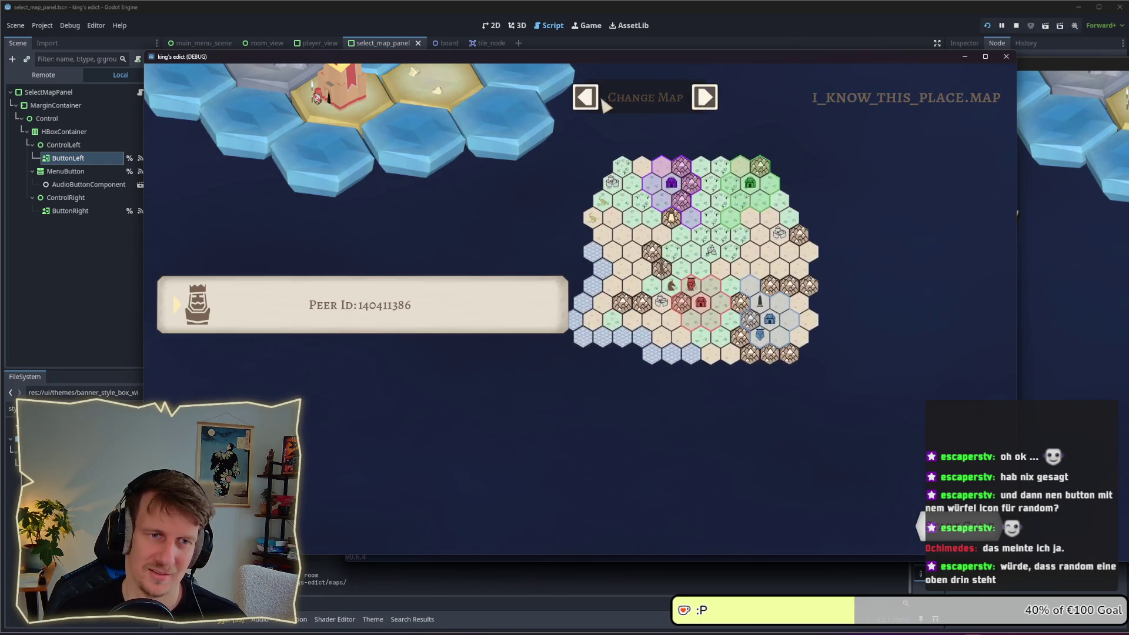
pyautogui.click(593, 100)
pyautogui.click(594, 100)
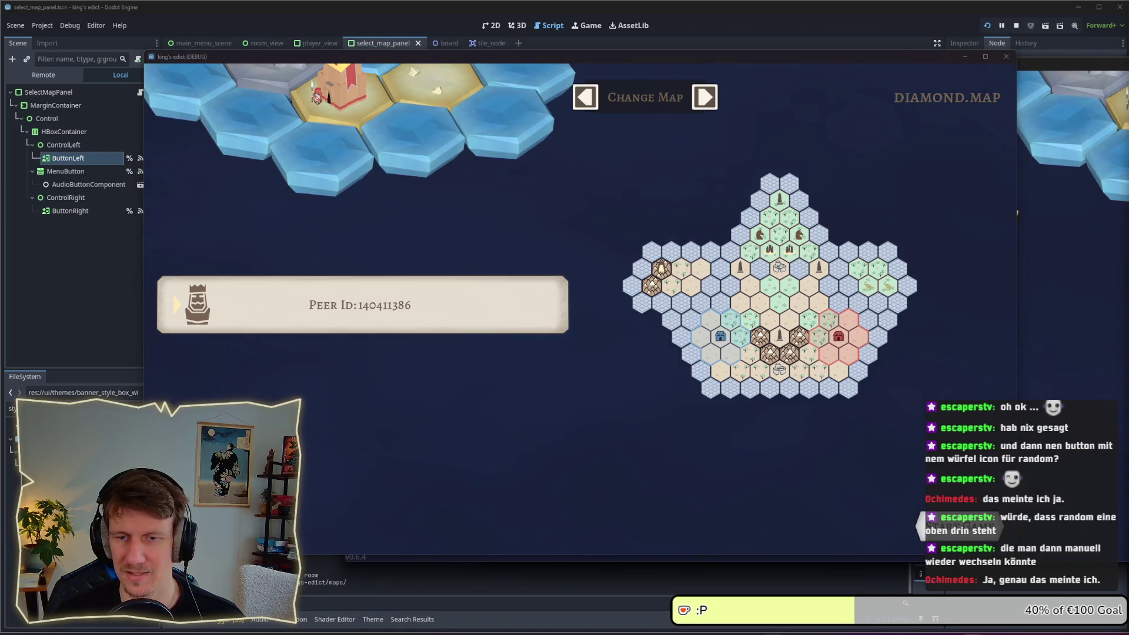
pyautogui.click(1108, 214)
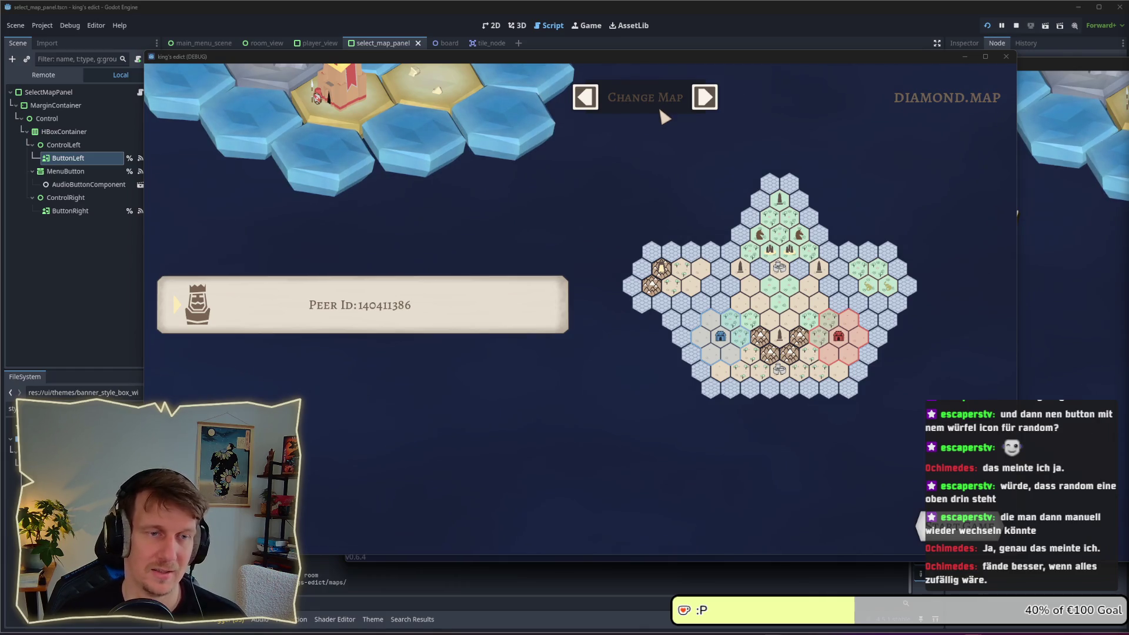
pyautogui.click(704, 107)
pyautogui.click(704, 108)
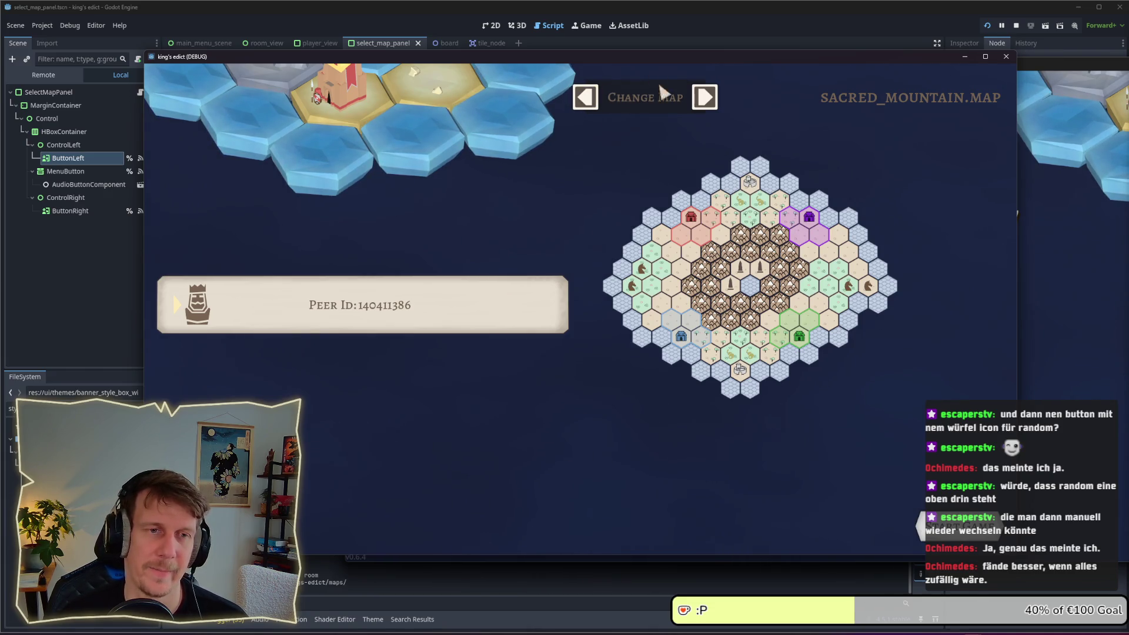
pyautogui.click(699, 101)
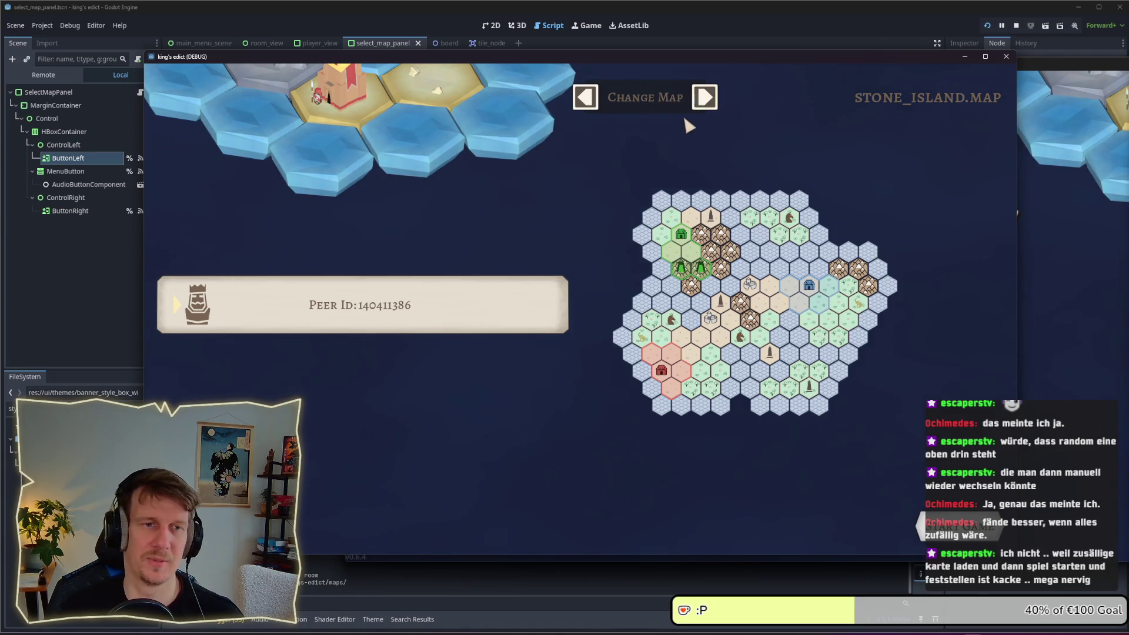
pyautogui.click(586, 99)
pyautogui.click(704, 98)
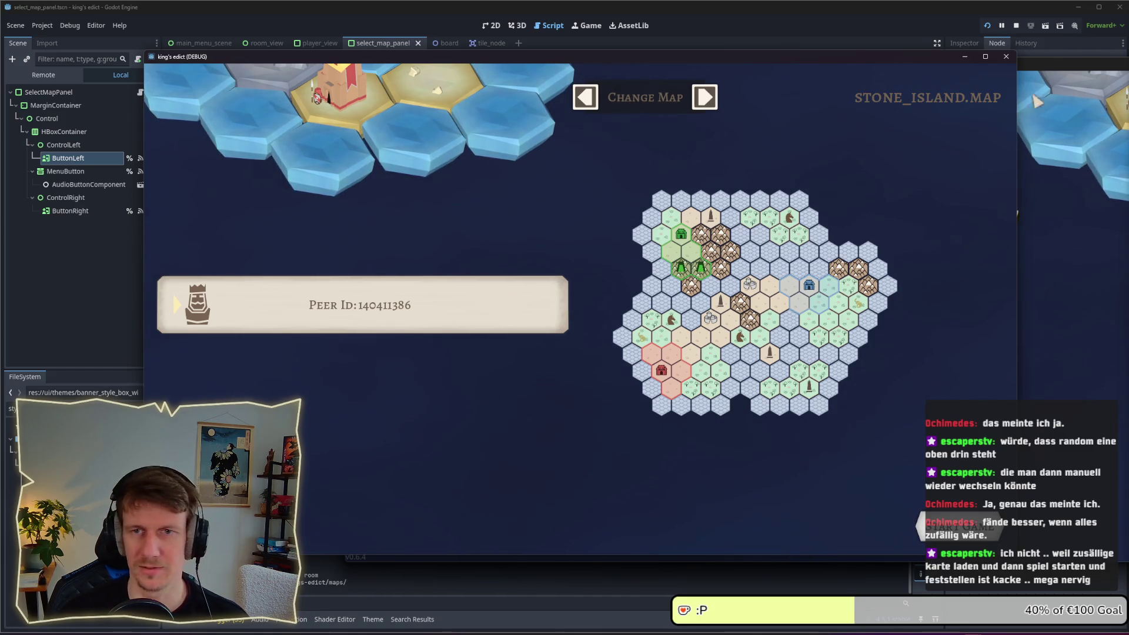
# Stop the game and place the cursor at the end of line 46 in select_map_panel.gd
pyautogui.click(1016, 25)
pyautogui.click(599, 239)
pyautogui.click(587, 226)
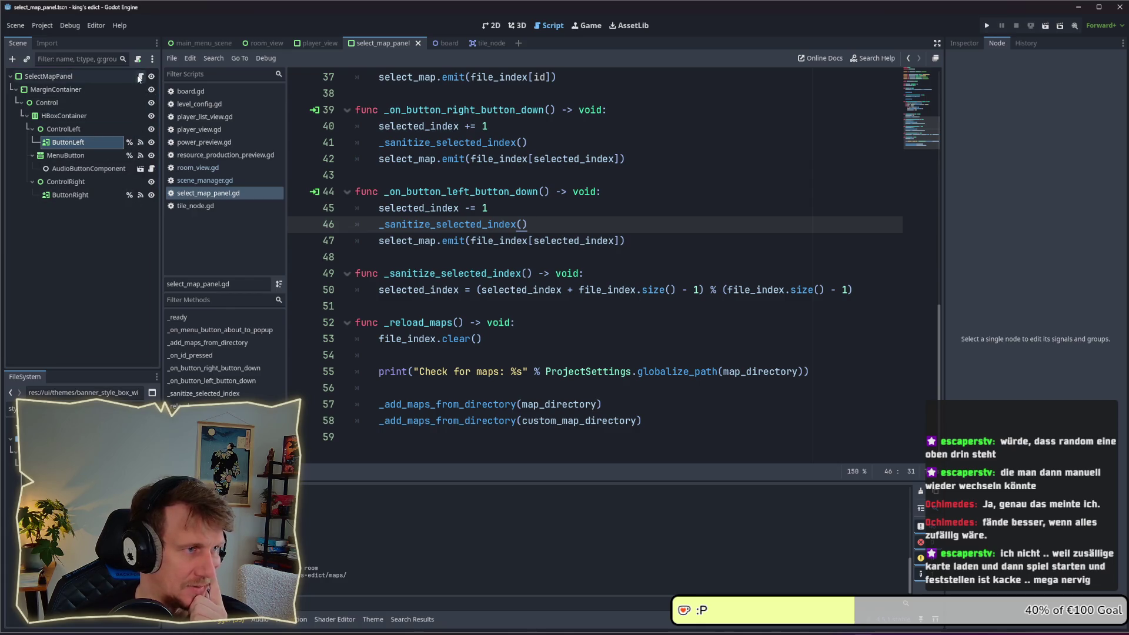
# Check the MenuButton node's signals, then relaunch the game to the Kingdom of Krawall main menu
pyautogui.click(75, 157)
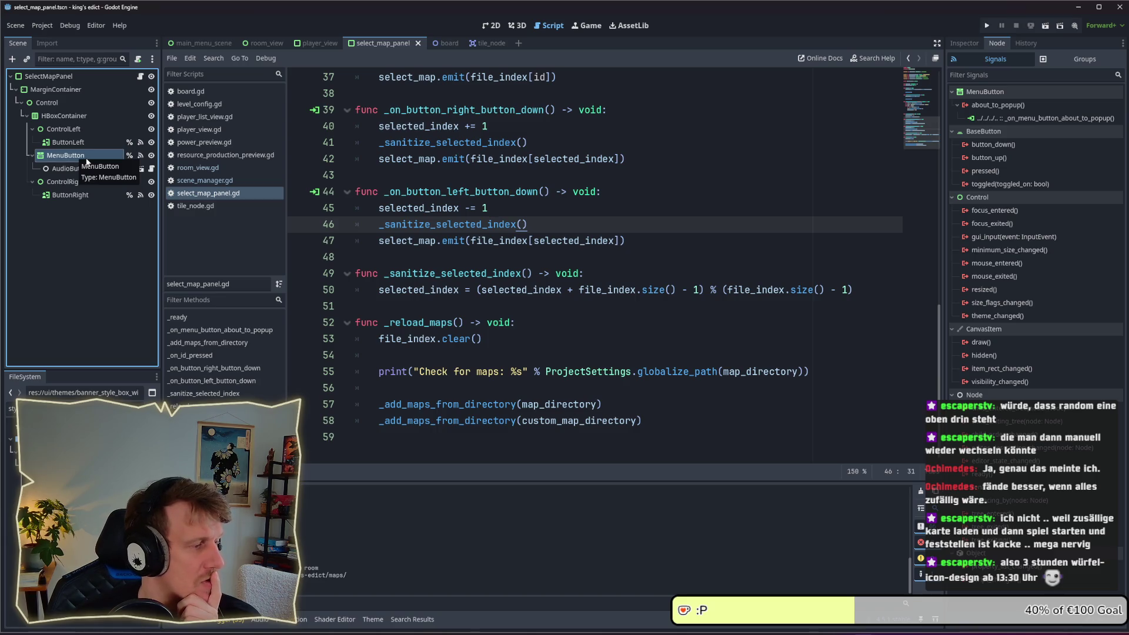
pyautogui.hotkey('alt', 'Tab')
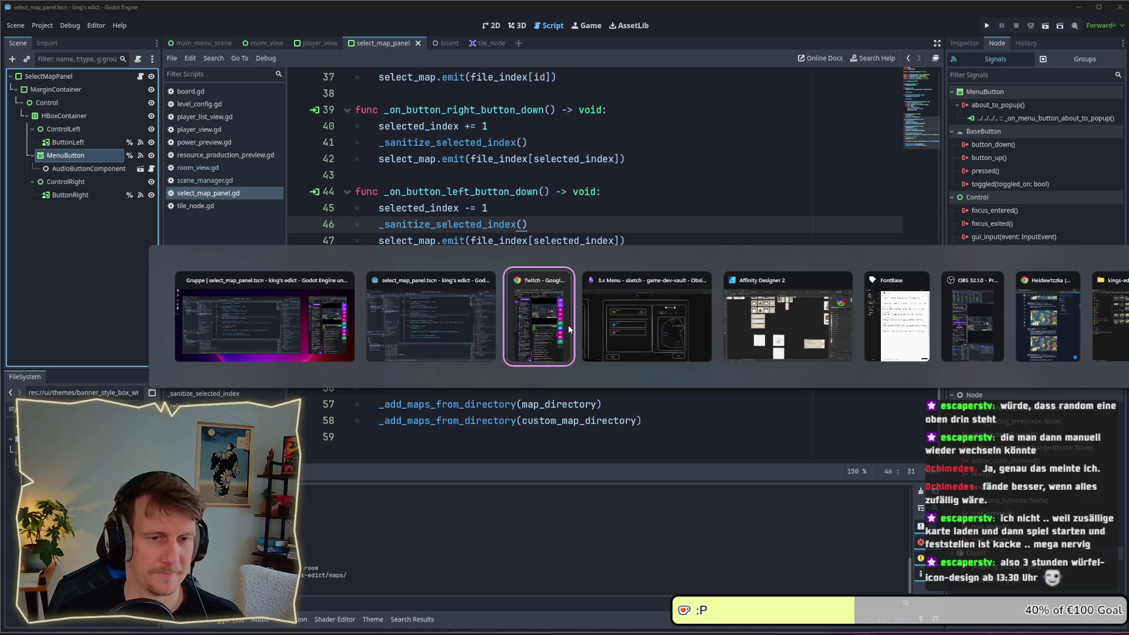
pyautogui.click(482, 329)
pyautogui.click(987, 26)
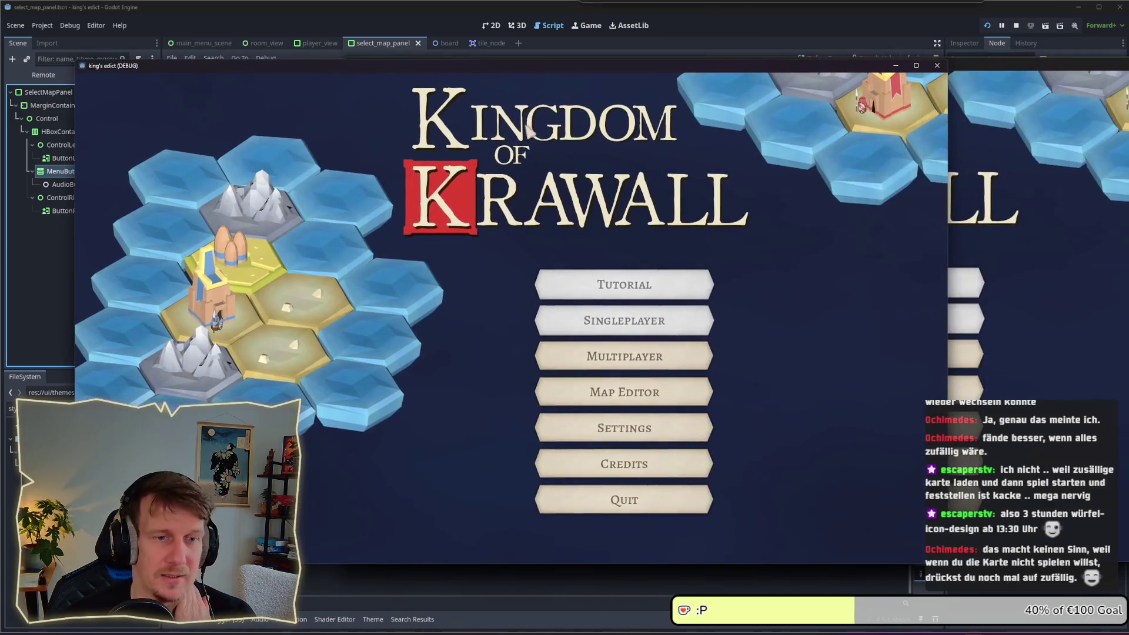
# Host a multiplayer game in one instance and join it as a client from the second
pyautogui.click(635, 358)
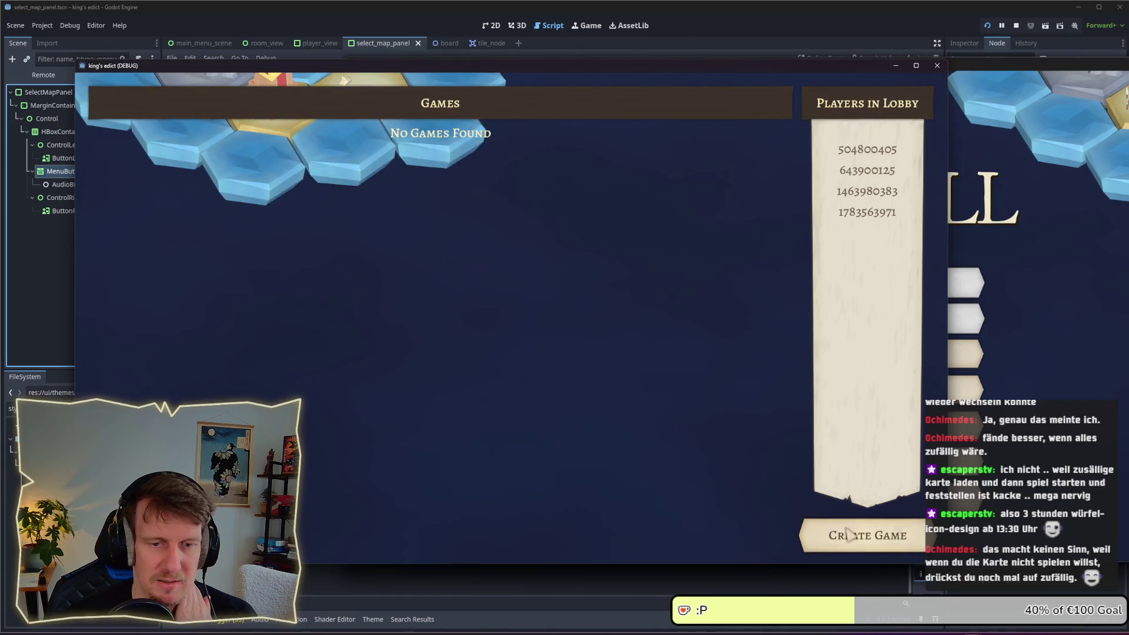
pyautogui.moveTo(726, 70); pyautogui.dragTo(498, 59)
pyautogui.click(626, 340)
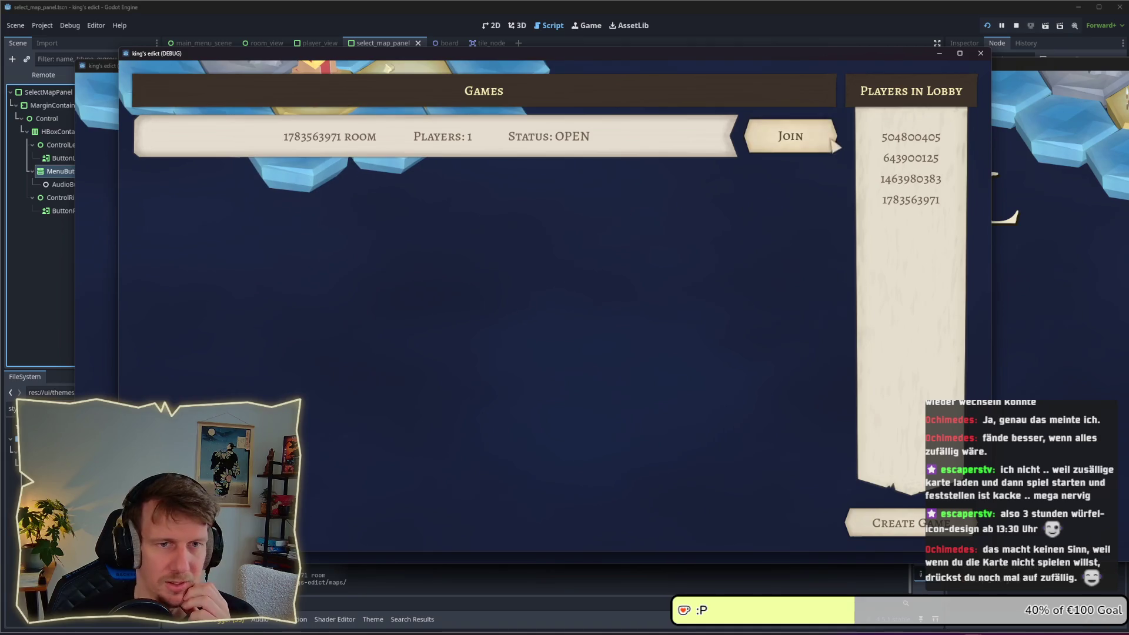
pyautogui.click(789, 135)
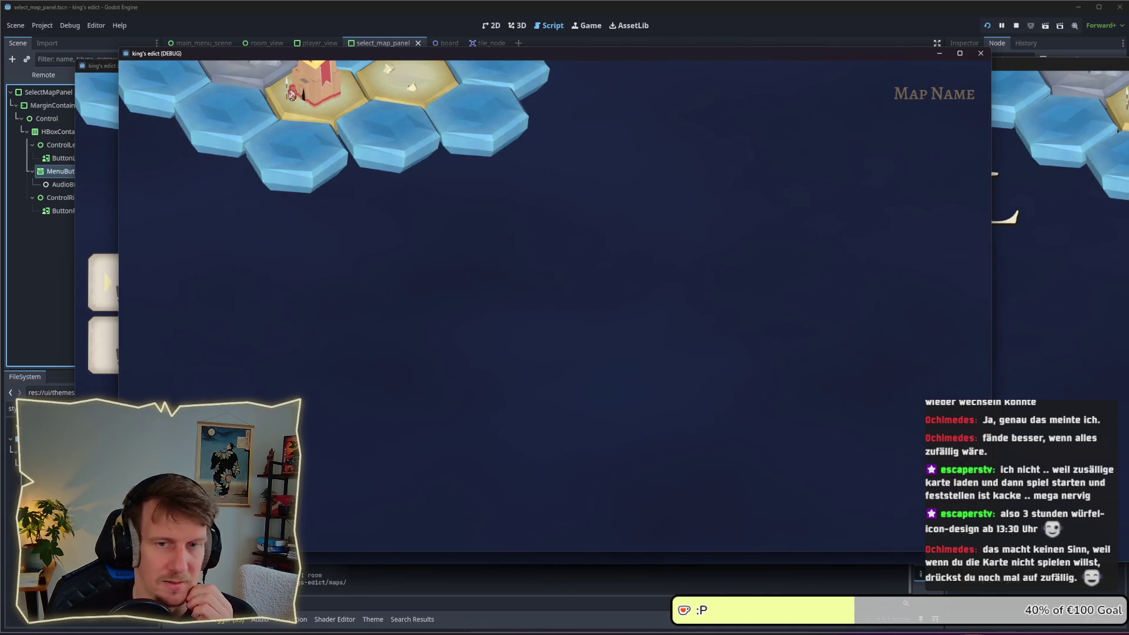
# As host pick EVEN_STEVEN.MAP, confirm it synced to the client, and return to the editor
pyautogui.click(103, 353)
pyautogui.click(635, 107)
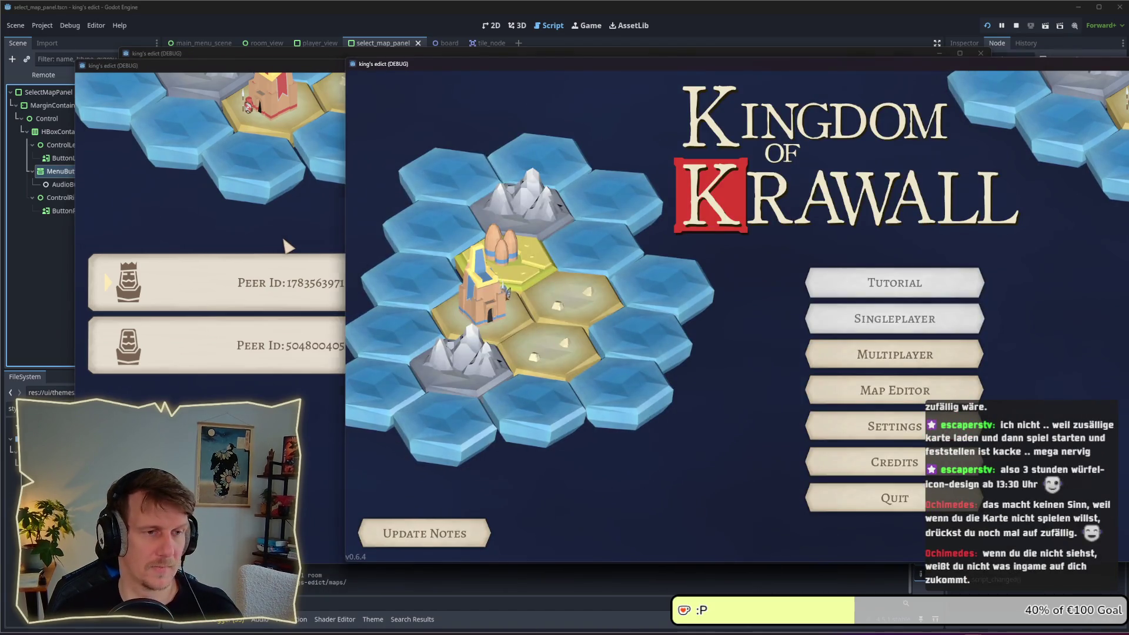
pyautogui.hotkey('alt', 'Tab')
pyautogui.click(465, 215)
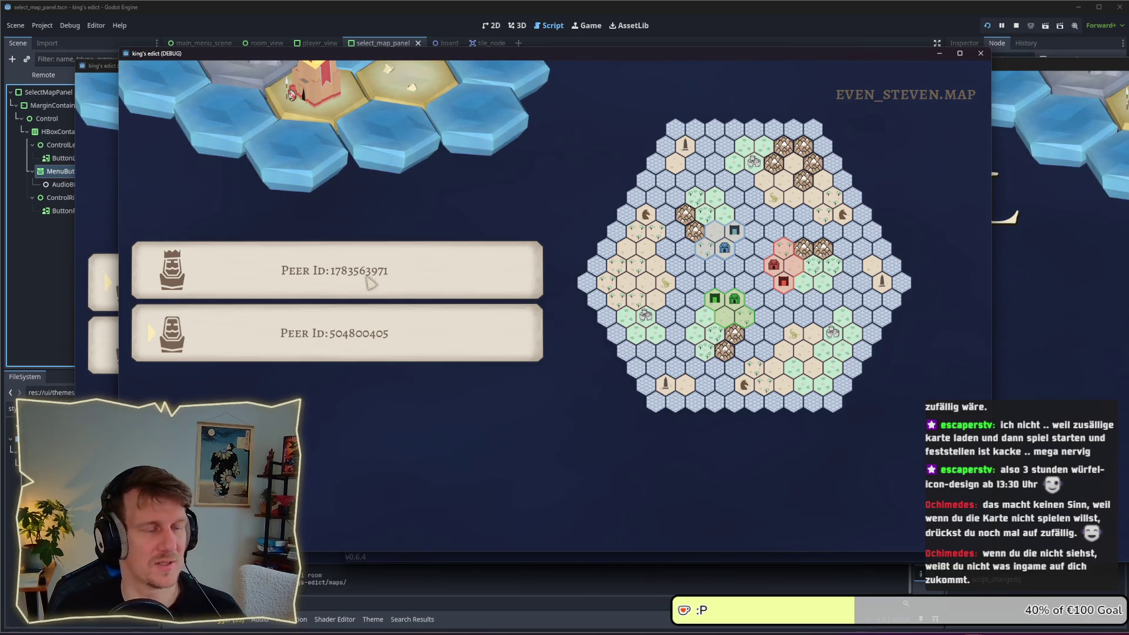
pyautogui.click(35, 264)
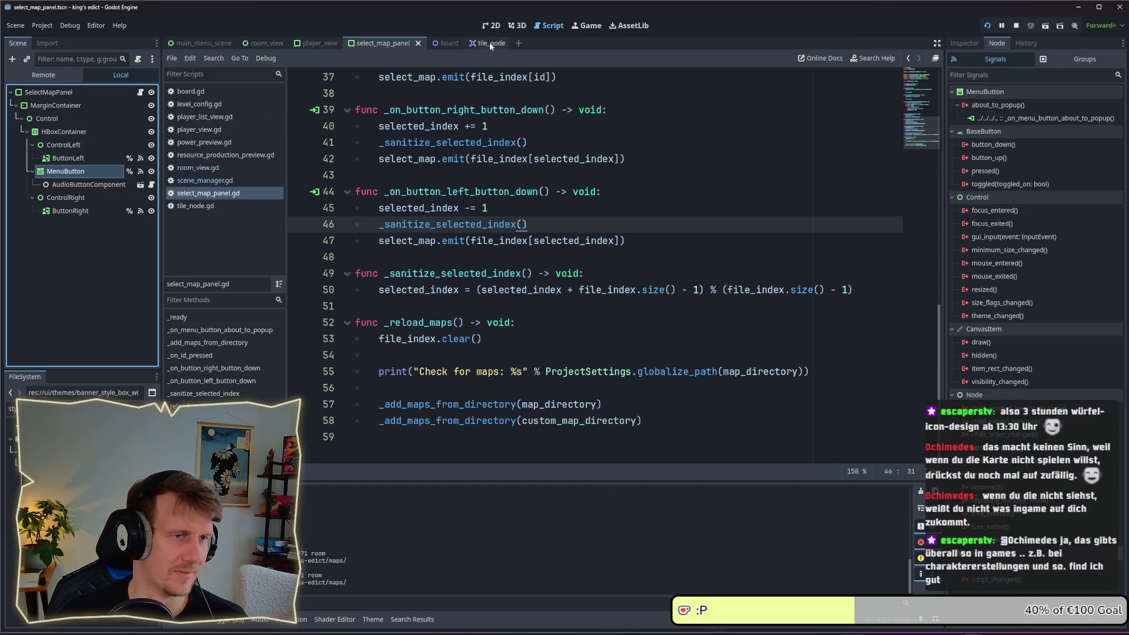
# Show the select_map_panel scene in the 2D view and stop the running game instances
pyautogui.click(494, 26)
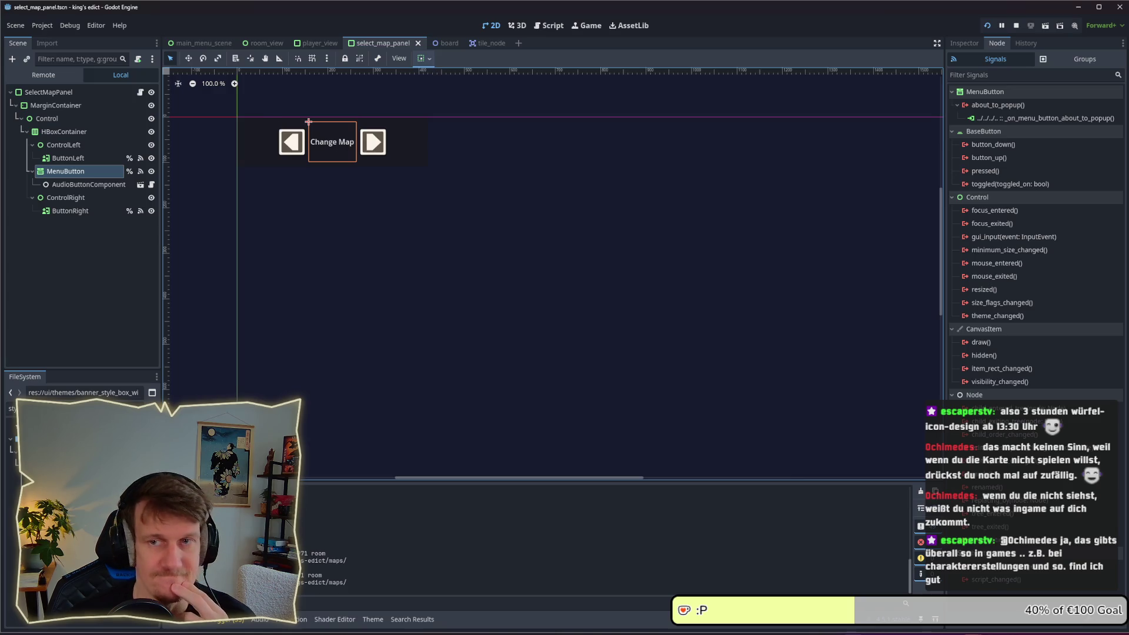
pyautogui.press('F5')
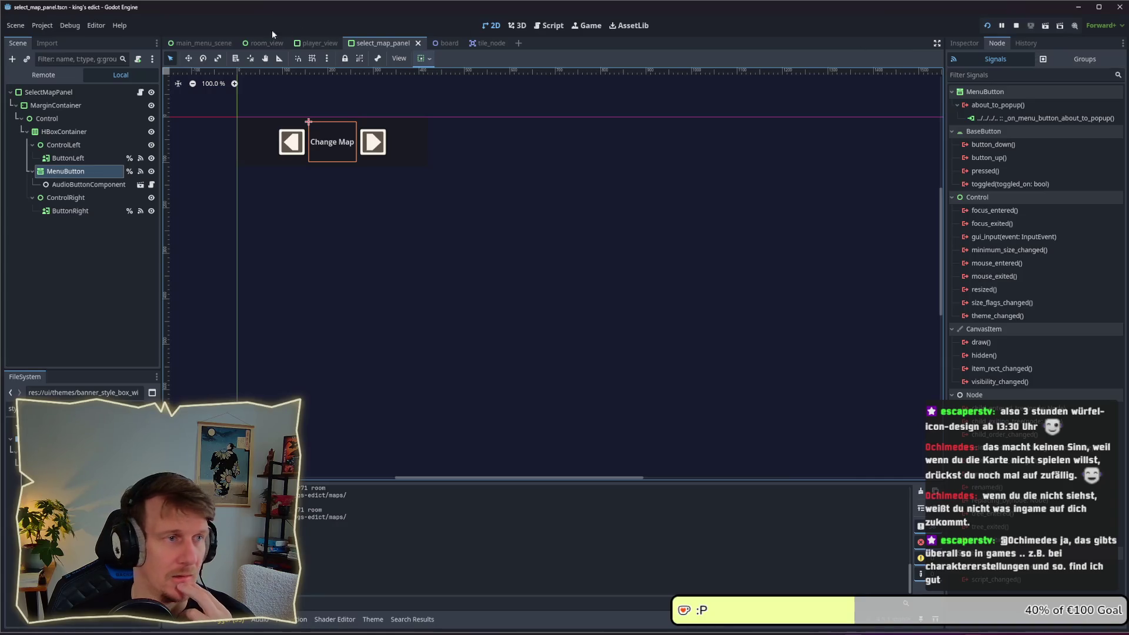
pyautogui.click(76, 29)
# Change the Run Instances count from 5 to 3 and confirm with OK
pyautogui.click(101, 189)
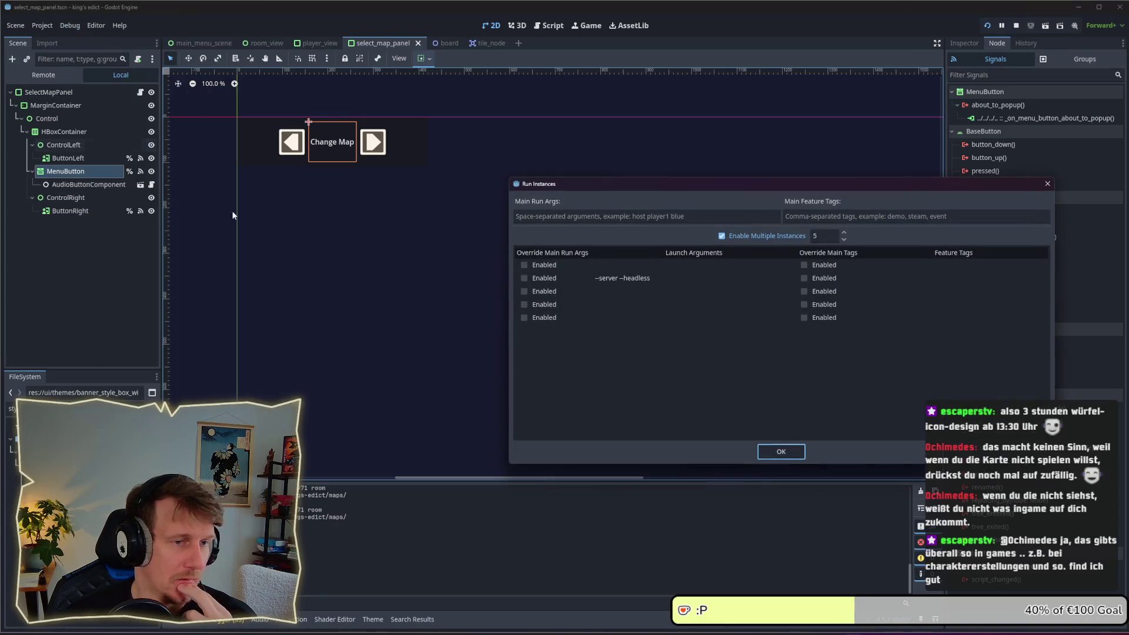
pyautogui.click(823, 235)
pyautogui.write('3')
pyautogui.press('Return')
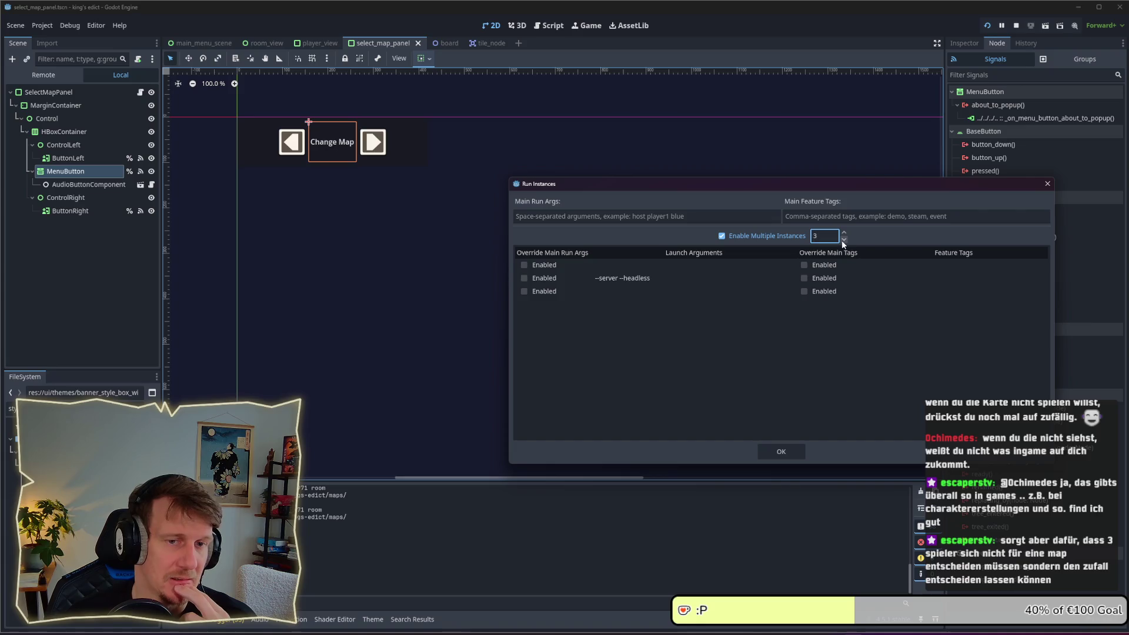
pyautogui.click(781, 452)
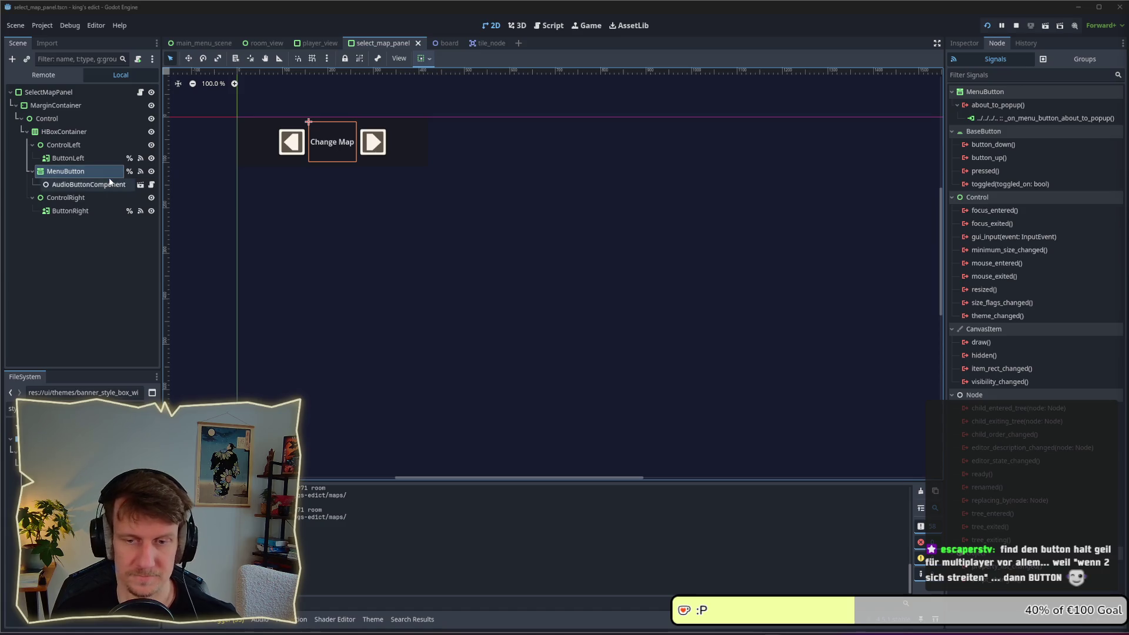
# Select SelectMapPanel, MarginContainer and Control nodes to review signals, then open select_map_panel.gd
pyautogui.click(517, 26)
pyautogui.click(492, 25)
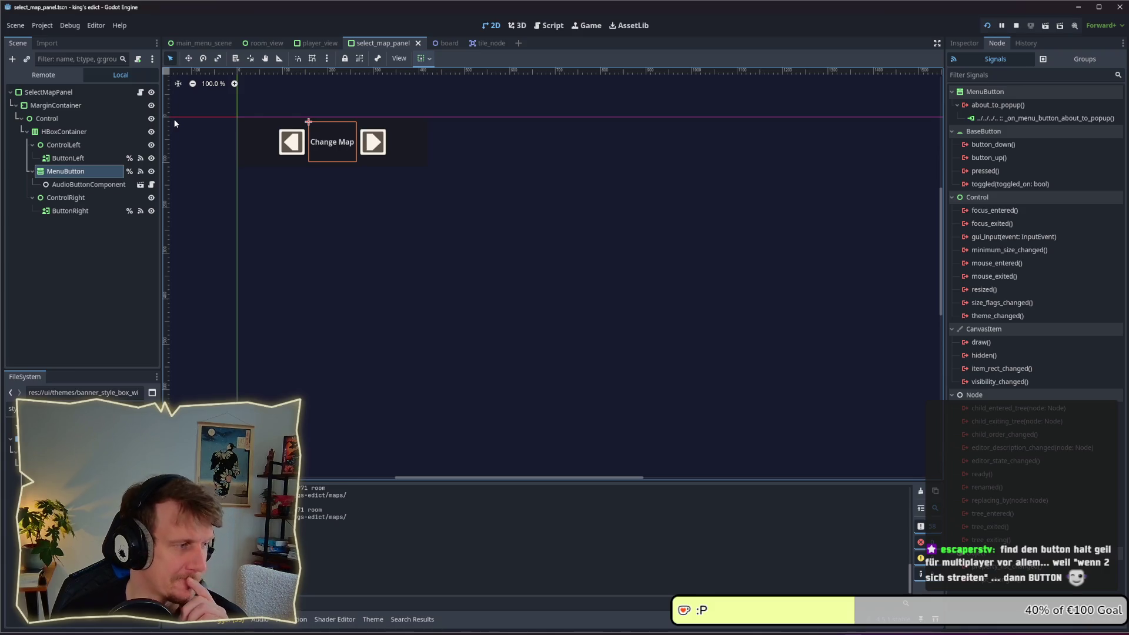
pyautogui.click(83, 96)
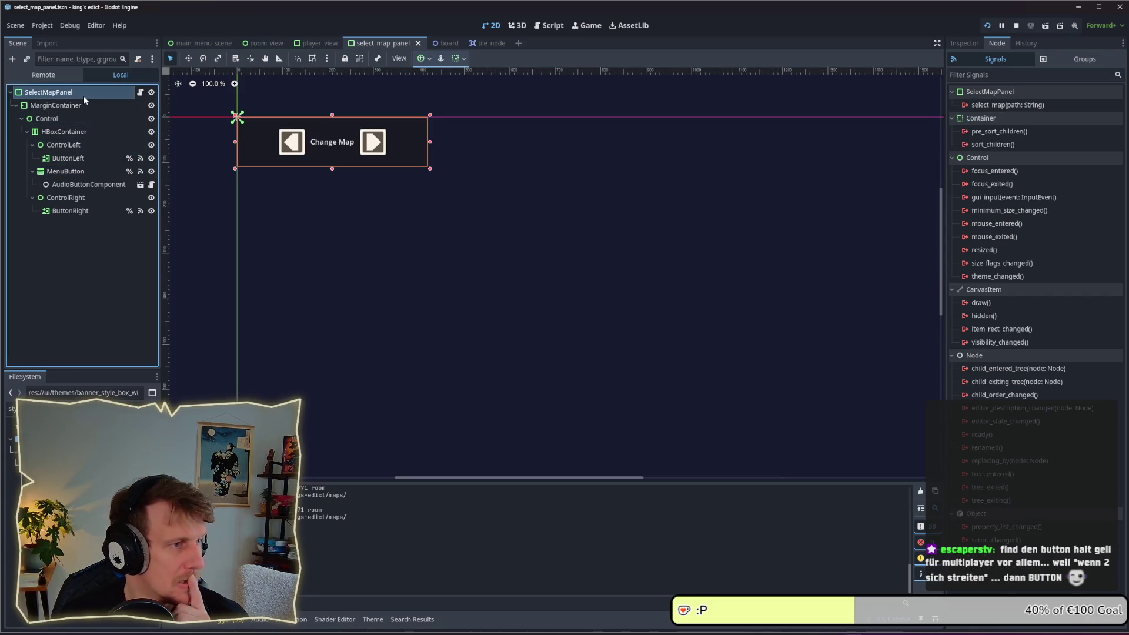
pyautogui.click(82, 102)
pyautogui.click(83, 114)
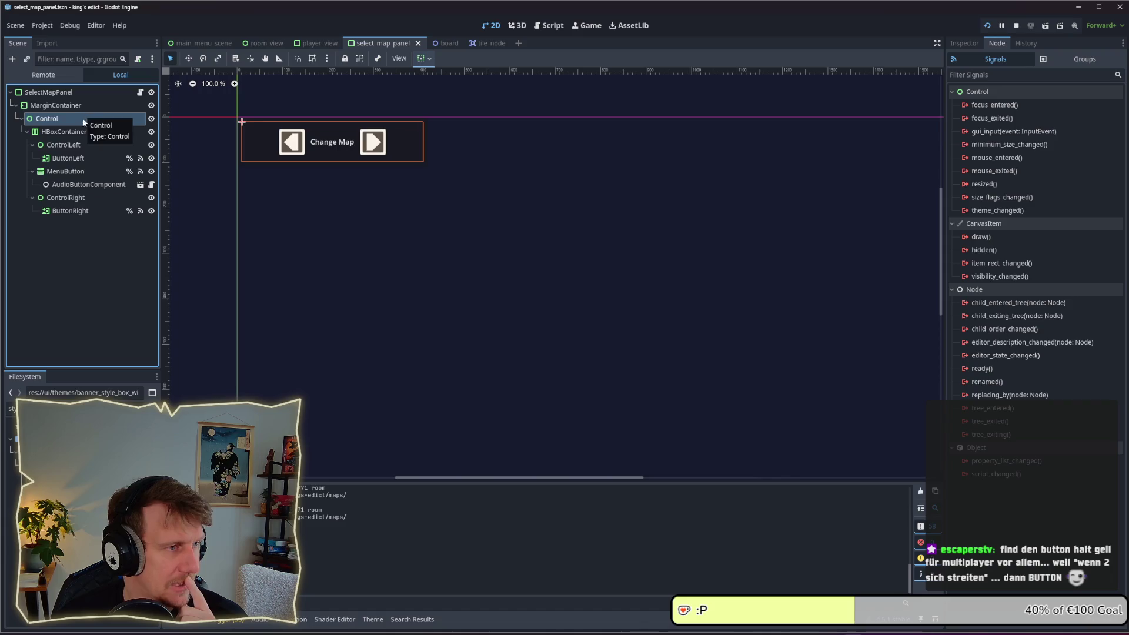
pyautogui.click(77, 107)
pyautogui.click(71, 93)
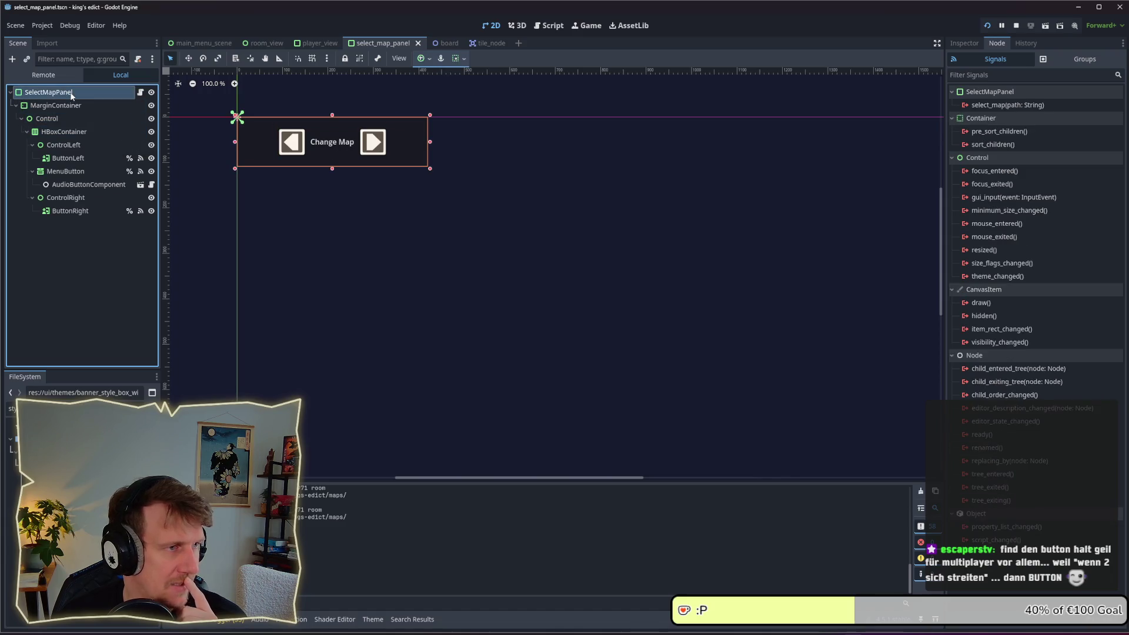
pyautogui.click(140, 93)
# Enlarge the Change Map panel slightly on the 2D canvas and save the scene
pyautogui.scroll(8, 471, 228)
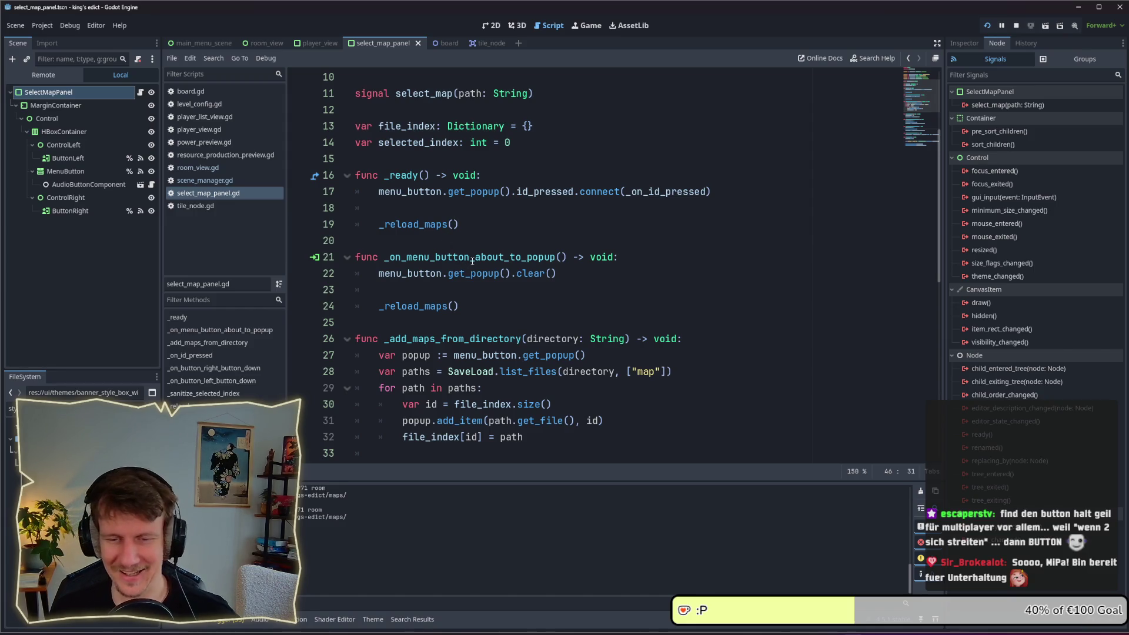
pyautogui.click(470, 223)
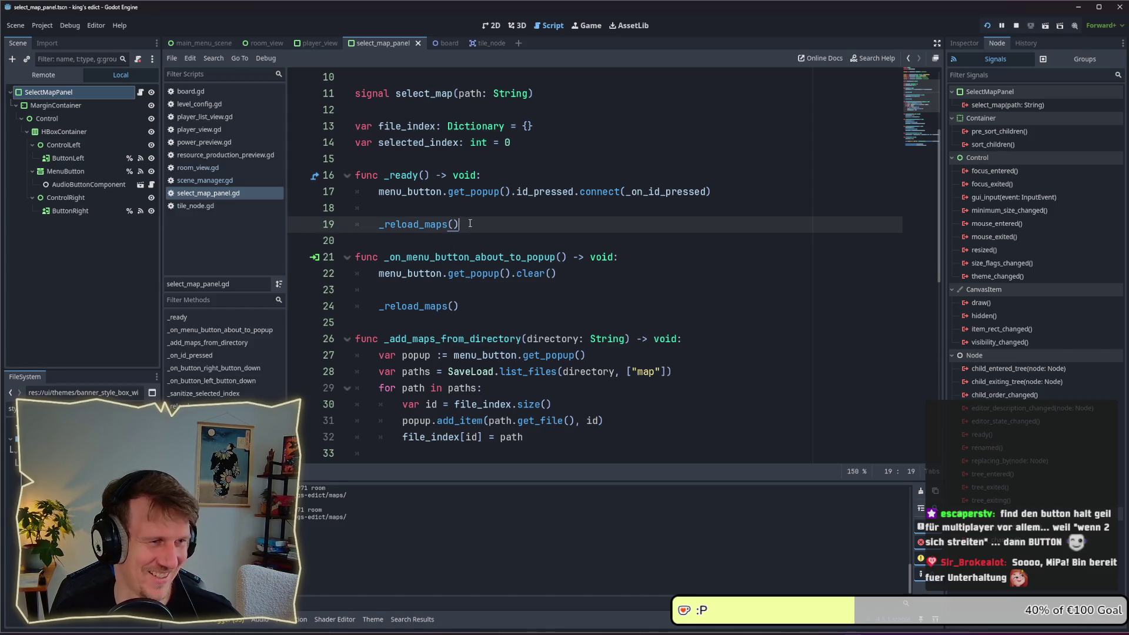
pyautogui.click(492, 26)
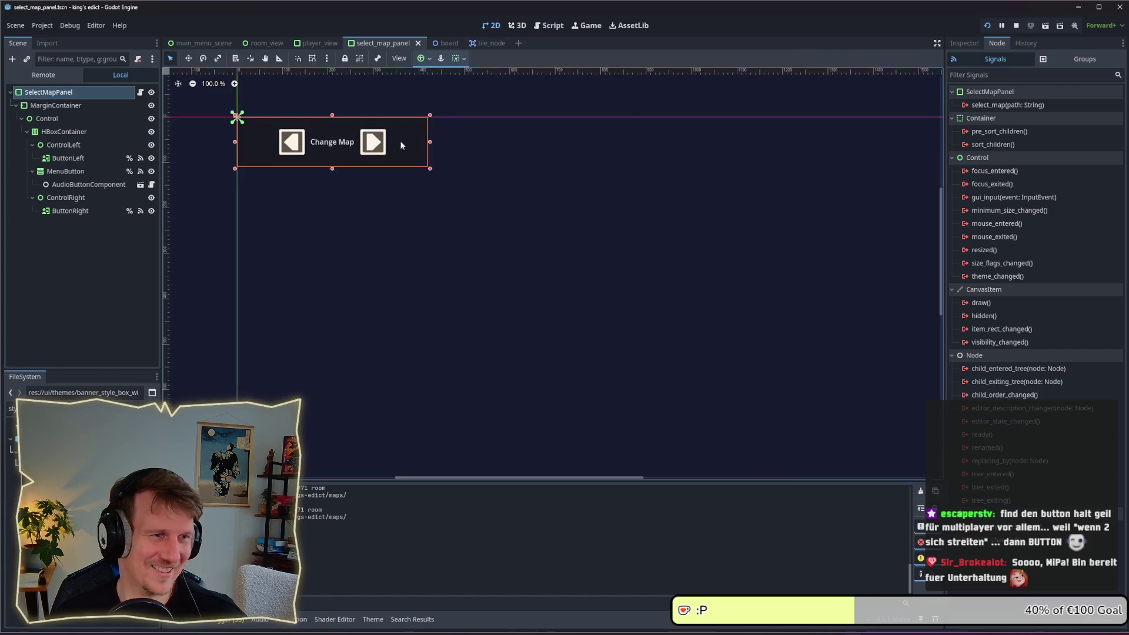
pyautogui.moveTo(431, 170)
pyautogui.mouseDown()
pyautogui.moveTo(559, 213)
pyautogui.moveTo(414, 177)
pyautogui.moveTo(561, 203)
pyautogui.mouseUp()
pyautogui.hotkey('ctrl', 's')
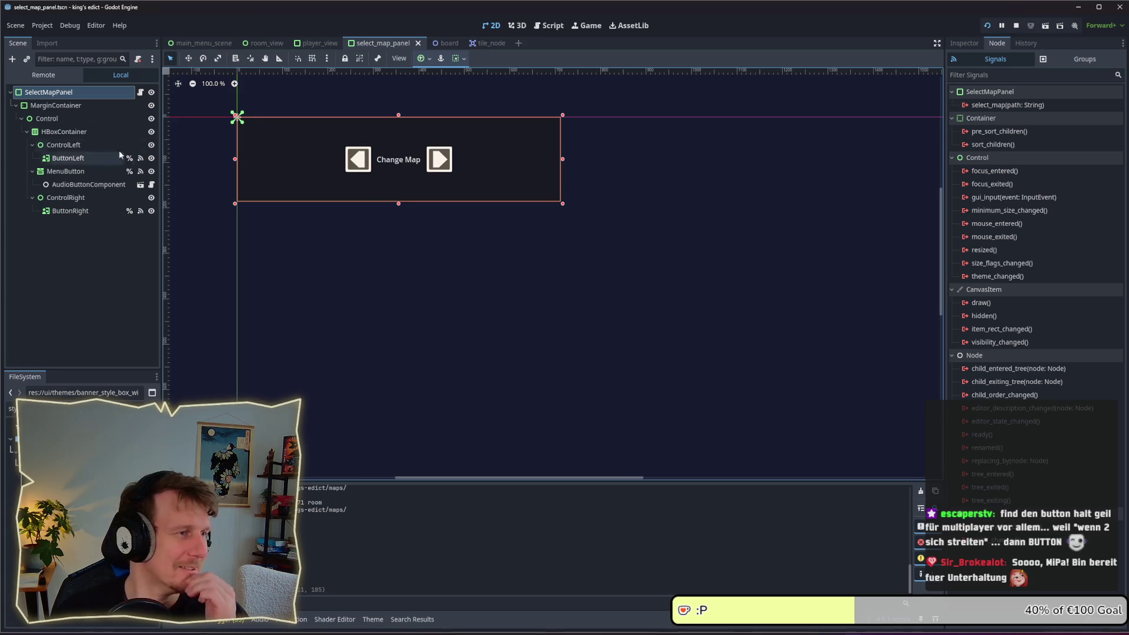
# Step through the panel's child nodes down to the Change Map button, then open select_map_panel.gd
pyautogui.click(77, 108)
pyautogui.click(69, 116)
pyautogui.click(69, 132)
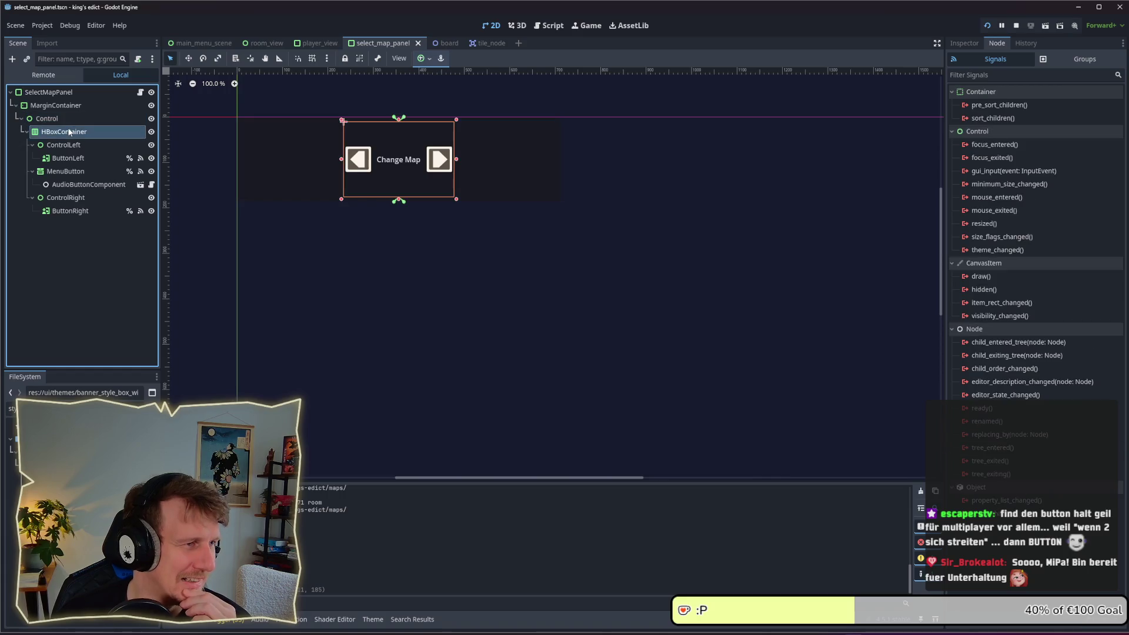
pyautogui.click(70, 145)
pyautogui.click(71, 158)
pyautogui.click(73, 172)
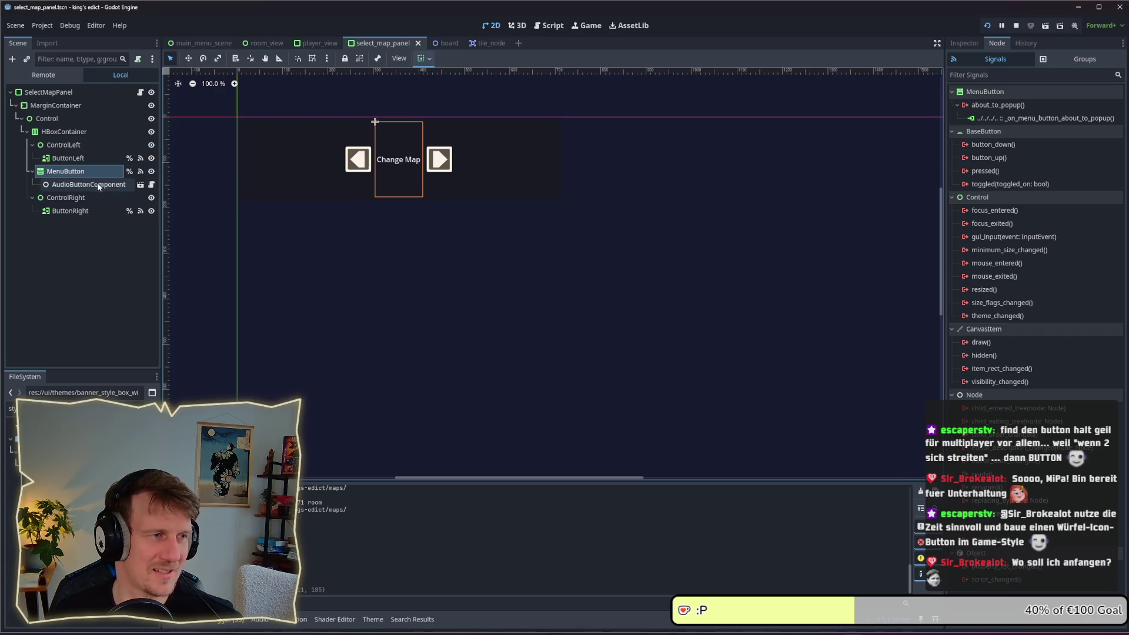
pyautogui.click(79, 93)
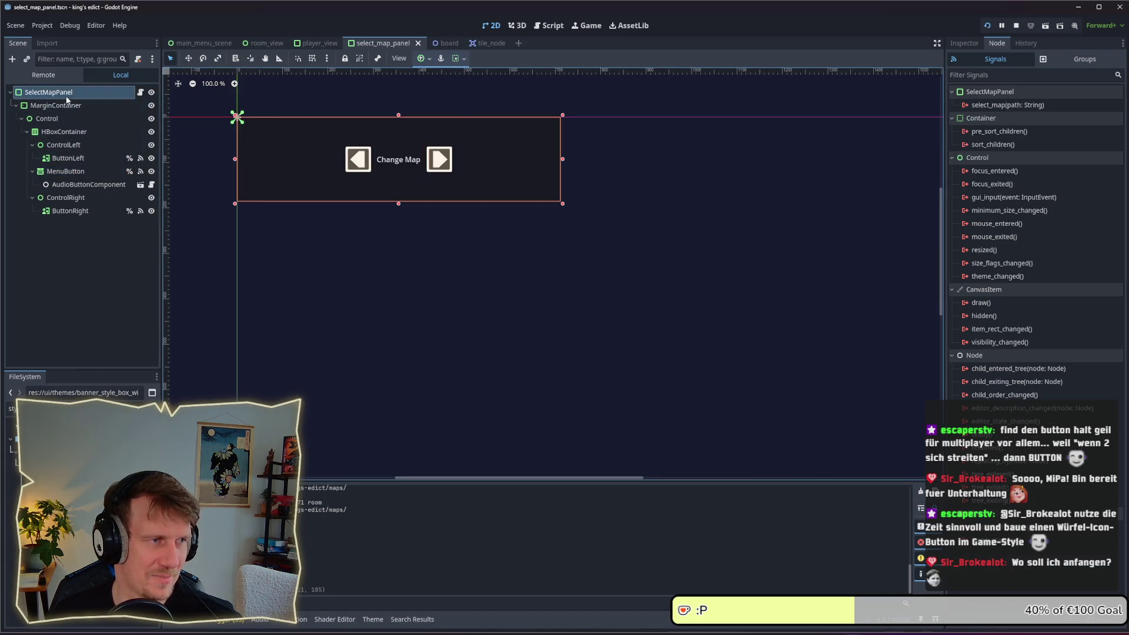
pyautogui.click(67, 106)
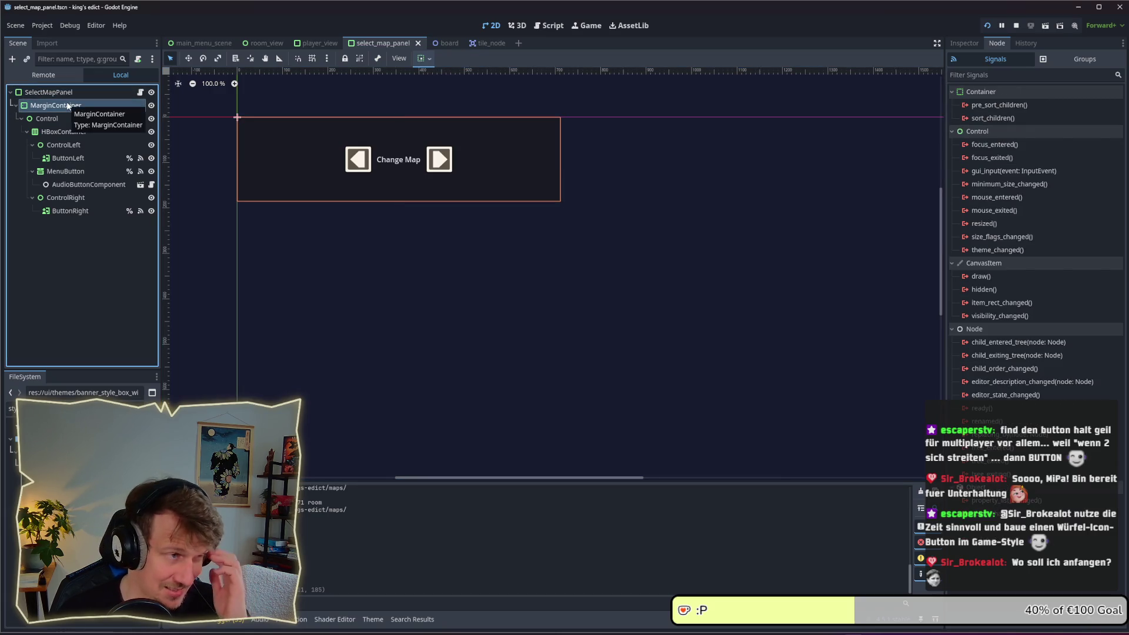
pyautogui.click(69, 94)
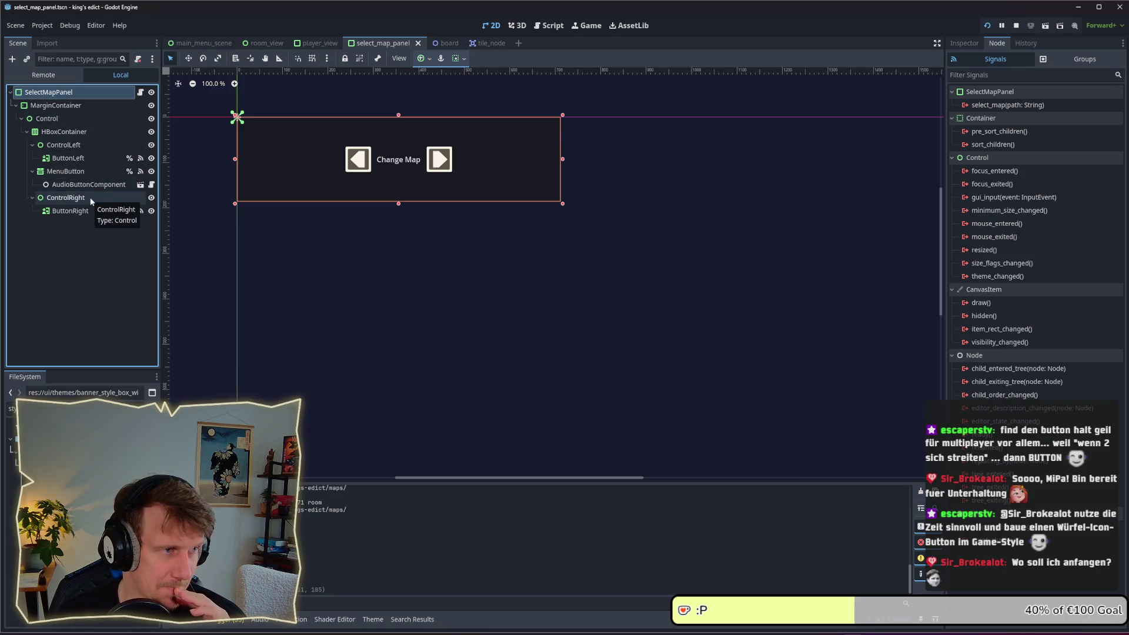
pyautogui.click(140, 92)
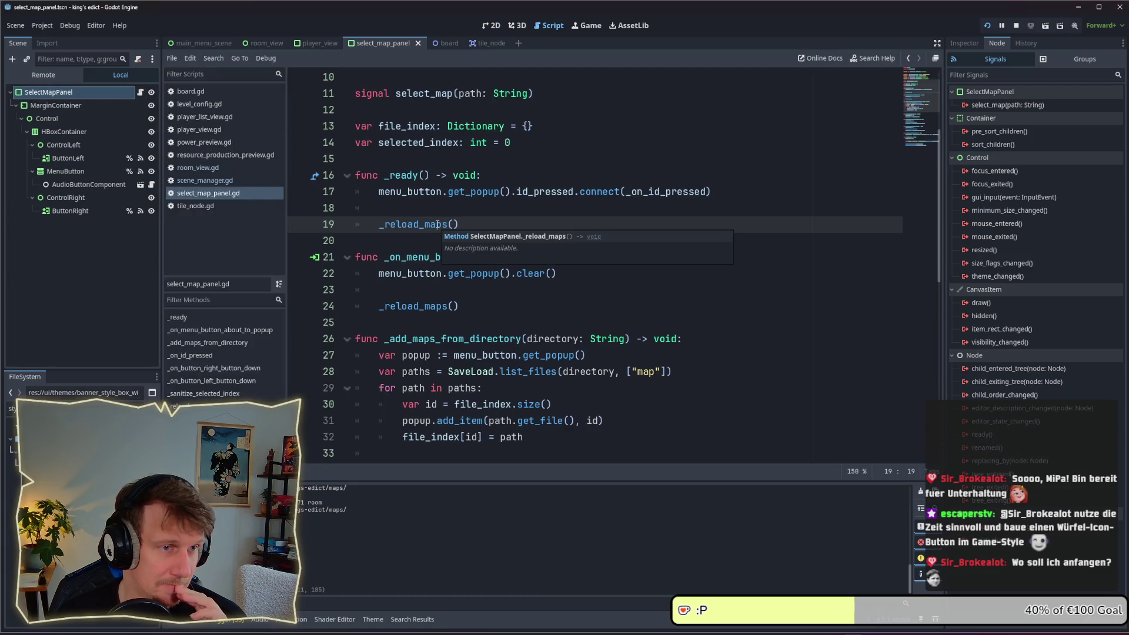
# Switch to the room_view scene and open its room_view.gd script
pyautogui.scroll(1, 438, 224)
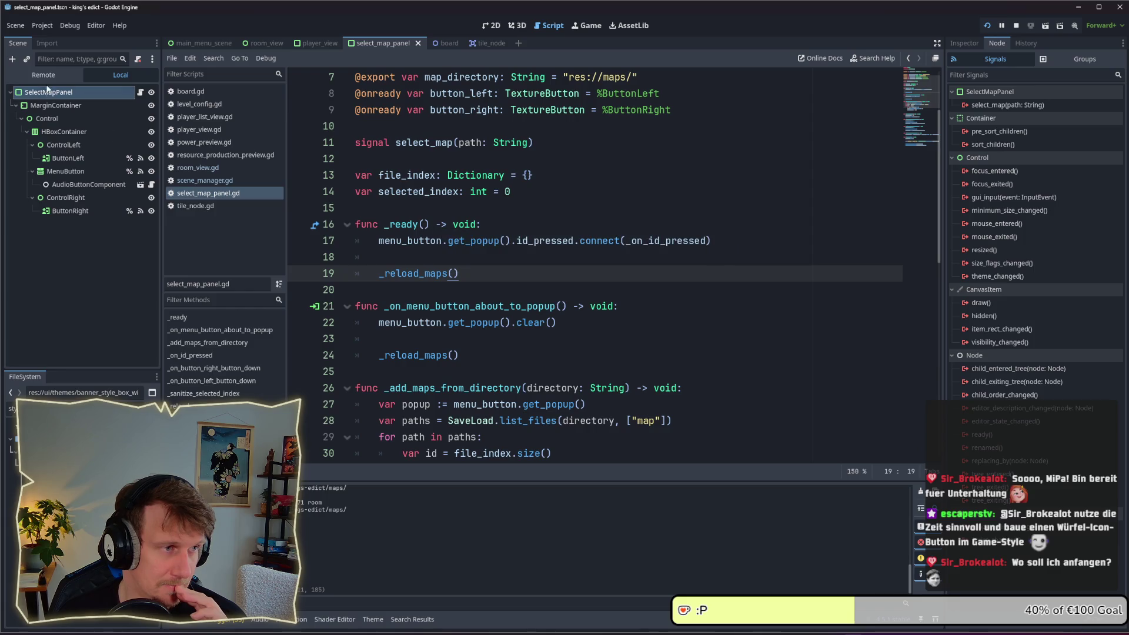
pyautogui.click(198, 44)
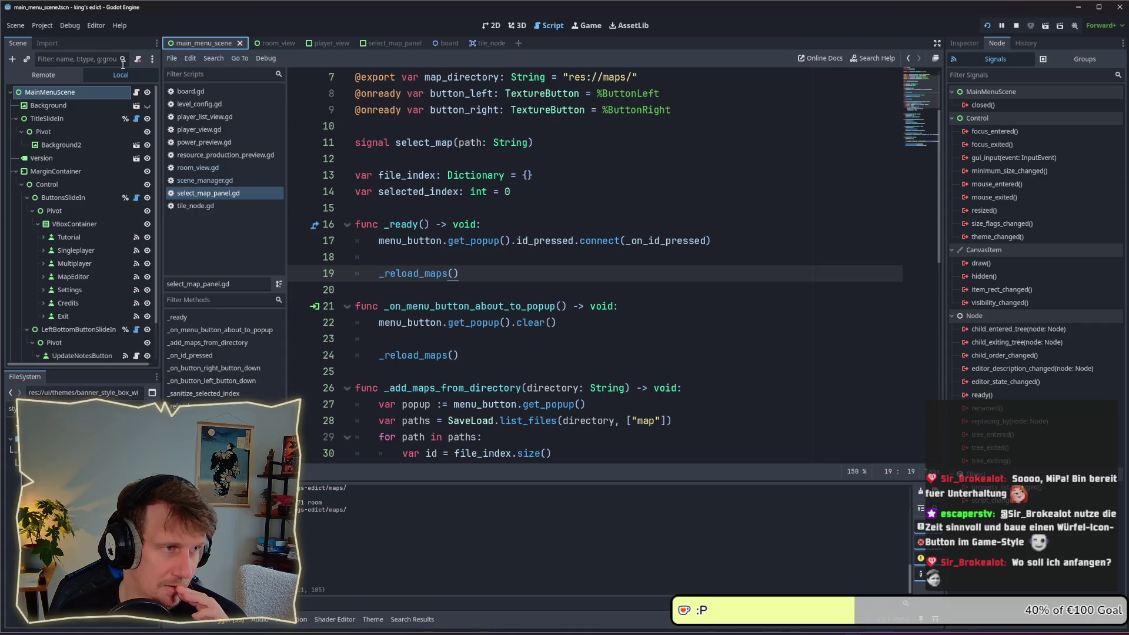
pyautogui.hotkey('ctrl', 'Tab')
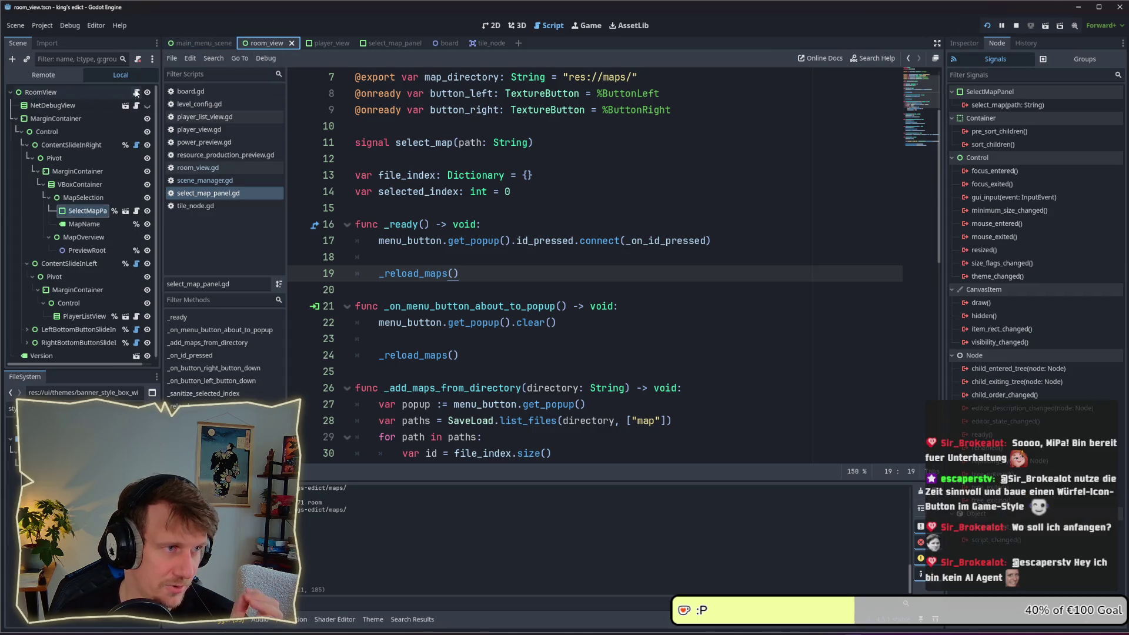
pyautogui.click(135, 92)
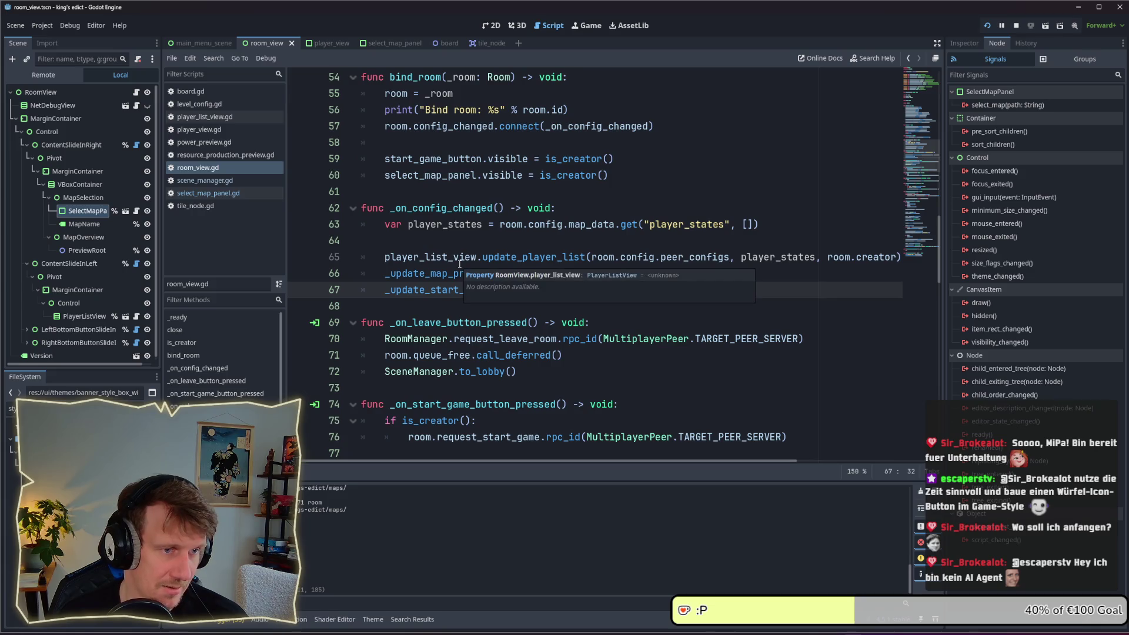
# Locate the select_map connection on line 41 and select the room creator comparison to copy
pyautogui.scroll(8, 460, 264)
pyautogui.scroll(5, 459, 264)
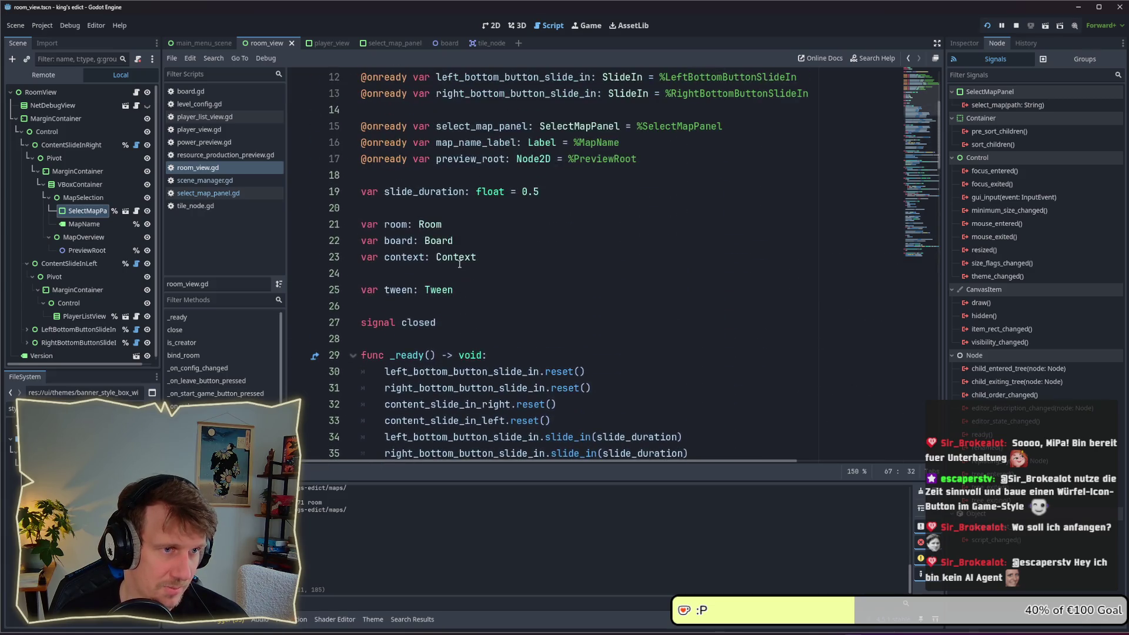
pyautogui.scroll(-5, 616, 304)
pyautogui.click(688, 313)
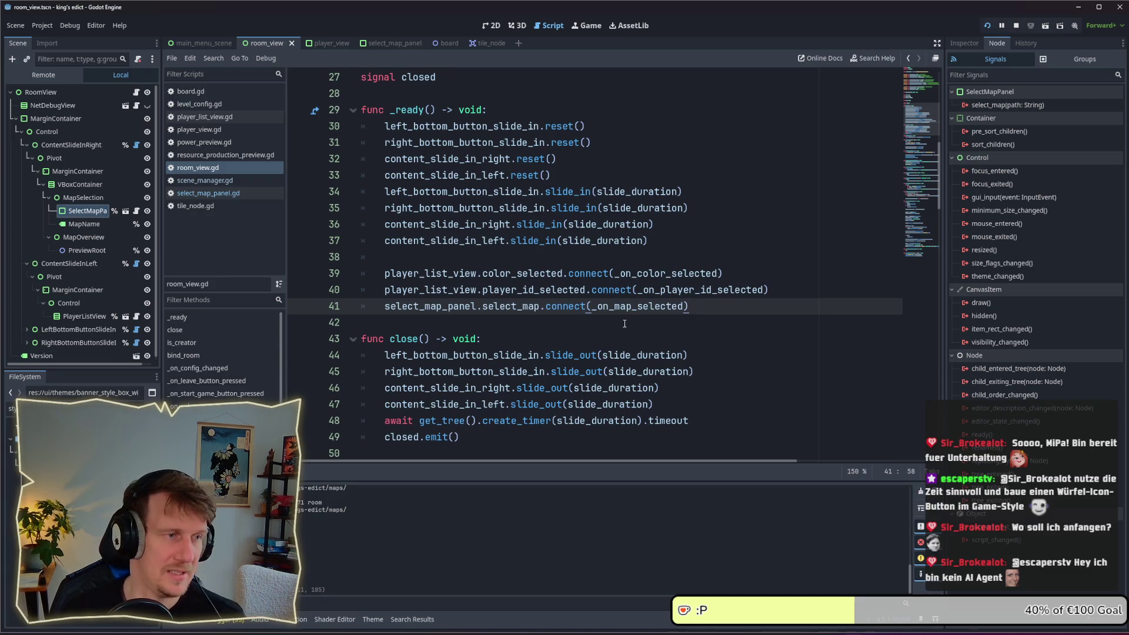
pyautogui.scroll(-4, 616, 330)
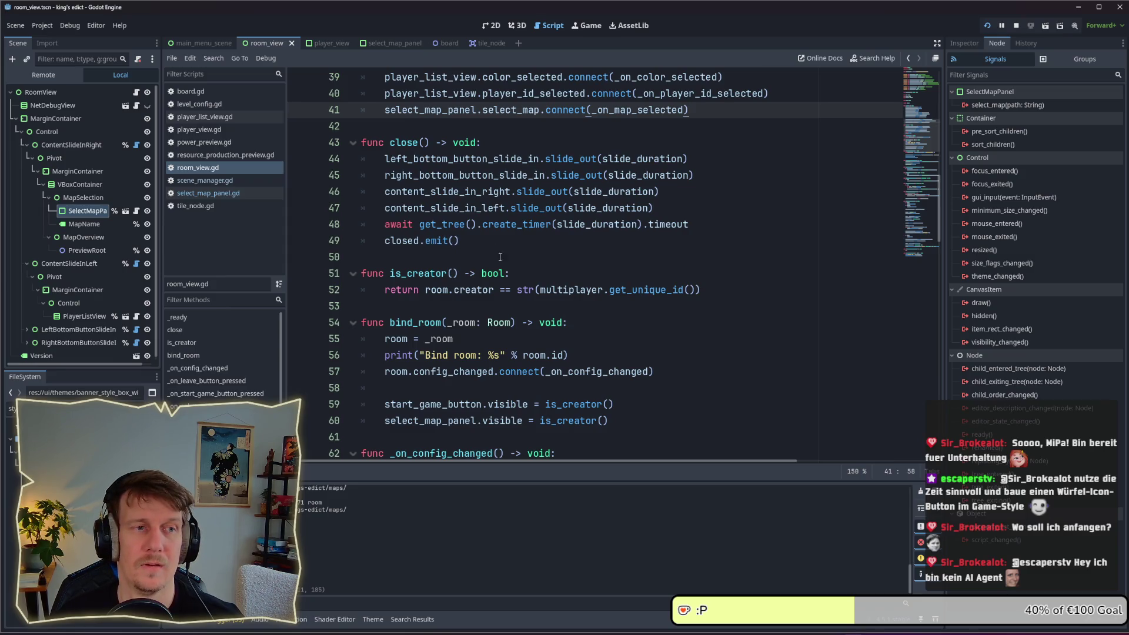
pyautogui.moveTo(701, 290); pyautogui.dragTo(424, 290)
pyautogui.hotkey('ctrl', 'c')
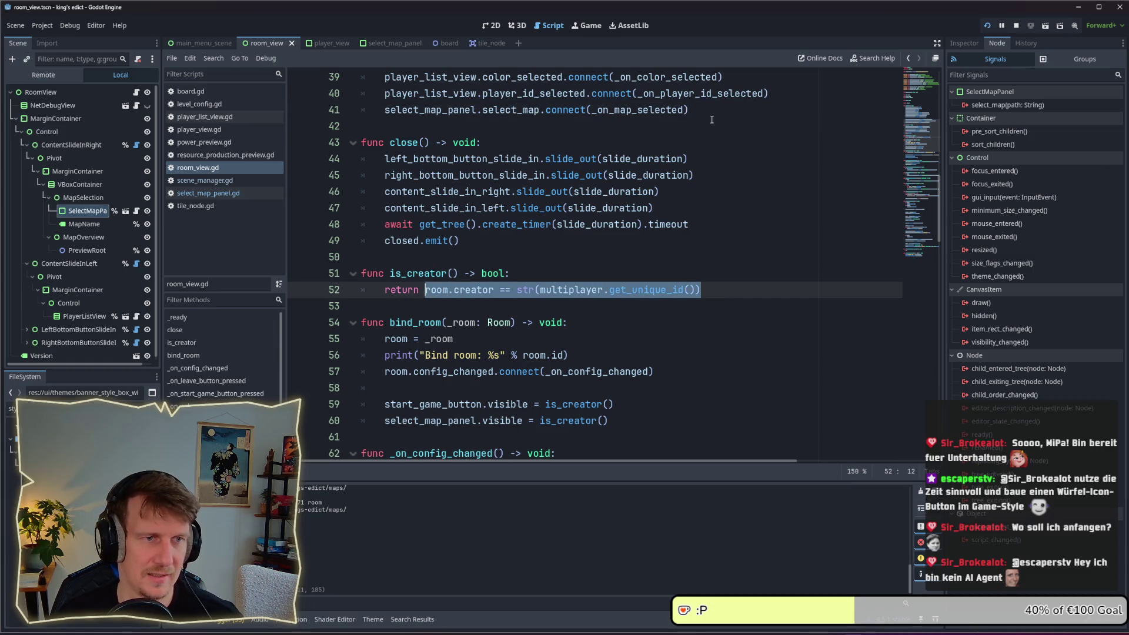
# Add select_map_panel.setup(...) on a new line 43, passing the pasted creator check
pyautogui.click(711, 122)
pyautogui.press('Return')
pyautogui.press('Return')
pyautogui.write('select')
pyautogui.press('Return')
pyautogui.write('.in')
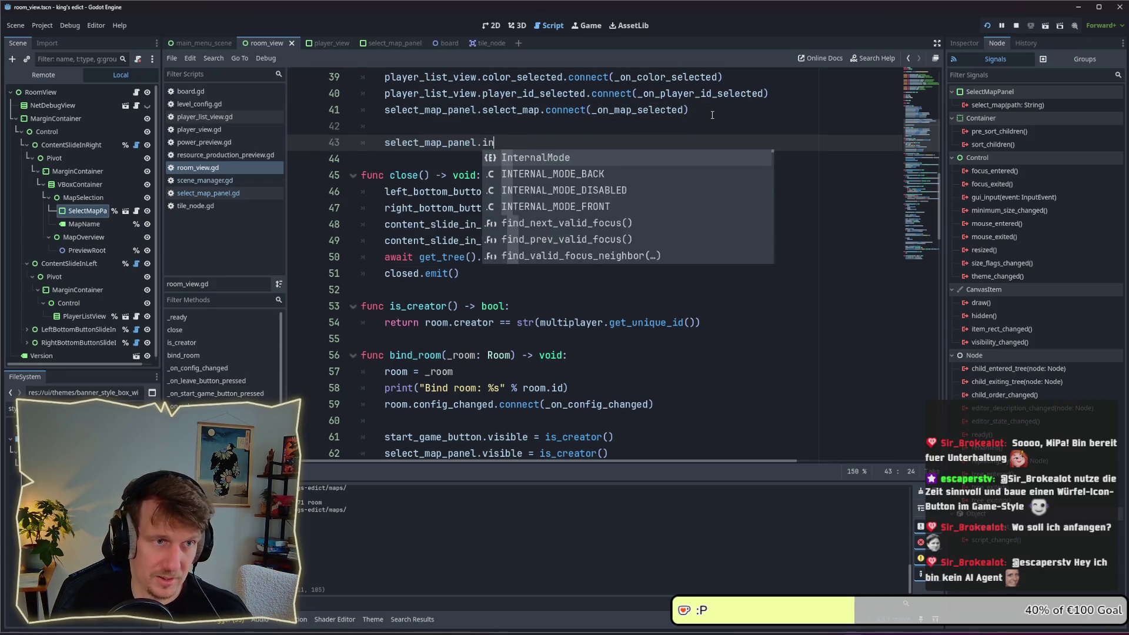
pyautogui.write('itia')
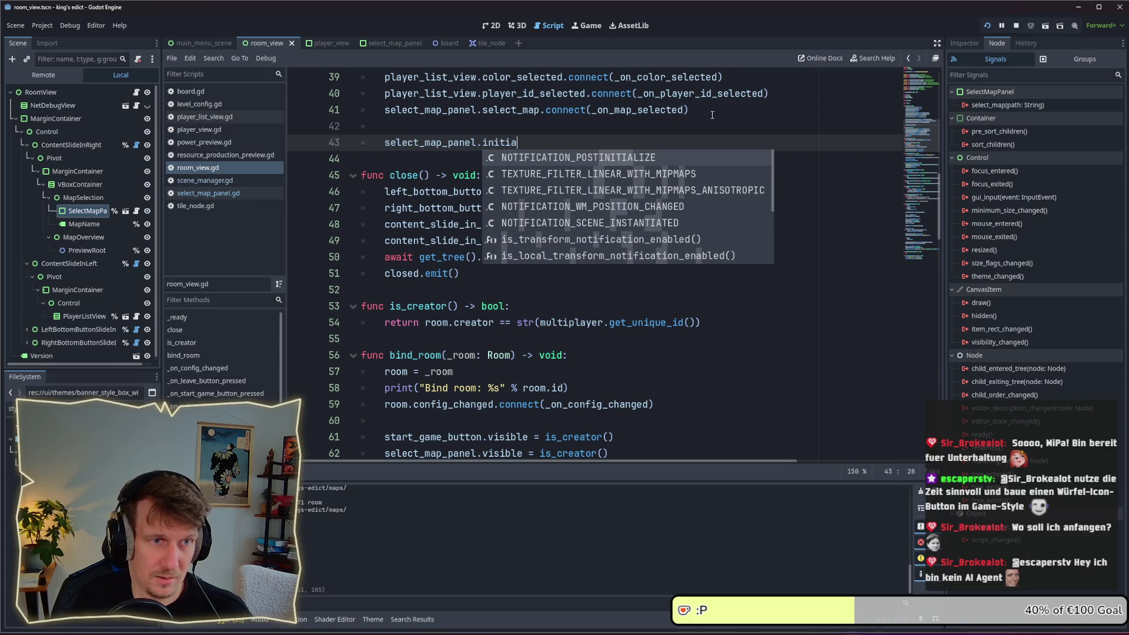
pyautogui.press('BackSpace')
pyautogui.press('BackSpace')
pyautogui.press('BackSpace')
pyautogui.press('BackSpace')
pyautogui.press('BackSpace')
pyautogui.press('BackSpace')
pyautogui.write('set')
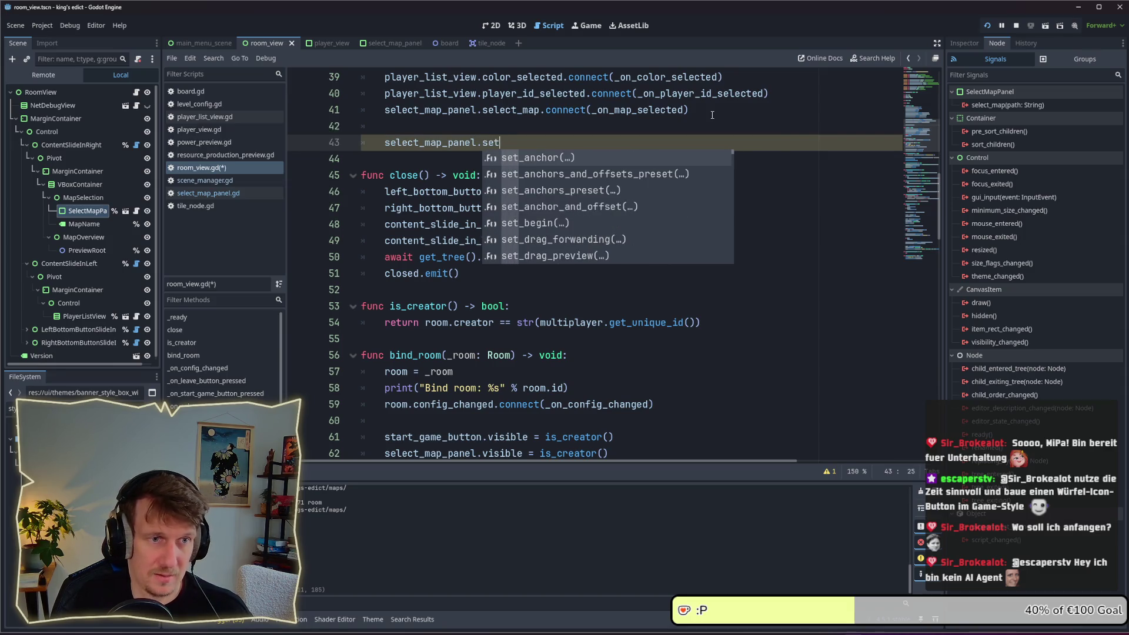
pyautogui.press('BackSpace')
pyautogui.press('BackSpace')
pyautogui.write('etup(')
pyautogui.press('Return')
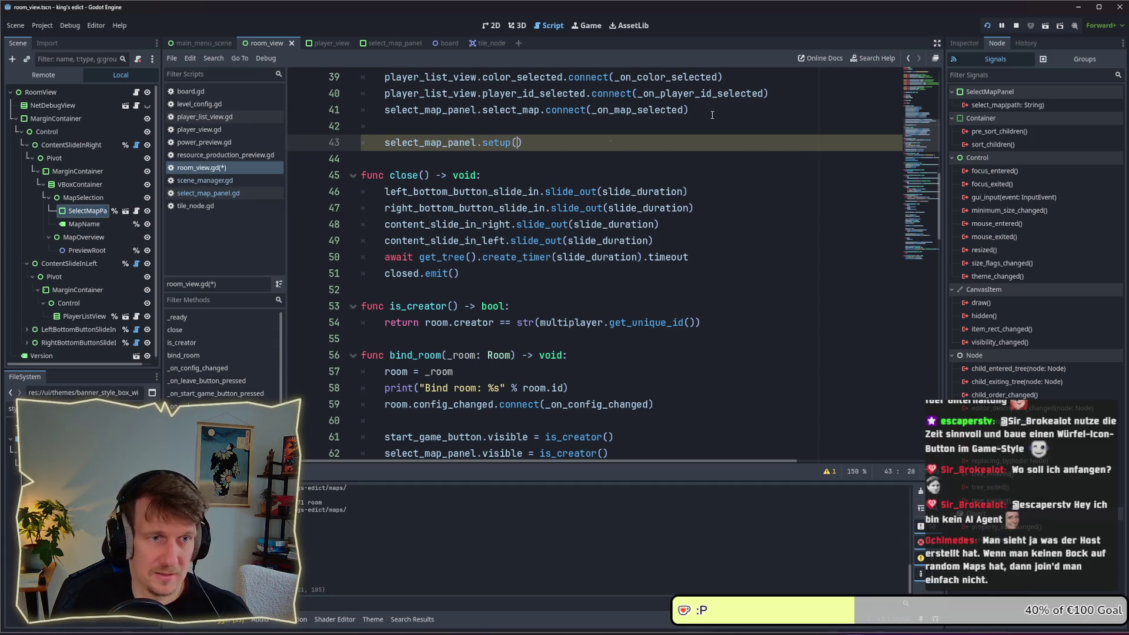
pyautogui.hotkey('ctrl', 'v')
# Save room_view.gd and move to the SelectMapPanel script
pyautogui.click(784, 146)
pyautogui.hotkey('ctrl', 's')
pyautogui.scroll(1, 555, 194)
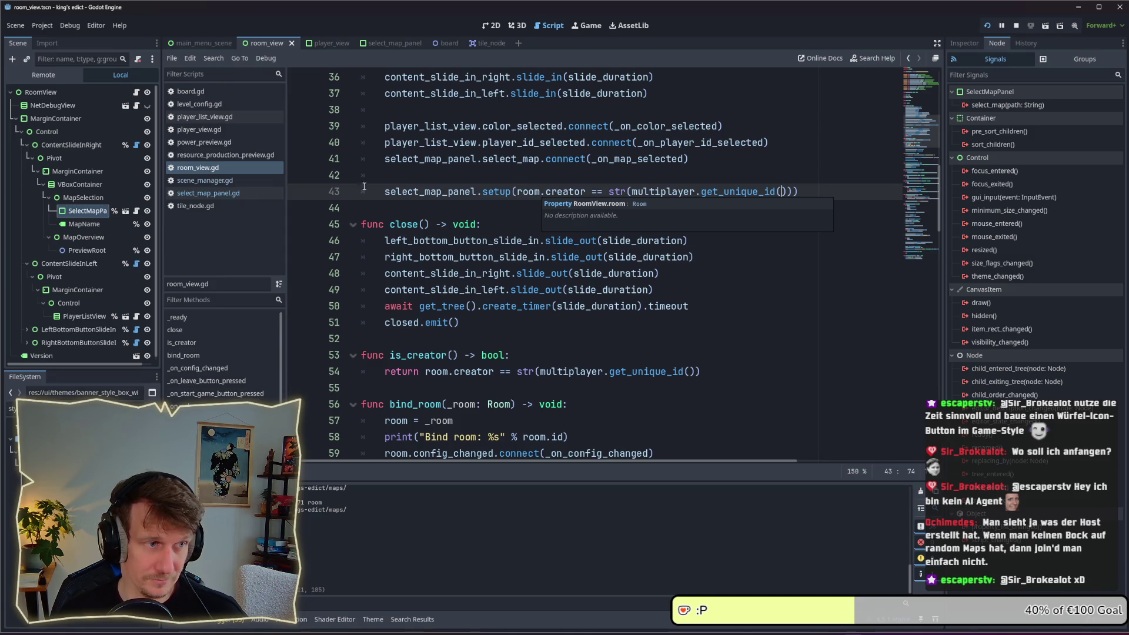
pyautogui.click(136, 211)
# Write a new func setup(is_creator) -> void: header below _ready
pyautogui.scroll(3, 479, 177)
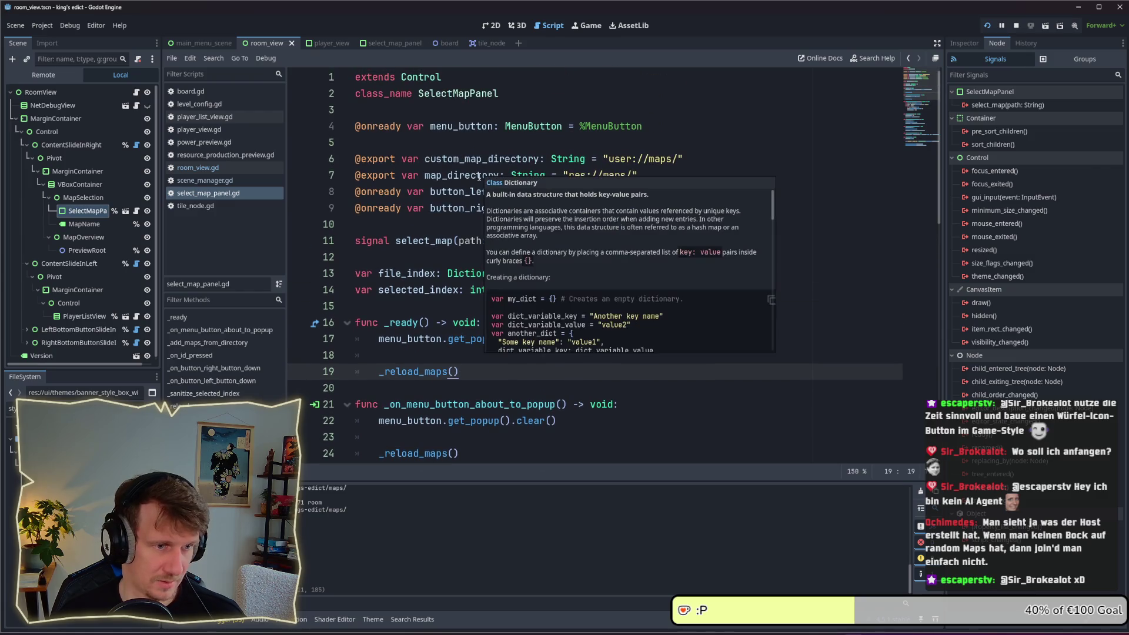
pyautogui.scroll(-2, 451, 212)
pyautogui.moveTo(476, 275); pyautogui.dragTo(379, 274)
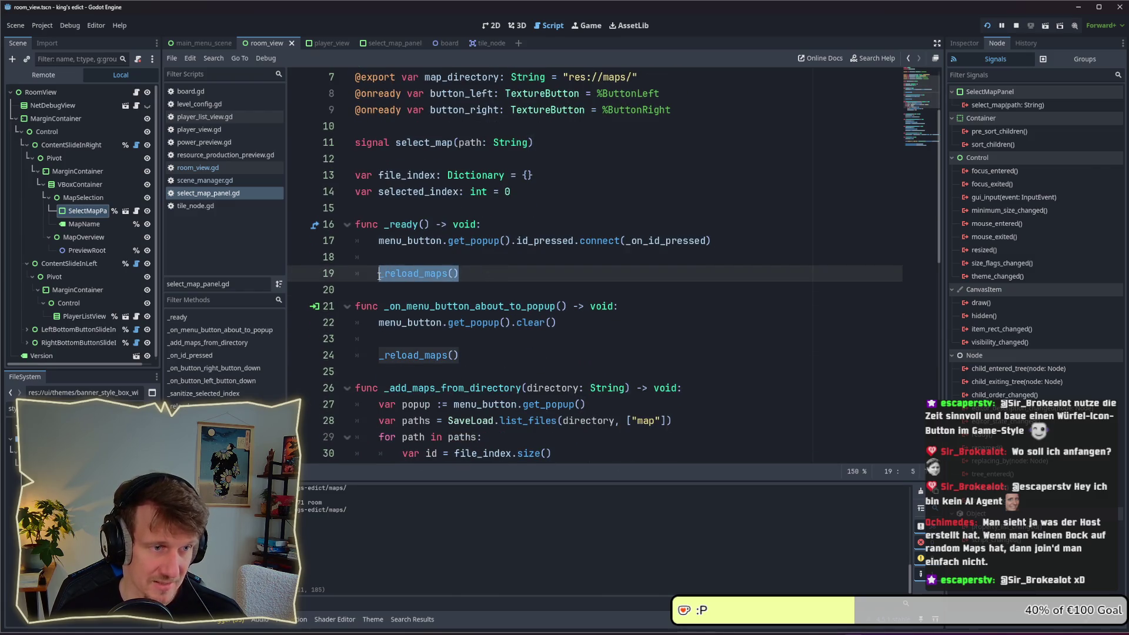
pyautogui.click(391, 220)
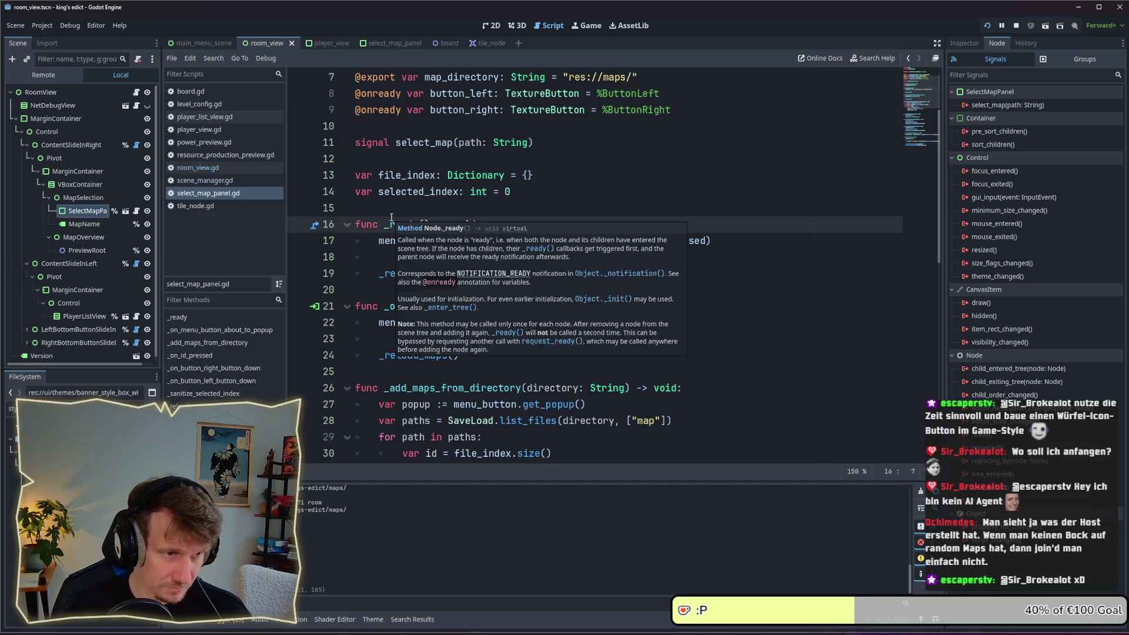
pyautogui.press('Down')
pyautogui.press('Down')
pyautogui.press('Down')
pyautogui.press('Return')
pyautogui.press('Return')
pyautogui.press('Up')
pyautogui.write('func setu')
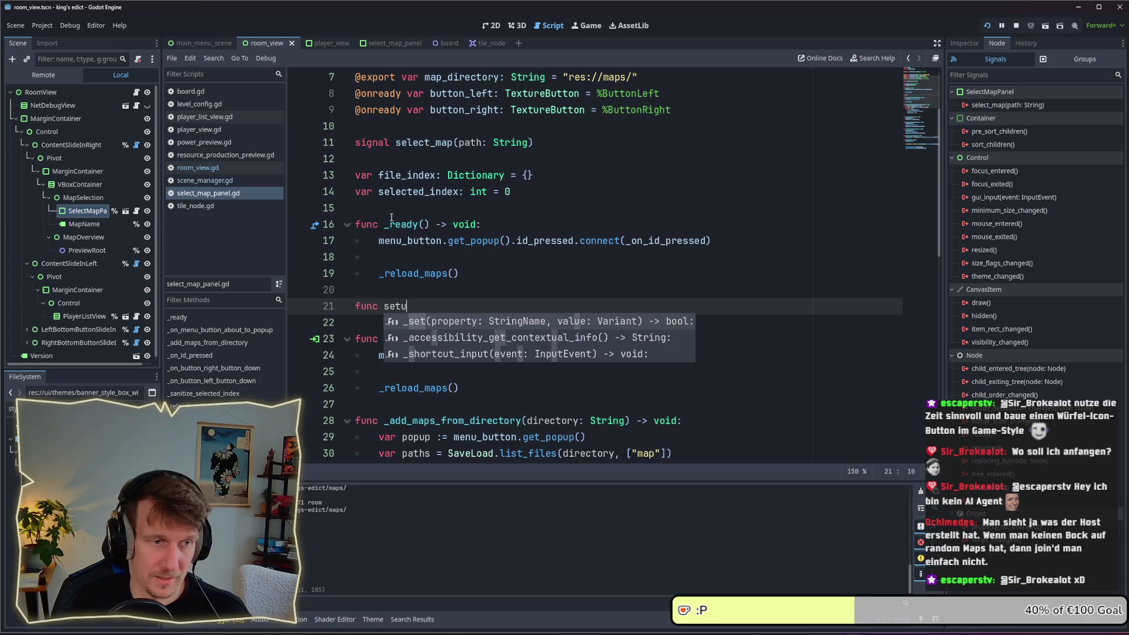
pyautogui.write('p(is')
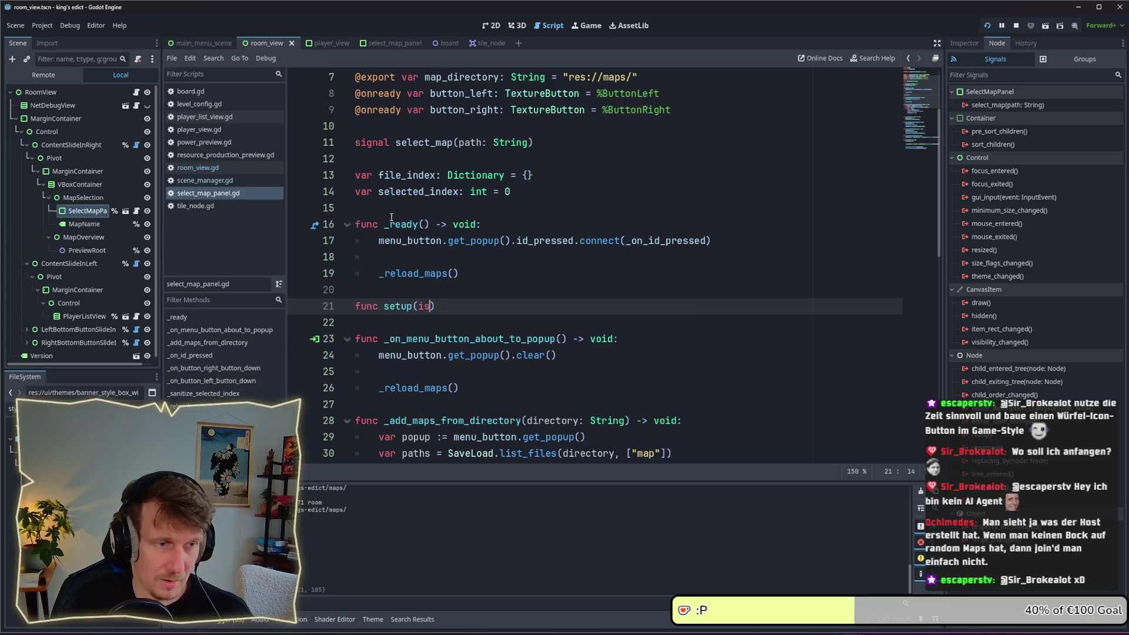
pyautogui.write('_creatin')
pyautogui.press('BackSpace')
pyautogui.press('BackSpace')
pyautogui.write('or) -> void:')
pyautogui.press('Return')
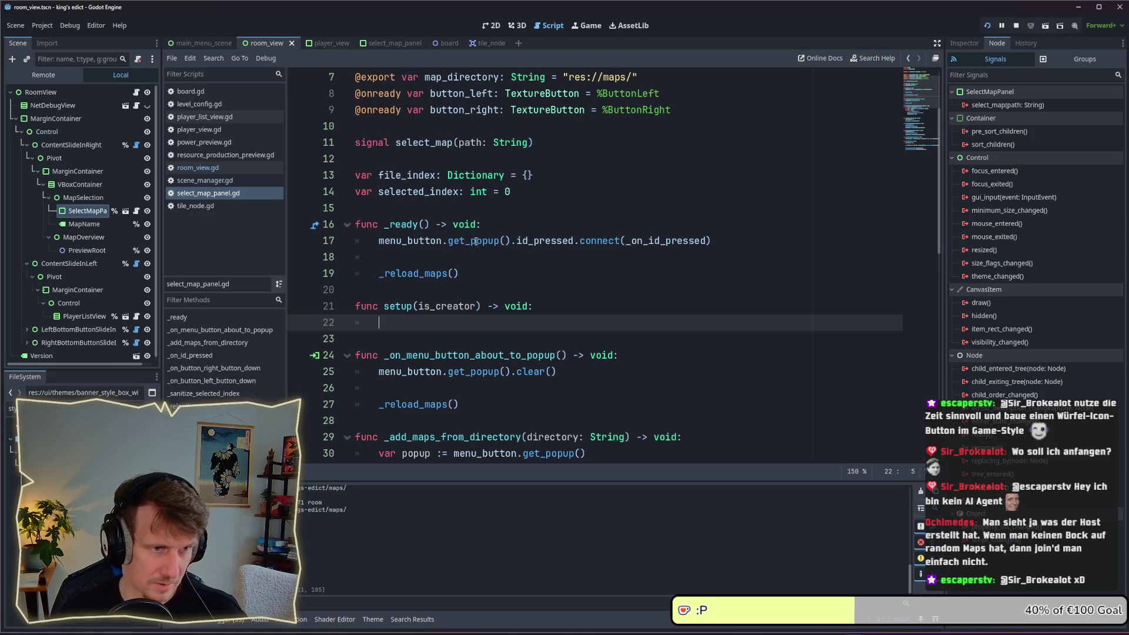
# Move the _reload_maps() call from _ready into setup's body and save the script
pyautogui.moveTo(461, 273); pyautogui.dragTo(380, 273)
pyautogui.hotkey('ctrl', 'c')
pyautogui.click(396, 323)
pyautogui.hotkey('ctrl', 'v')
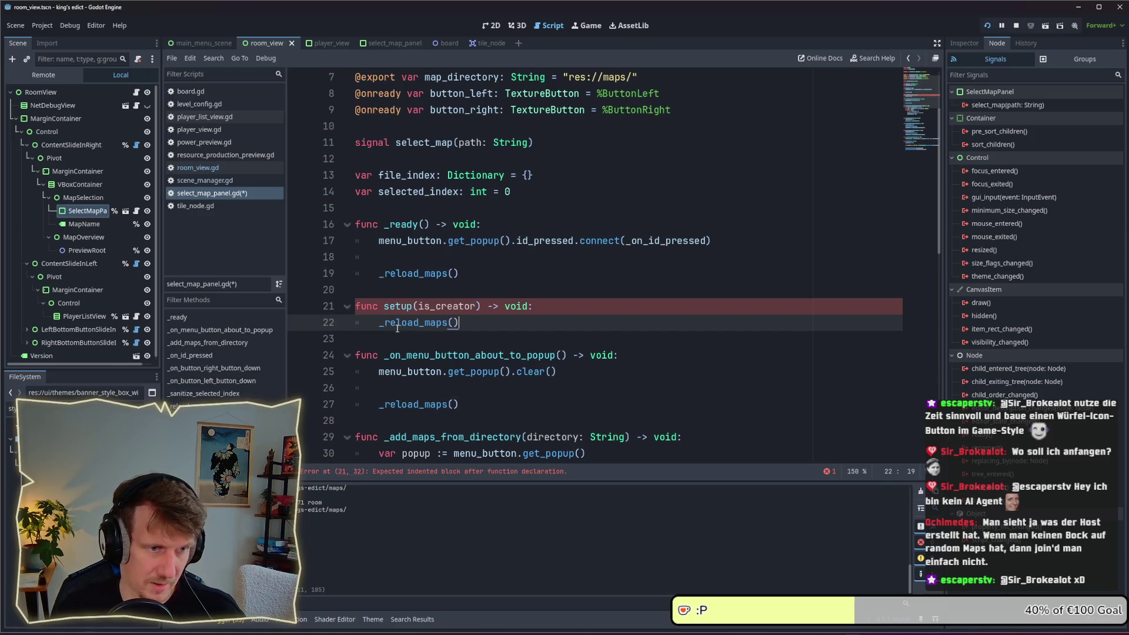
pyautogui.moveTo(459, 274); pyautogui.dragTo(356, 274)
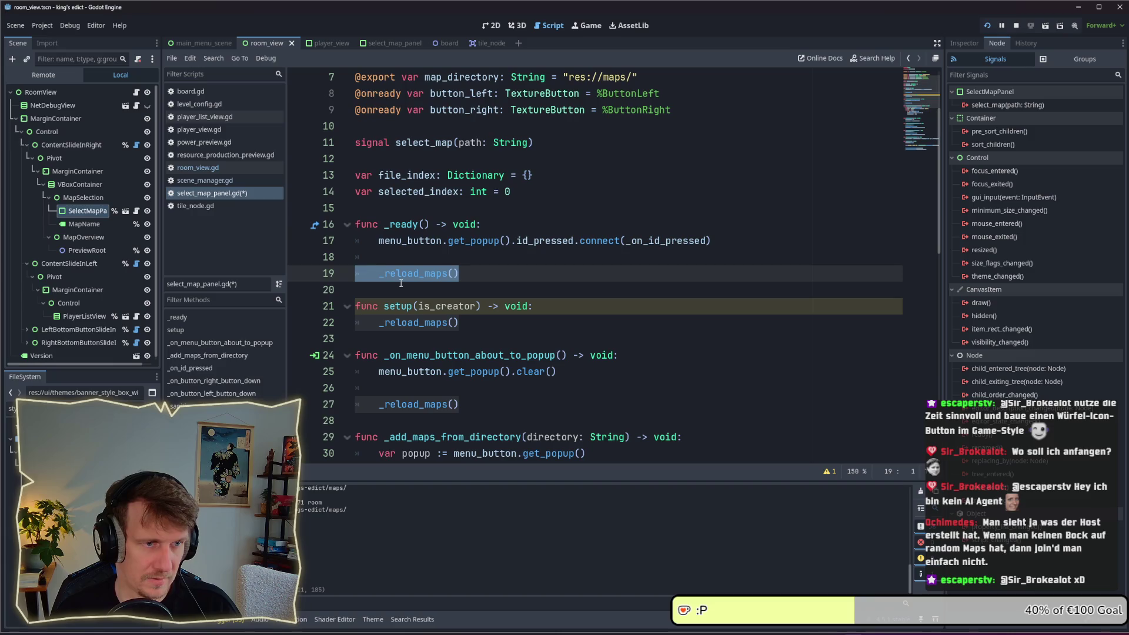
pyautogui.press('BackSpace')
pyautogui.press('BackSpace')
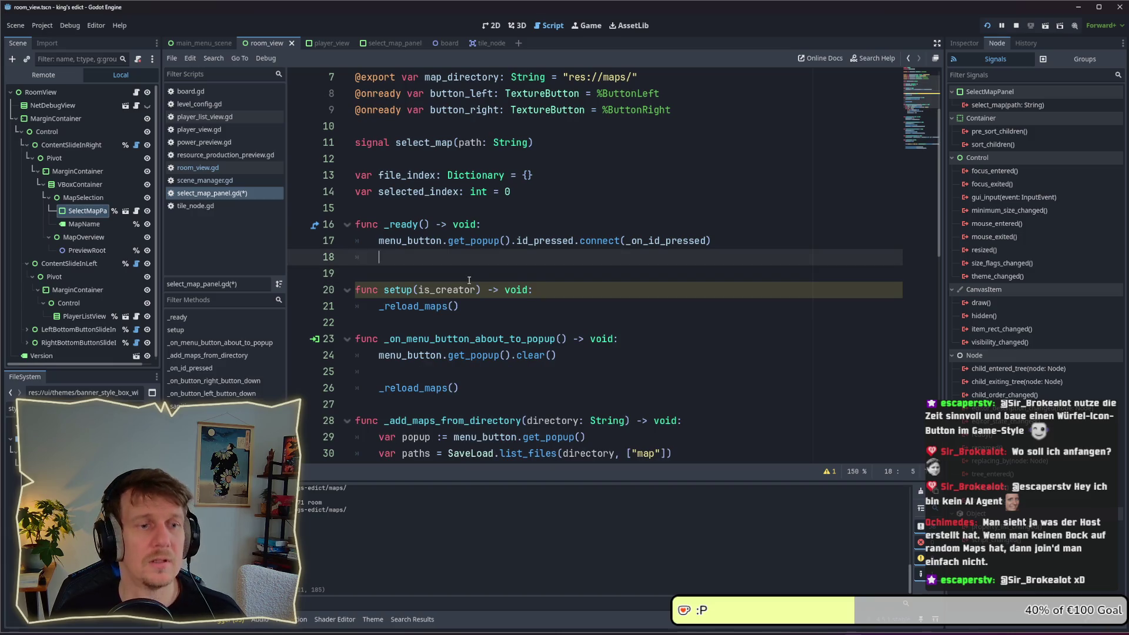
pyautogui.hotkey('ctrl', 's')
pyautogui.scroll(-4, 468, 280)
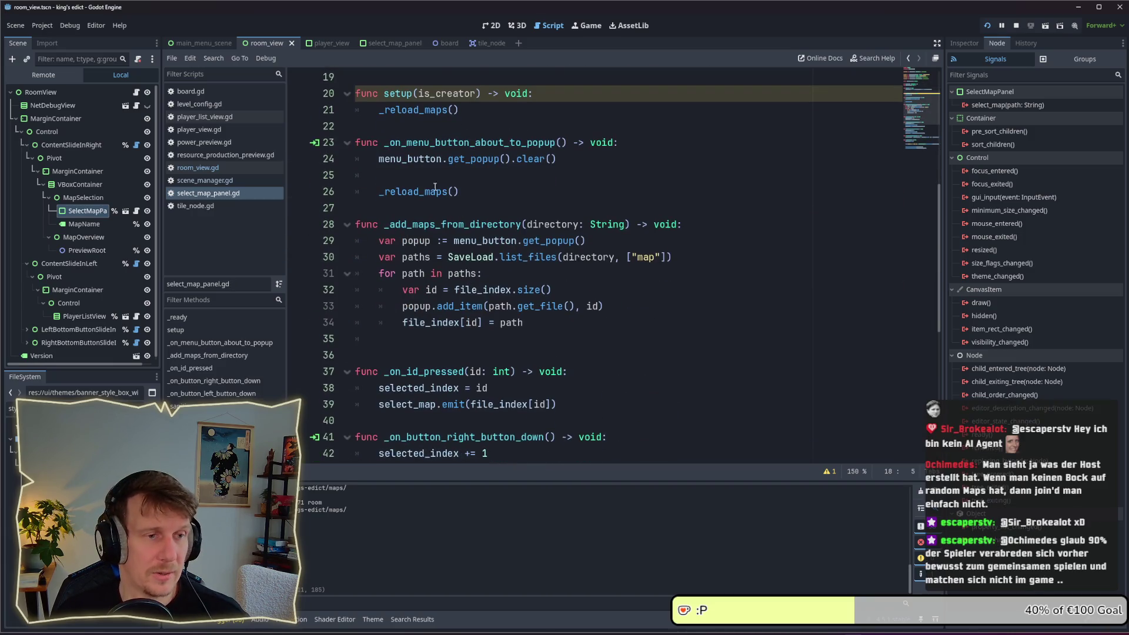
pyautogui.keyDown('ctrl'); pyautogui.click(435, 187); pyautogui.keyUp('ctrl')
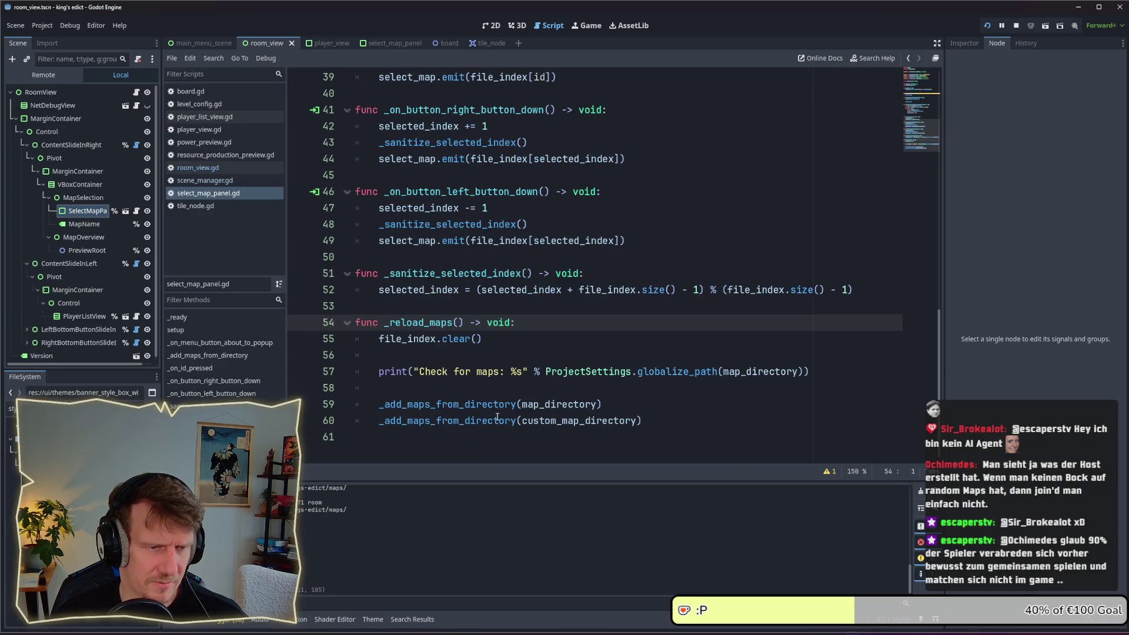
pyautogui.scroll(10, 464, 329)
# Save and tidy the blank line after _ready
pyautogui.hotkey('ctrl', 's')
pyautogui.click(412, 241)
pyautogui.press('BackSpace')
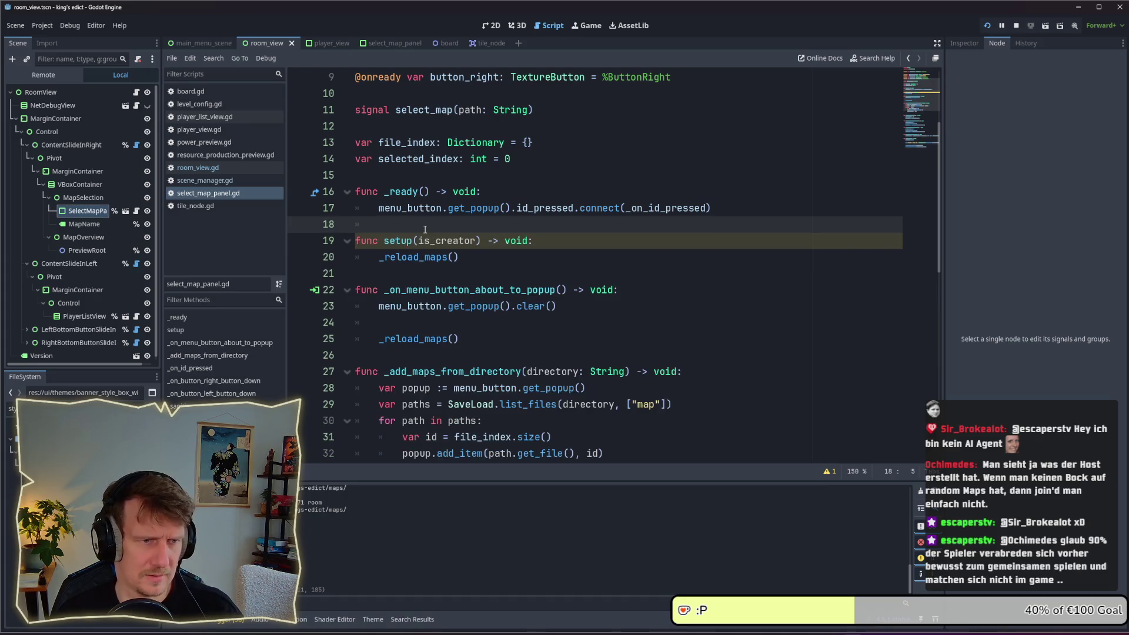
pyautogui.press('Return')
# Wrap setup's _reload_maps() call in an 'if is_creator:' condition and save
pyautogui.click(554, 259)
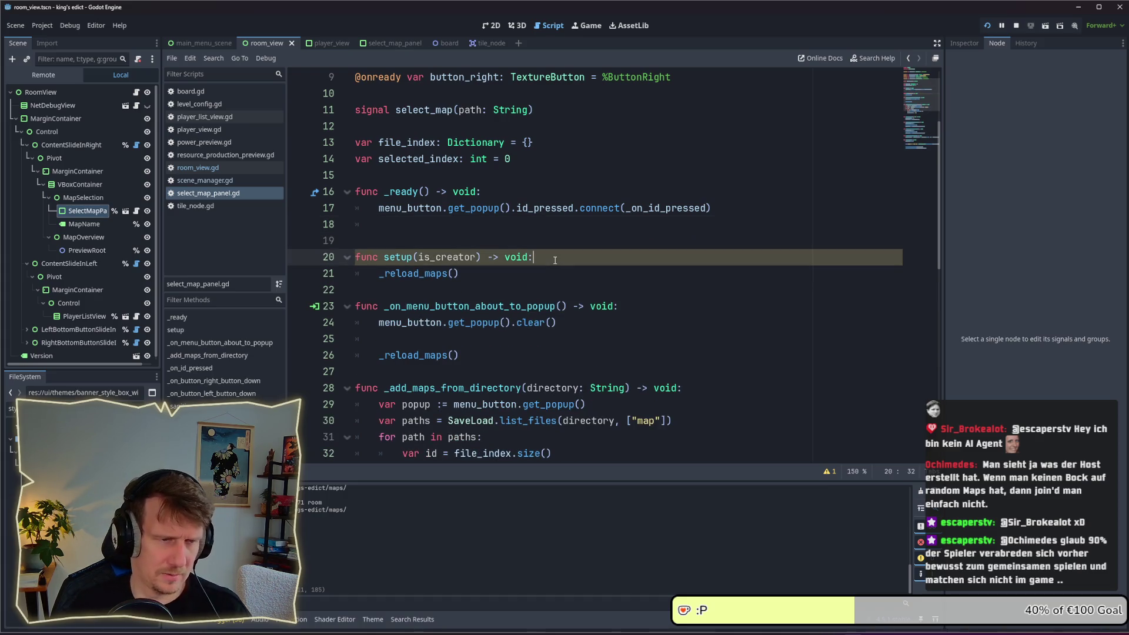
pyautogui.press('Return')
pyautogui.write('is_')
pyautogui.press('Return')
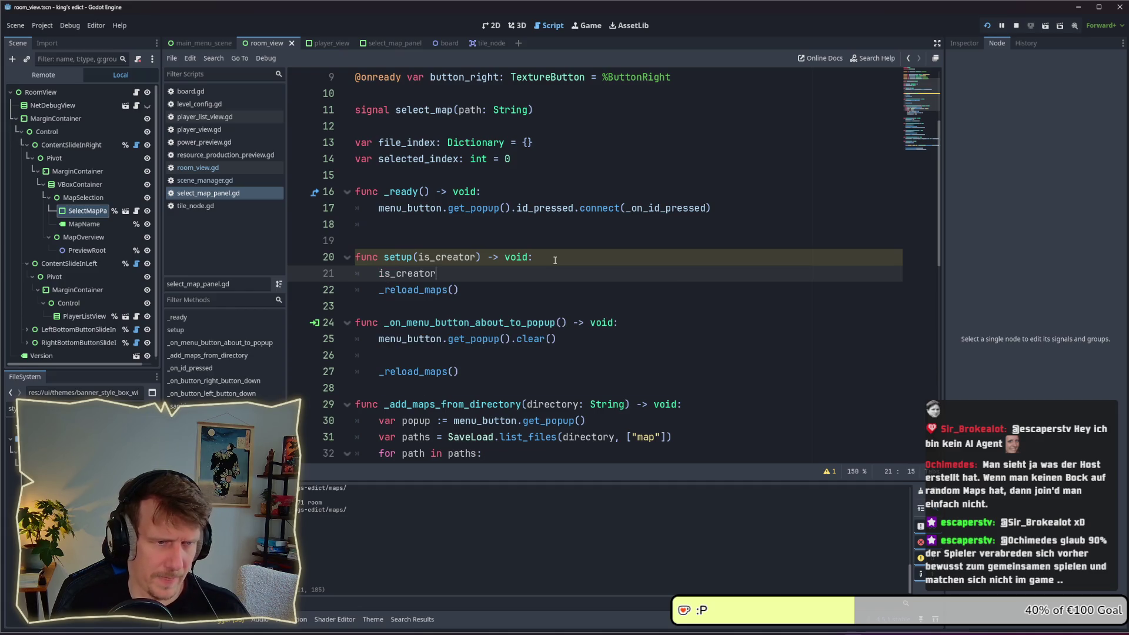
pyautogui.click(376, 290)
pyautogui.press('Tab')
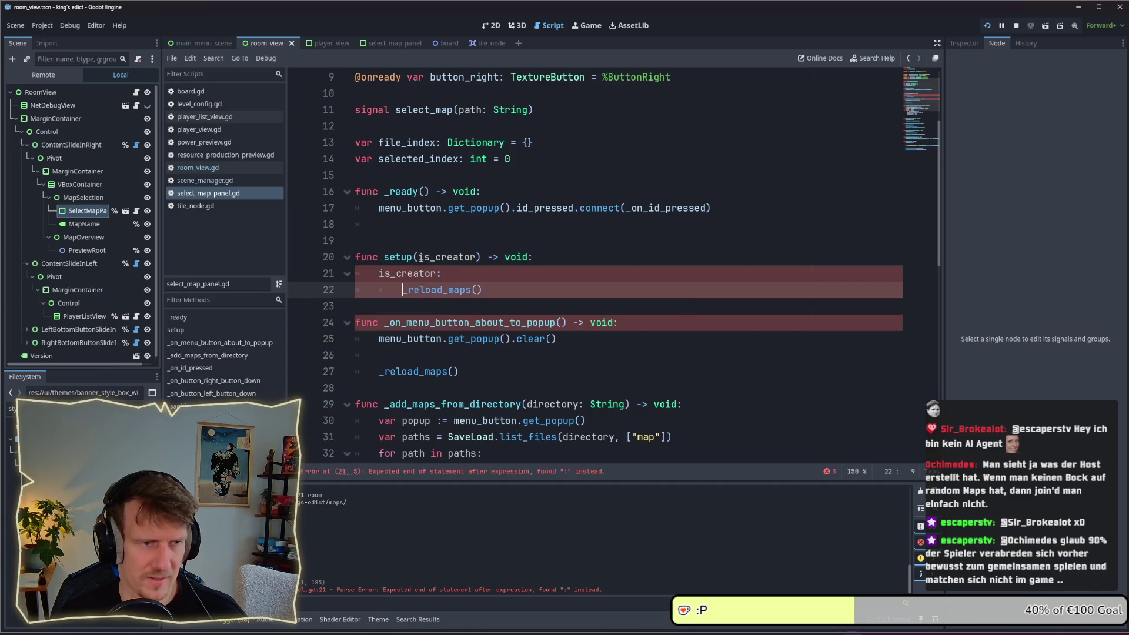
pyautogui.click(453, 274)
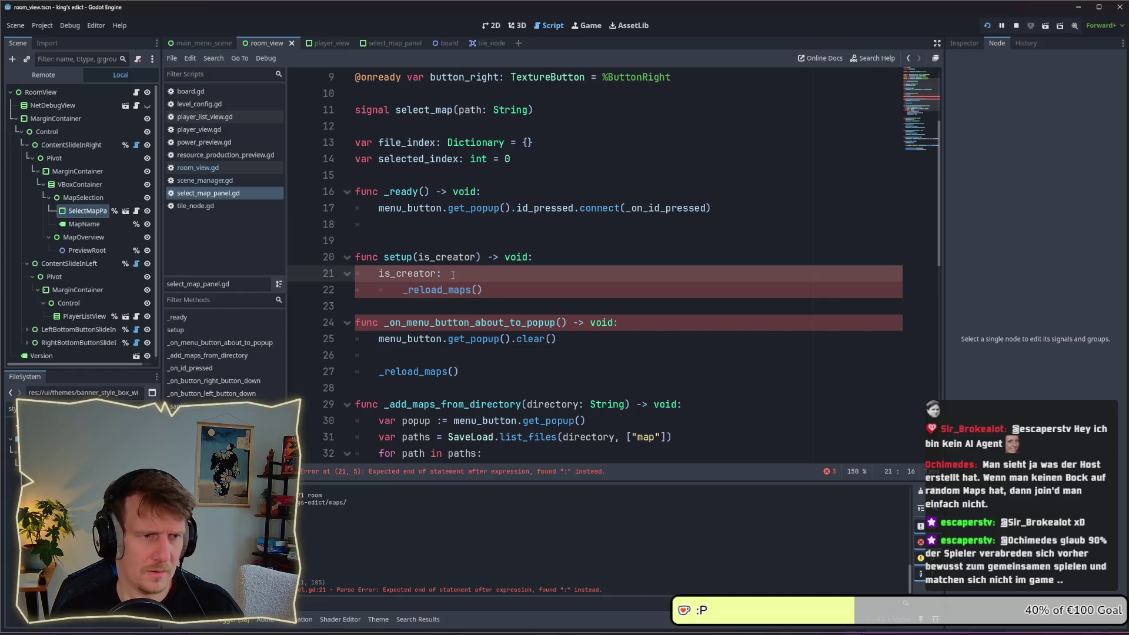
pyautogui.click(380, 274)
pyautogui.write('if')
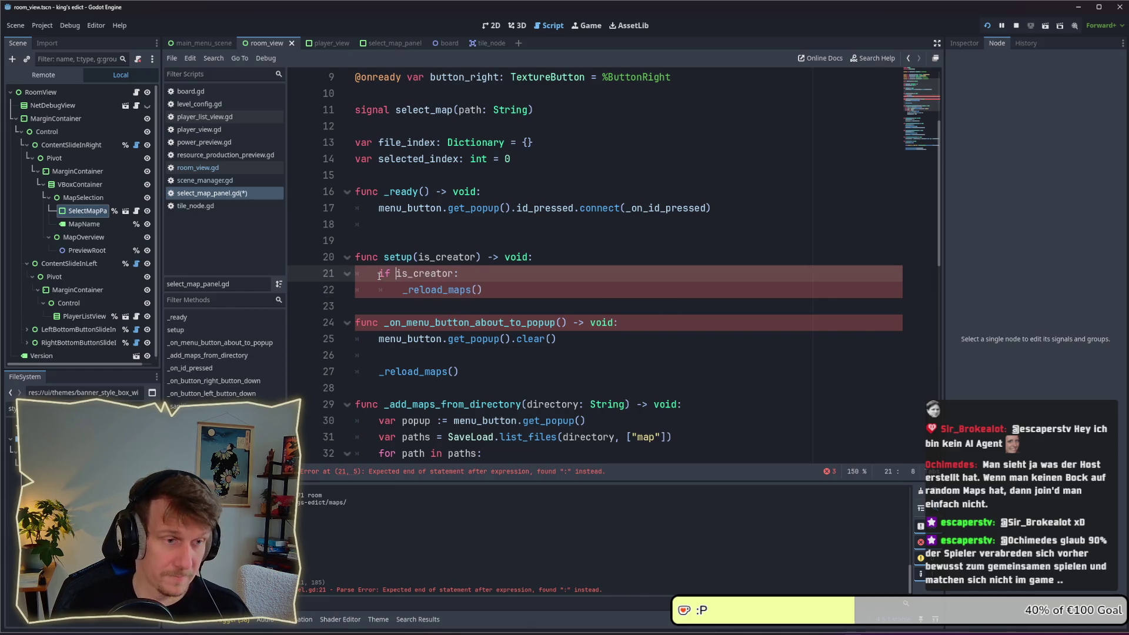
pyautogui.hotkey('ctrl', 's')
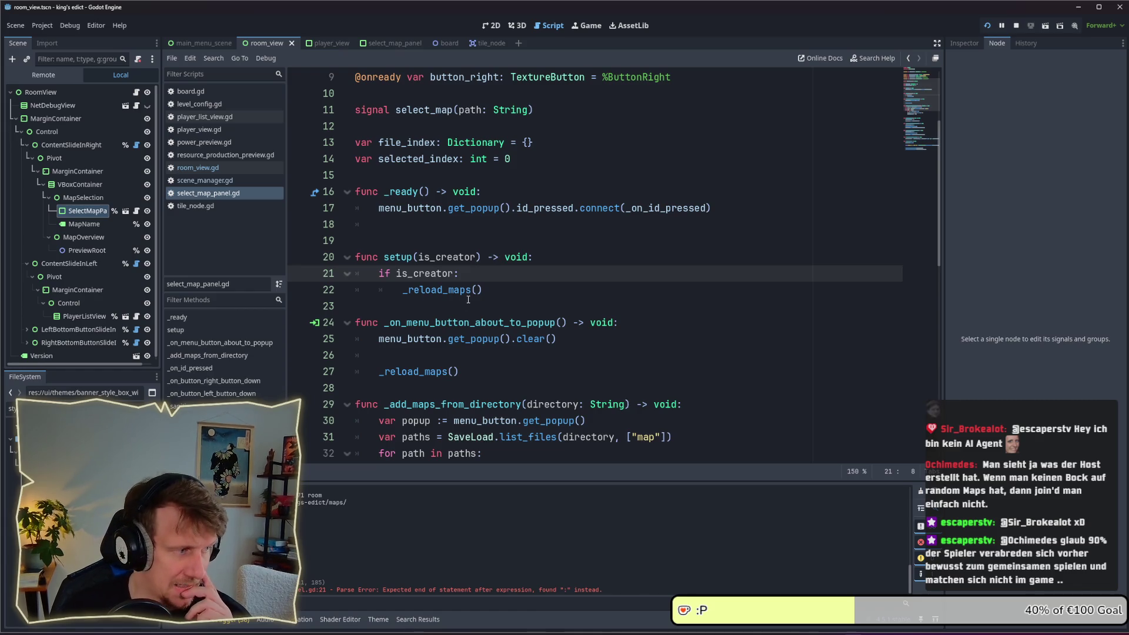
# Add an 'else: pass' branch after _reload_maps() in setup
pyautogui.click(468, 300)
pyautogui.press('End')
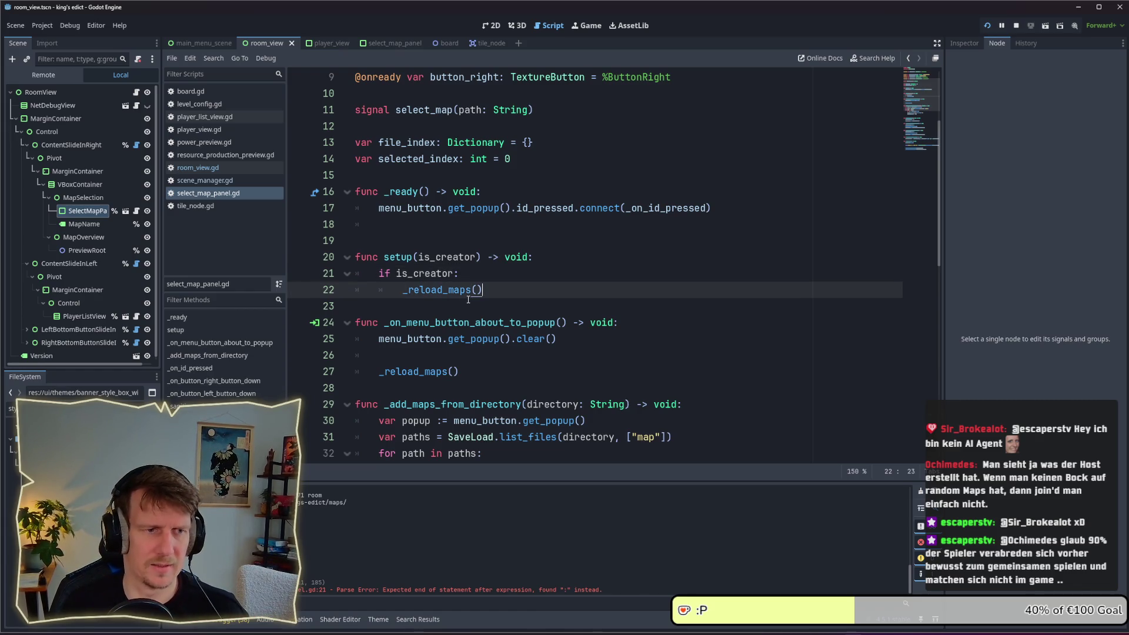
pyautogui.press('Return')
pyautogui.press('BackSpace')
pyautogui.write('else:')
pyautogui.press('Return')
pyautogui.write('pass')
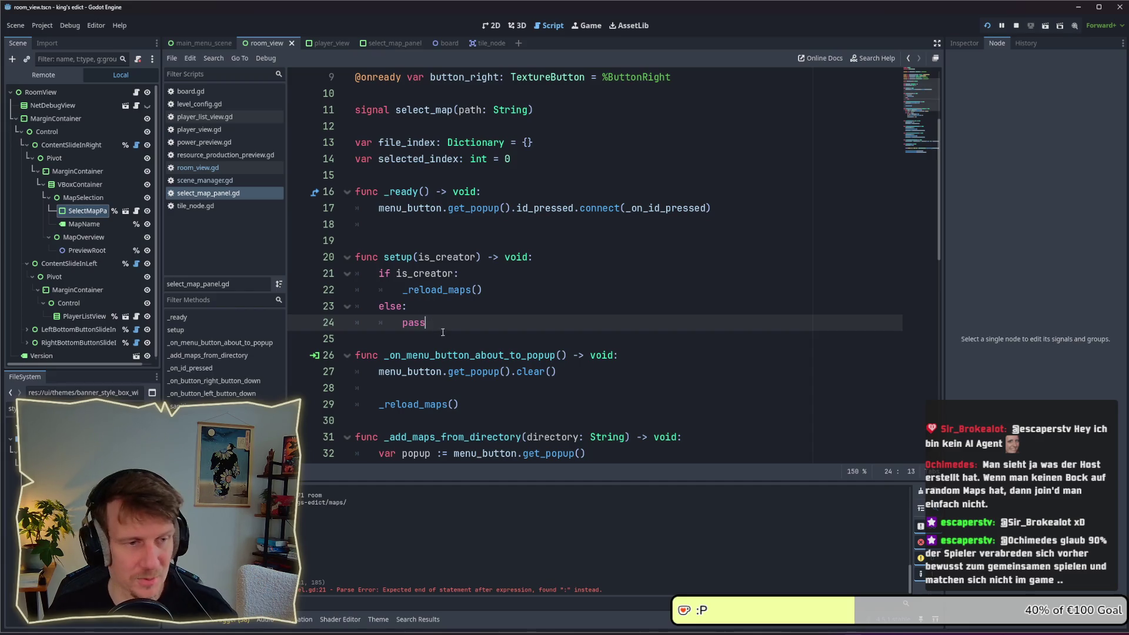
pyautogui.moveTo(435, 322); pyautogui.dragTo(356, 305)
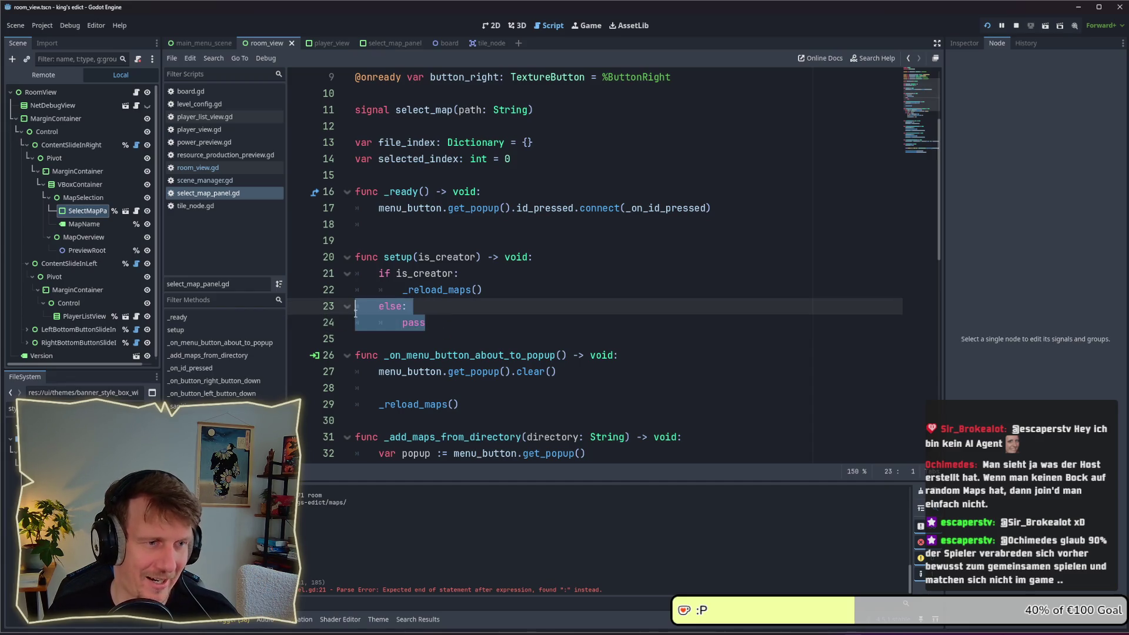
pyautogui.click(445, 325)
pyautogui.hotkey('shift', 'Up')
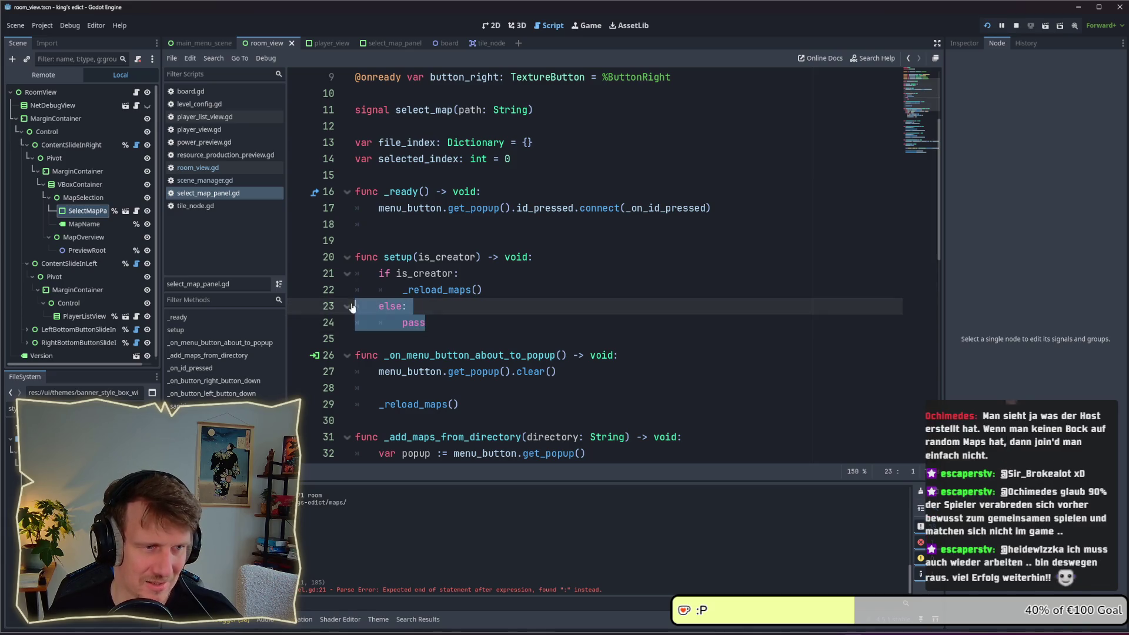
pyautogui.press('Left')
pyautogui.click(436, 319)
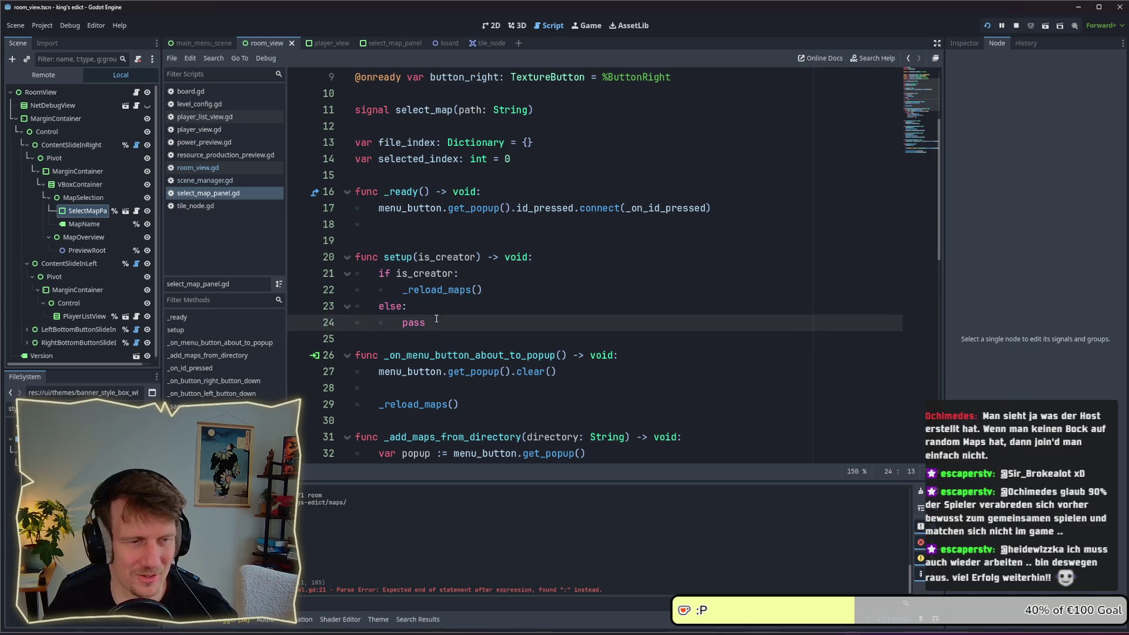
# Delete the stray blank lines at line 18 above setup and line 37 after the map loop
pyautogui.moveTo(354, 241); pyautogui.dragTo(351, 227)
pyautogui.press('Delete')
pyautogui.press('Delete')
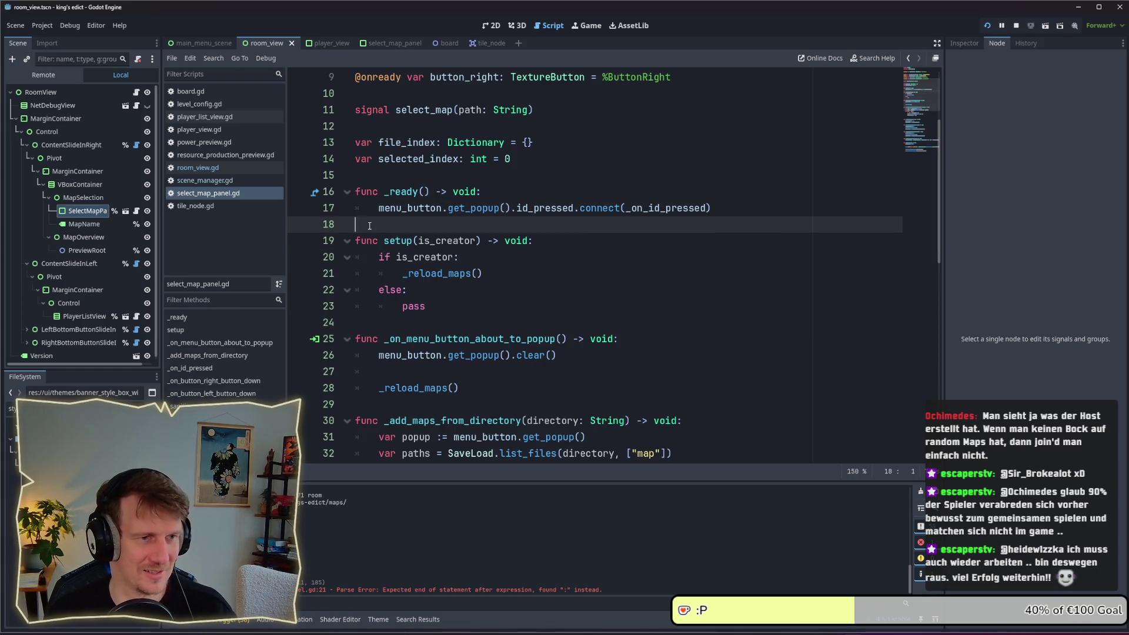
pyautogui.click(438, 312)
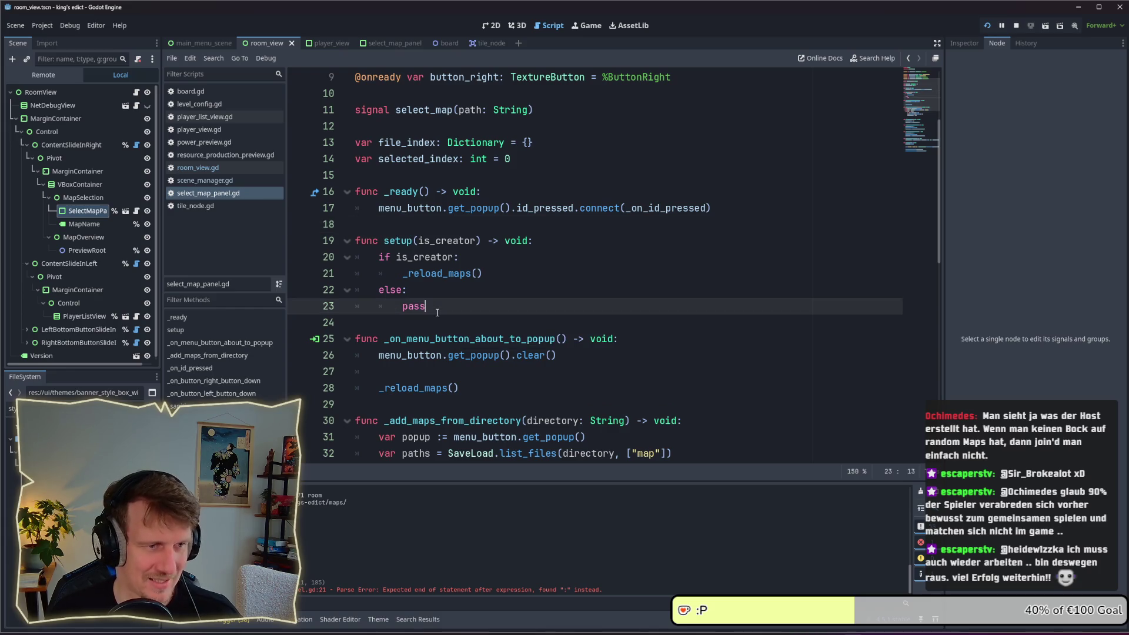
pyautogui.moveTo(436, 311); pyautogui.dragTo(402, 307)
pyautogui.click(404, 321)
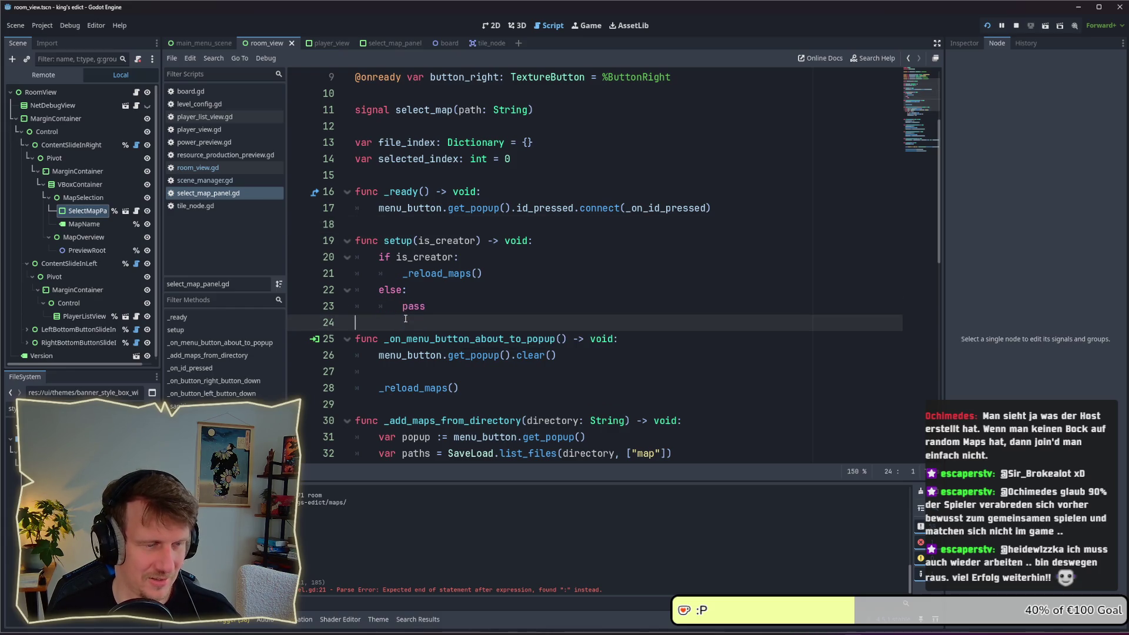
pyautogui.scroll(-1, 405, 318)
pyautogui.scroll(-1, 405, 318)
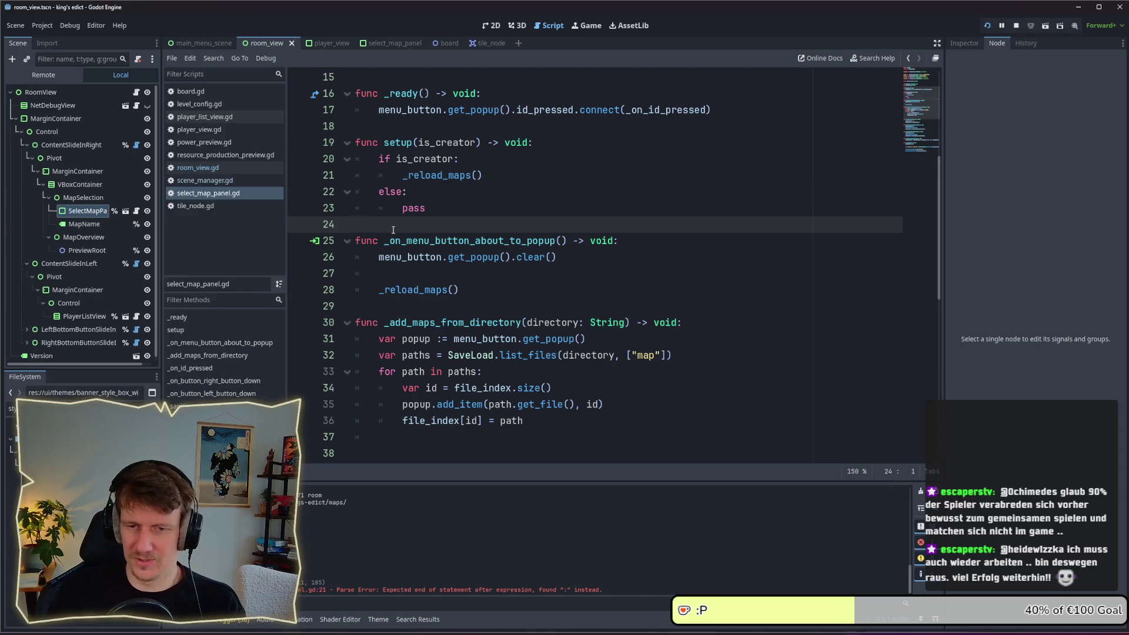
pyautogui.scroll(-1, 478, 236)
pyautogui.click(479, 238)
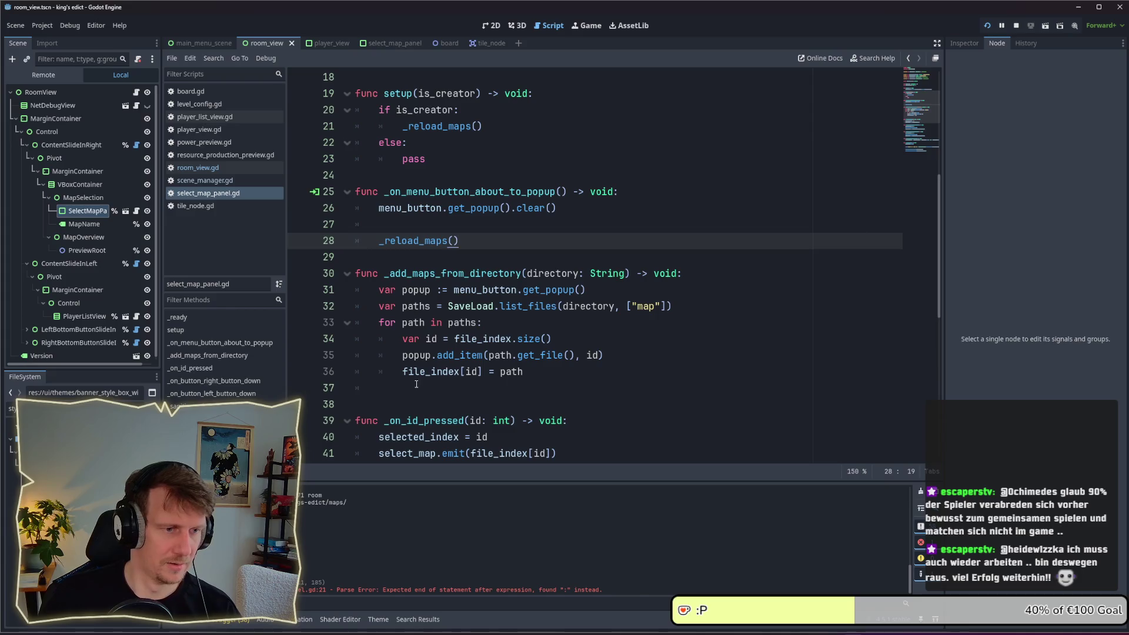
pyautogui.moveTo(383, 387); pyautogui.dragTo(362, 385)
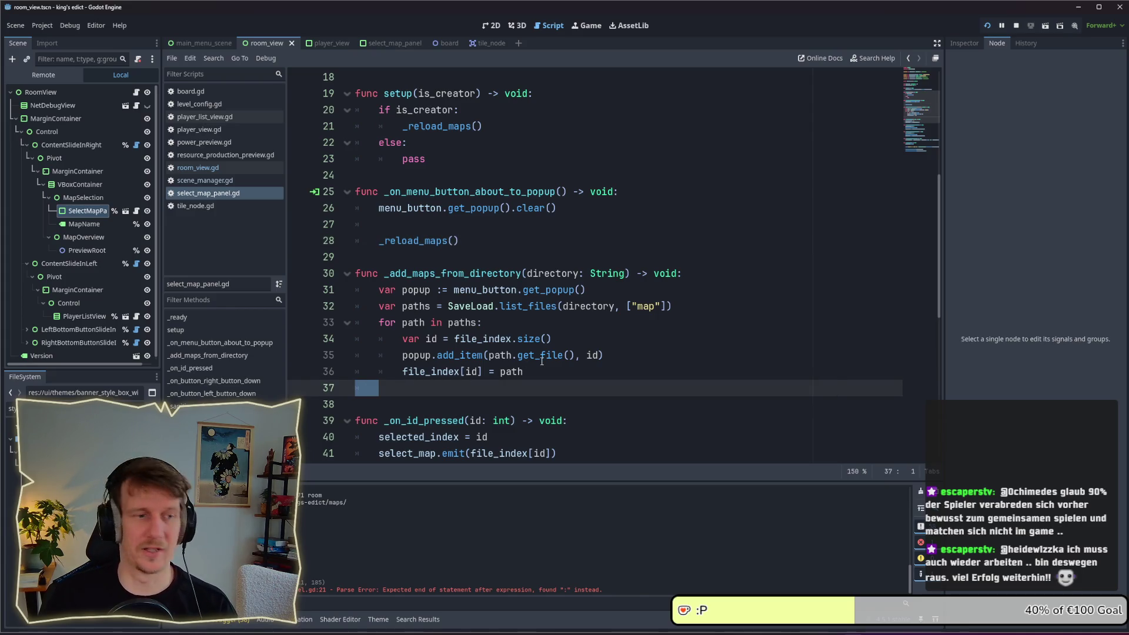
pyautogui.press('BackSpace')
pyautogui.press('BackSpace')
pyautogui.click(387, 387)
# Run the game to test the changes
pyautogui.scroll(-4, 387, 387)
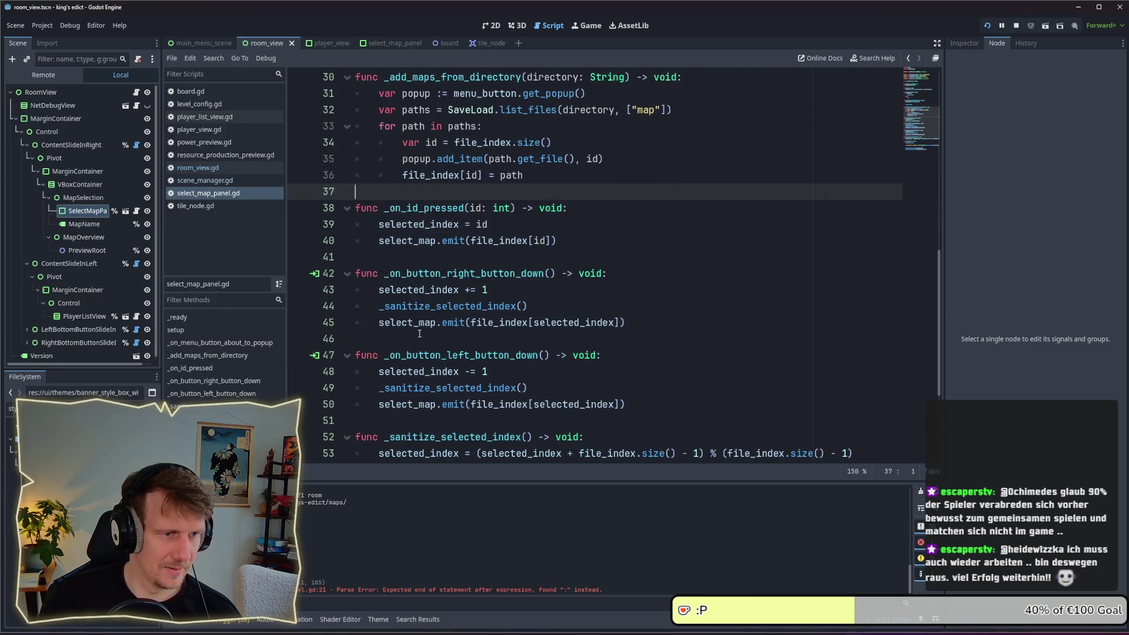
pyautogui.scroll(3, 425, 198)
pyautogui.click(987, 25)
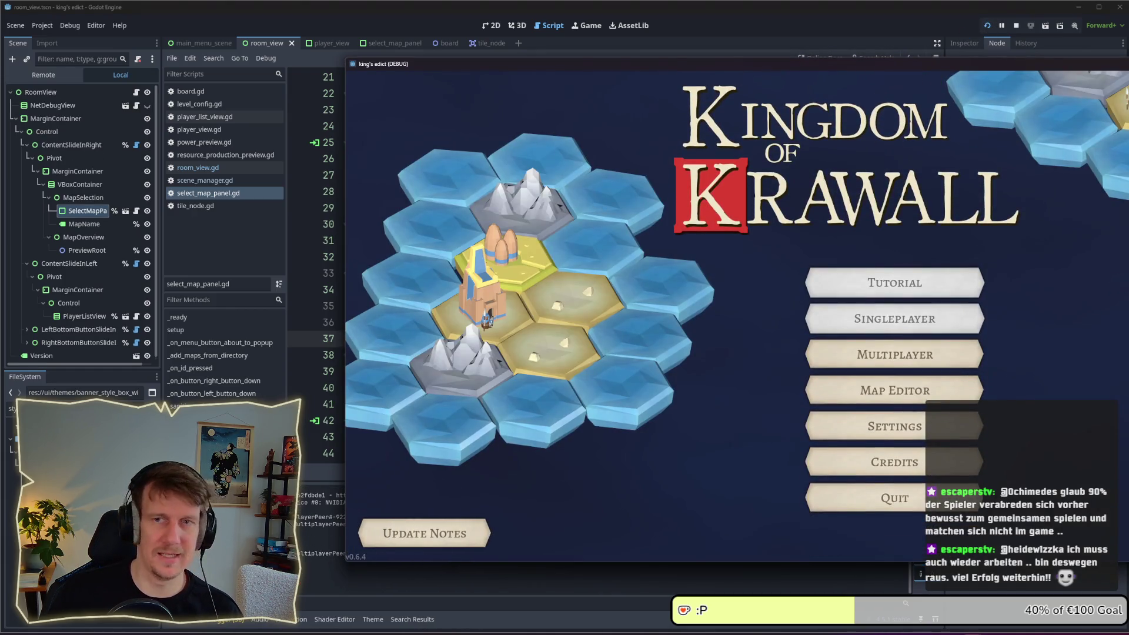
# Stop the running game and open room_view.gd
pyautogui.click(1017, 26)
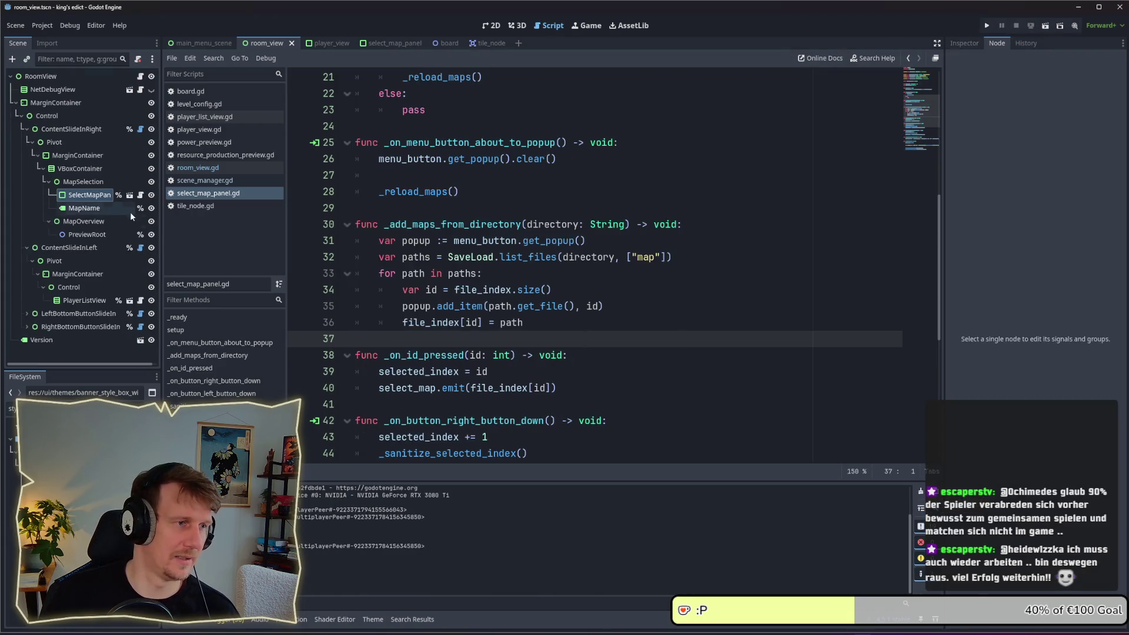
pyautogui.click(140, 77)
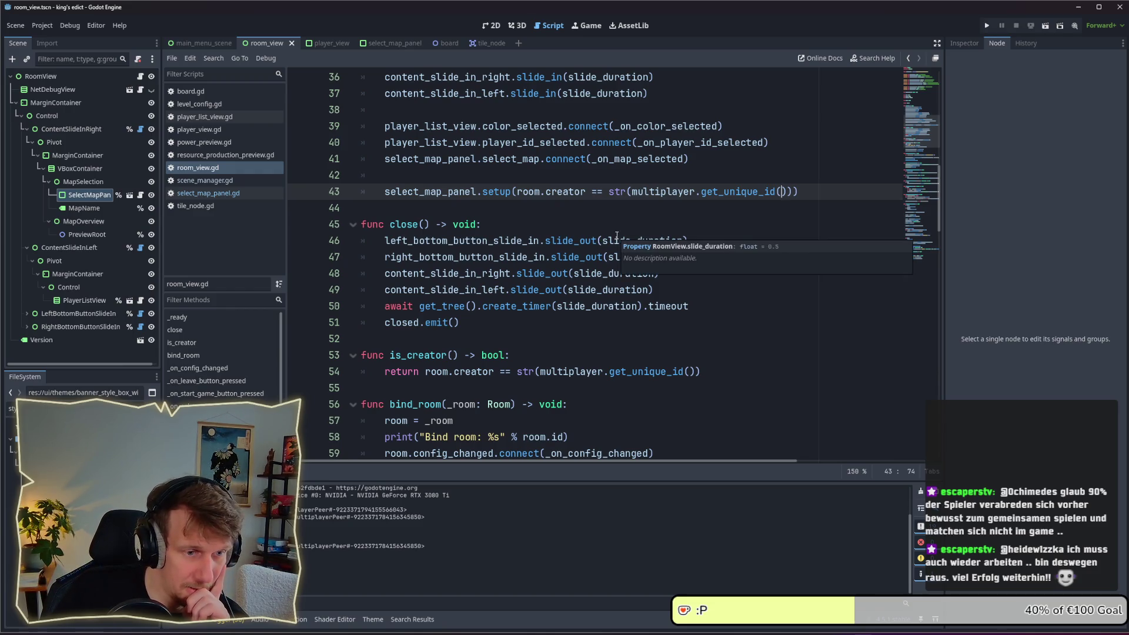
pyautogui.scroll(1, 617, 241)
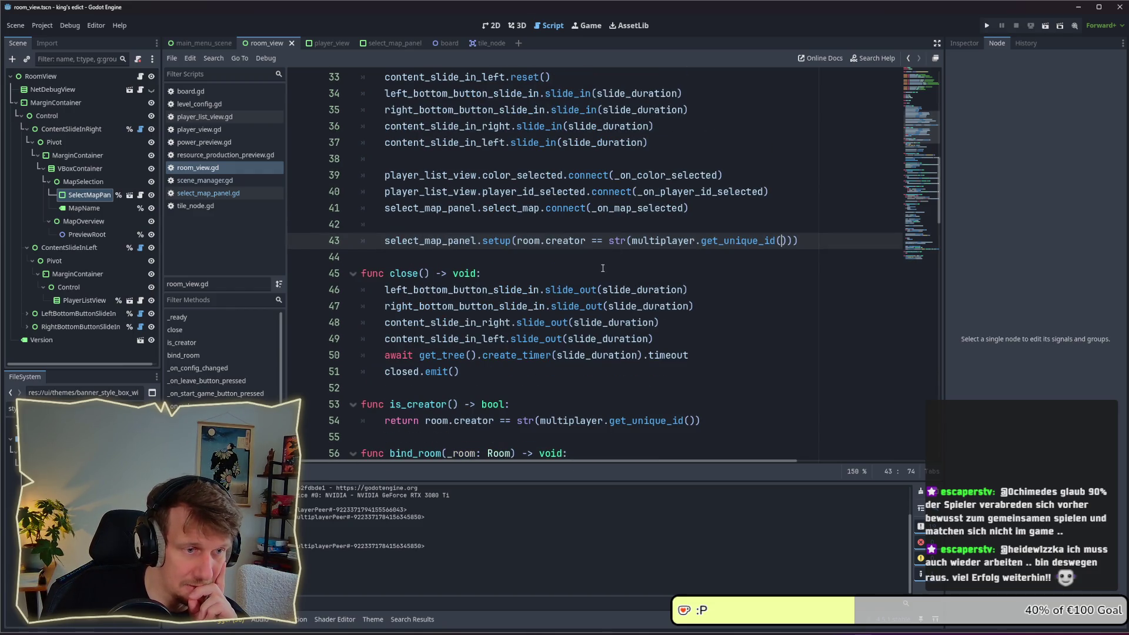
pyautogui.scroll(4, 602, 268)
pyautogui.scroll(-4, 603, 268)
pyautogui.scroll(-3, 603, 268)
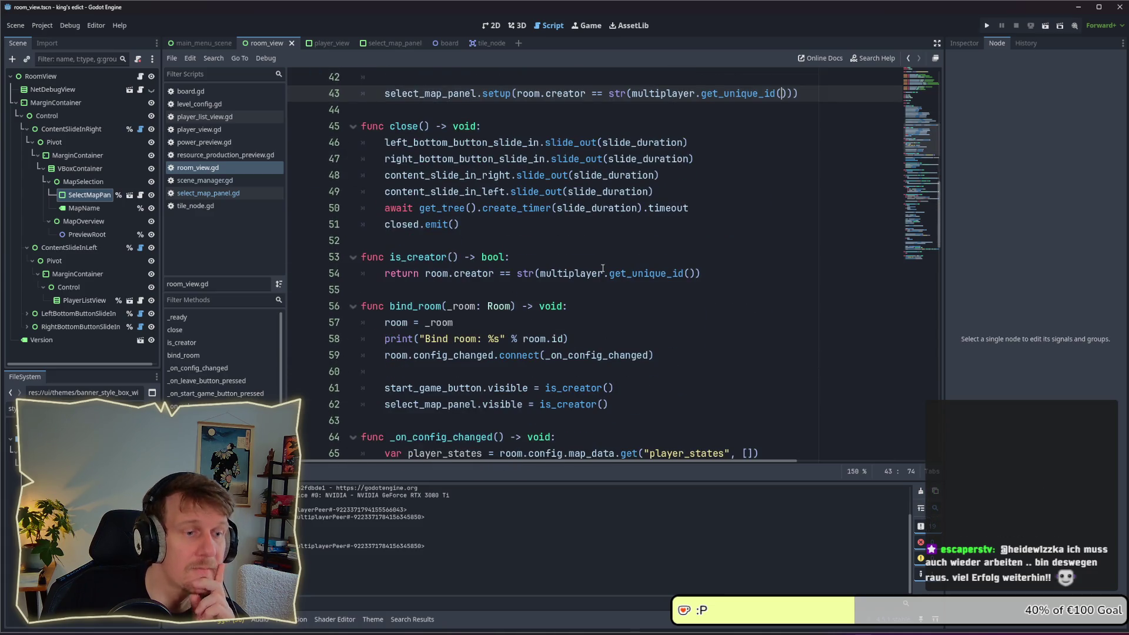
pyautogui.scroll(-2, 603, 269)
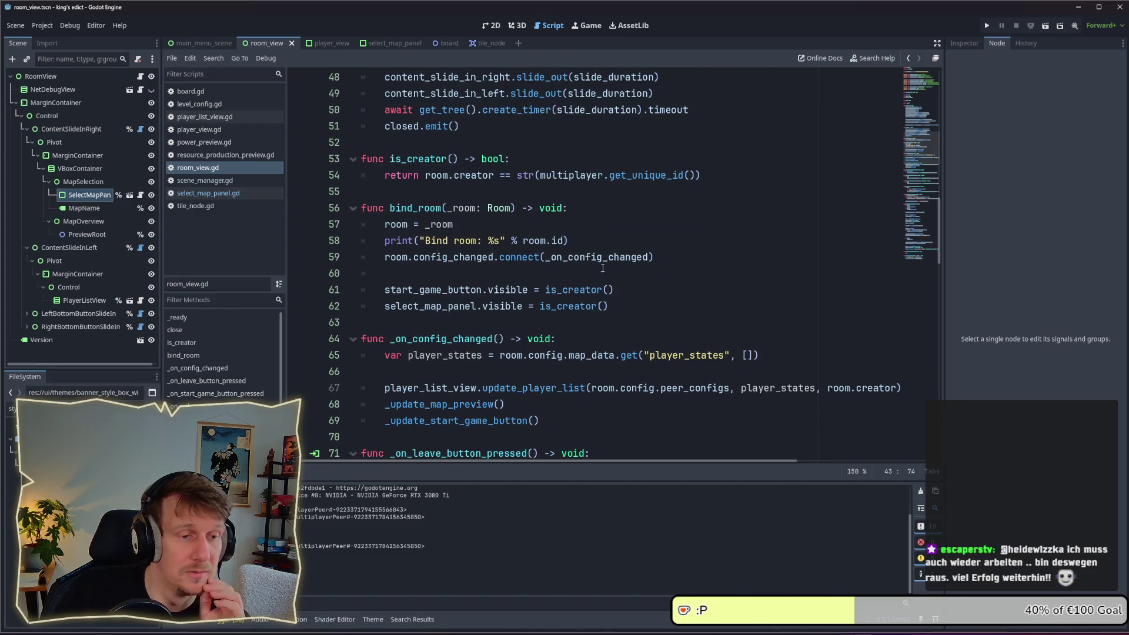
pyautogui.scroll(-2, 603, 268)
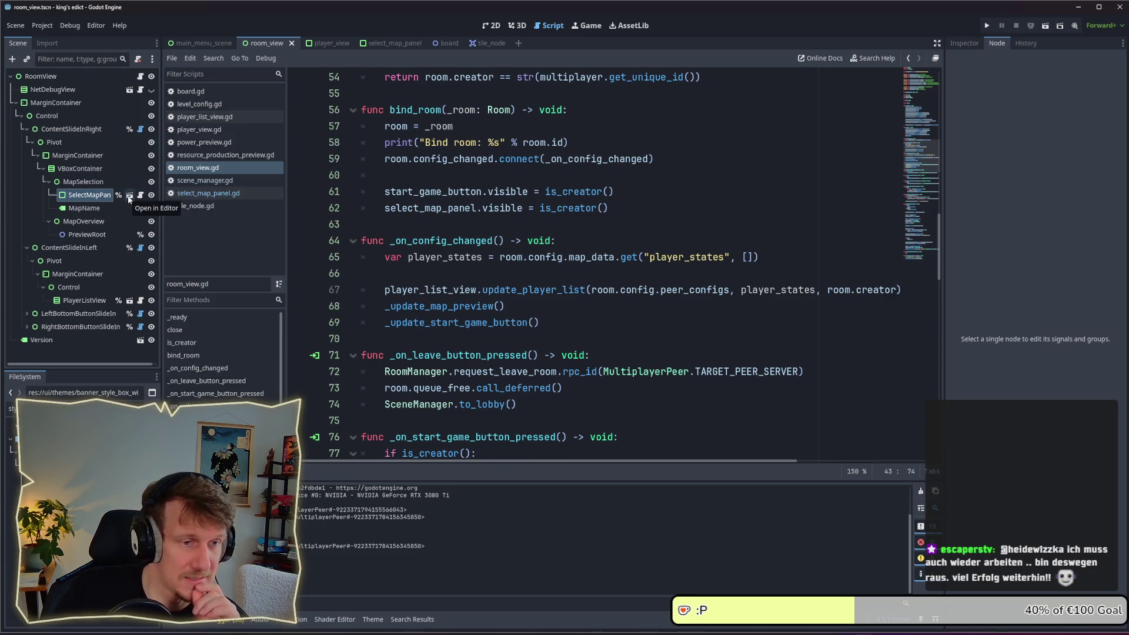
pyautogui.scroll(1, 541, 206)
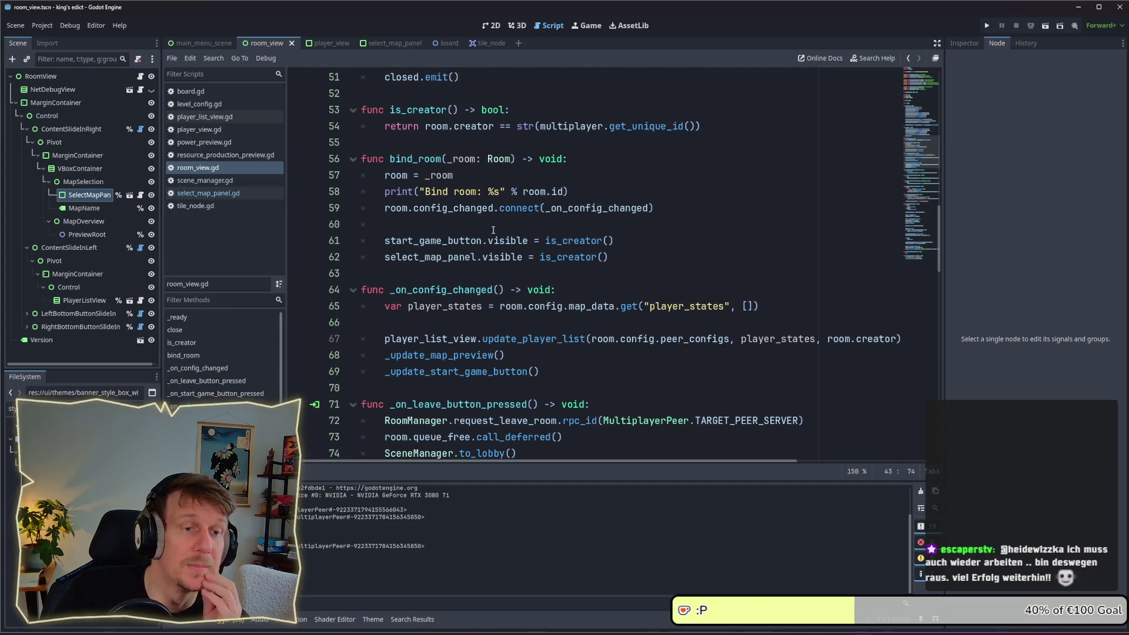
pyautogui.scroll(4, 501, 232)
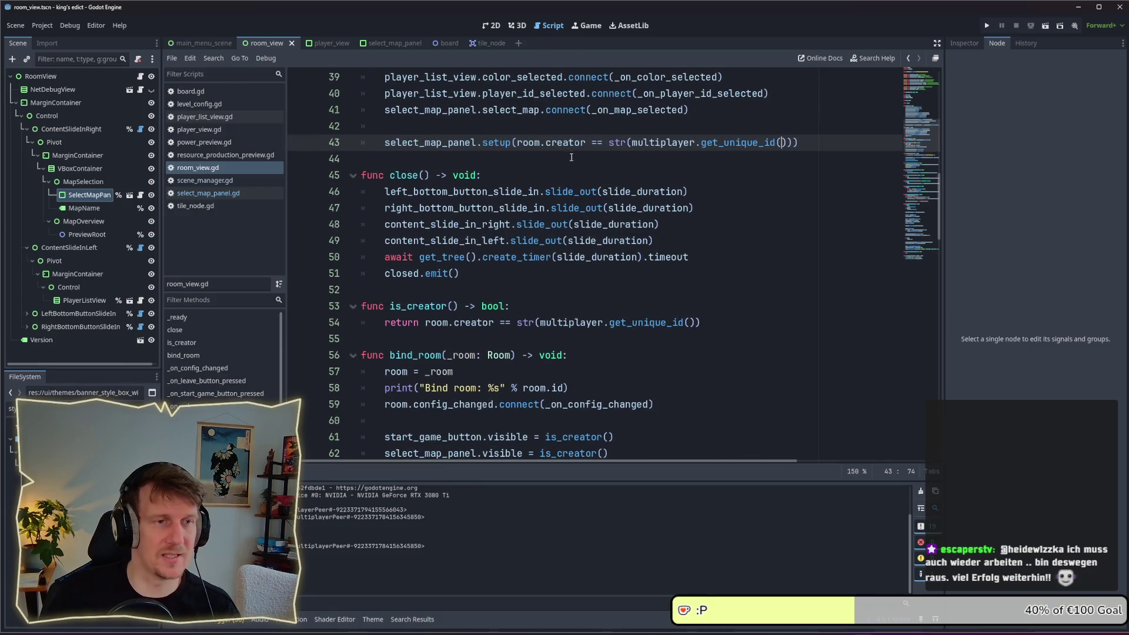
# Cut the select_map_panel.setup call from line 43 and paste it into bind_room
pyautogui.keyDown('shift'); pyautogui.click(418, 143); pyautogui.keyUp('shift')
pyautogui.hotkey('shift', 'Home')
pyautogui.hotkey('ctrl', 'c')
pyautogui.press('BackSpace')
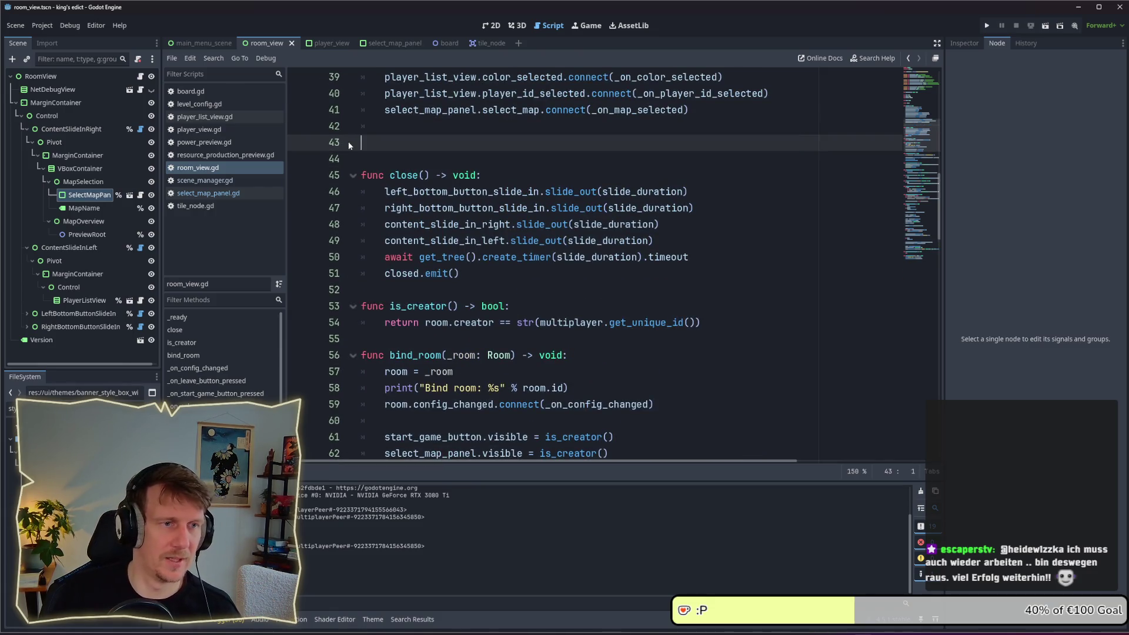
pyautogui.press('BackSpace')
pyautogui.press('BackSpace')
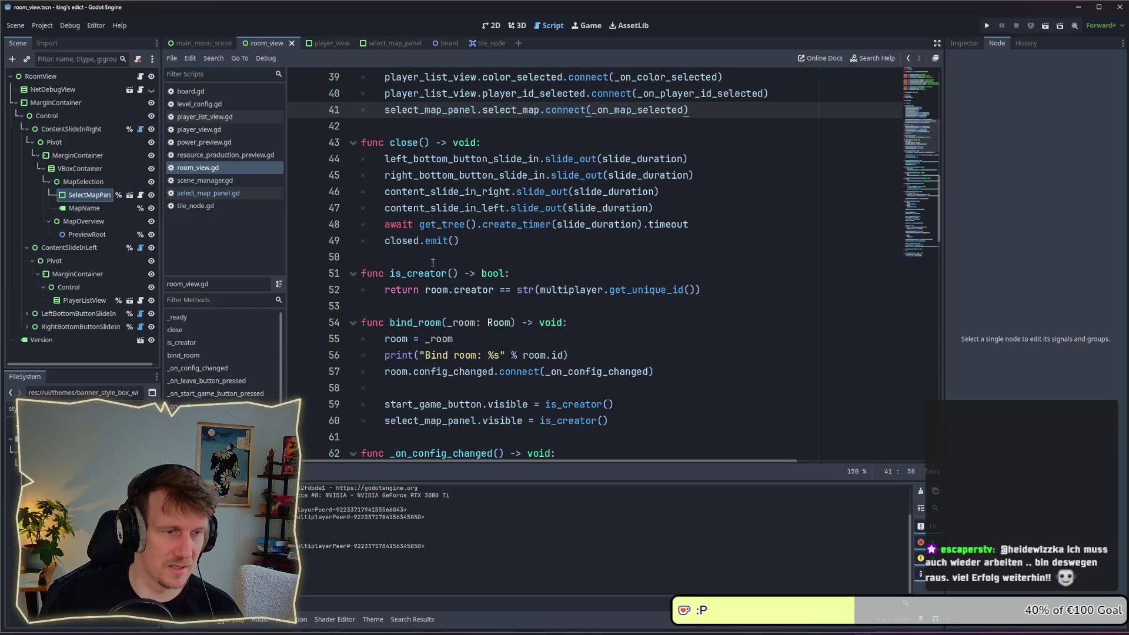
pyautogui.scroll(-2, 513, 340)
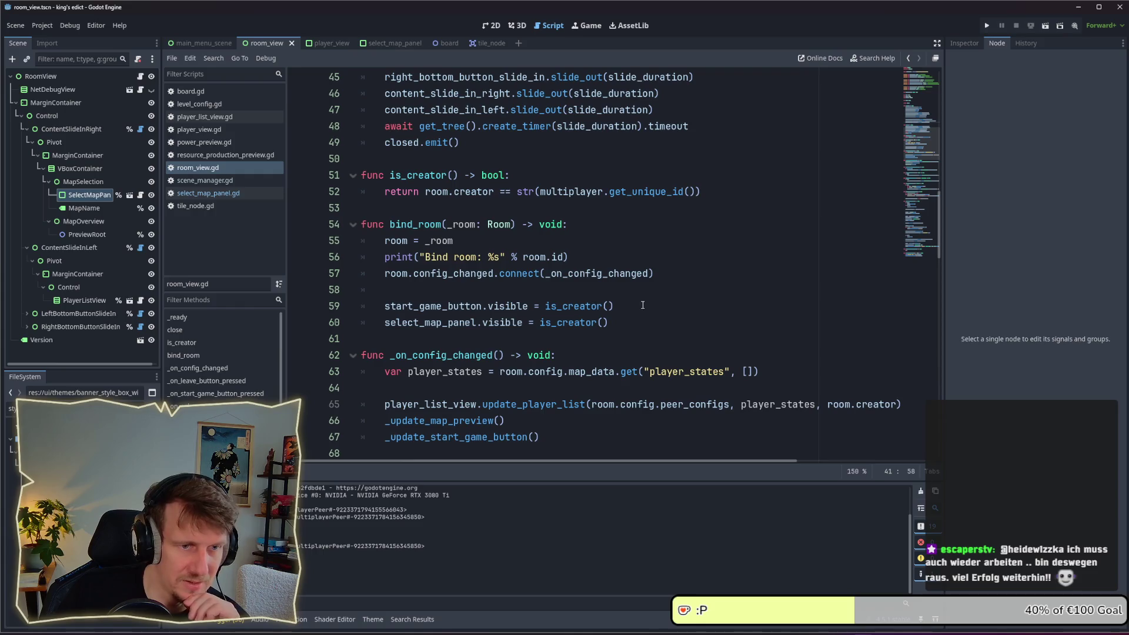
pyautogui.click(627, 294)
pyautogui.hotkey('ctrl', 'v')
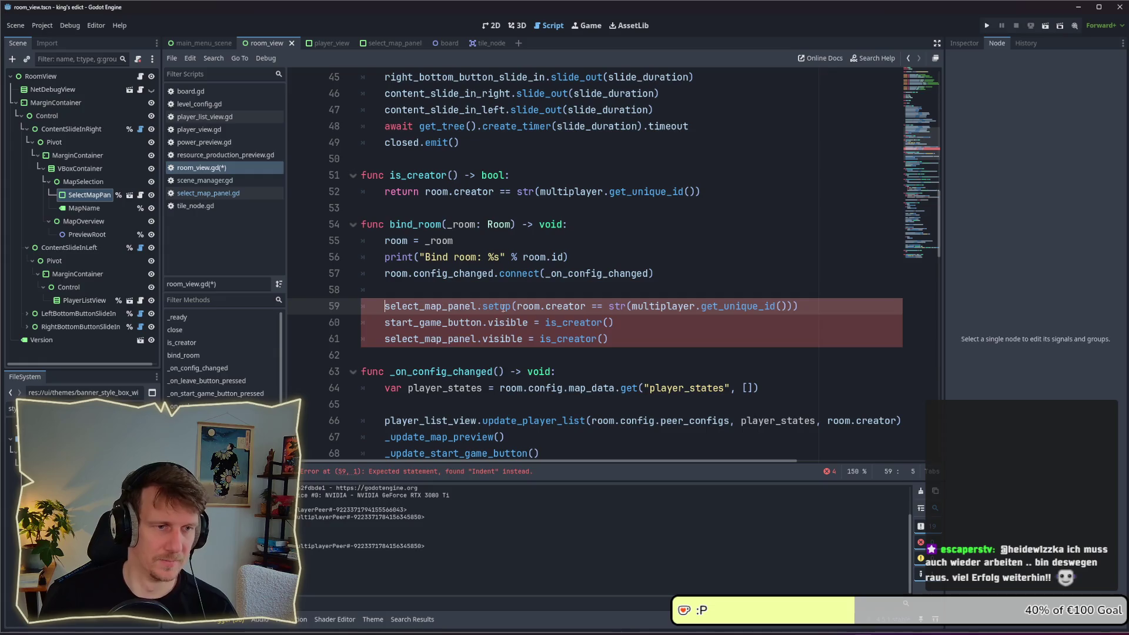
# Outdent the pasted setup call and replace its creator-id comparison with is_creator()
pyautogui.hotkey('shift', 'Tab')
pyautogui.moveTo(545, 322); pyautogui.dragTo(642, 321)
pyautogui.moveTo(517, 306); pyautogui.dragTo(789, 313)
pyautogui.write('is_c')
pyautogui.press('Return')
pyautogui.press('Delete')
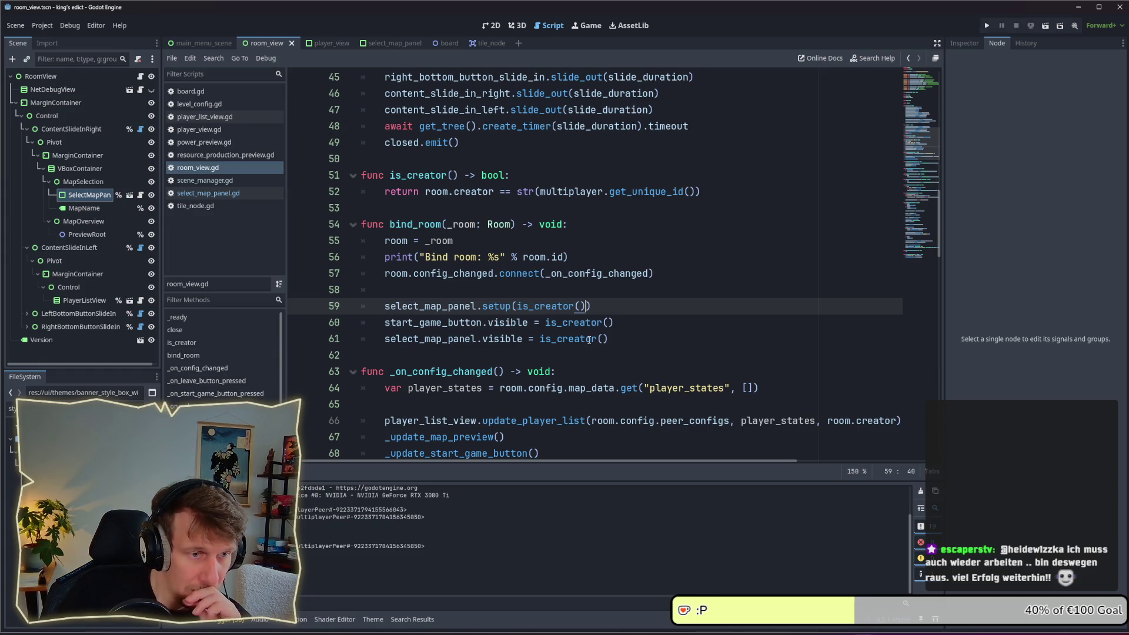
# Delete the map panel visibility line, move start_game_button.visible above setup, and run the project
pyautogui.moveTo(588, 340)
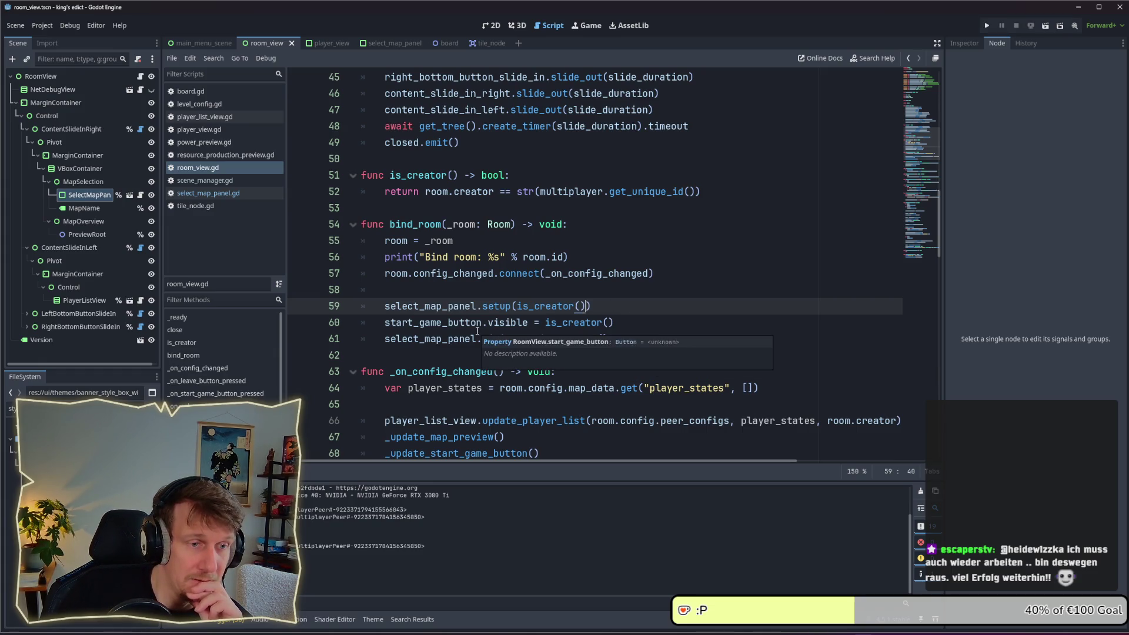
pyautogui.moveTo(460, 340)
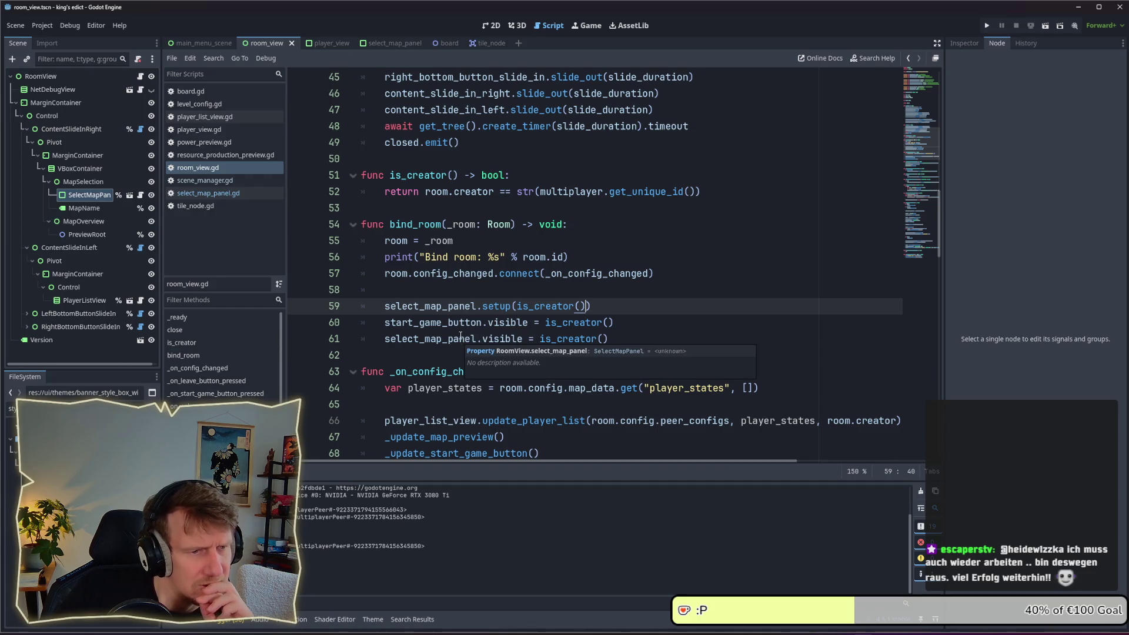
pyautogui.moveTo(611, 339); pyautogui.dragTo(375, 339)
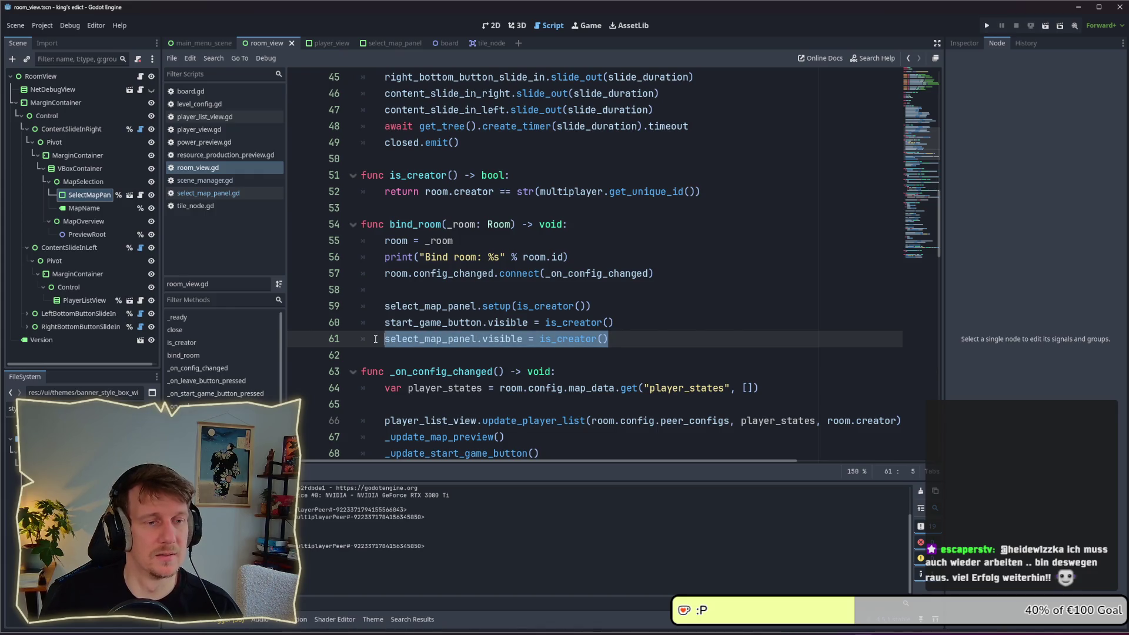
pyautogui.press('BackSpace')
pyautogui.press('BackSpace')
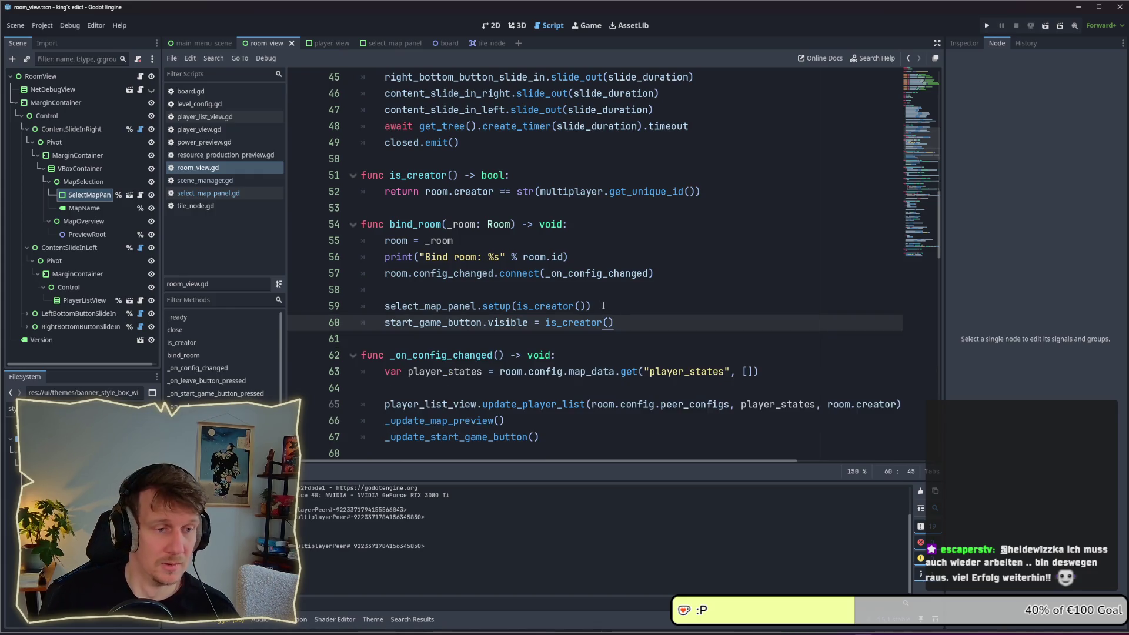
pyautogui.hotkey('alt', 'Up')
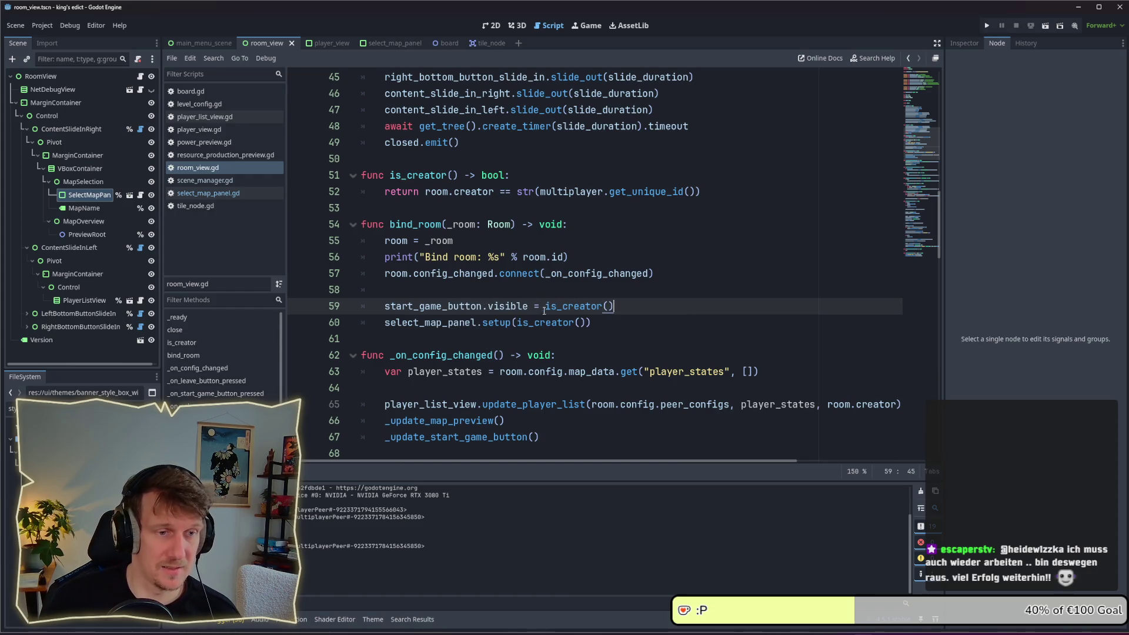
pyautogui.click(593, 322)
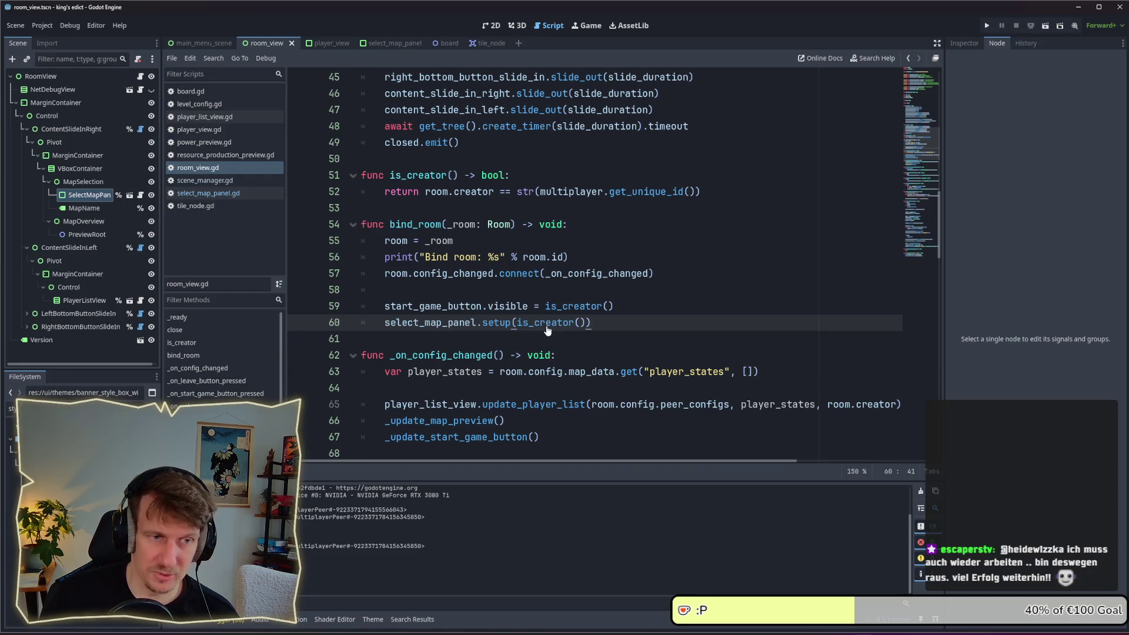
pyautogui.press('F5')
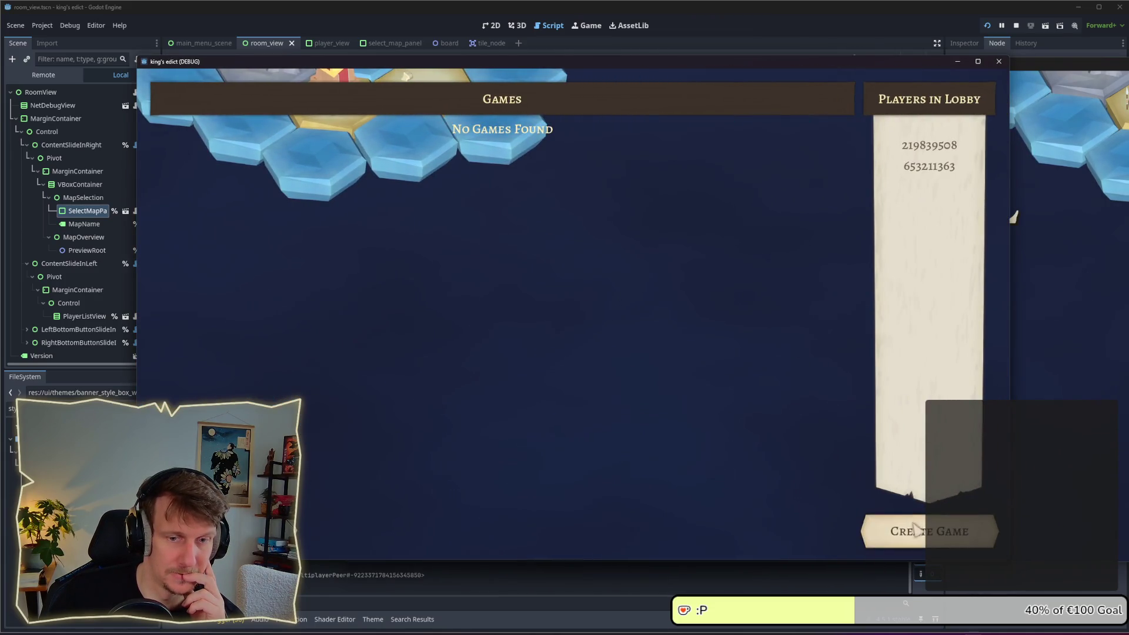
# Host a game, cycle maps, join from the second client, then advance the host's map
pyautogui.click(916, 528)
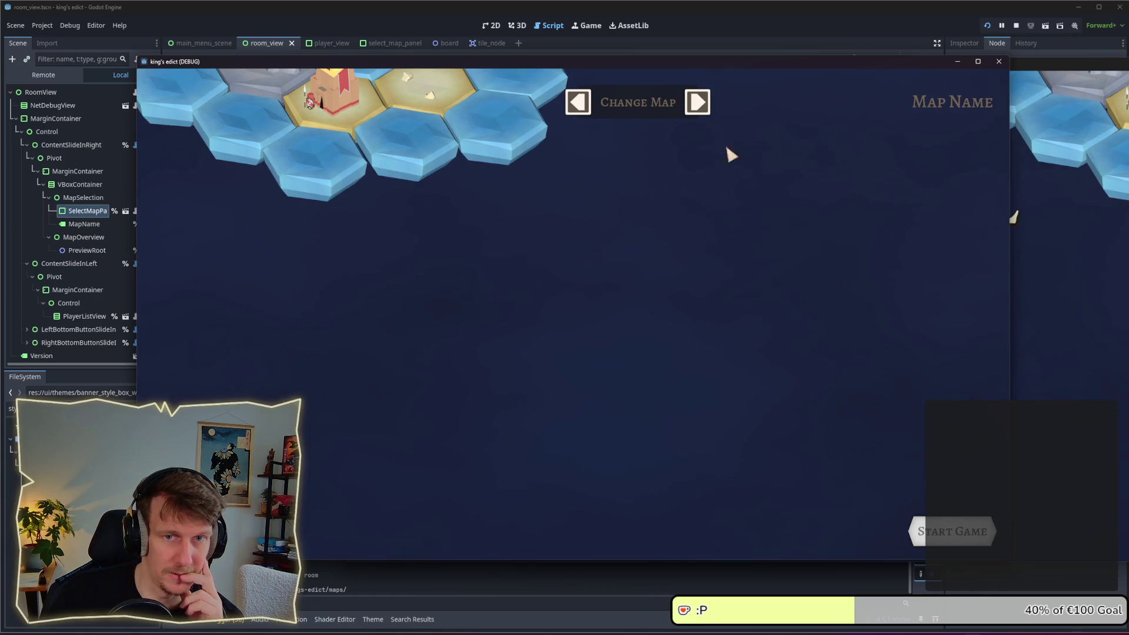
pyautogui.click(571, 108)
pyautogui.click(570, 109)
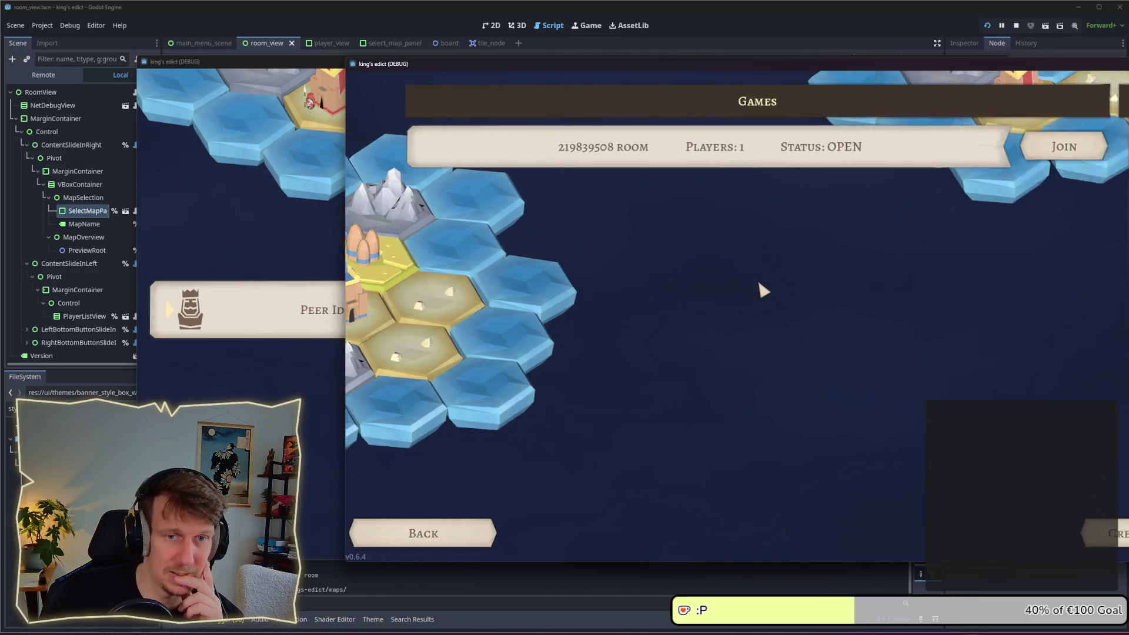
pyautogui.click(1007, 152)
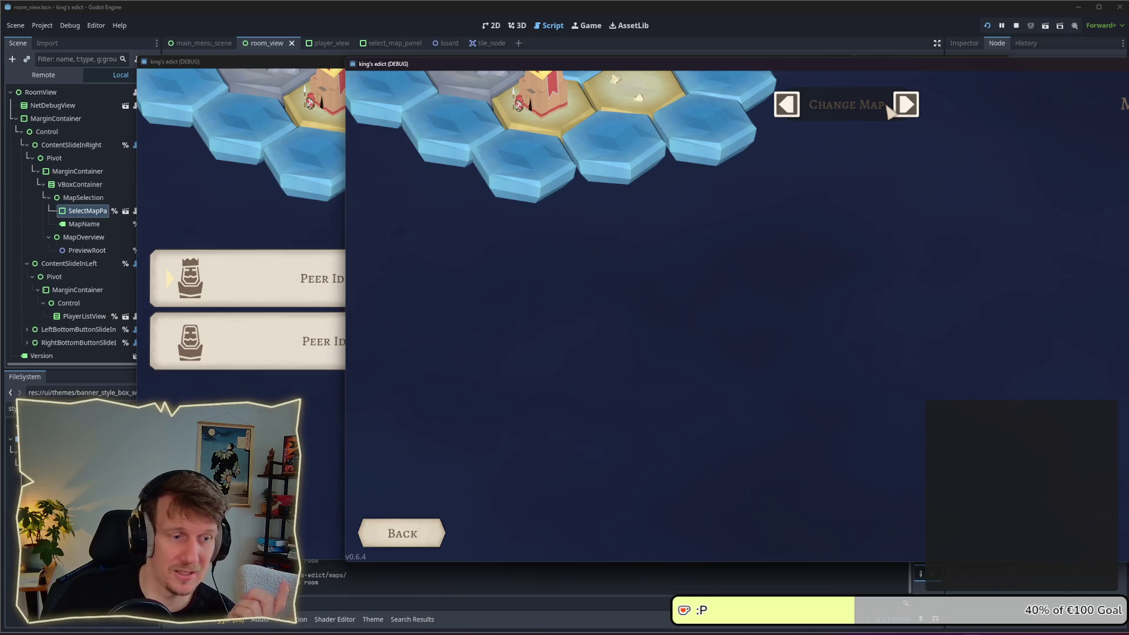
pyautogui.moveTo(862, 67); pyautogui.dragTo(702, 101)
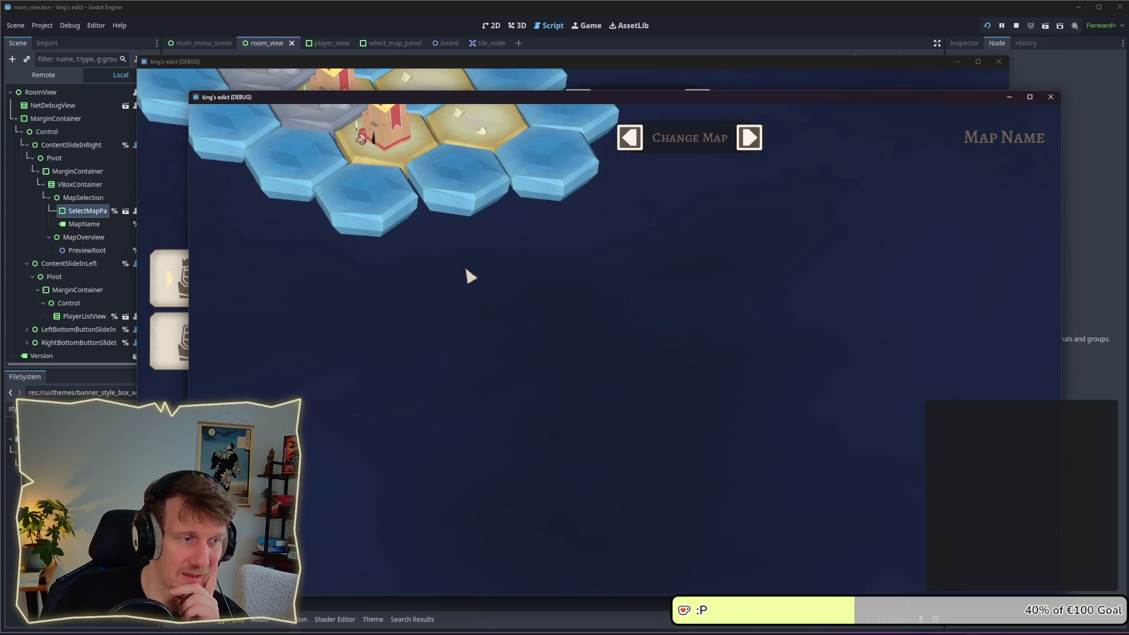
pyautogui.click(578, 102)
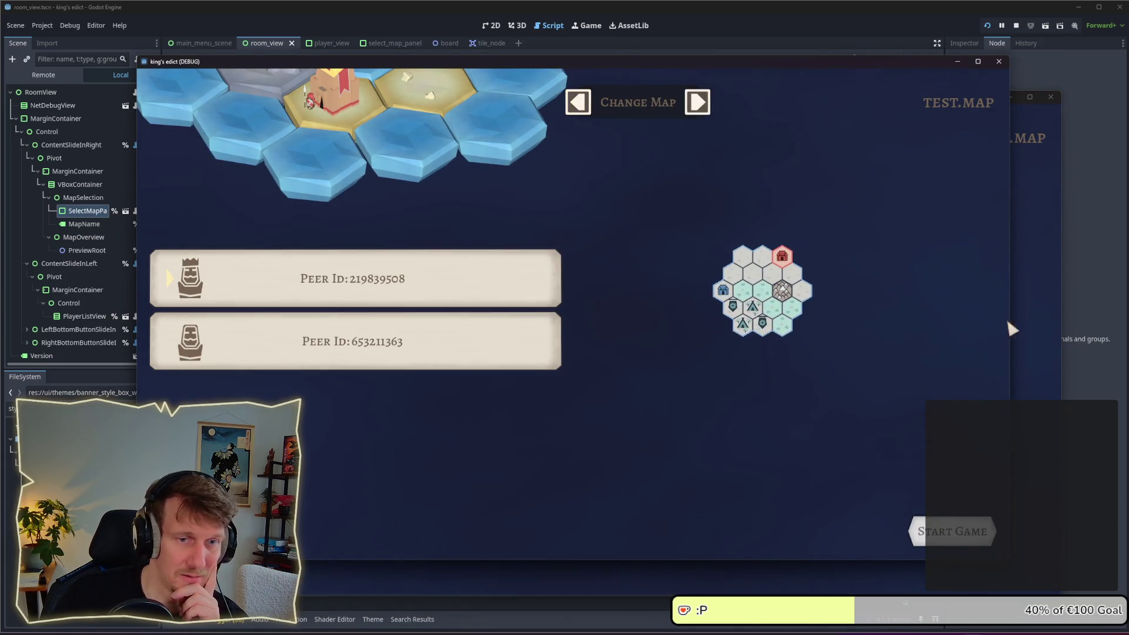
pyautogui.click(751, 140)
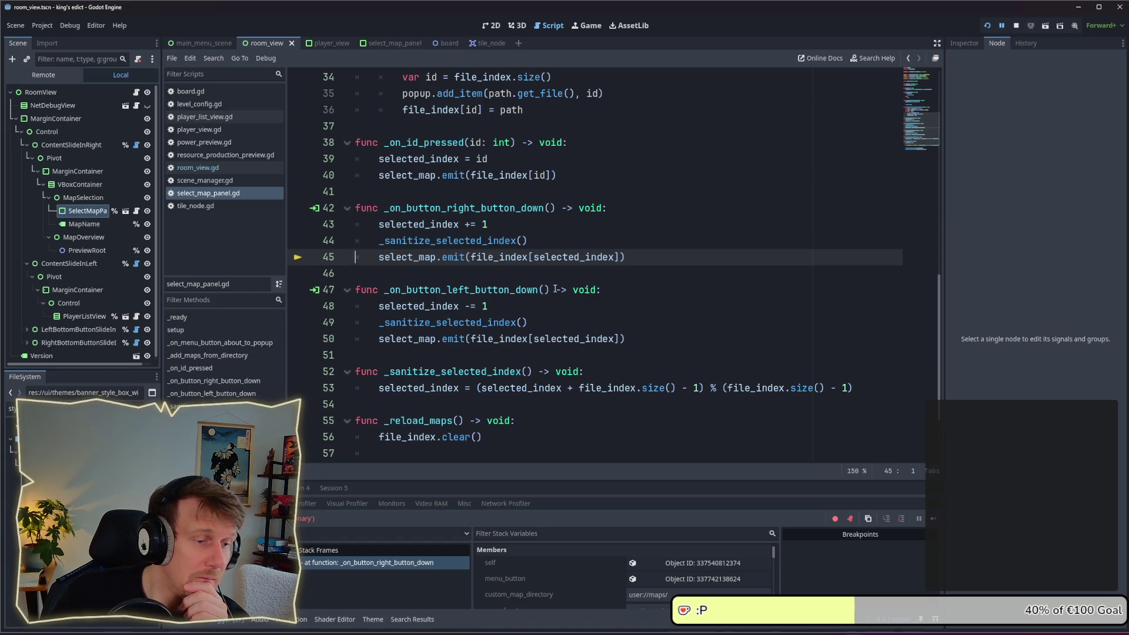
# Stop the paused game and open the select_map_panel scene, scrolling up to setup()
pyautogui.scroll(3, 555, 289)
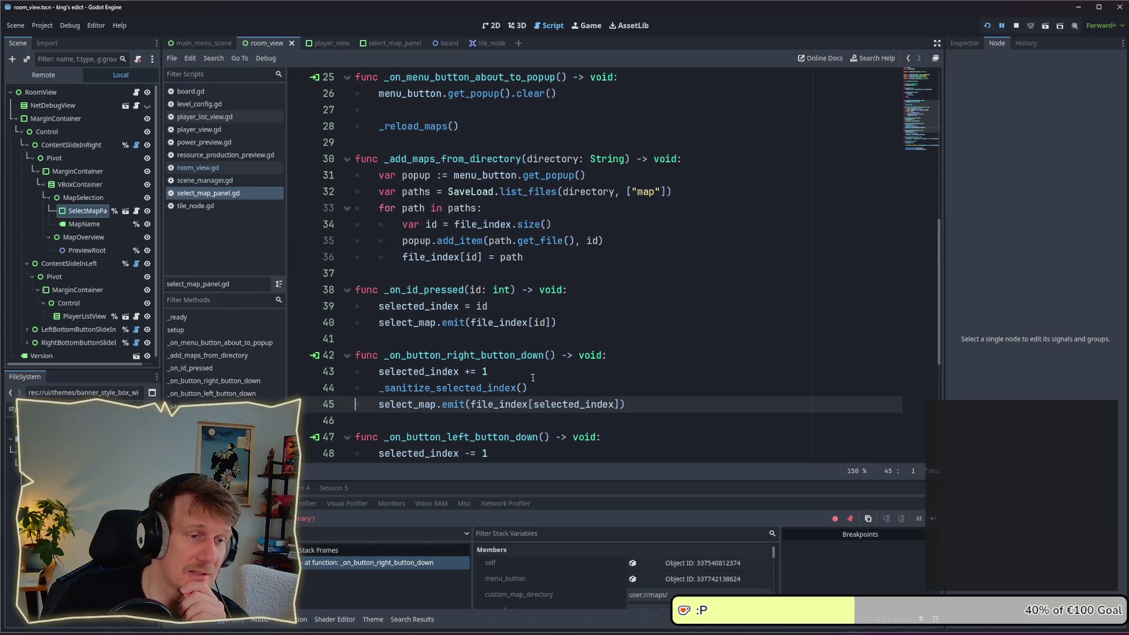
pyautogui.click(1017, 27)
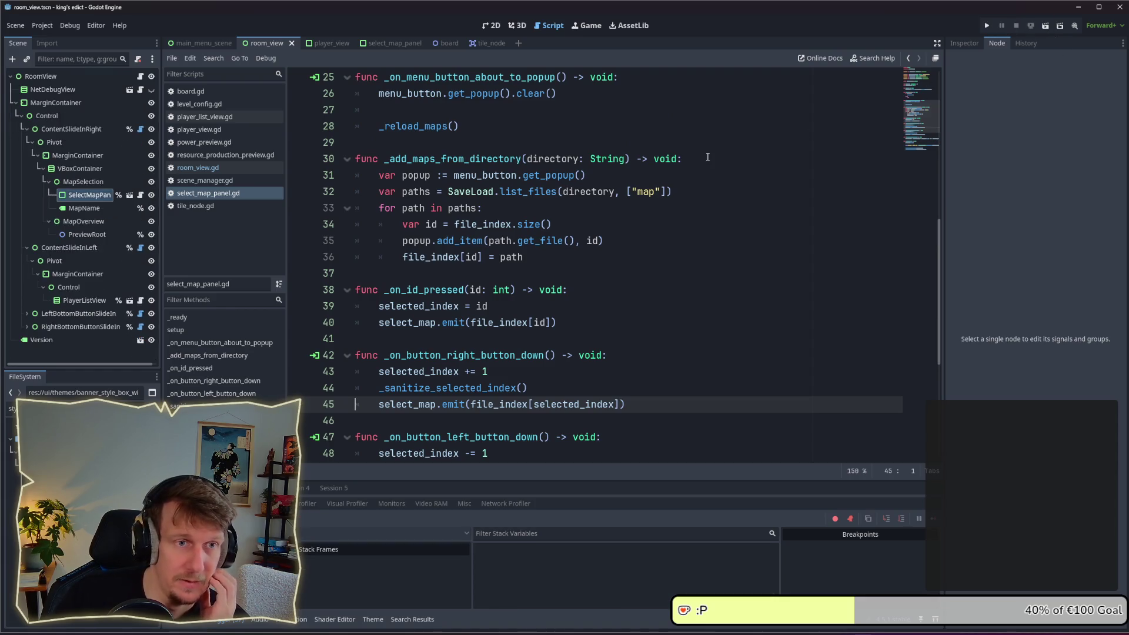
pyautogui.hotkey('alt', 'Tab')
pyautogui.click(454, 315)
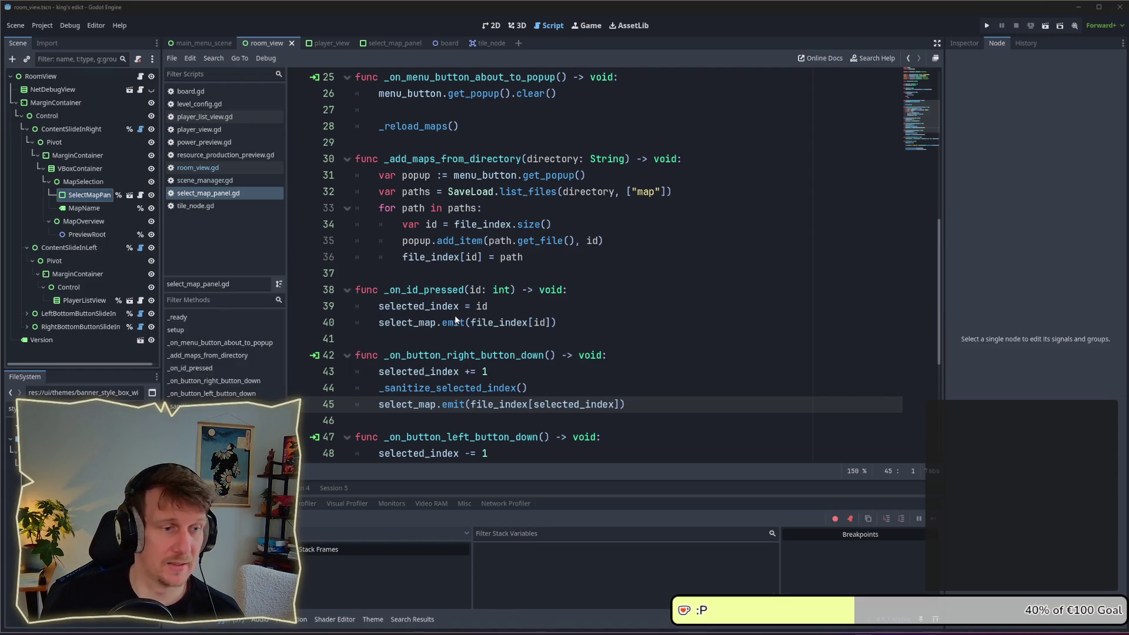
pyautogui.click(823, 207)
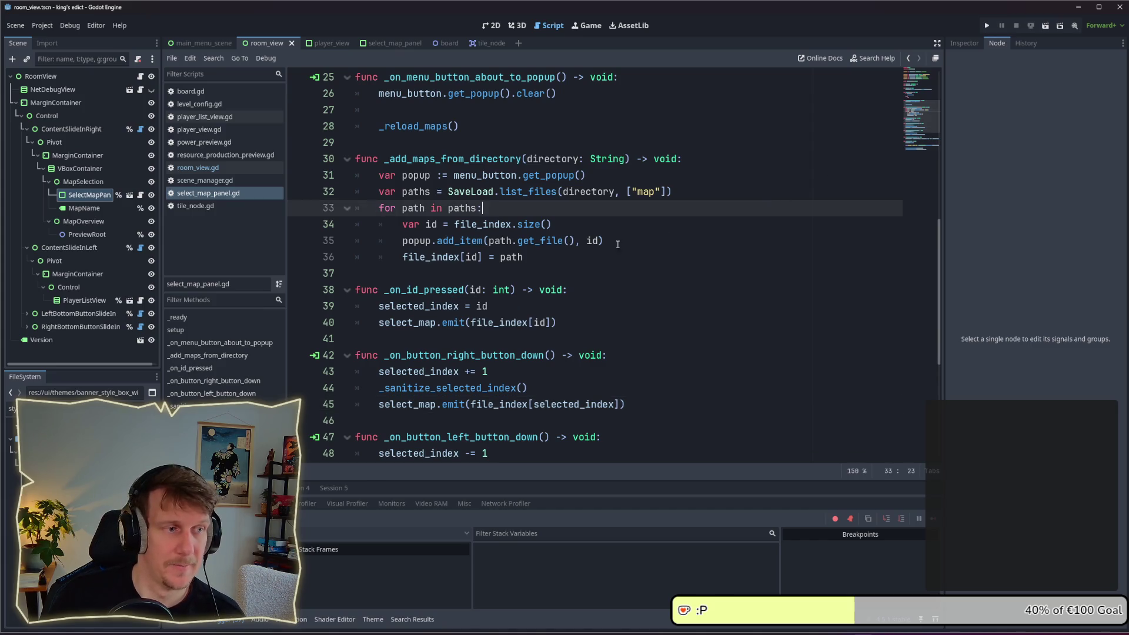
pyautogui.click(129, 194)
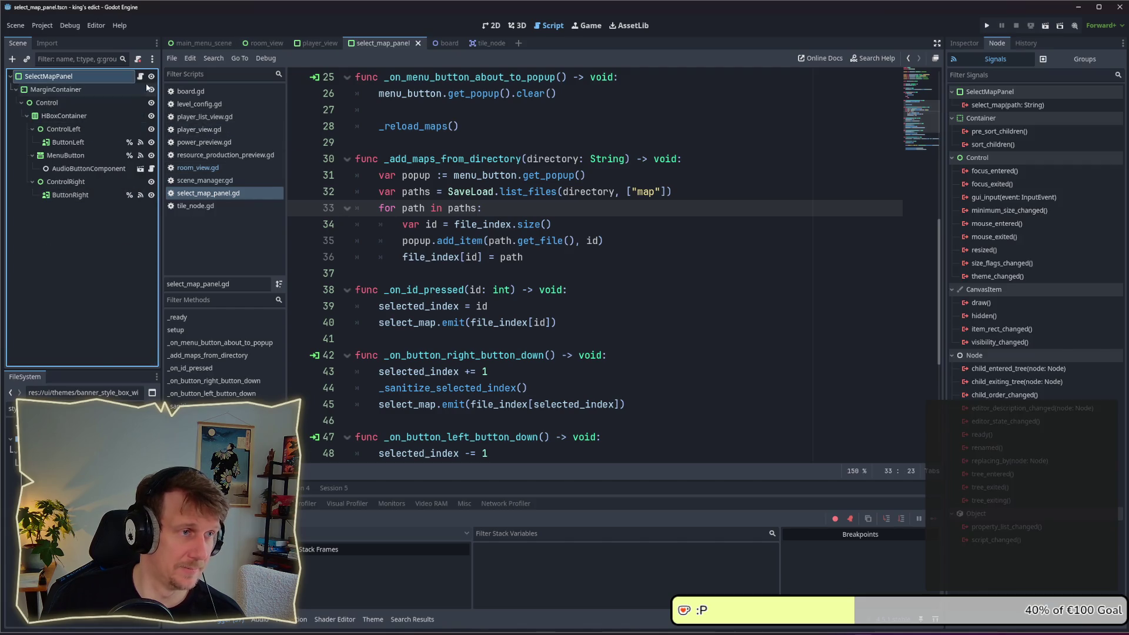
pyautogui.scroll(5, 506, 235)
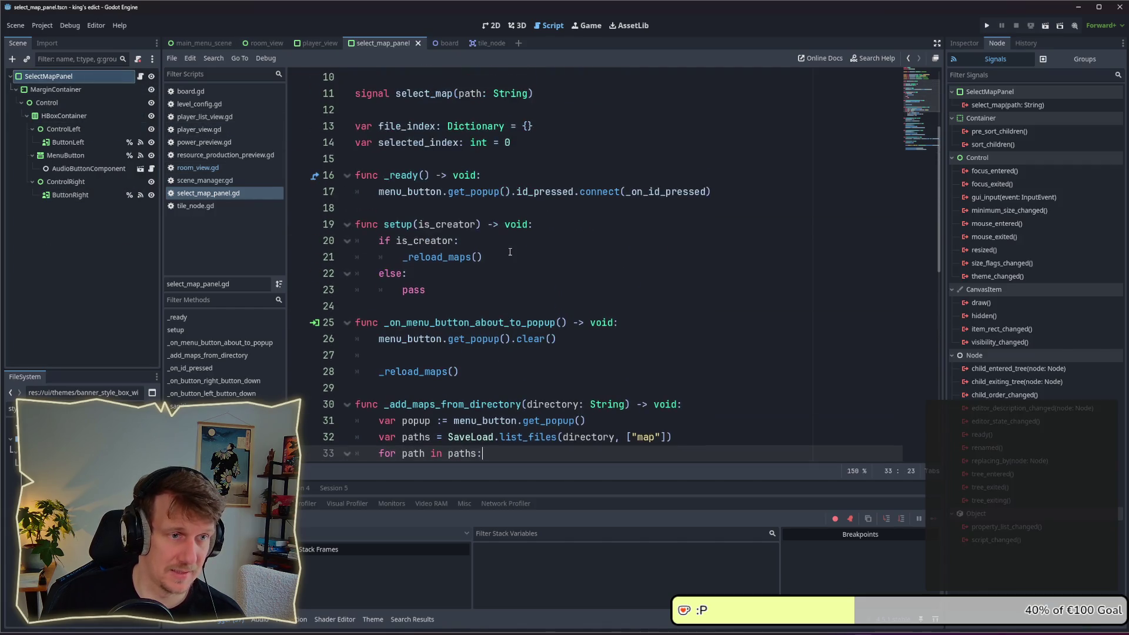
# Replace the placeholder pass with button_left.disabled = not is_creator below the _reload_maps call
pyautogui.click(493, 286)
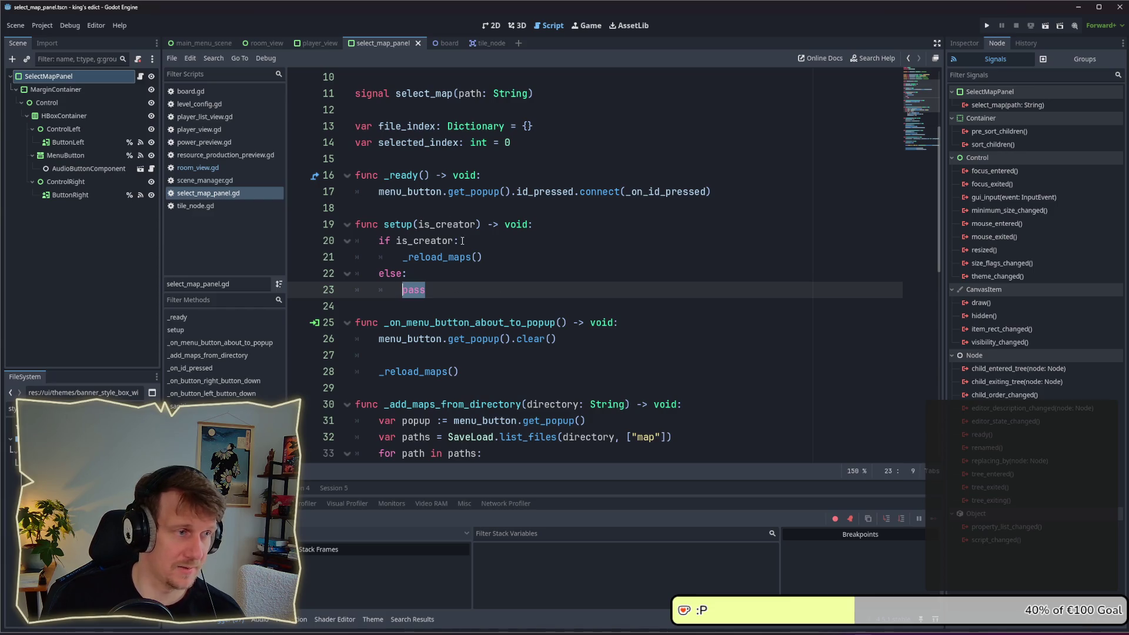
pyautogui.press('BackSpace')
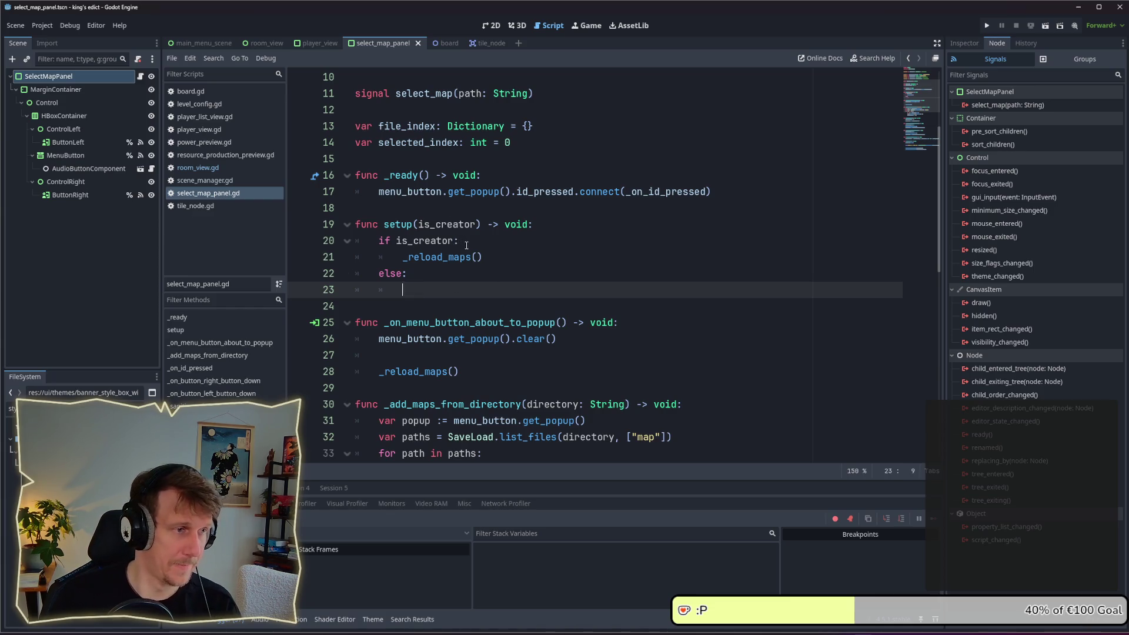
pyautogui.click(492, 254)
pyautogui.press('Return')
pyautogui.write('button_')
pyautogui.press('Return')
pyautogui.write('.si')
pyautogui.press('BackSpace')
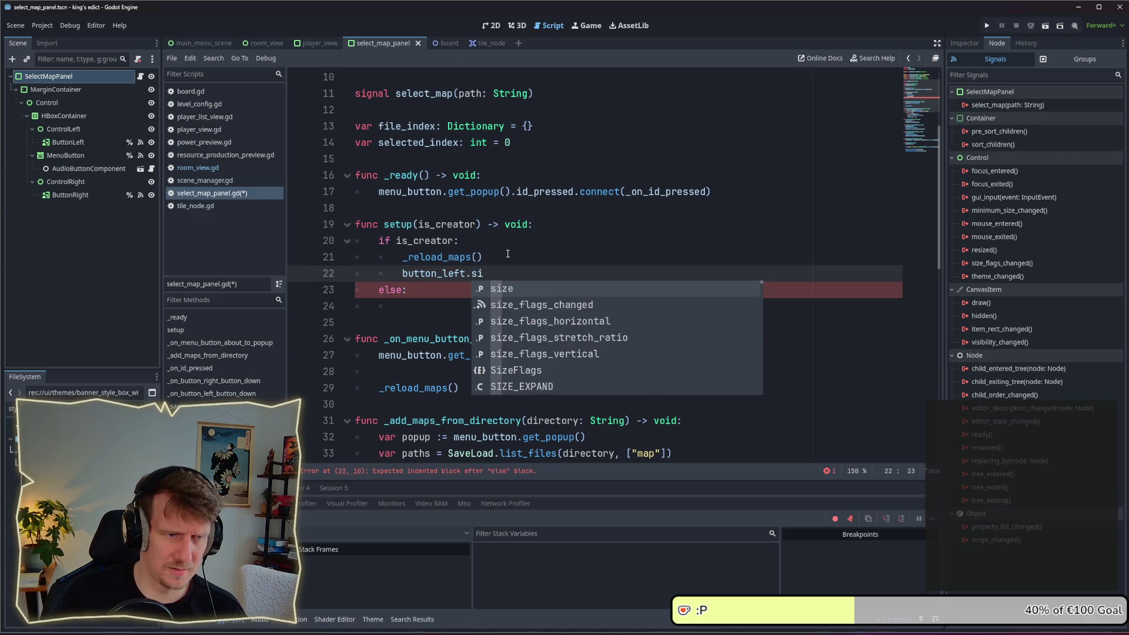
pyautogui.press('BackSpace')
pyautogui.write('dis')
pyautogui.press('Return')
pyautogui.write('= ')
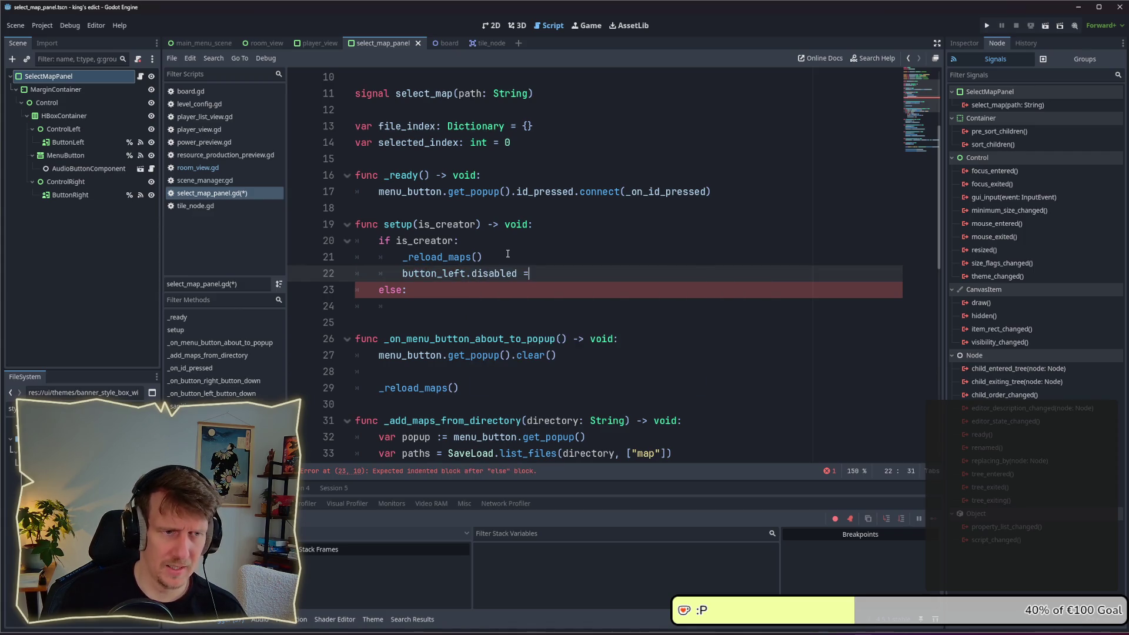
pyautogui.write('is_')
pyautogui.press('Return')
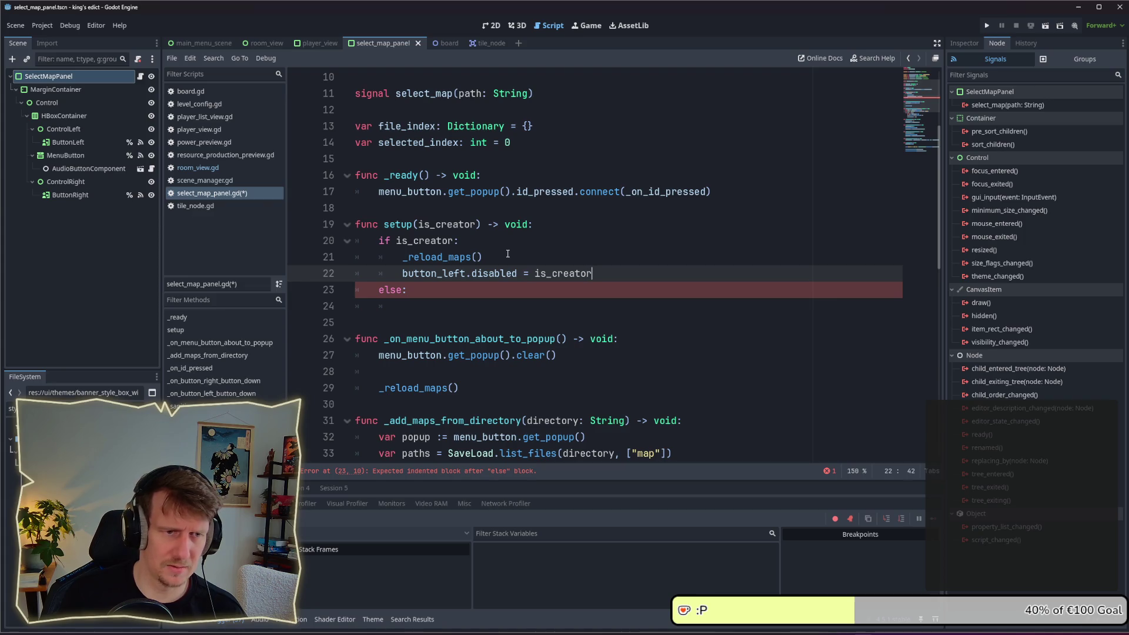
pyautogui.write('not')
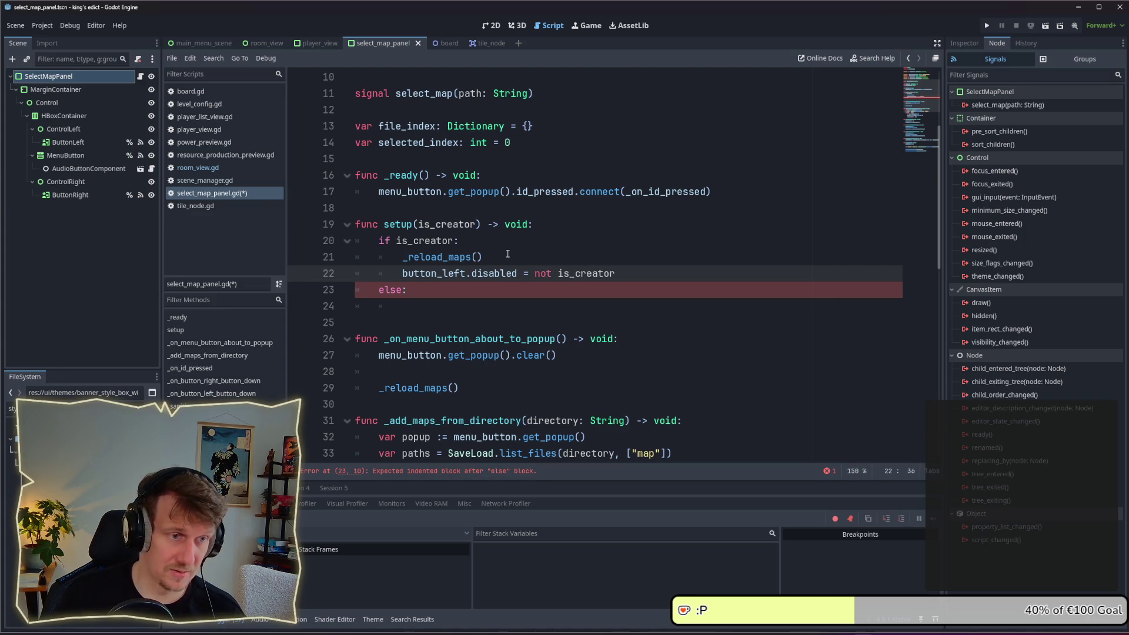
# Move the disabled line out of the if block, drop the leftover else, and duplicate it
pyautogui.press('Home')
pyautogui.press('Return')
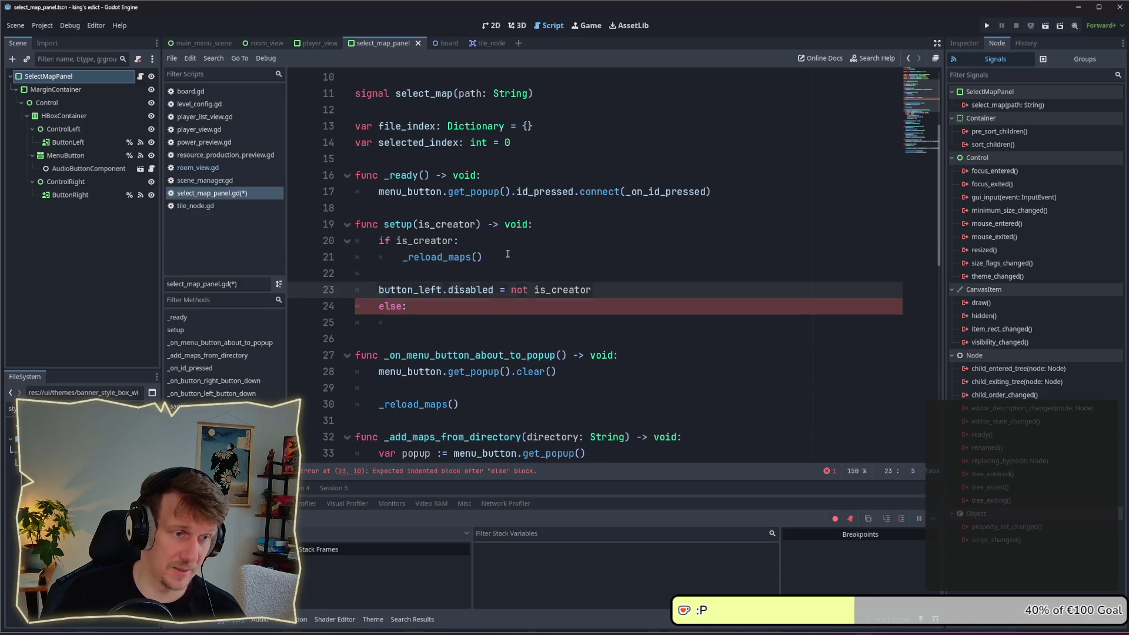
pyautogui.press('Down')
pyautogui.hotkey('shift', 'End')
pyautogui.press('BackSpace')
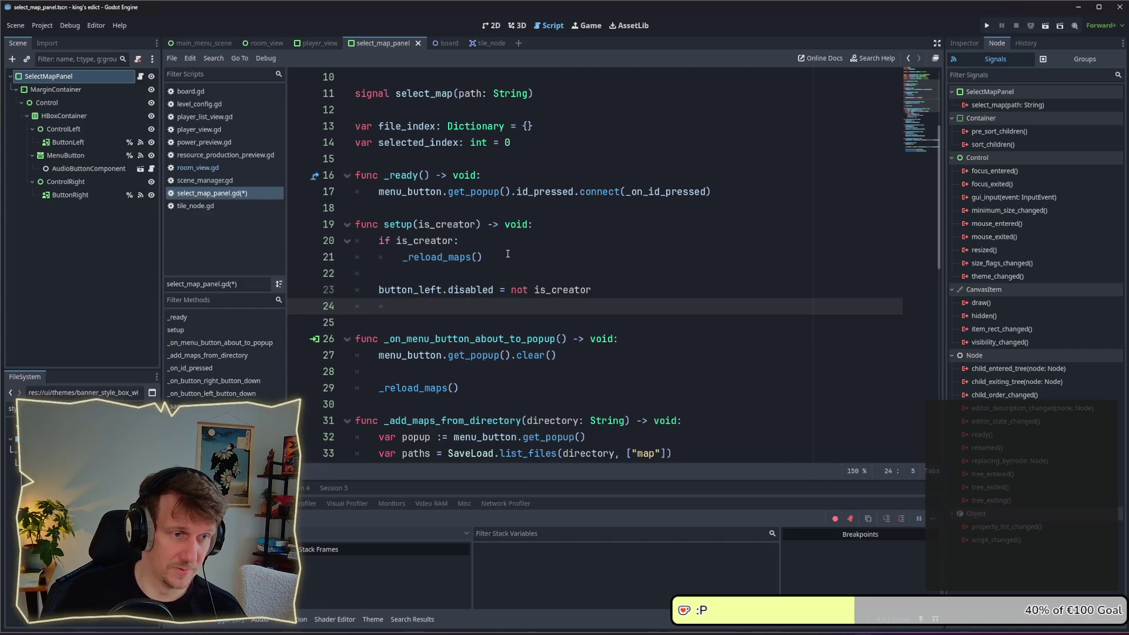
pyautogui.press('Up')
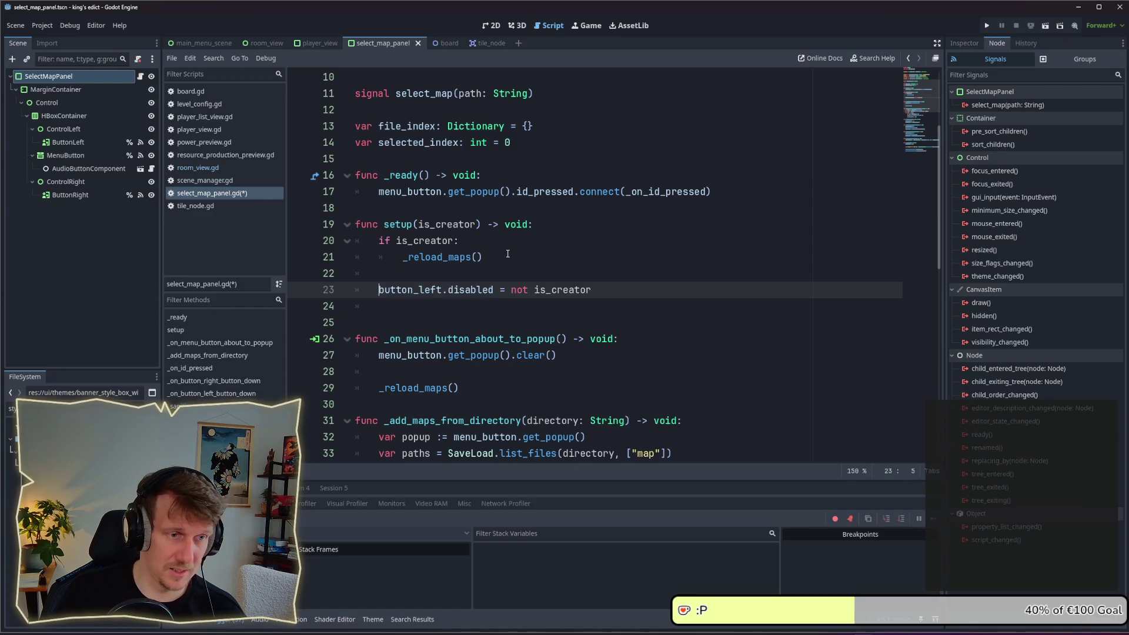
pyautogui.hotkey('ctrl', 'shift', 'd')
pyautogui.hotkey('ctrl', 'shift', 'd')
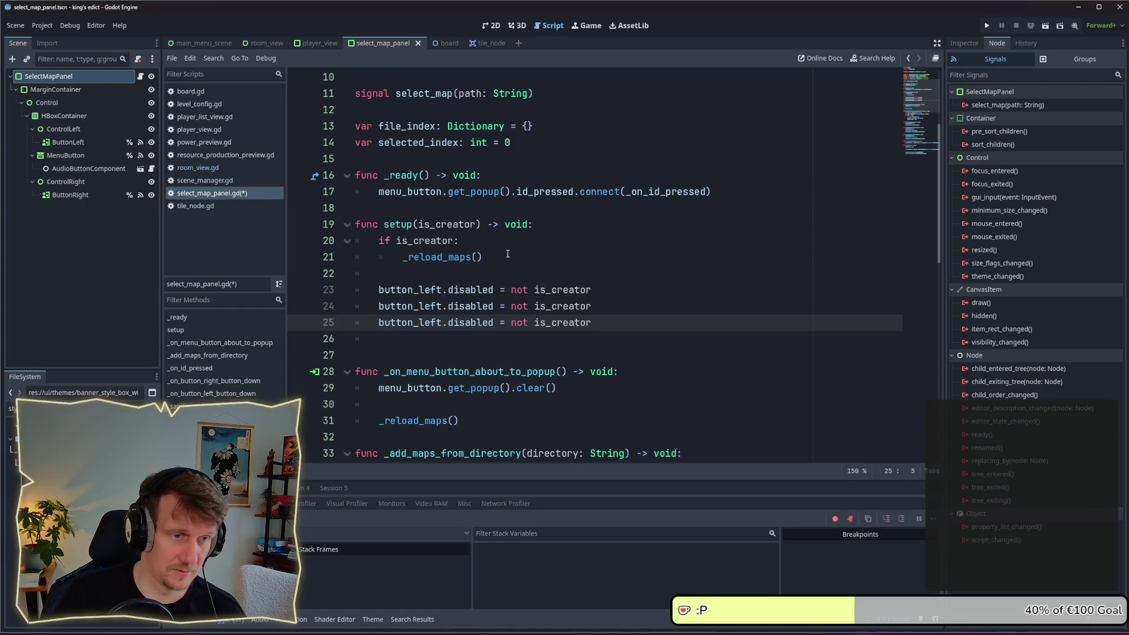
pyautogui.click(396, 334)
pyautogui.press('BackSpace')
pyautogui.press('BackSpace')
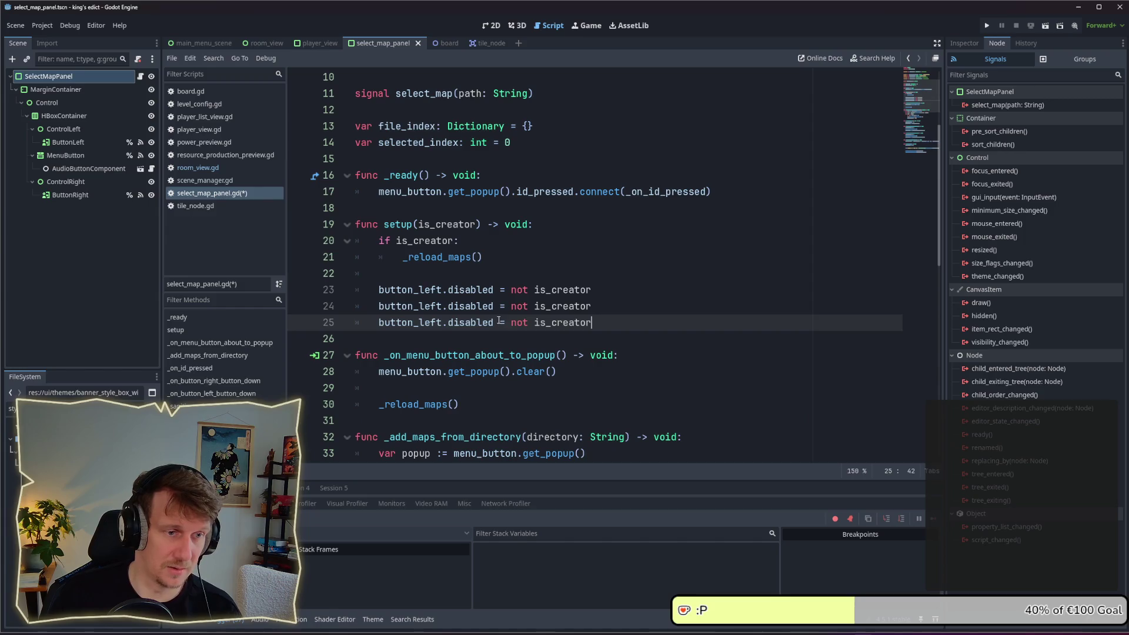
# Turn the duplicated lines into button_right.disabled and menu_button.disabled, then run the game
pyautogui.click(447, 311)
pyautogui.doubleClick(436, 307)
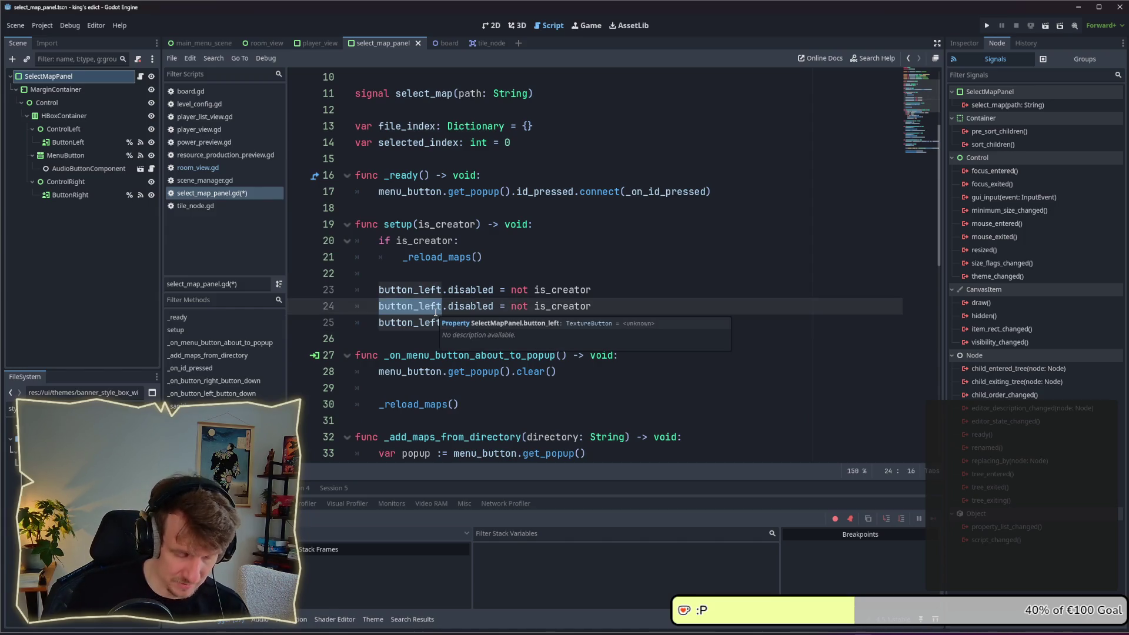
pyautogui.write('button_r')
pyautogui.press('Return')
pyautogui.press('Down')
pyautogui.hotkey('ctrl', 'BackSpace')
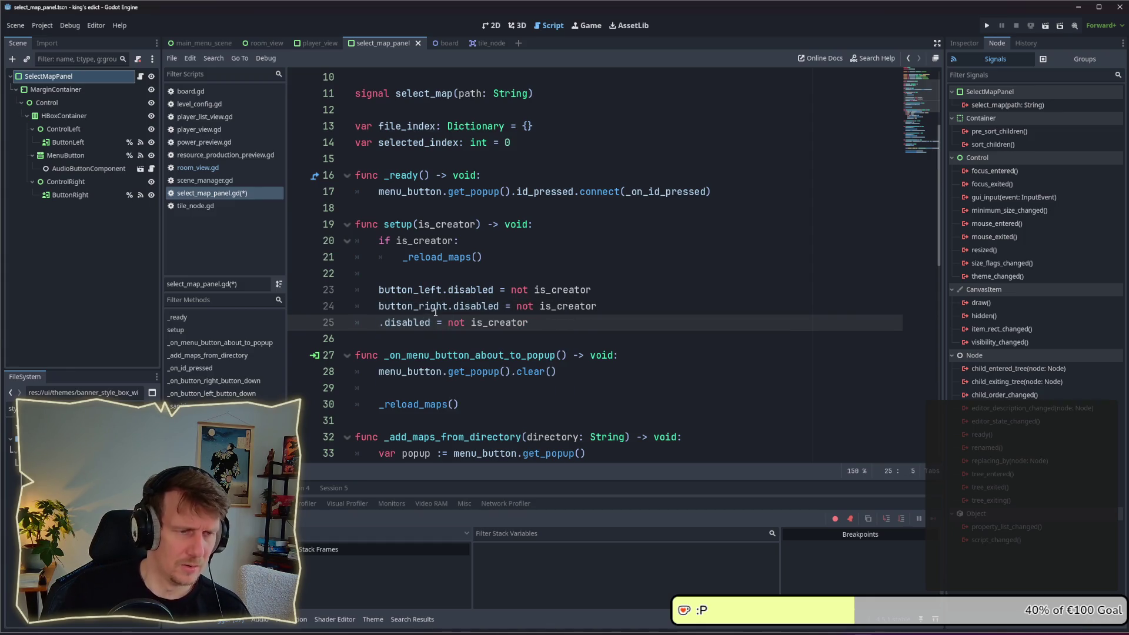
pyautogui.write('ne')
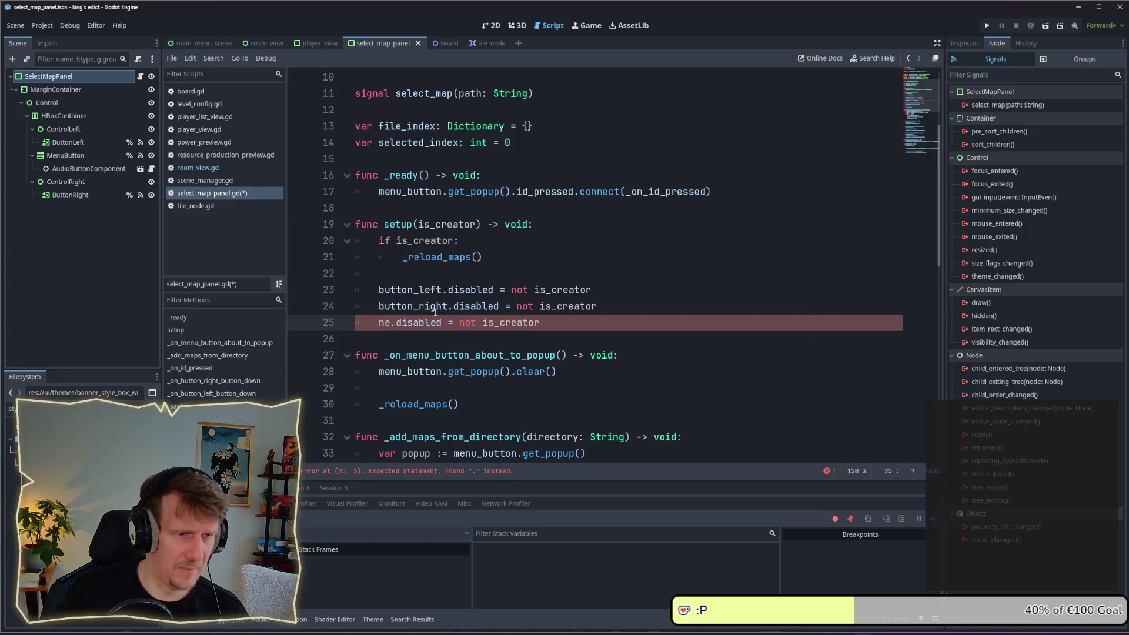
pyautogui.press('BackSpace')
pyautogui.press('BackSpace')
pyautogui.write('menu')
pyautogui.press('Return')
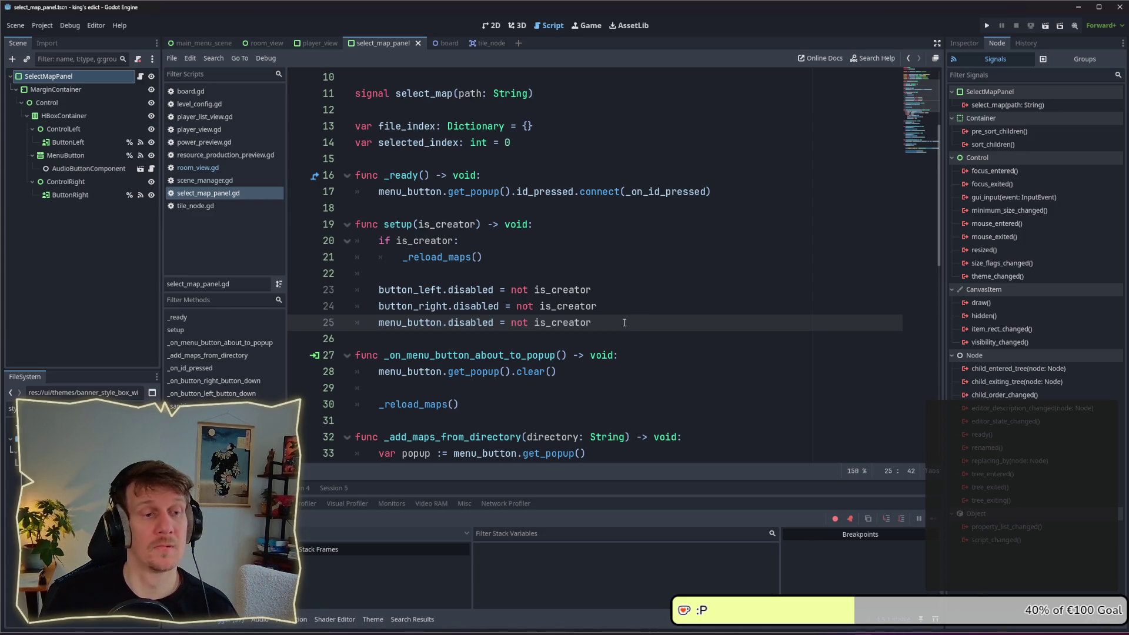
pyautogui.click(625, 322)
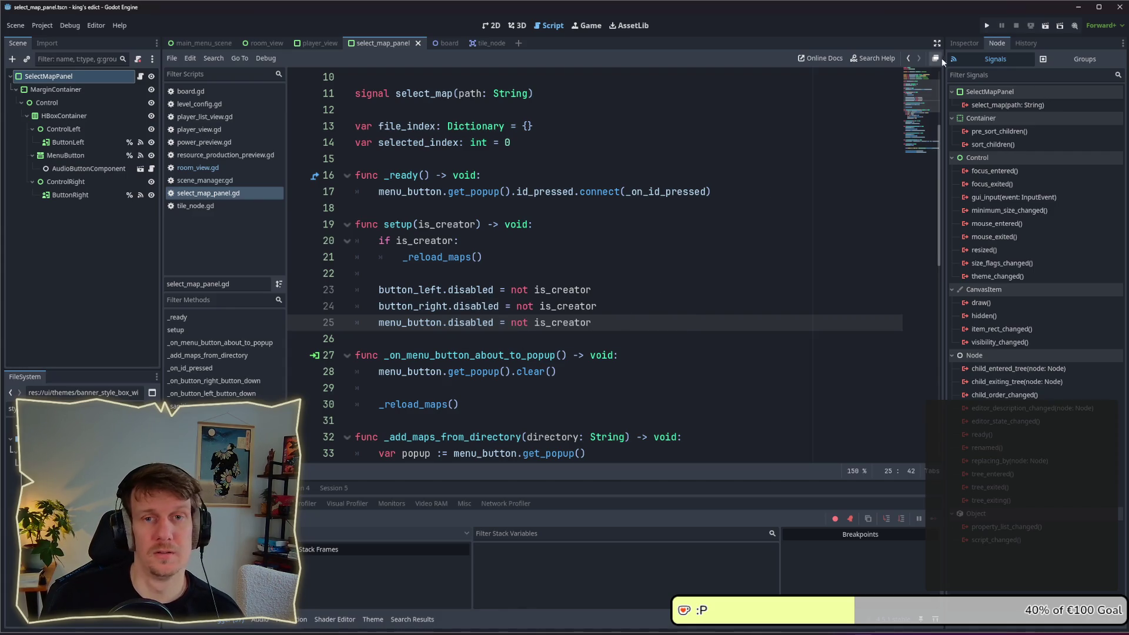
pyautogui.click(987, 26)
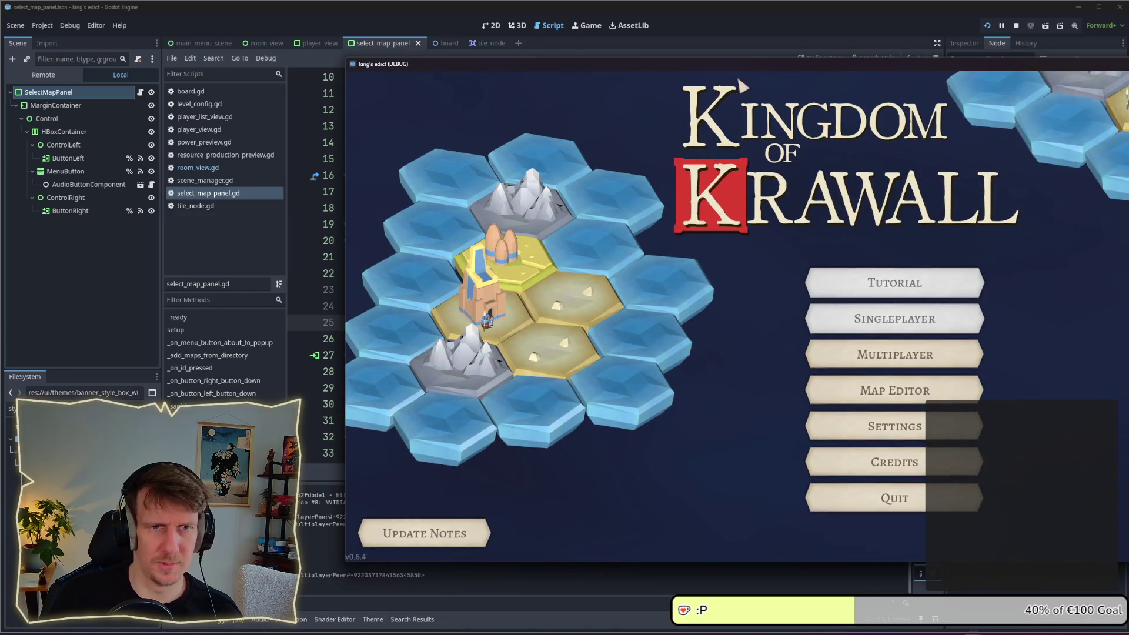
# Host a multiplayer game in one window and join it as a client from the second
pyautogui.moveTo(729, 68); pyautogui.dragTo(401, 56)
pyautogui.click(529, 334)
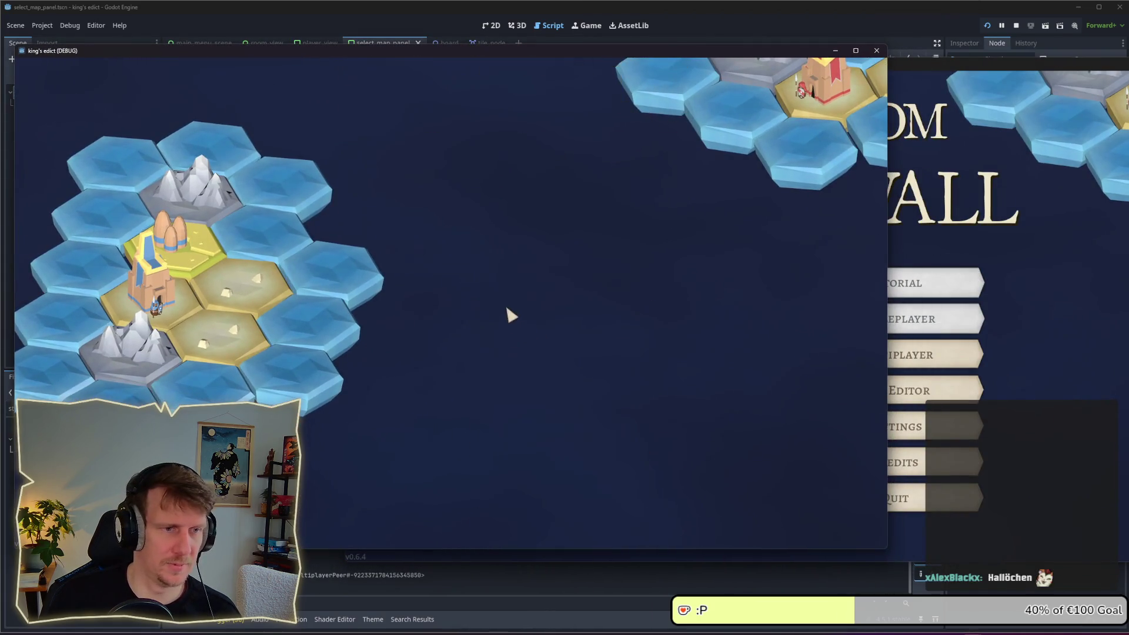
pyautogui.click(812, 521)
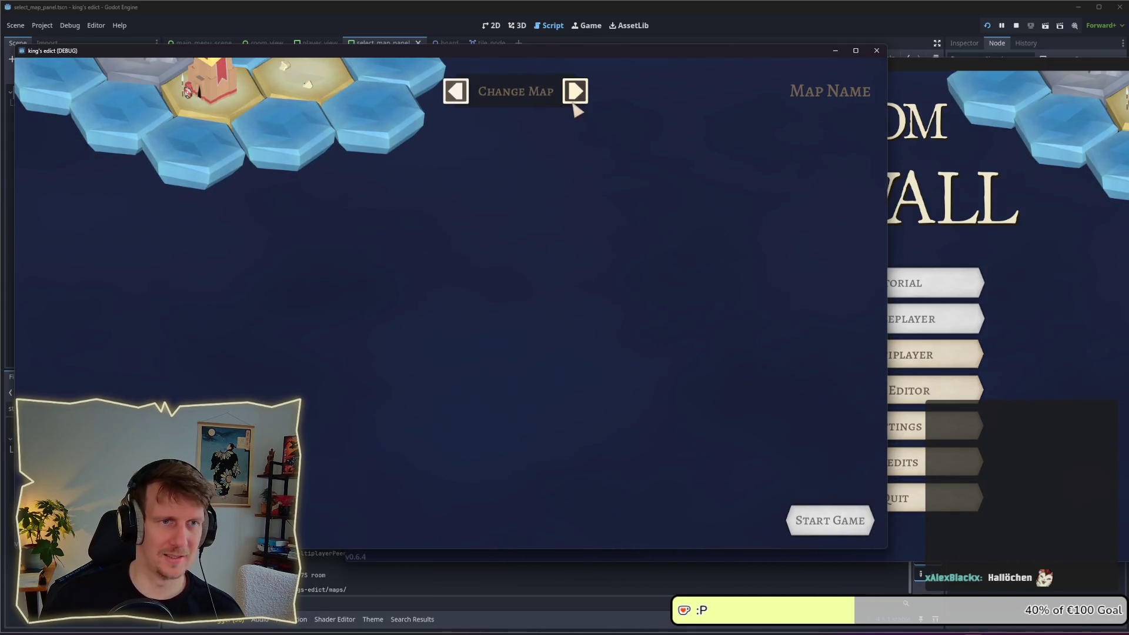
pyautogui.click(935, 354)
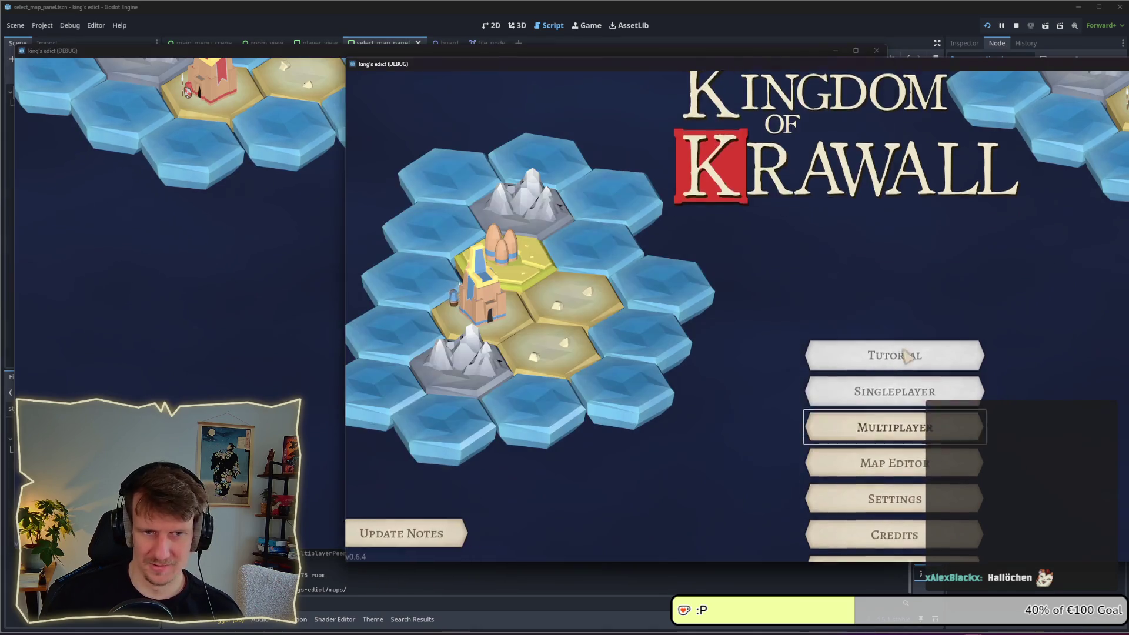
pyautogui.click(994, 152)
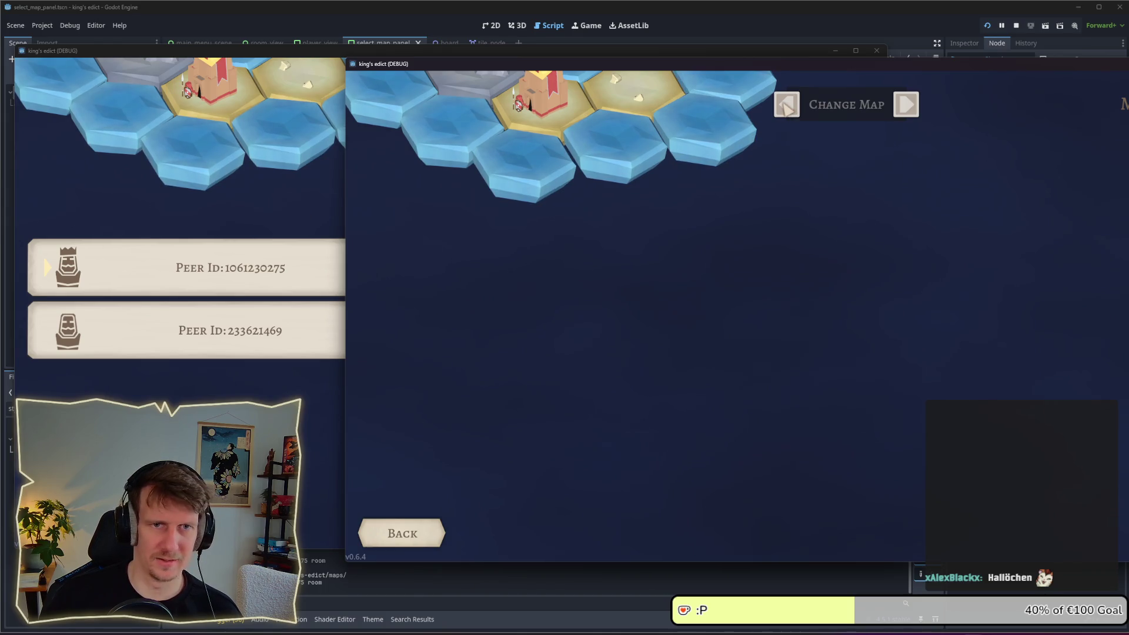
# Switch the host to another map and confirm the client shows NO_ISLANDS.MAP too
pyautogui.click(254, 200)
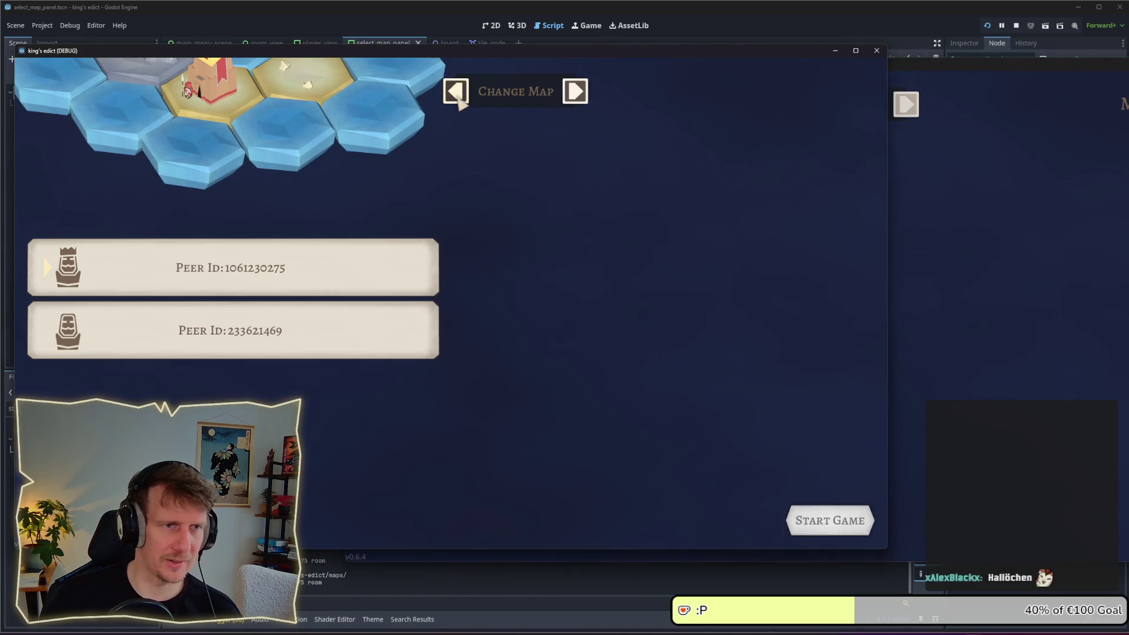
pyautogui.click(456, 91)
pyautogui.click(455, 91)
pyautogui.click(964, 143)
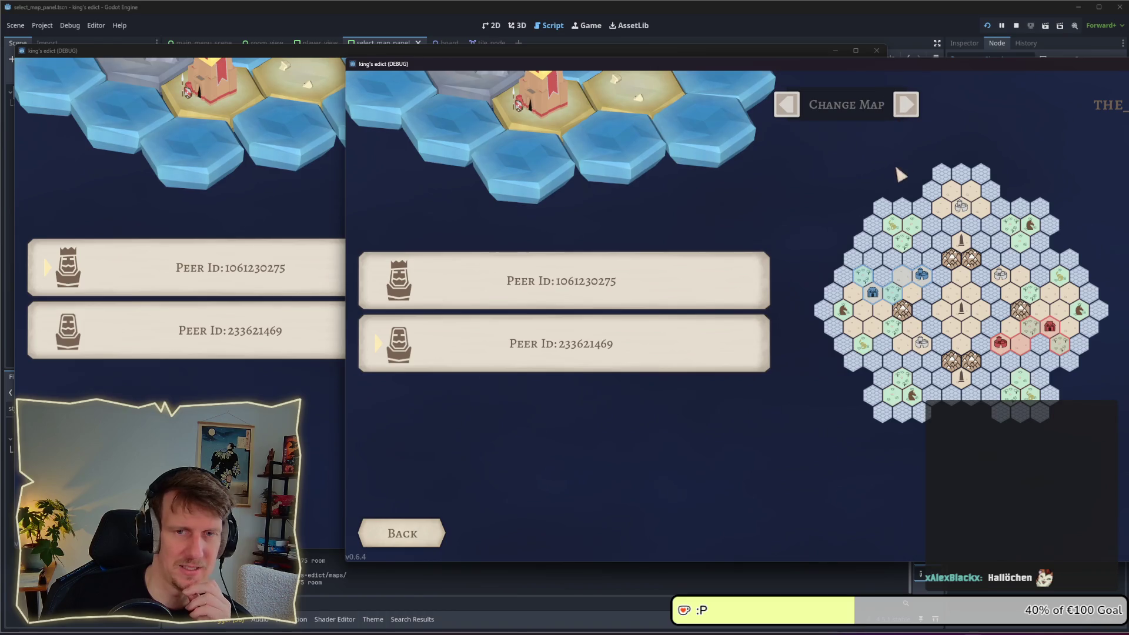
pyautogui.click(197, 202)
# On the host, step back to NO_ISLANDS.MAP, then forward through the maps to VP_TEST.MAP
pyautogui.click(465, 96)
pyautogui.click(464, 96)
pyautogui.click(468, 99)
pyautogui.click(468, 99)
pyautogui.click(467, 99)
pyautogui.click(468, 99)
pyautogui.click(468, 99)
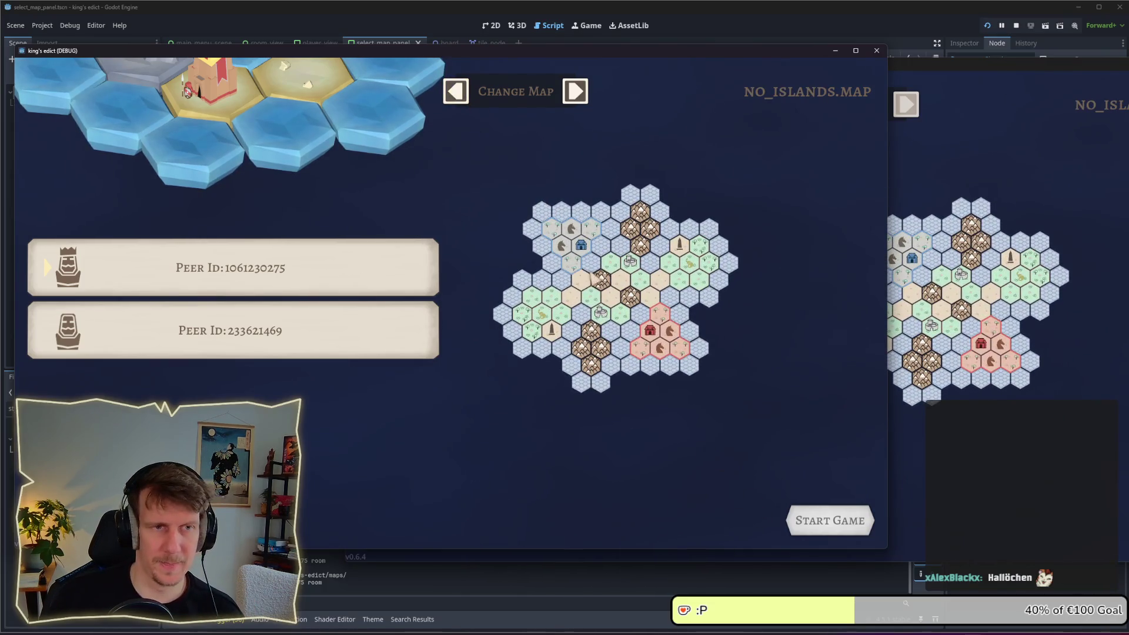
pyautogui.click(578, 90)
pyautogui.click(577, 89)
pyautogui.click(578, 89)
pyautogui.click(577, 90)
pyautogui.click(578, 89)
pyautogui.click(578, 90)
pyautogui.click(577, 90)
pyautogui.click(578, 89)
pyautogui.click(577, 89)
pyautogui.click(577, 89)
# Browse the host's map list and advance to SACRED_MOUNTAIN.MAP
pyautogui.click(516, 91)
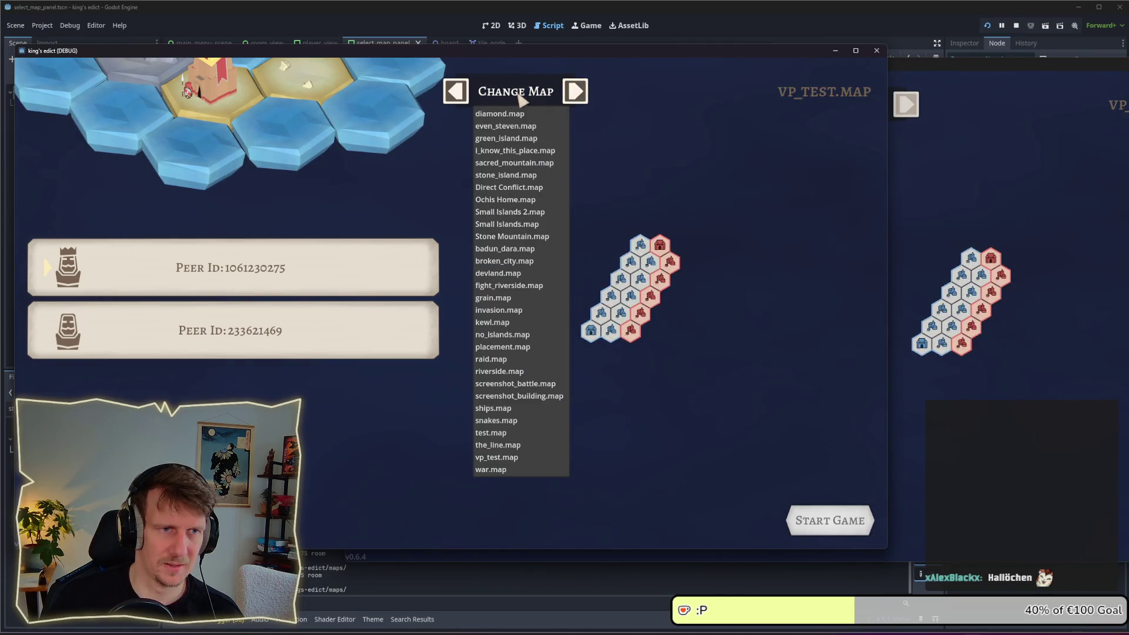
pyautogui.click(576, 93)
pyautogui.click(577, 94)
pyautogui.click(578, 95)
pyautogui.click(577, 94)
pyautogui.click(576, 95)
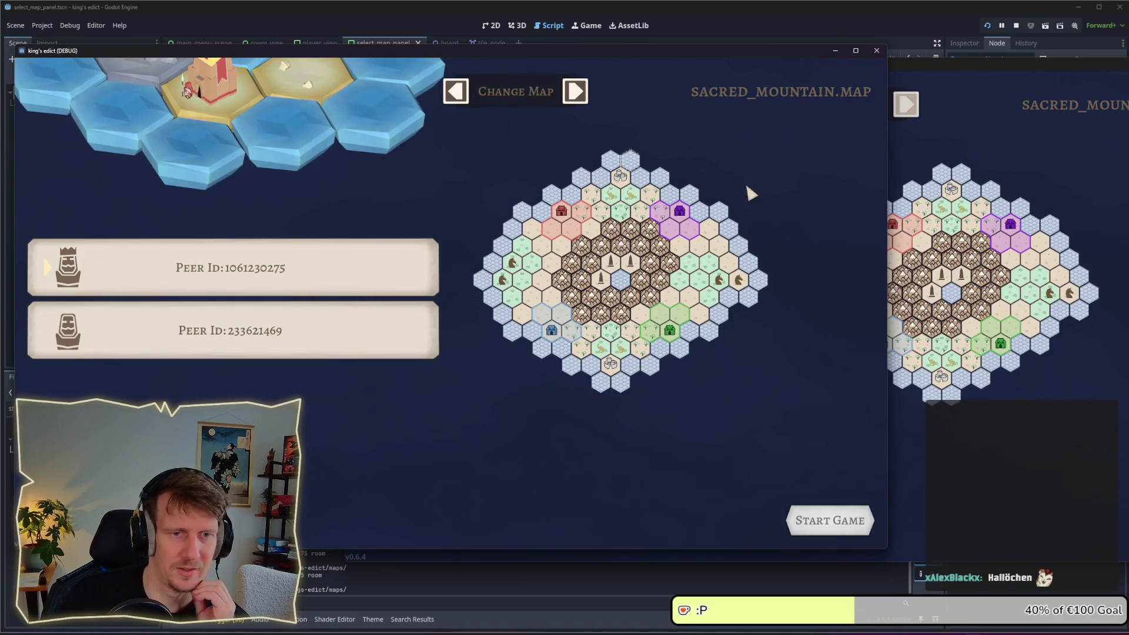
pyautogui.click(519, 98)
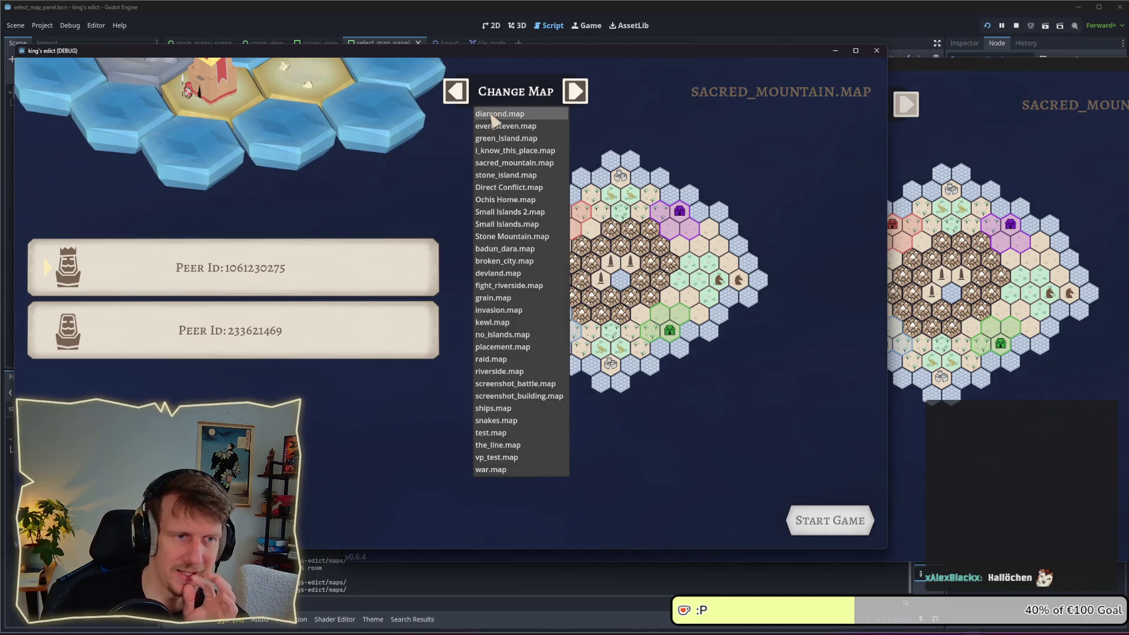
pyautogui.click(698, 164)
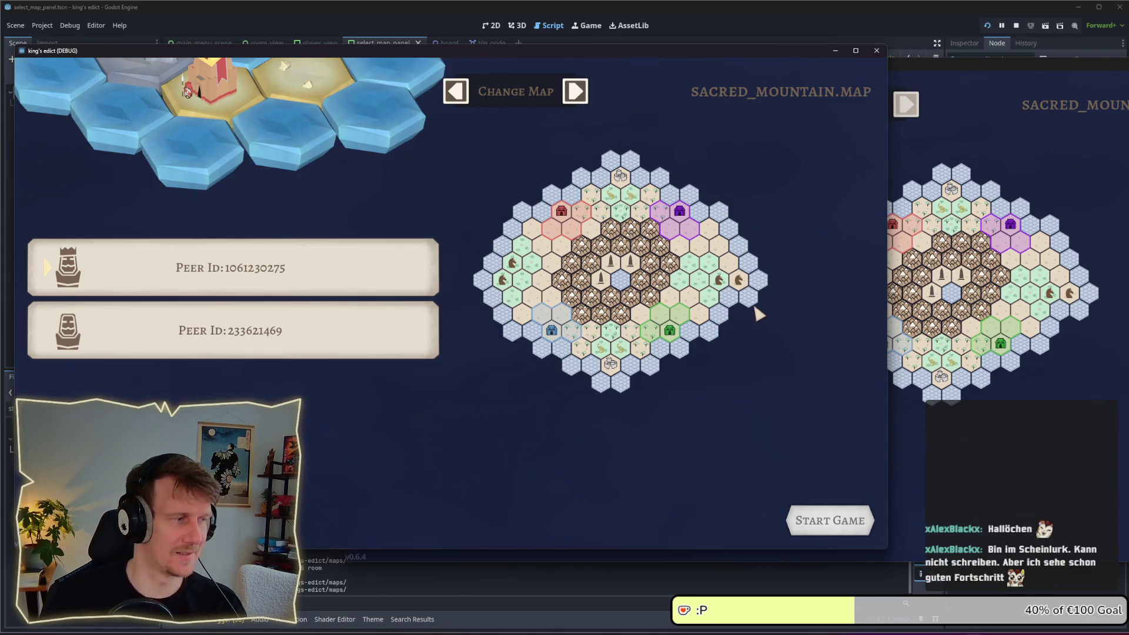
# Keep advancing the host's map selection until BADUN_DARA.MAP is reached
pyautogui.click(575, 93)
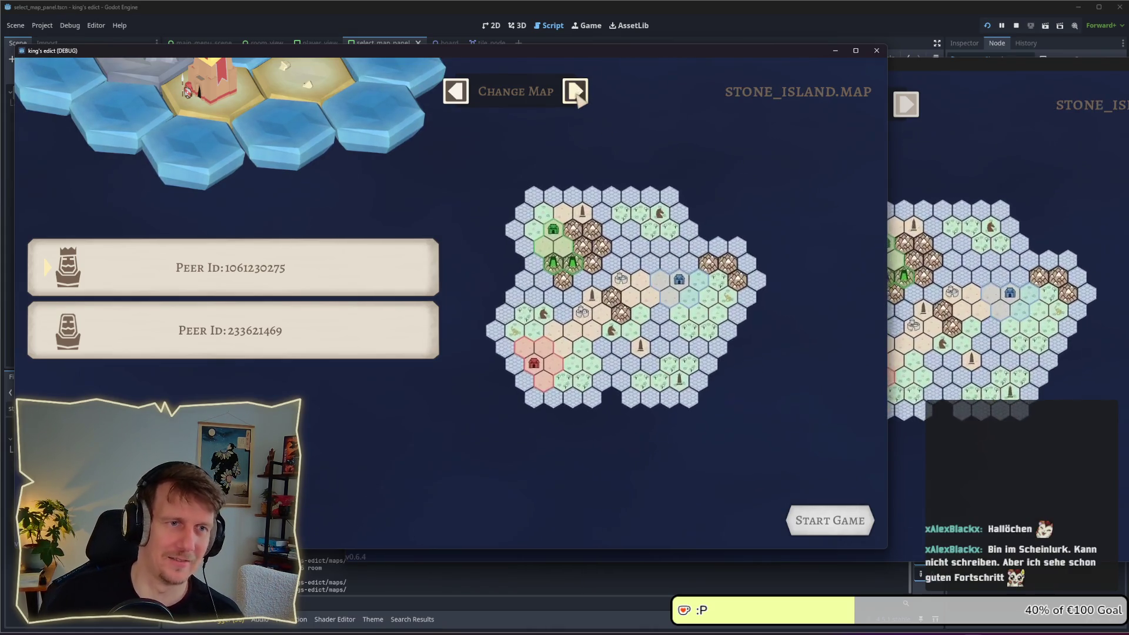
pyautogui.click(576, 94)
pyautogui.click(577, 94)
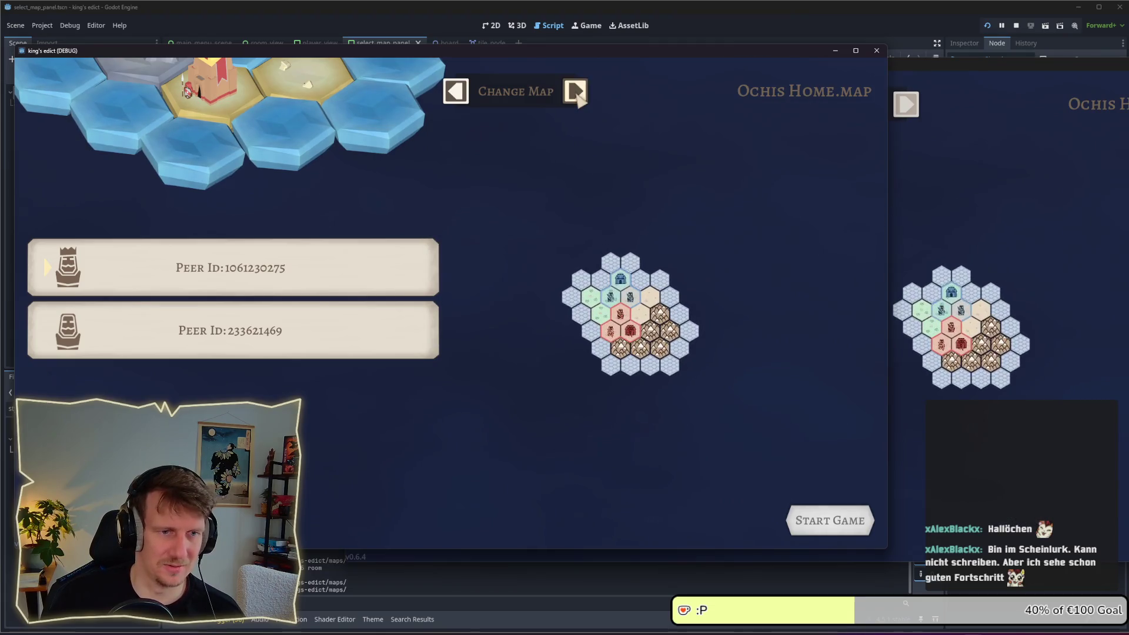
pyautogui.click(575, 93)
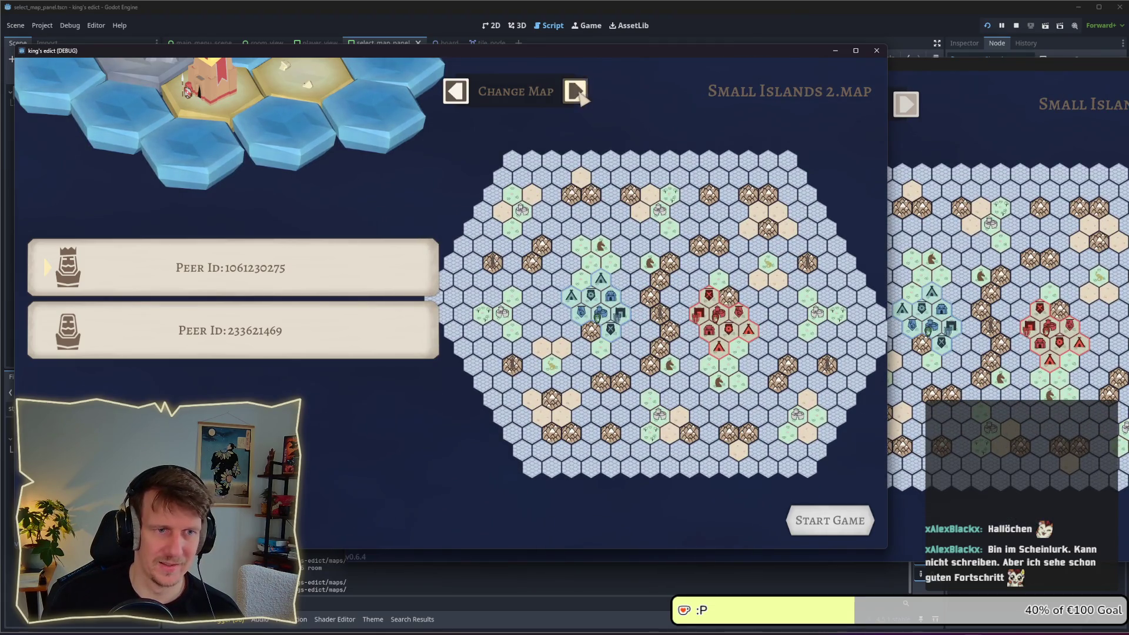
pyautogui.click(577, 94)
pyautogui.click(575, 93)
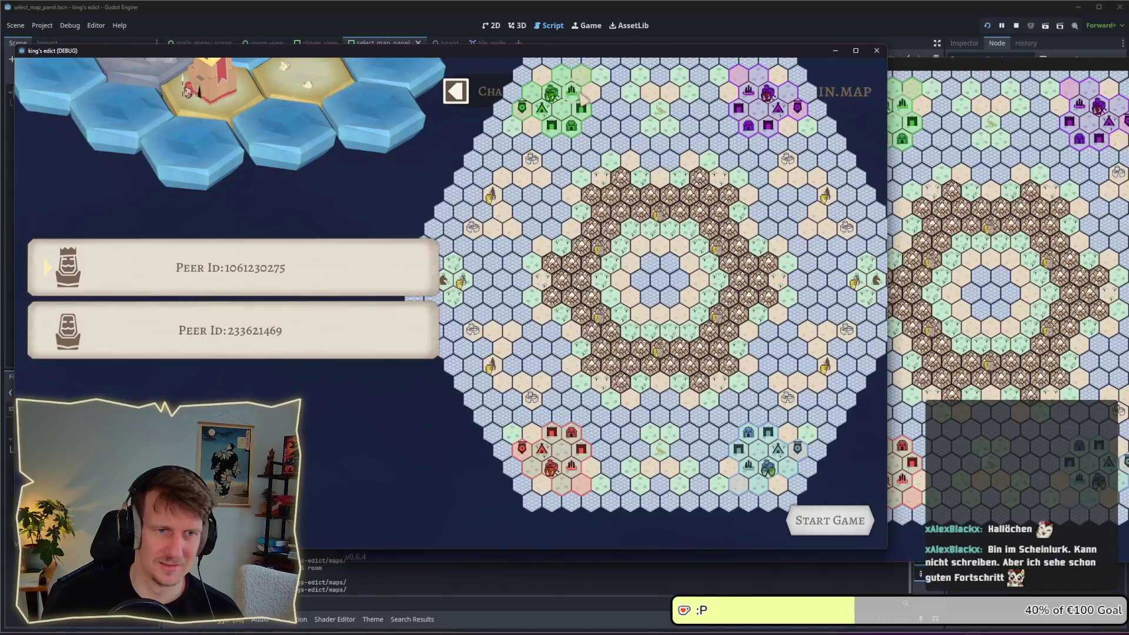
pyautogui.click(575, 92)
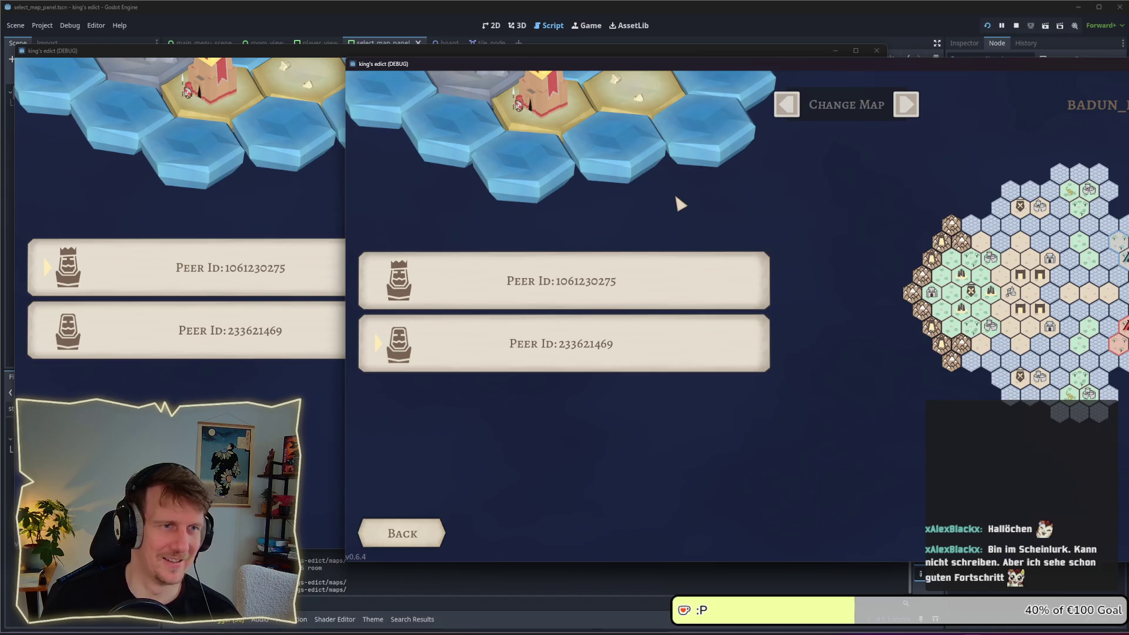
# Raise the host window on BADUN_DARA.MAP, then move the other game window up and right
pyautogui.click(336, 199)
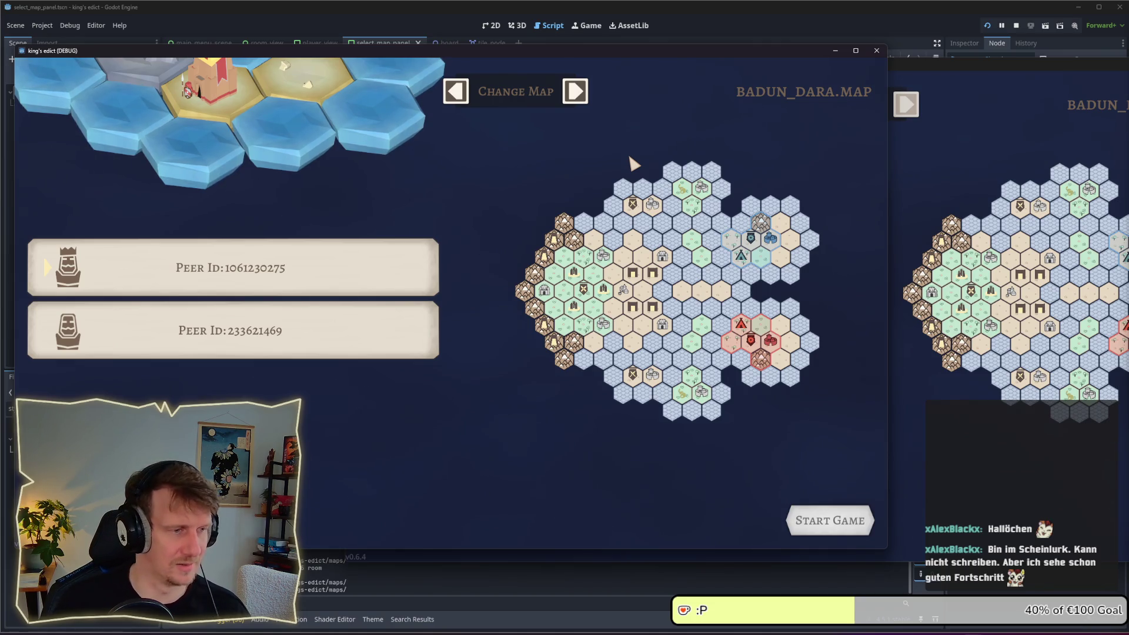
pyautogui.moveTo(306, 51); pyautogui.dragTo(446, 29)
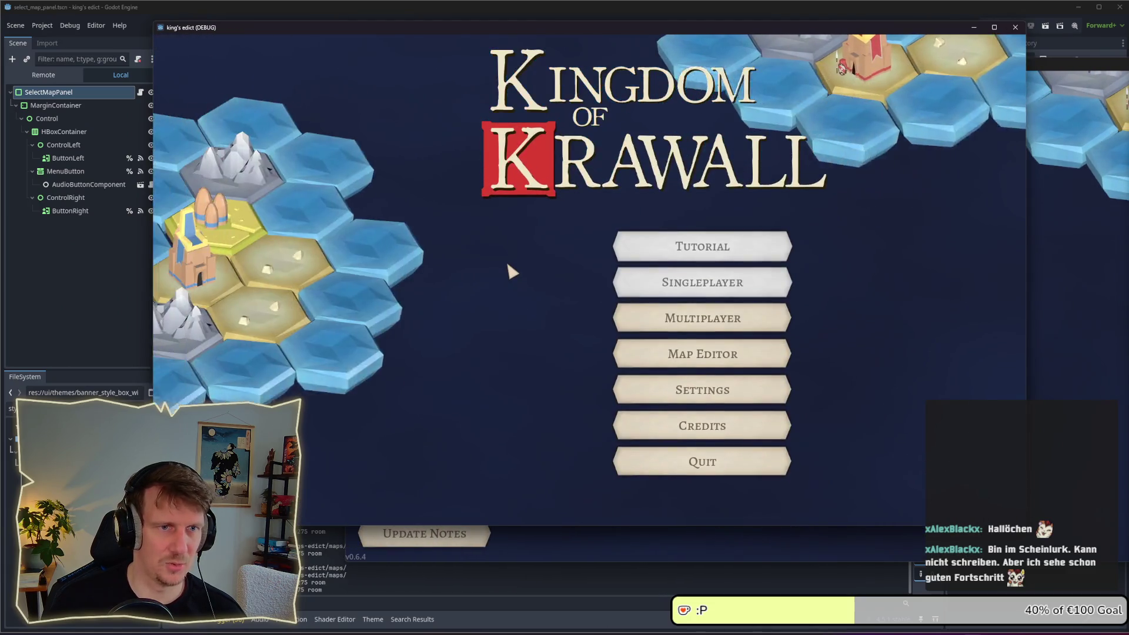
# Create a new hosted game previewing GREEN_ISLAND.MAP, then switch to Obsidian's '3.x Menu - sketch'
pyautogui.click(700, 316)
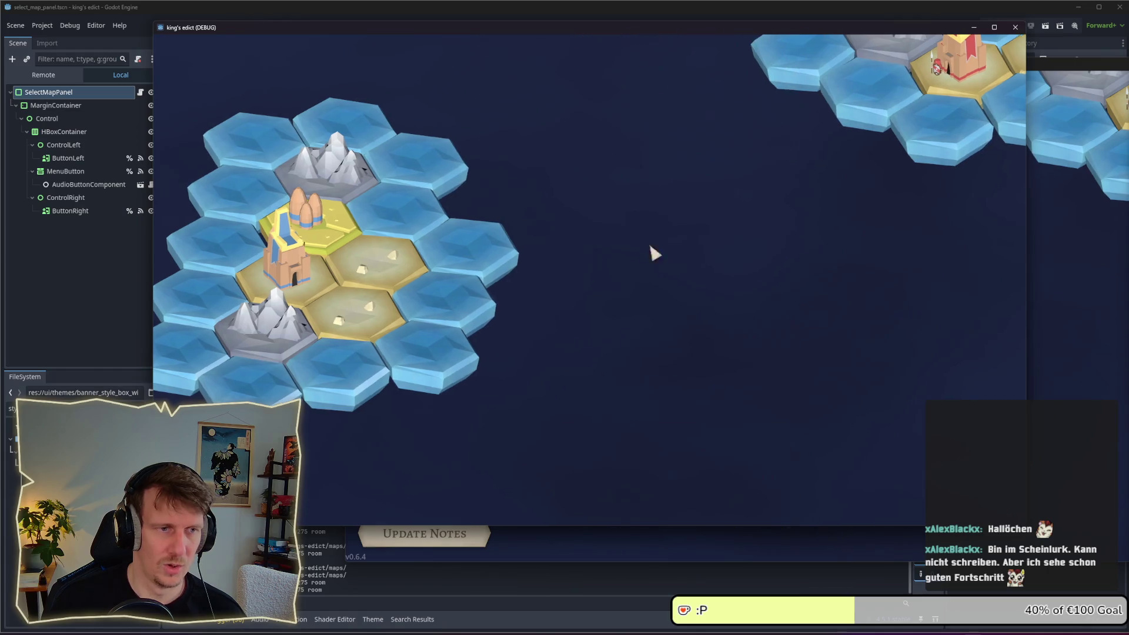
pyautogui.click(945, 497)
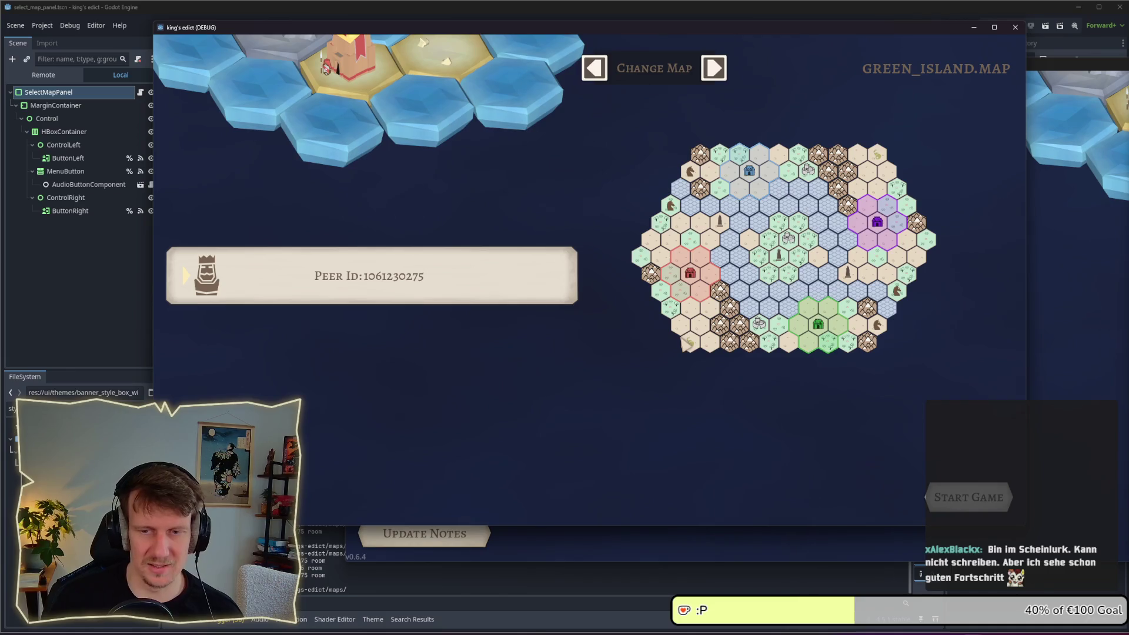
pyautogui.hotkey('alt', 'Tab')
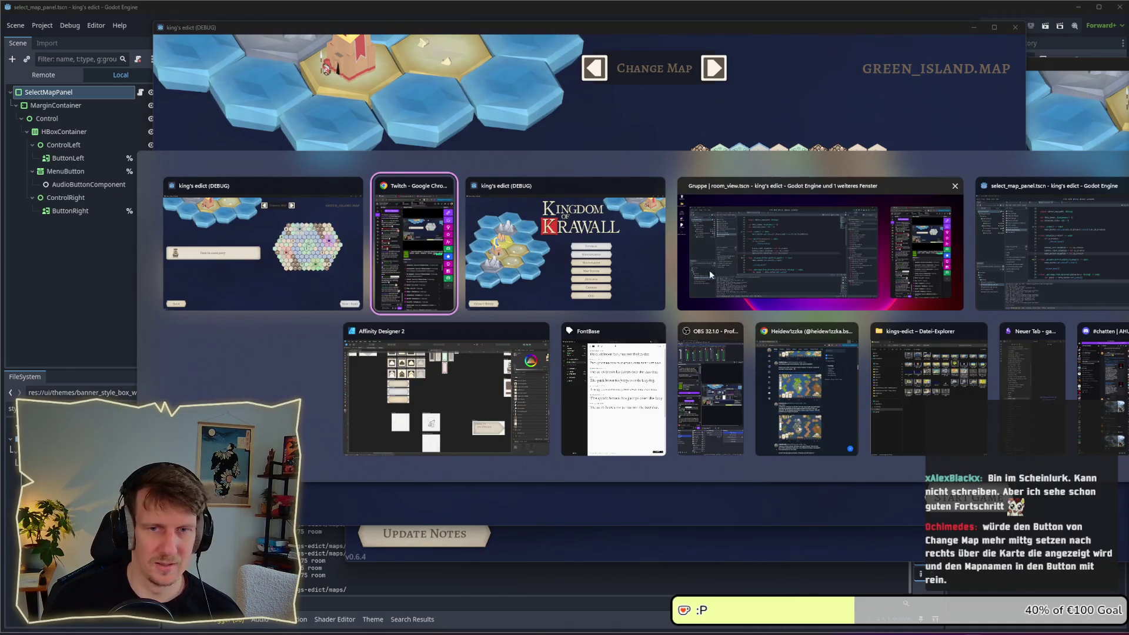
pyautogui.press('Tab')
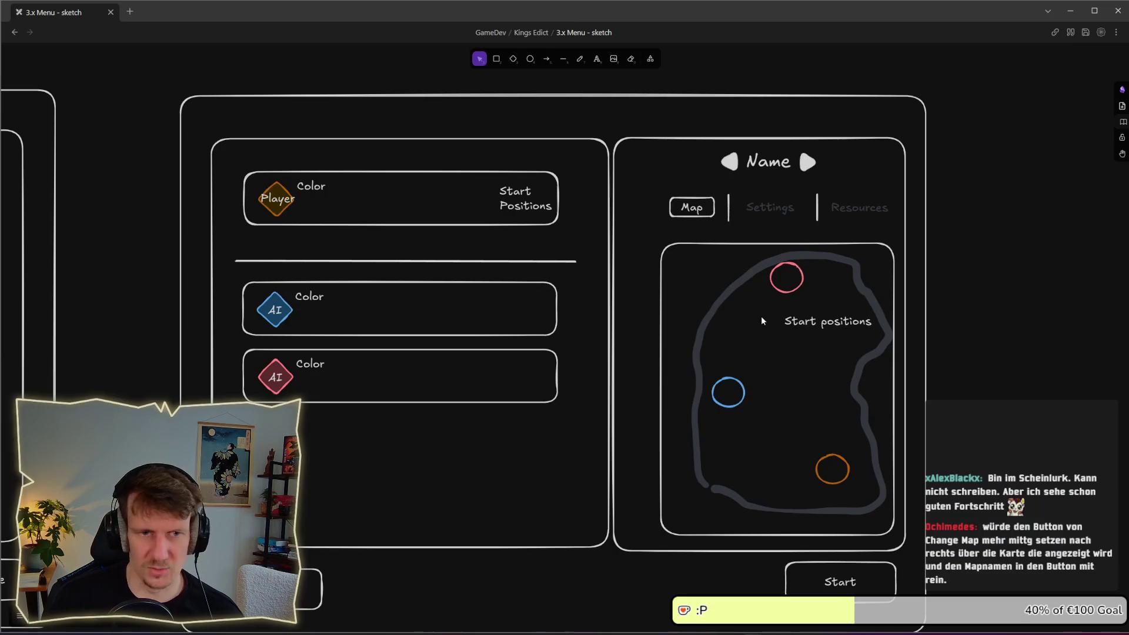
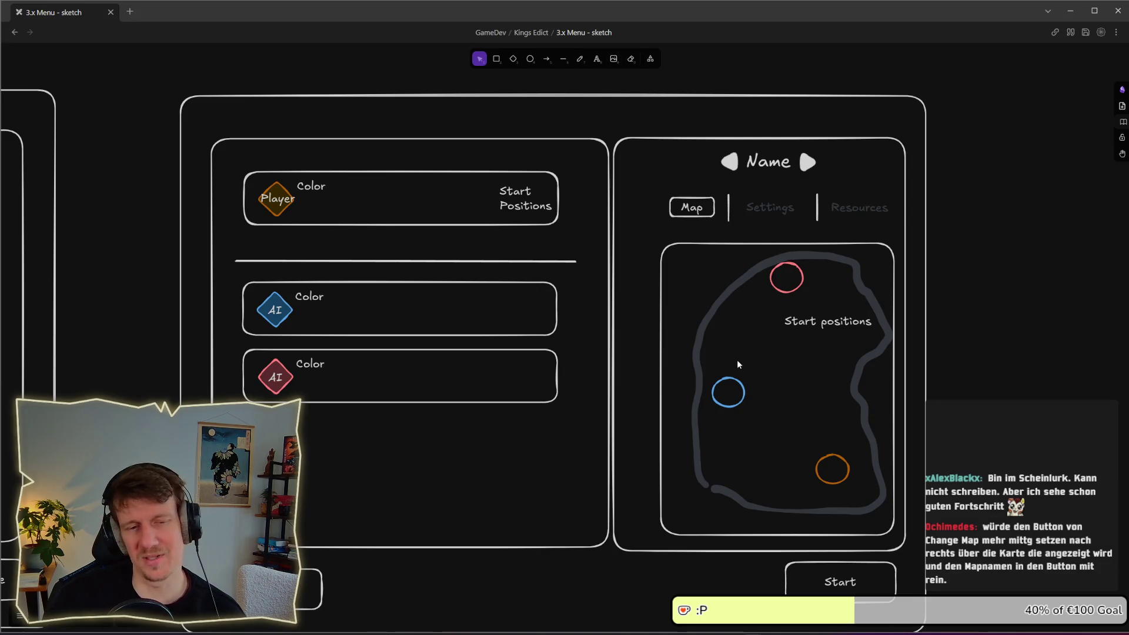
# Glance at the running game, then return to the Excalidraw menu sketch
pyautogui.scroll(-1, 736, 358)
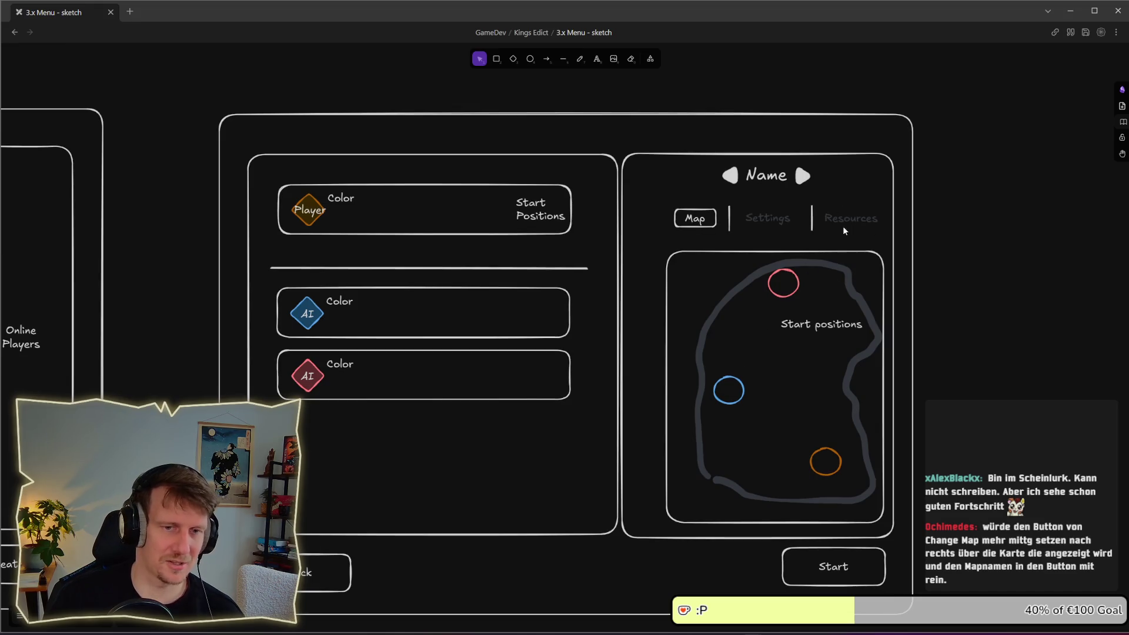
pyautogui.scroll(1, 706, 361)
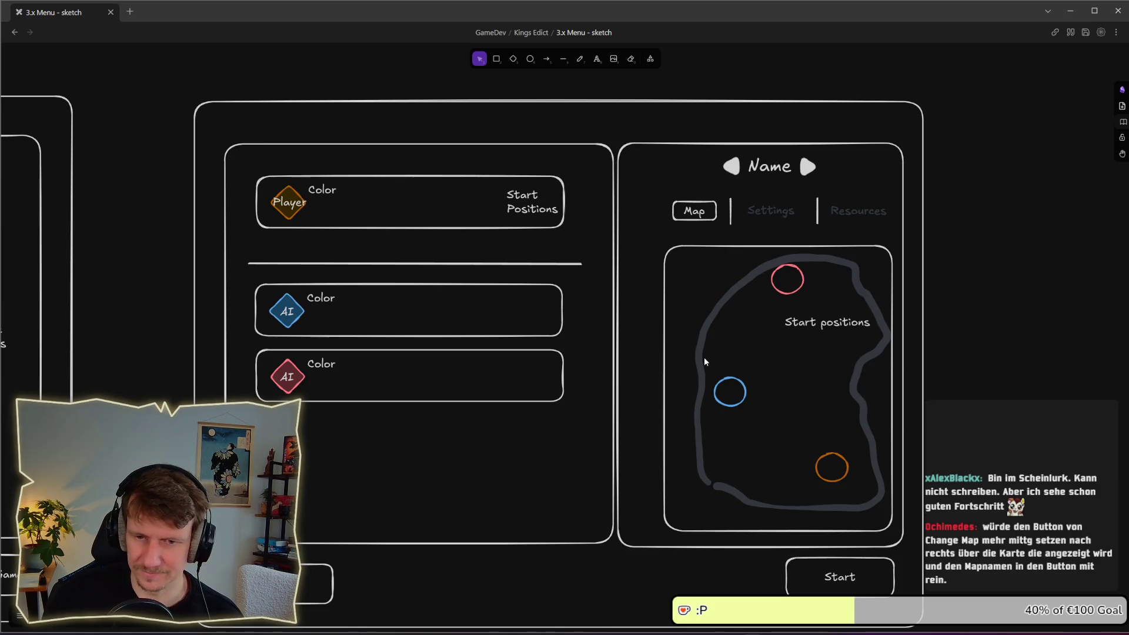
pyautogui.hotkey('alt', 'Tab')
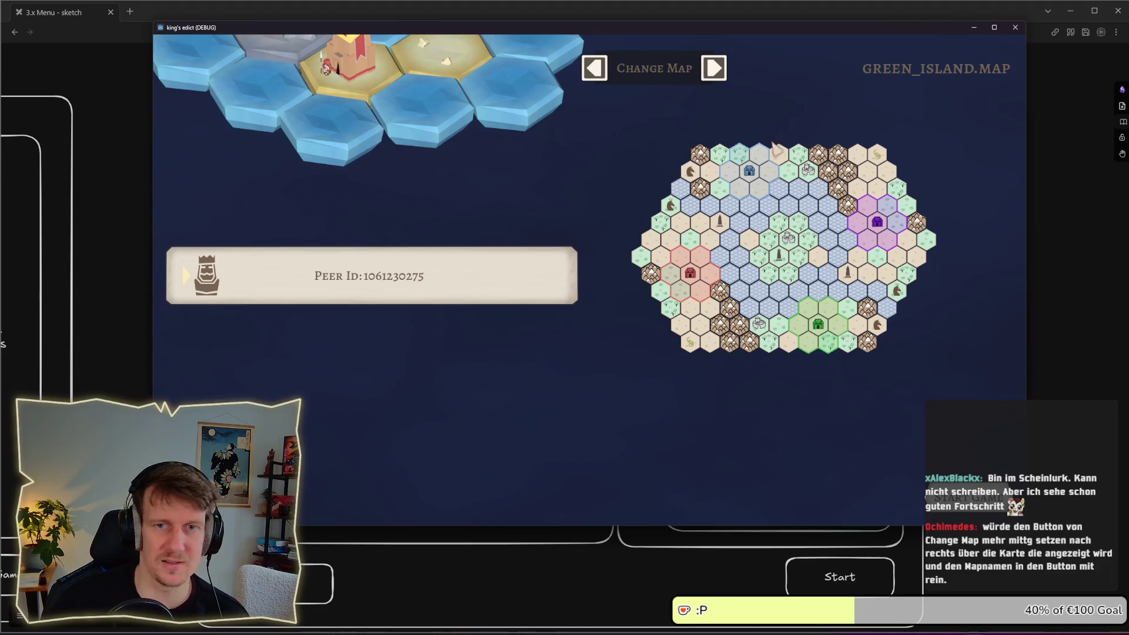
pyautogui.hotkey('alt', 'Tab')
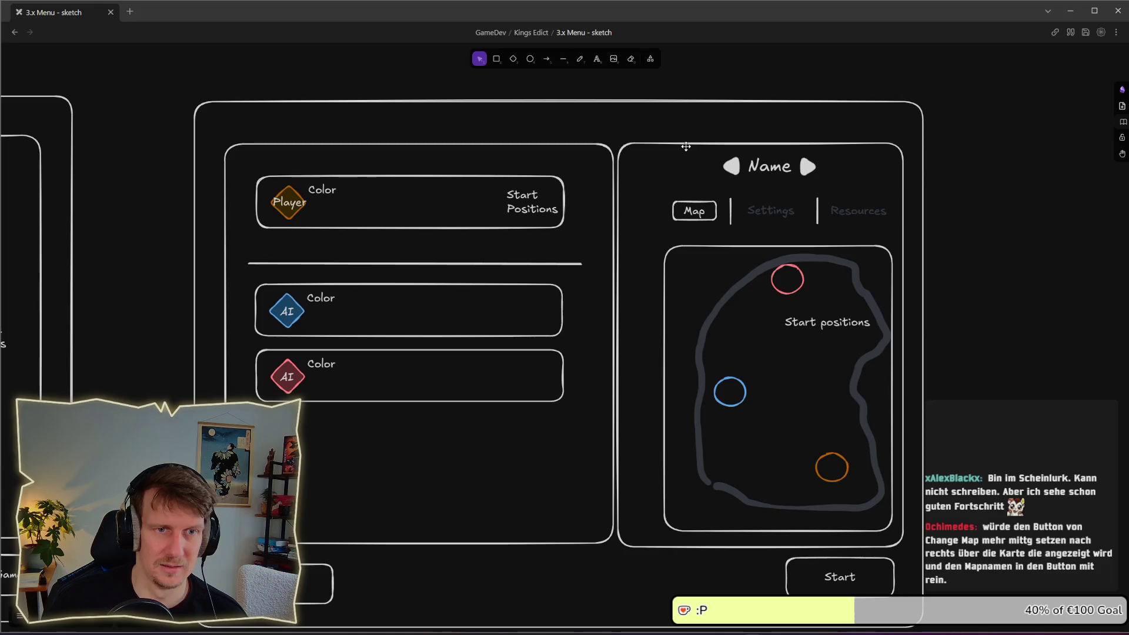
# Reshape the copied right panel into a header box around the Name header and tabs
pyautogui.moveTo(686, 146); pyautogui.dragTo(688, 149)
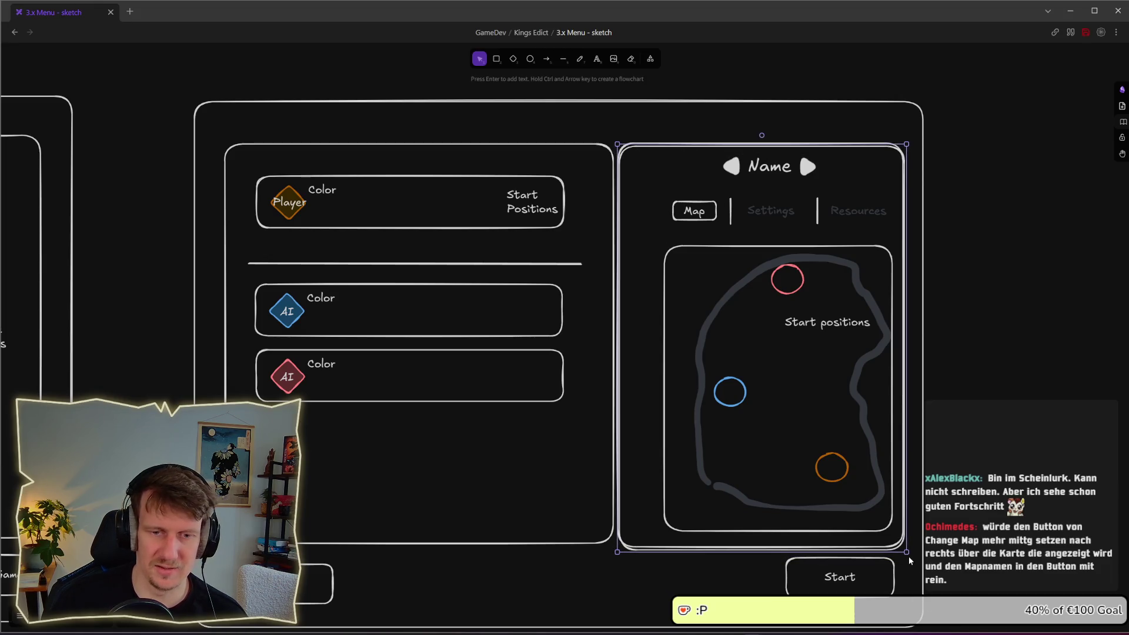
pyautogui.moveTo(905, 551); pyautogui.dragTo(901, 186)
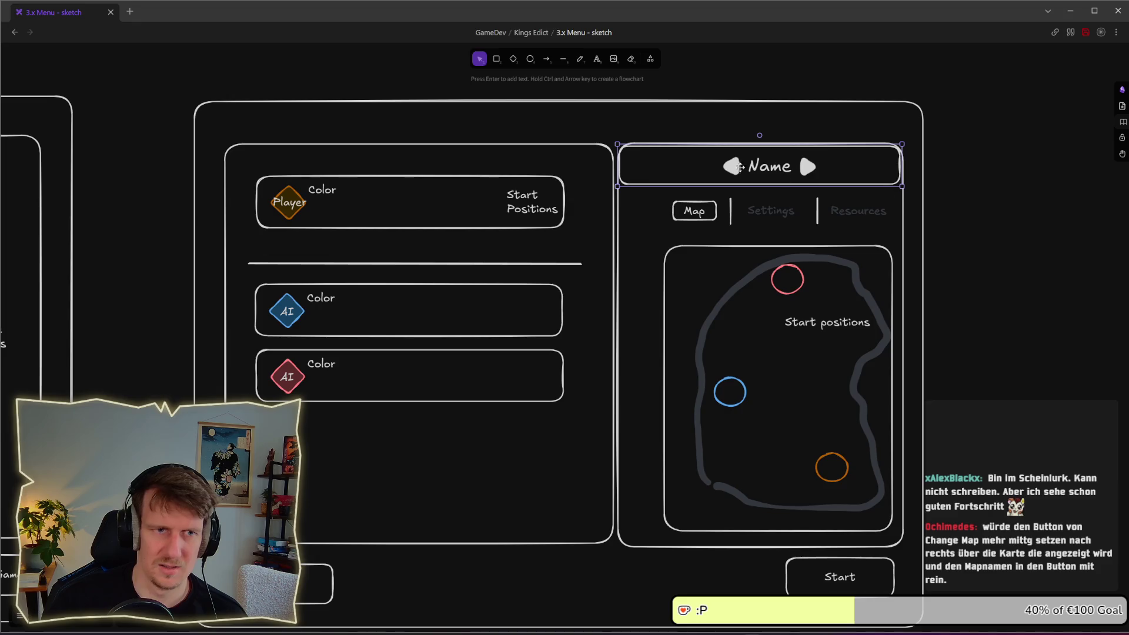
pyautogui.moveTo(617, 143); pyautogui.dragTo(626, 145)
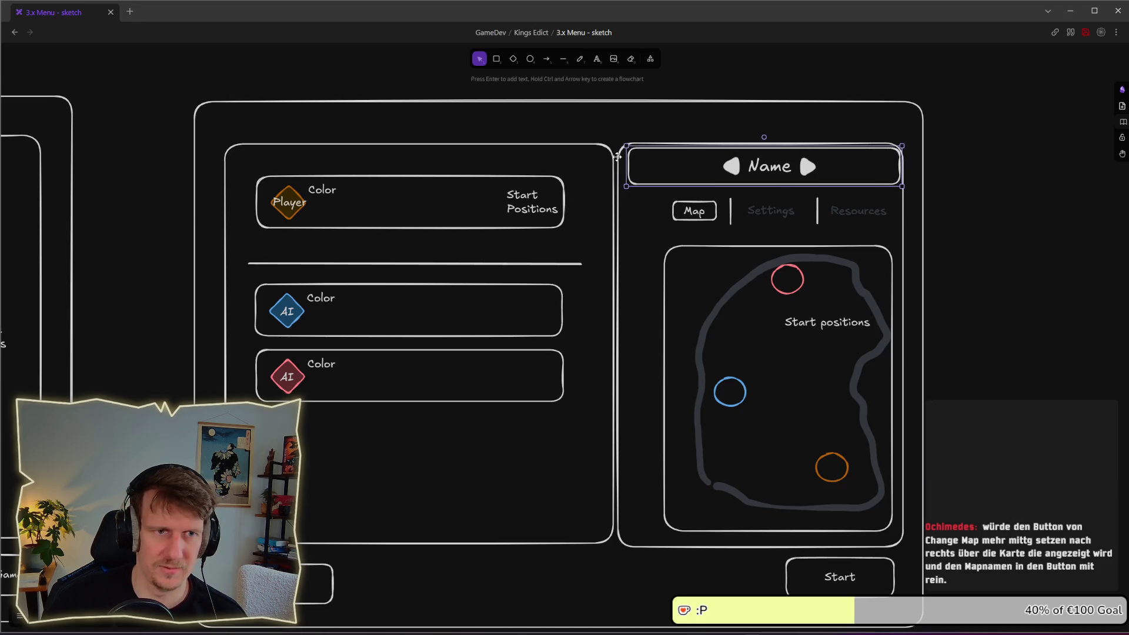
pyautogui.moveTo(627, 145); pyautogui.dragTo(618, 142)
pyautogui.moveTo(902, 186); pyautogui.dragTo(910, 239)
# Move the map container's top below the header box, widen it slightly, and bring the game forward
pyautogui.click(620, 282)
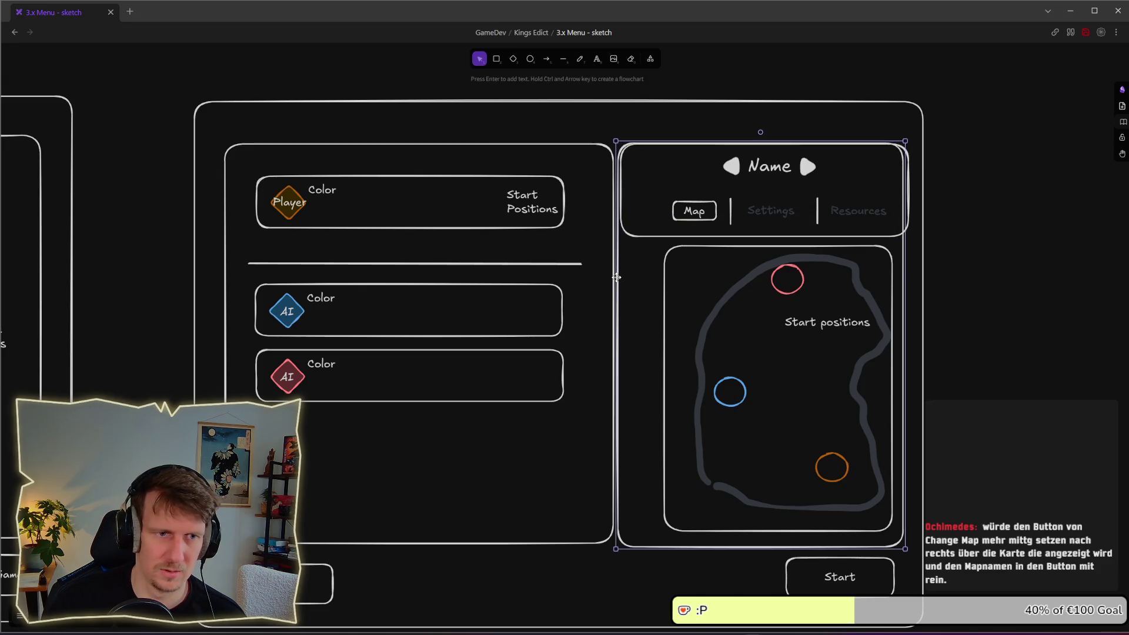
pyautogui.moveTo(615, 140); pyautogui.dragTo(618, 237)
pyautogui.moveTo(904, 239); pyautogui.dragTo(907, 239)
pyautogui.click(996, 252)
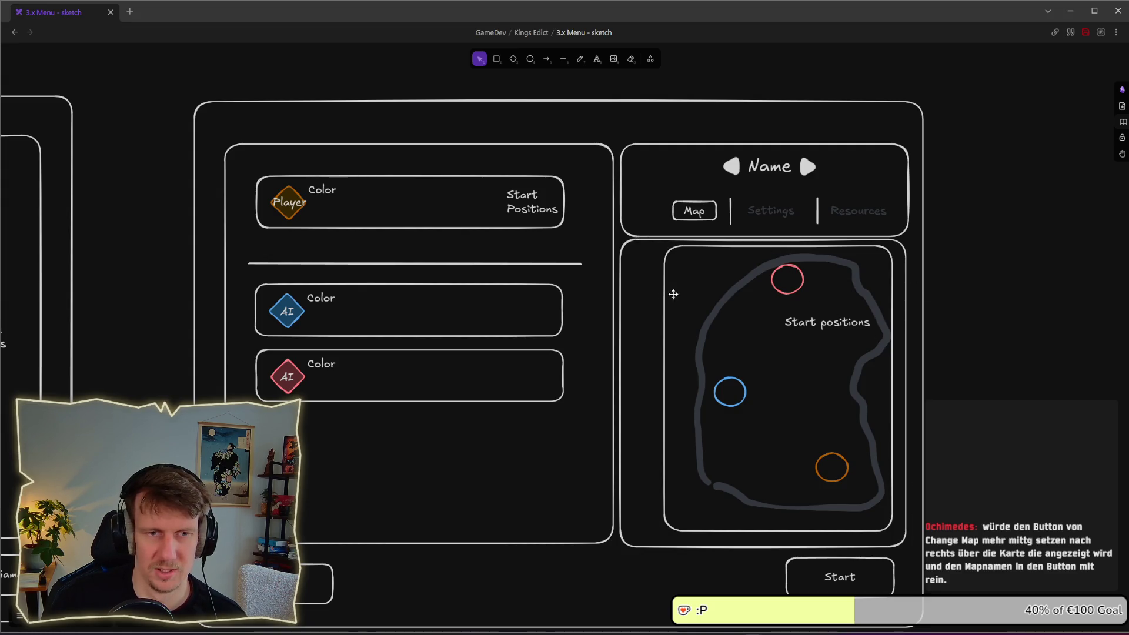
pyautogui.click(850, 210)
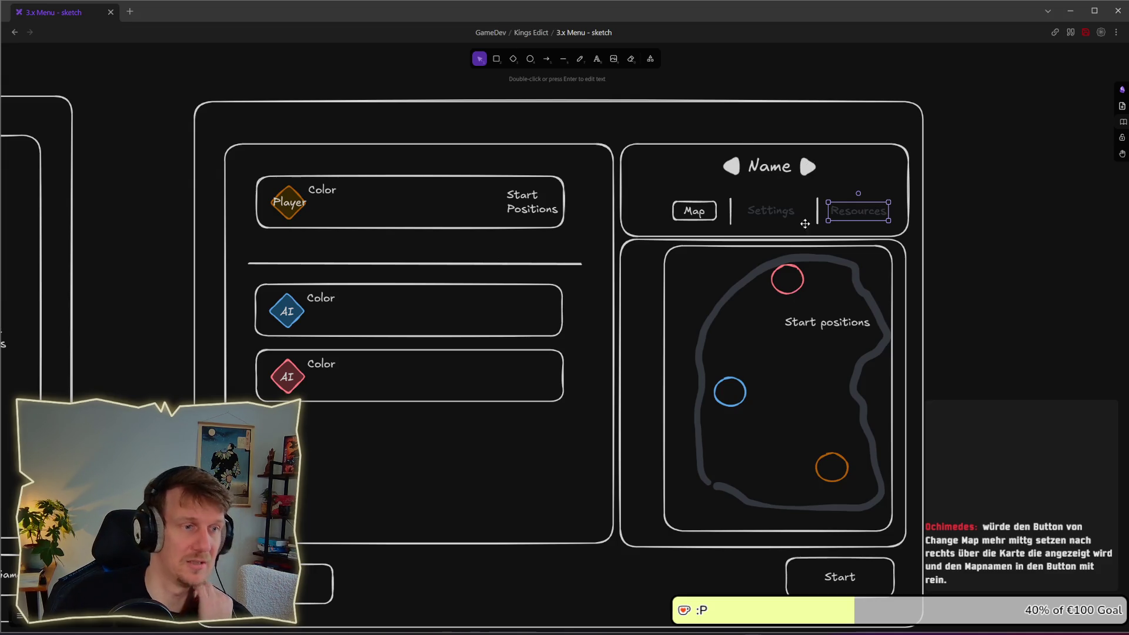
pyautogui.click(961, 278)
pyautogui.hotkey('alt', 'Tab')
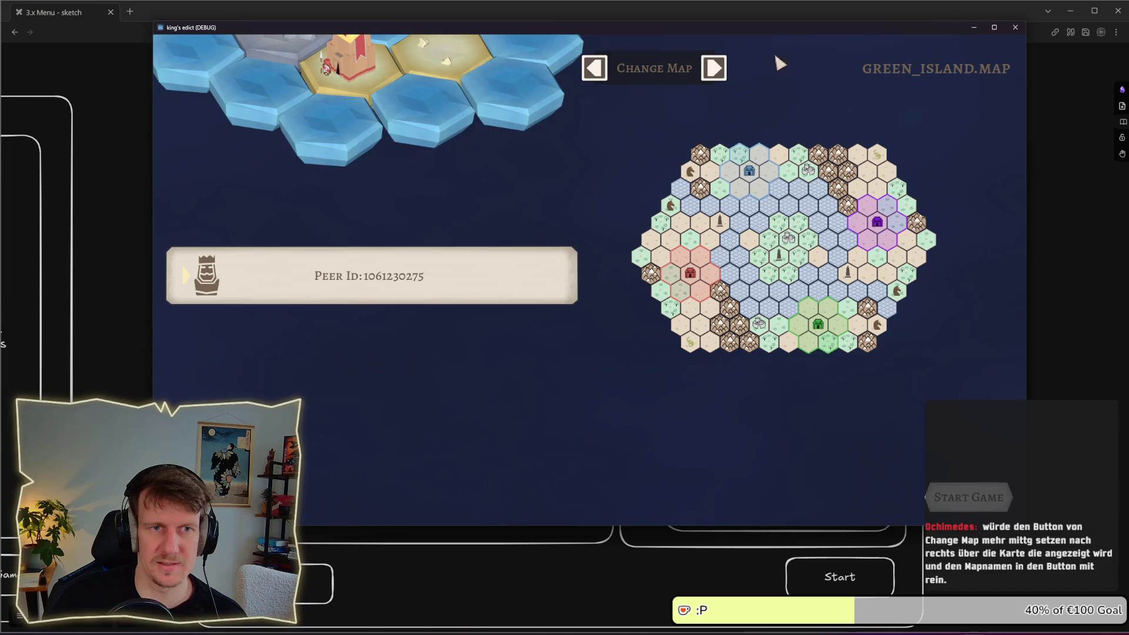
# Step back three maps and forward three, passing DIAMOND.MAP, to check each preview
pyautogui.click(599, 70)
pyautogui.click(599, 69)
pyautogui.click(599, 70)
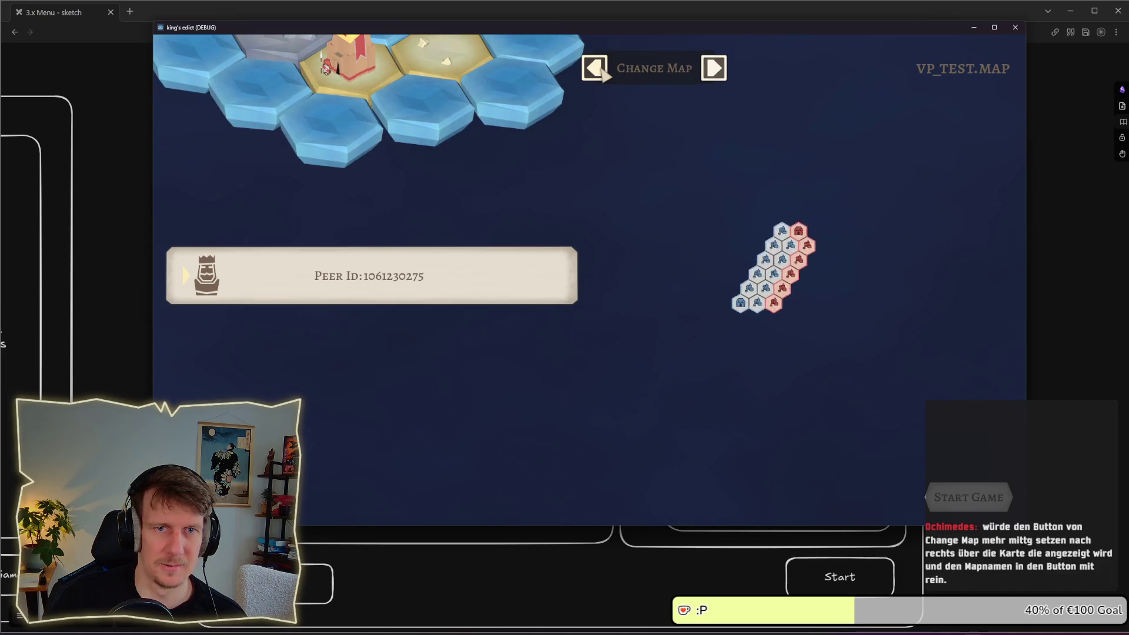
pyautogui.click(717, 70)
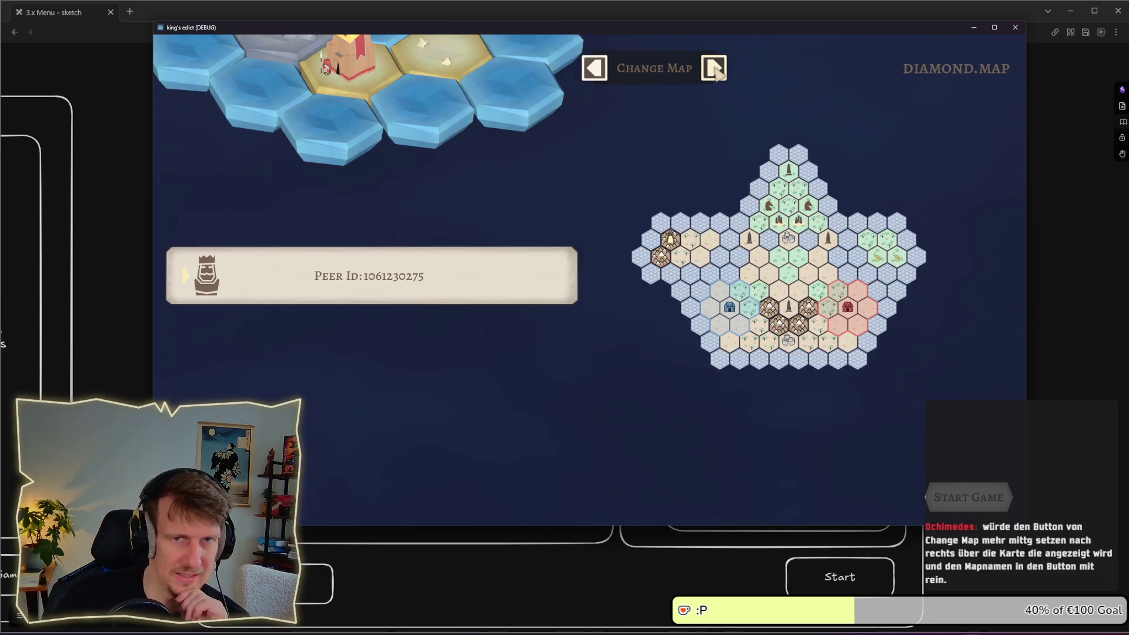
pyautogui.click(715, 70)
pyautogui.click(715, 70)
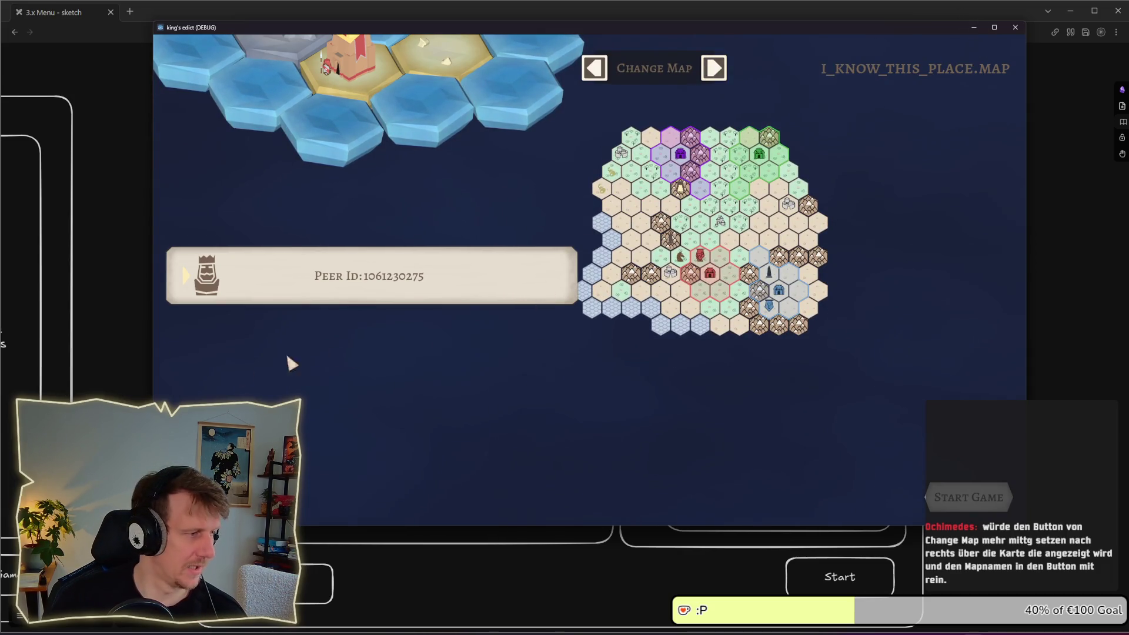
# Return to the Godot script editor with the caret at the end of line 24
pyautogui.moveTo(794, 634)
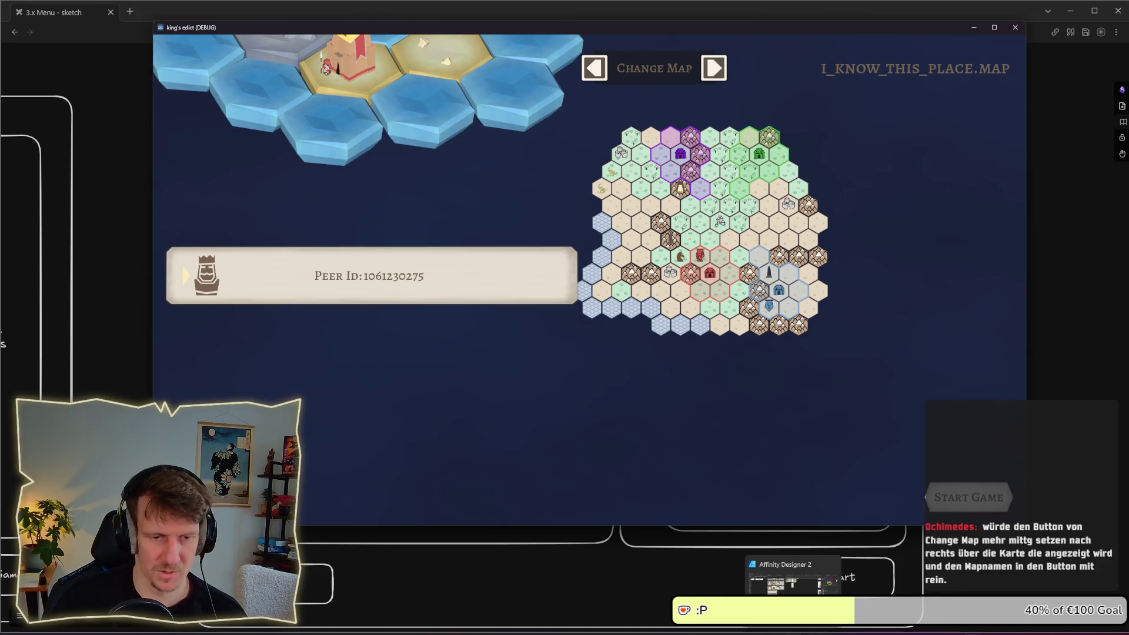
pyautogui.hotkey('alt', 'Tab')
pyautogui.press('Up')
pyautogui.press('End')
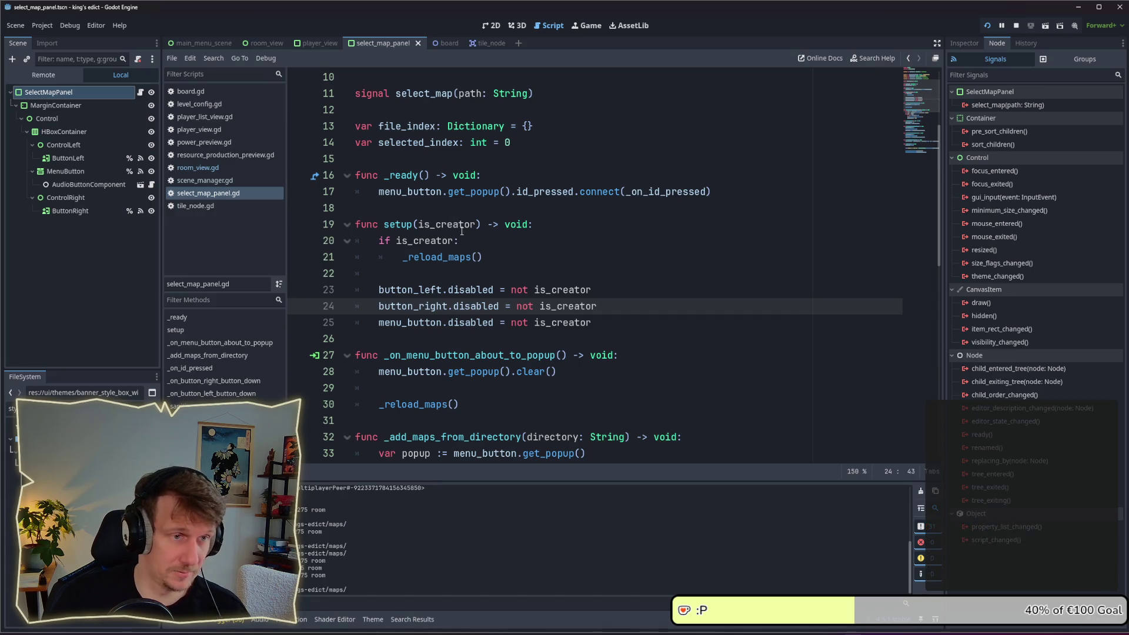
# Copy the select_map.emit(file_index[id]) call from line 43 and paste it below _reload_maps()
pyautogui.click(491, 258)
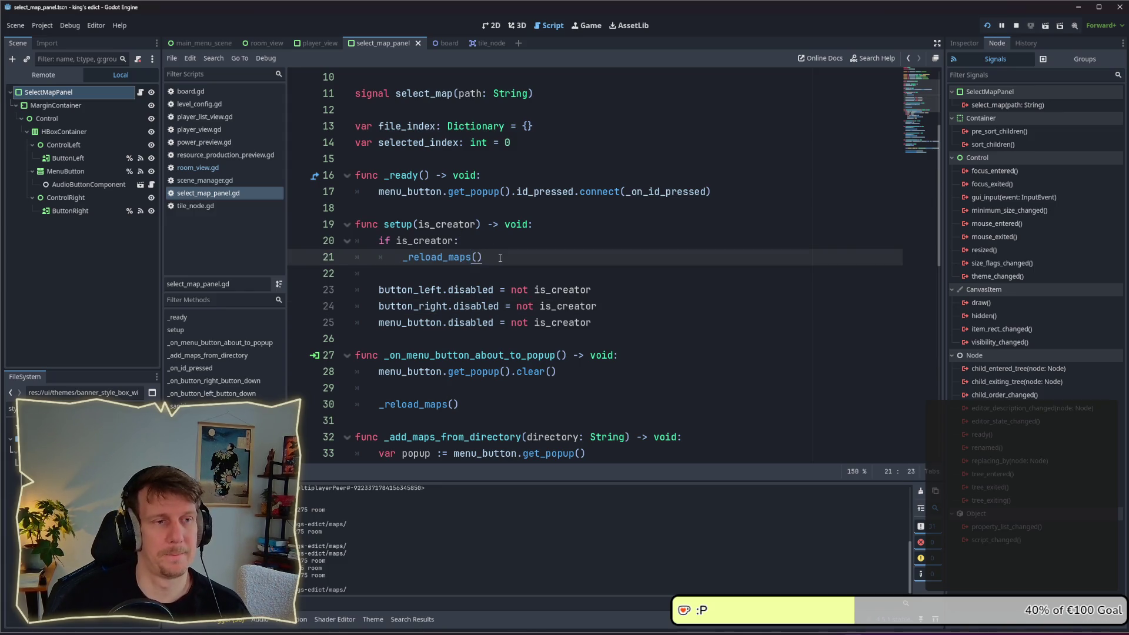
pyautogui.press('Return')
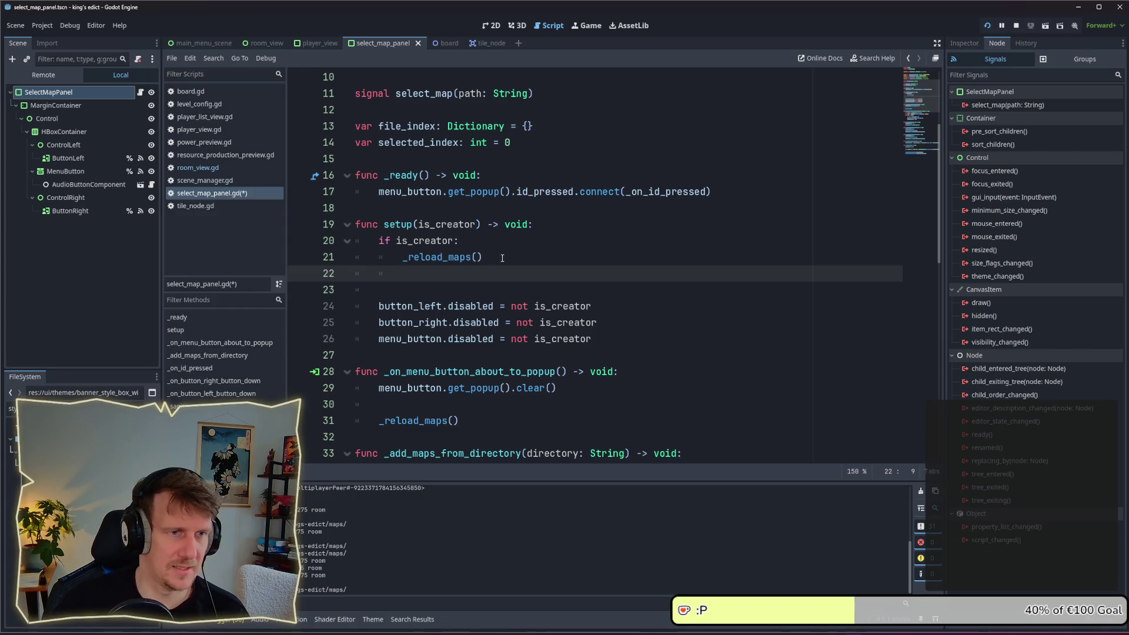
pyautogui.scroll(-5, 502, 258)
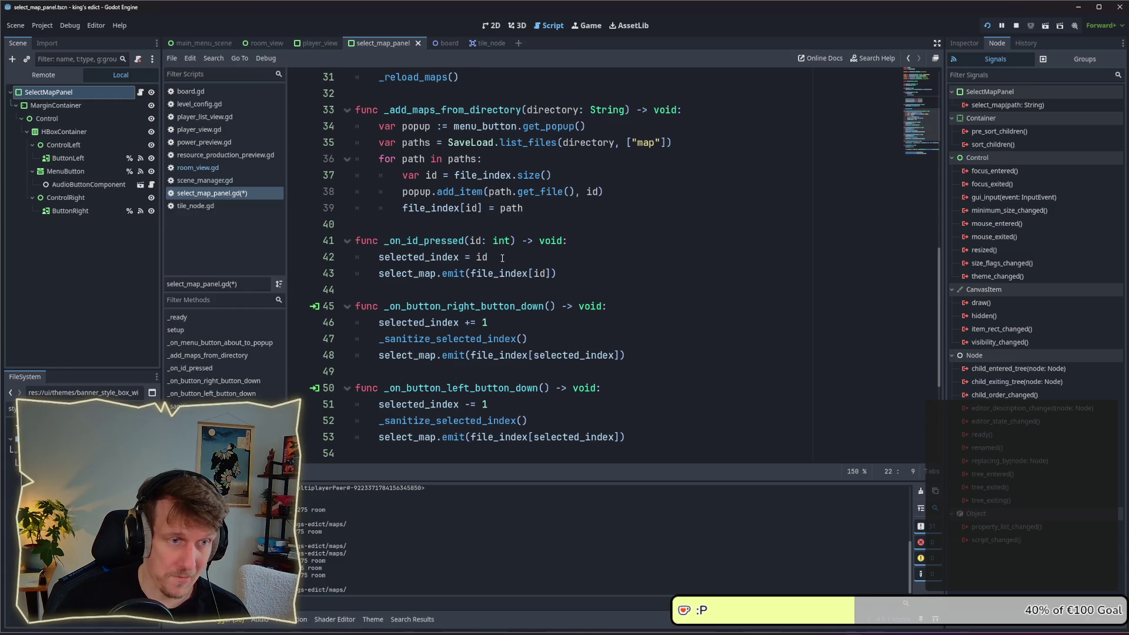
pyautogui.moveTo(571, 275); pyautogui.dragTo(379, 275)
pyautogui.hotkey('ctrl', 'c')
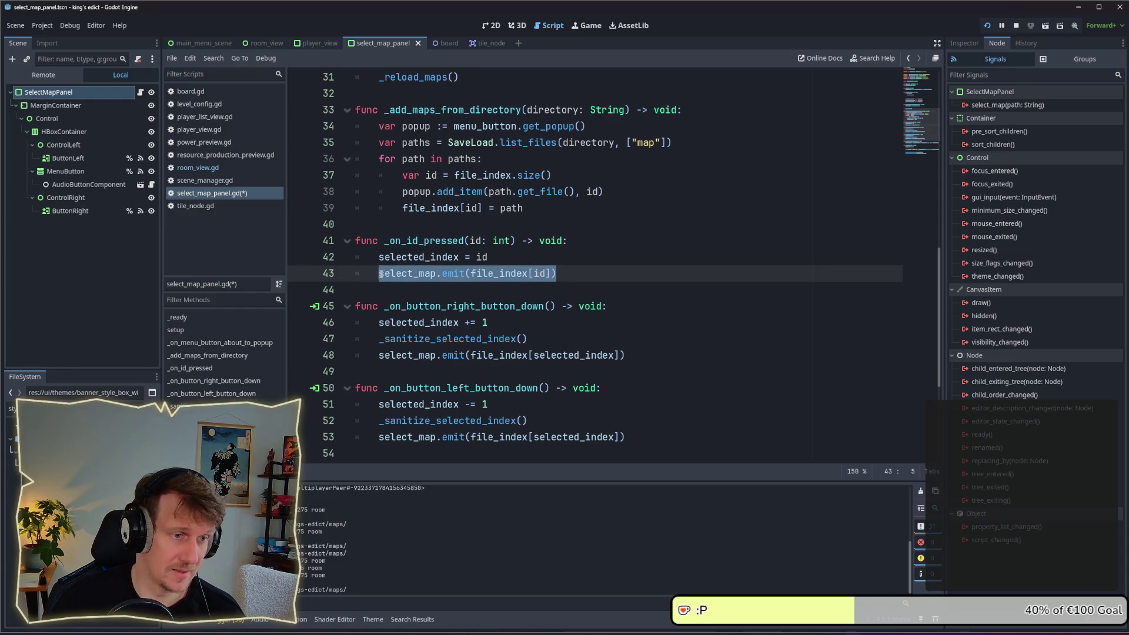
pyautogui.scroll(5, 398, 275)
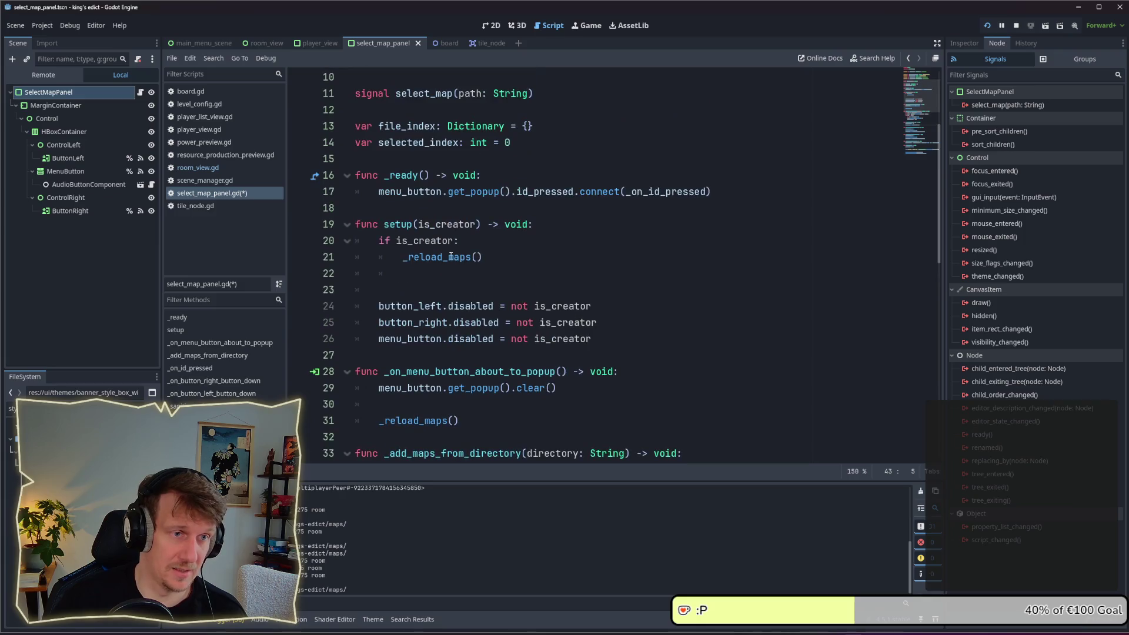
pyautogui.click(502, 262)
pyautogui.press('Return')
pyautogui.hotkey('ctrl', 'v')
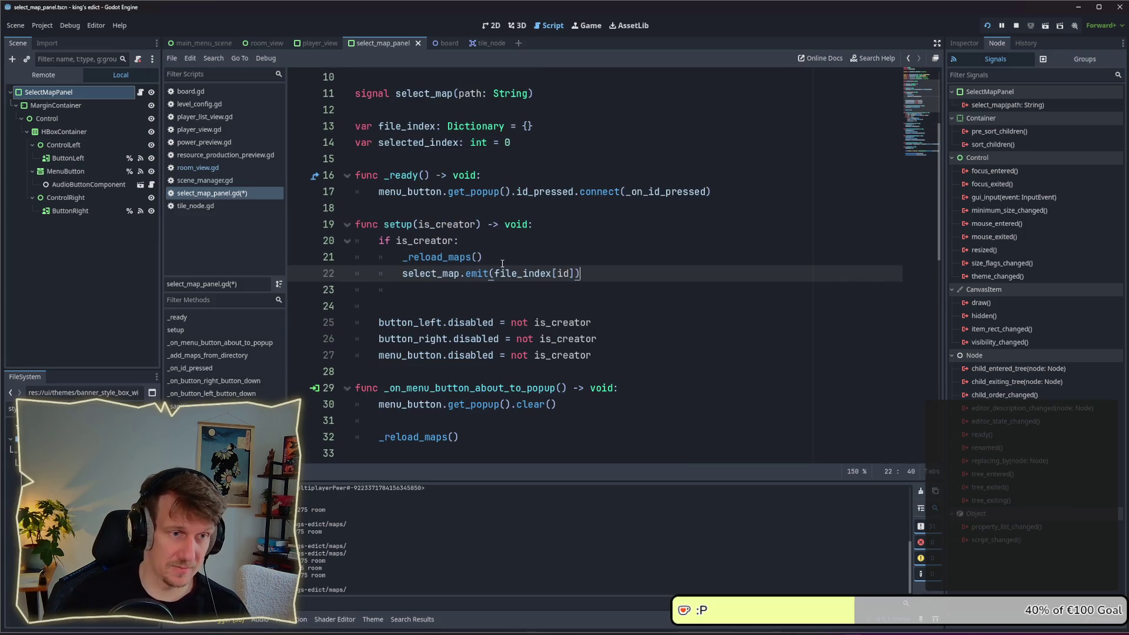
# Replace the pasted emit argument with selected_index and run the project
pyautogui.doubleClick(437, 143)
pyautogui.hotkey('ctrl', 'c')
pyautogui.moveTo(495, 273); pyautogui.dragTo(579, 273)
pyautogui.hotkey('ctrl', 'v')
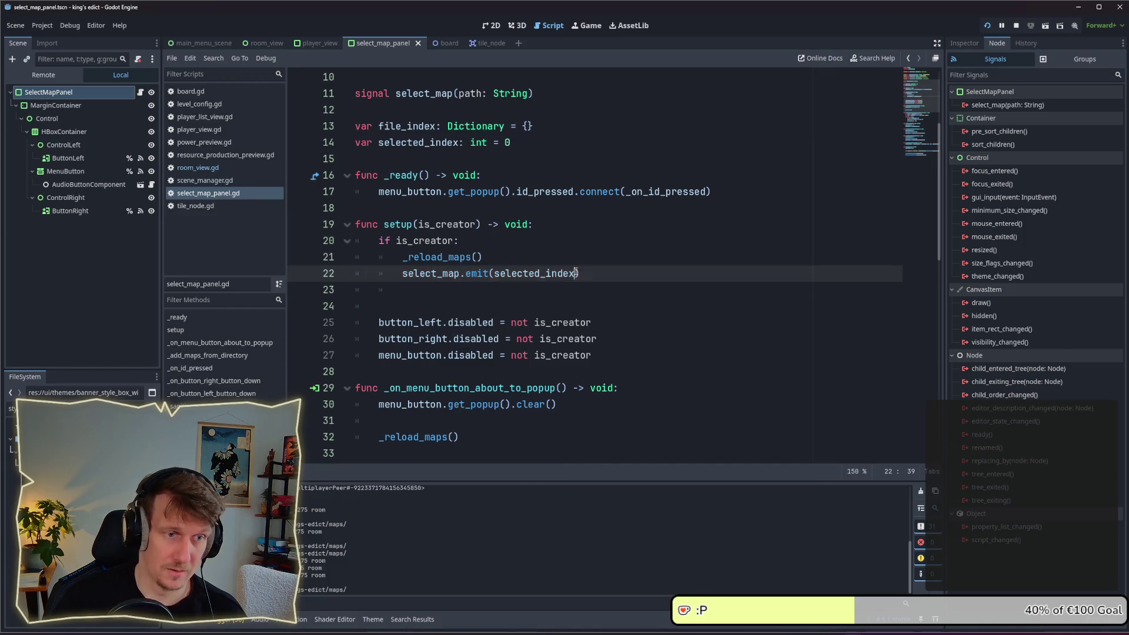
pyautogui.click(542, 253)
pyautogui.click(1033, 26)
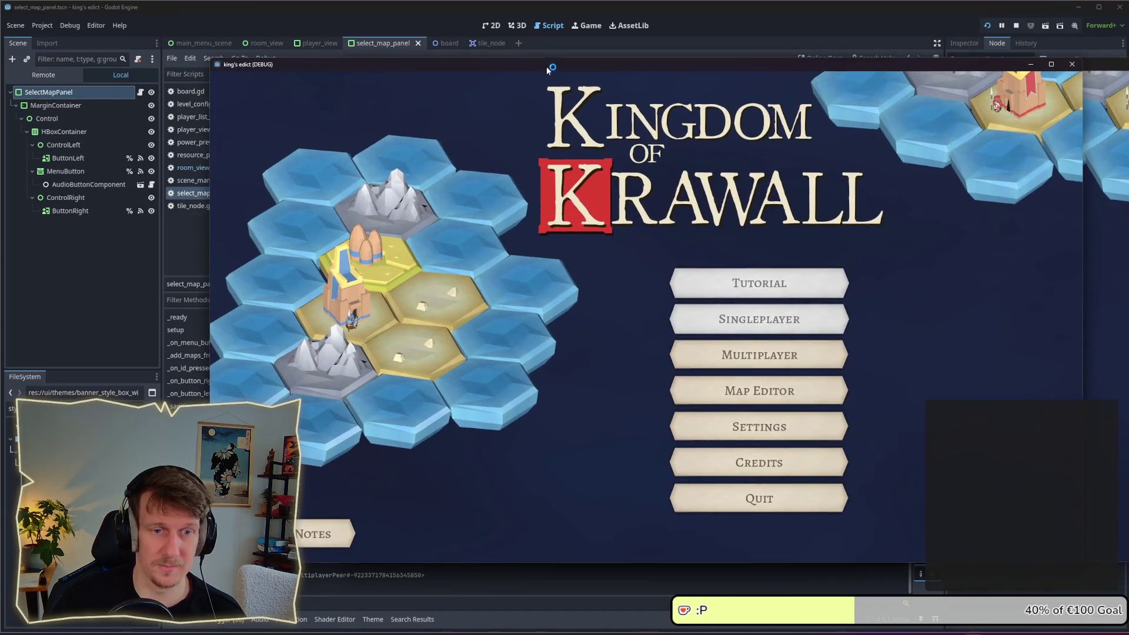
# Create a multiplayer game, cycle between DIAMOND.MAP, EVEN_STEVEN.MAP and other previews, then stop the game
pyautogui.click(721, 355)
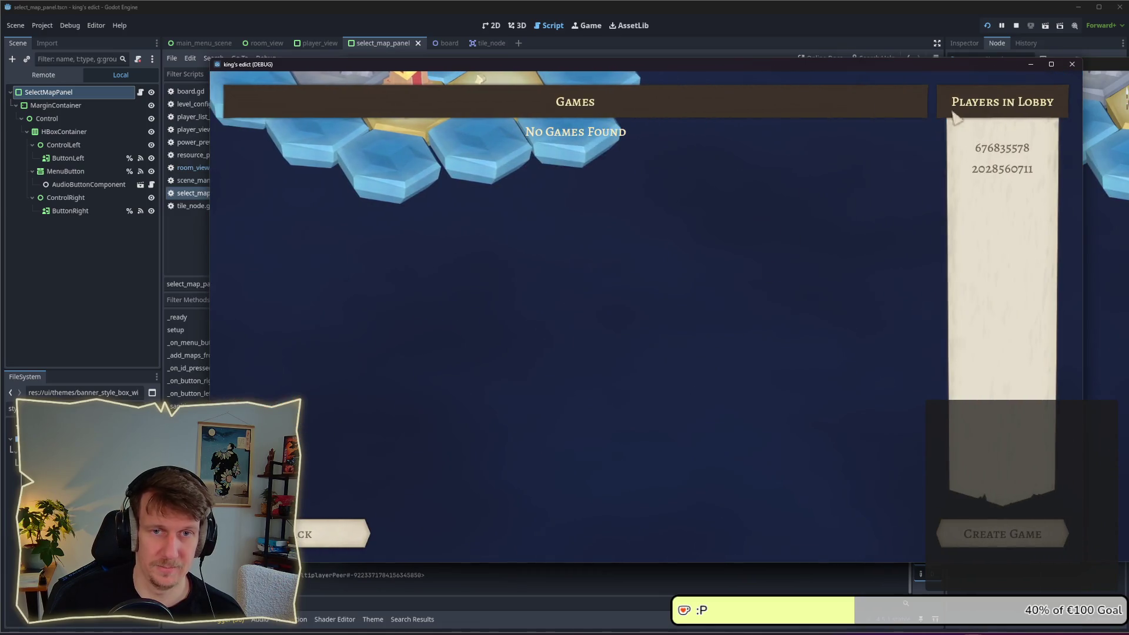
pyautogui.click(1004, 534)
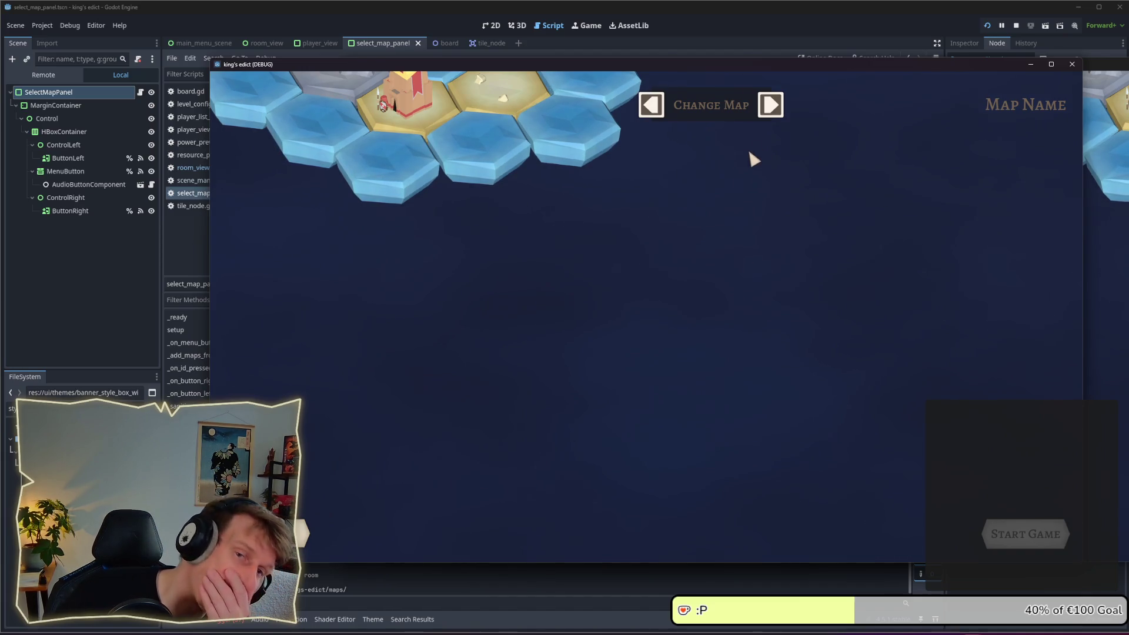
pyautogui.click(781, 116)
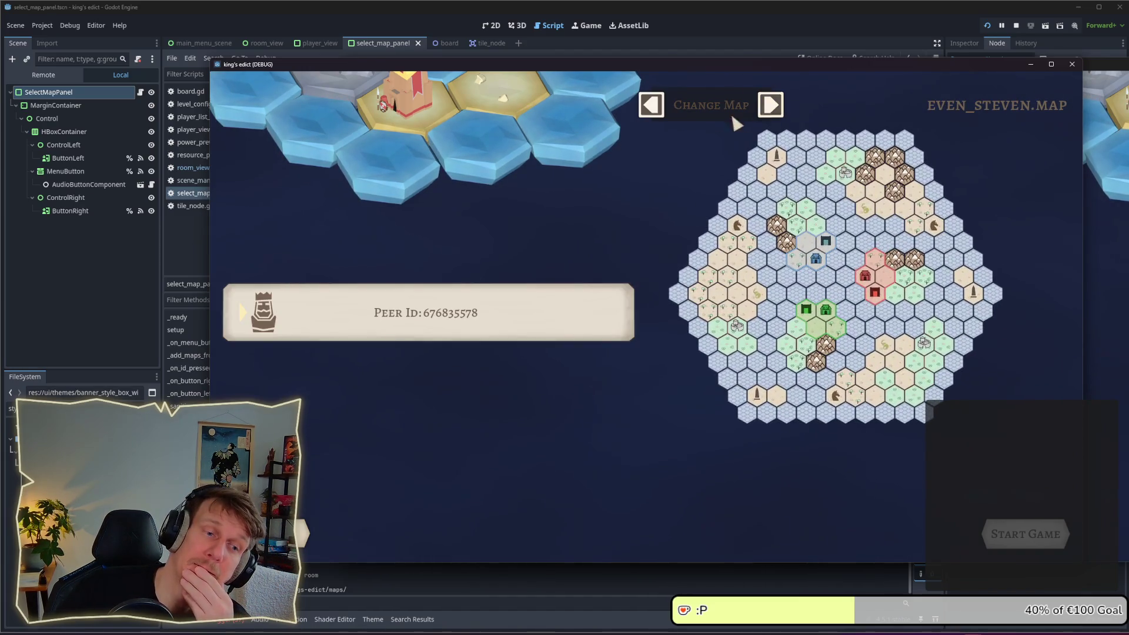
pyautogui.click(648, 112)
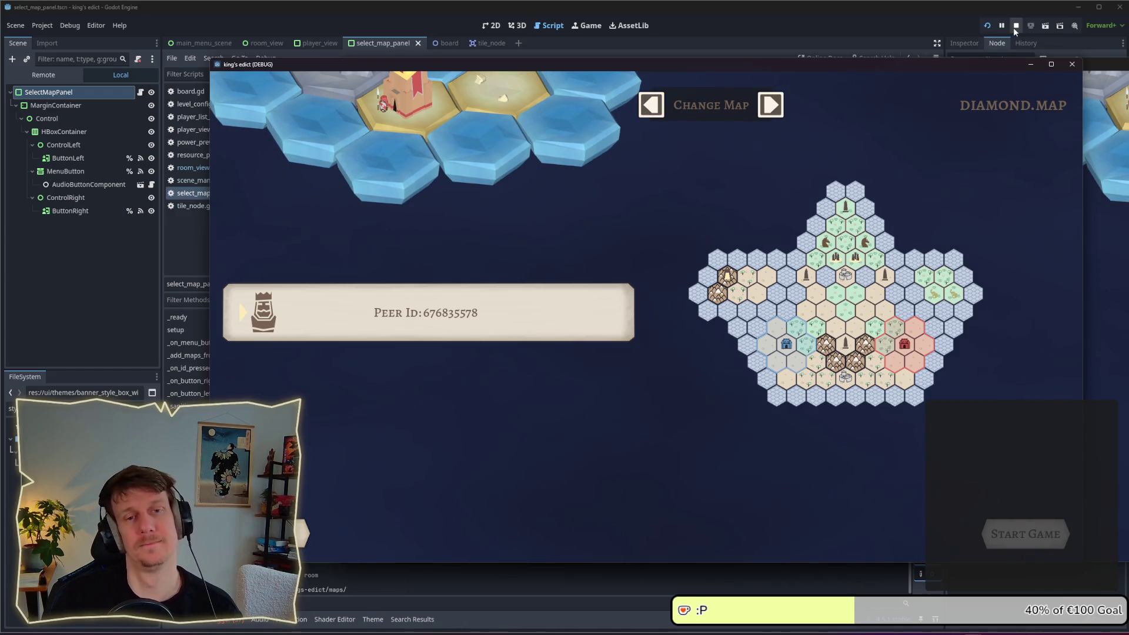
pyautogui.click(769, 106)
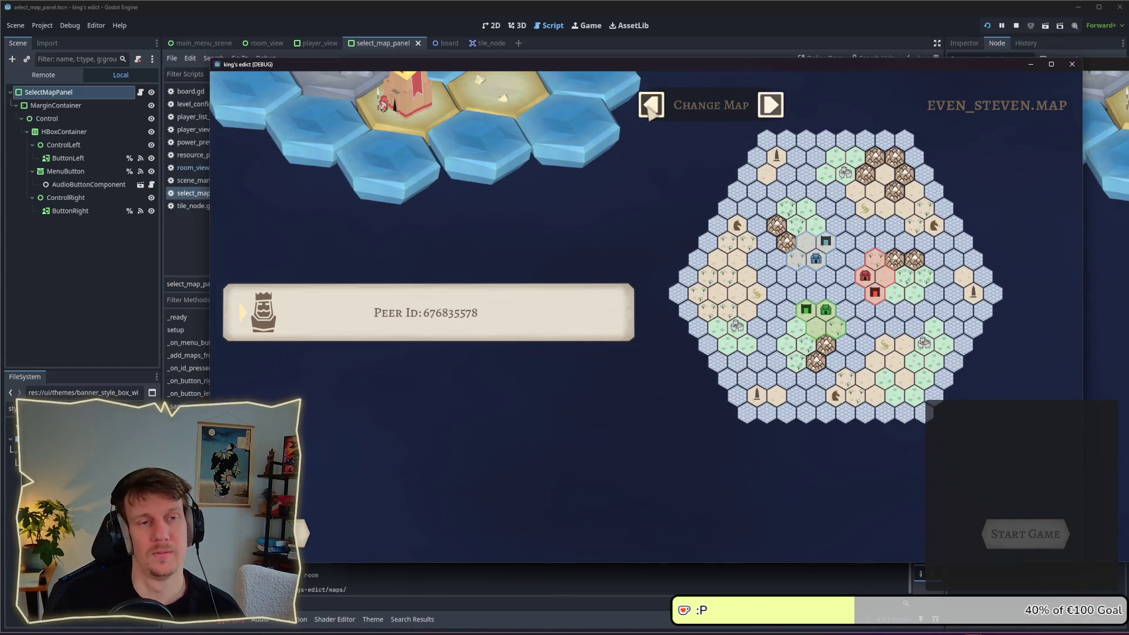
pyautogui.click(651, 105)
pyautogui.click(650, 104)
pyautogui.click(770, 106)
pyautogui.click(770, 106)
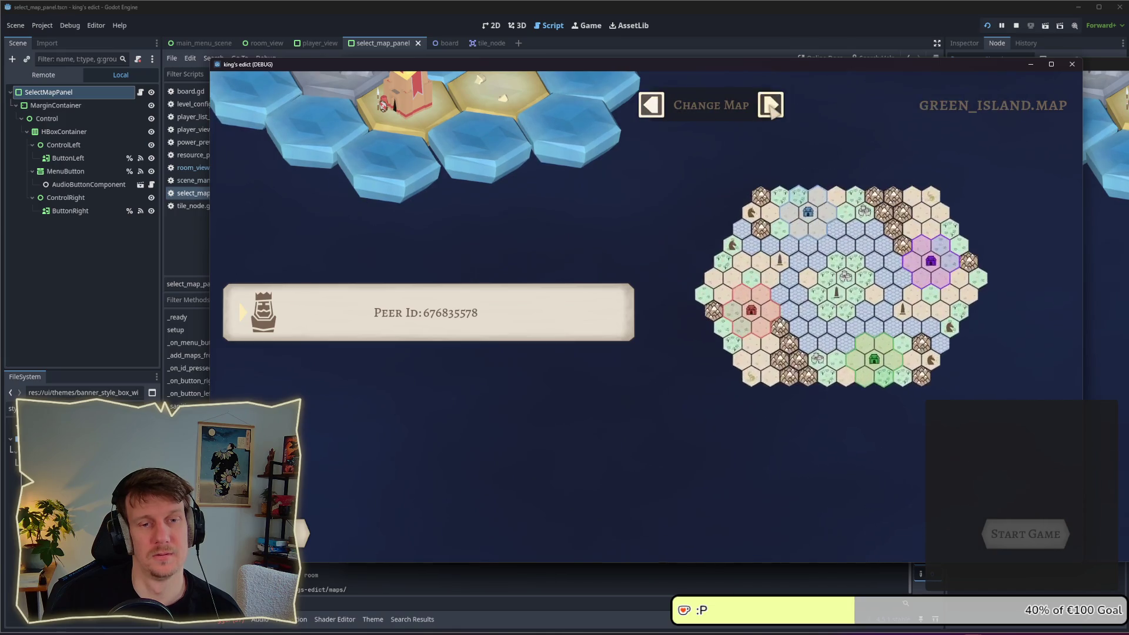
pyautogui.click(770, 106)
pyautogui.click(1016, 25)
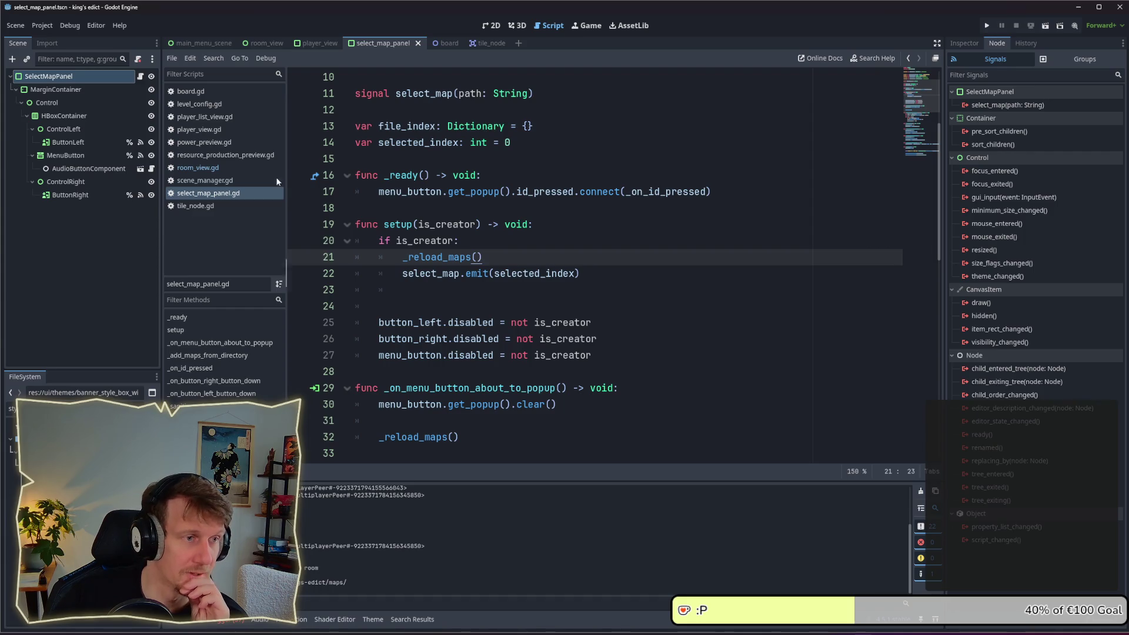
# Inspect the select_map_panel.setup call on line 60 of room_view.gd, then return to select_map_panel.gd
pyautogui.click(197, 167)
pyautogui.moveTo(601, 322); pyautogui.dragTo(385, 327)
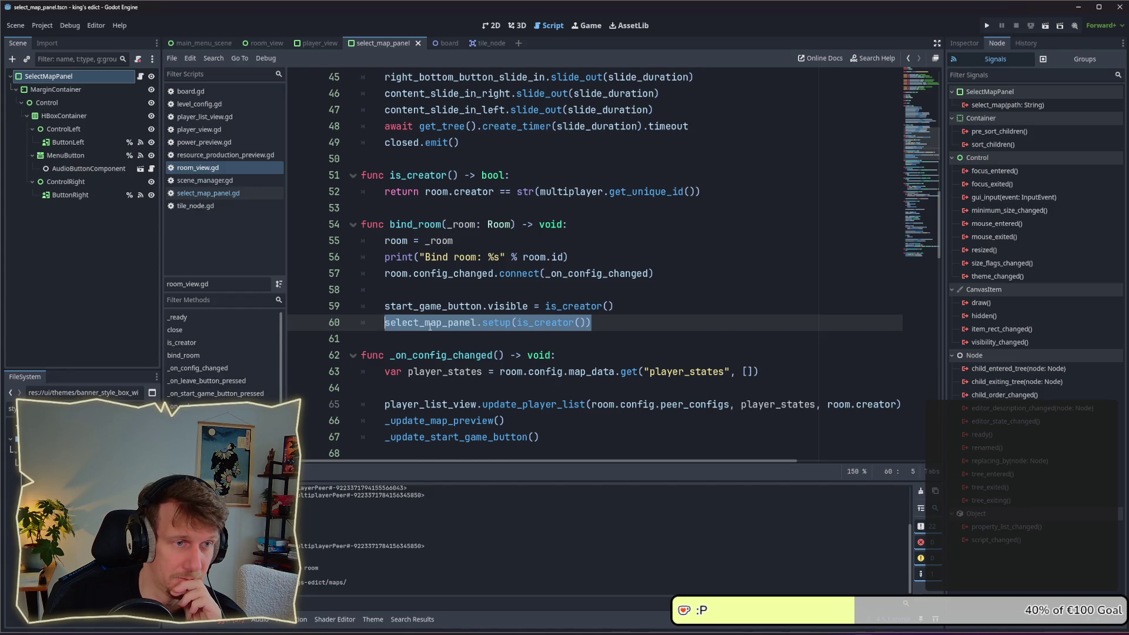
pyautogui.scroll(3, 509, 274)
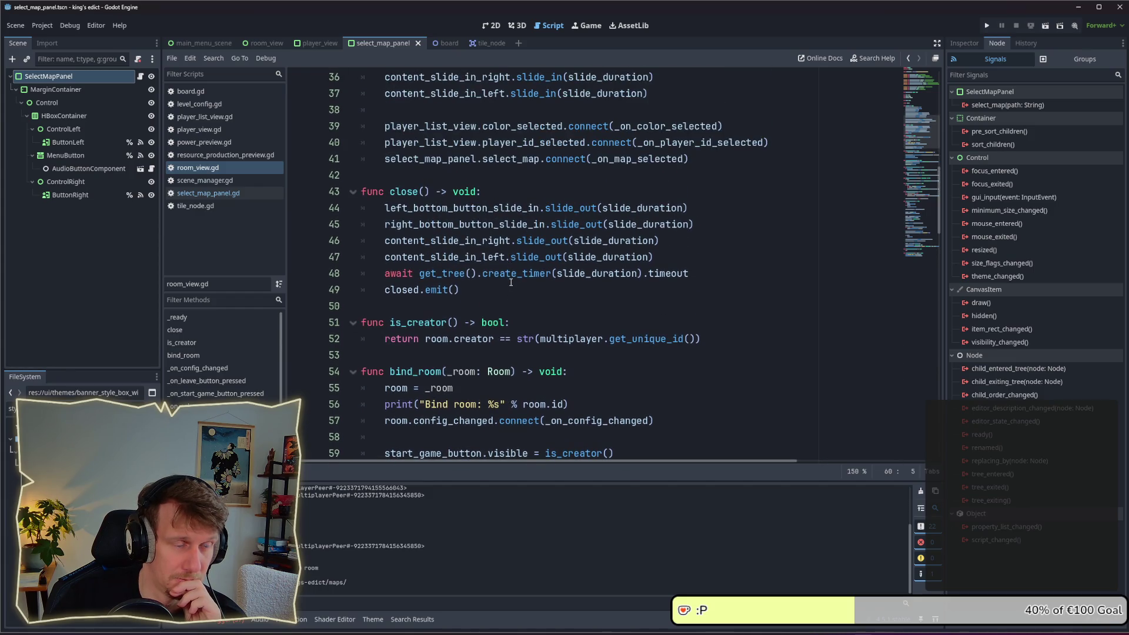
pyautogui.click(480, 290)
pyautogui.scroll(-2, 476, 292)
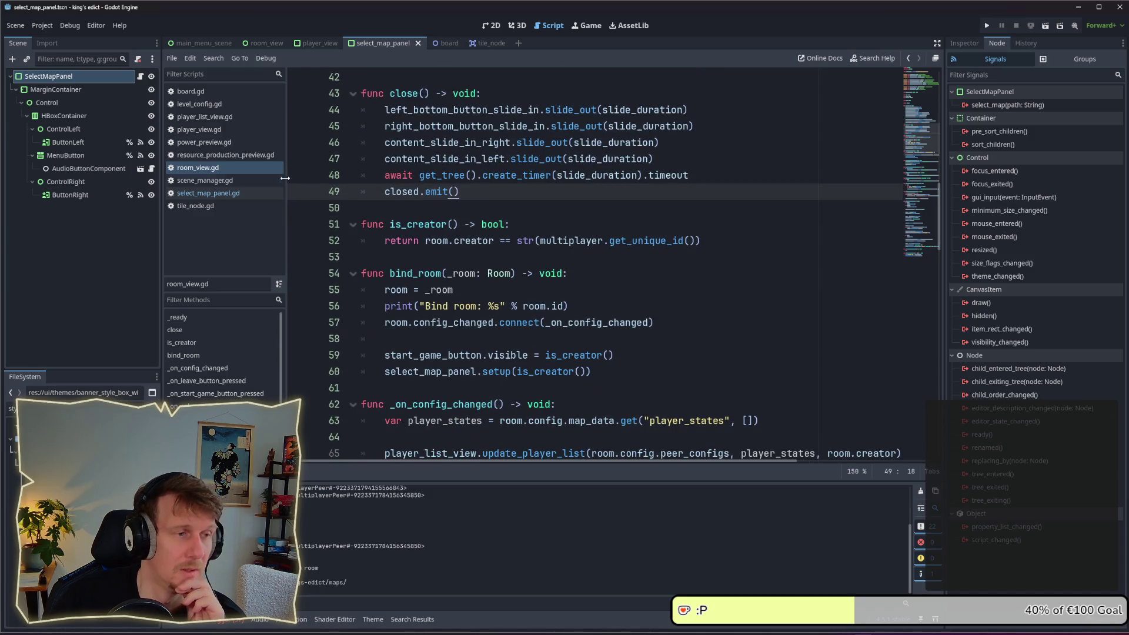
pyautogui.click(222, 193)
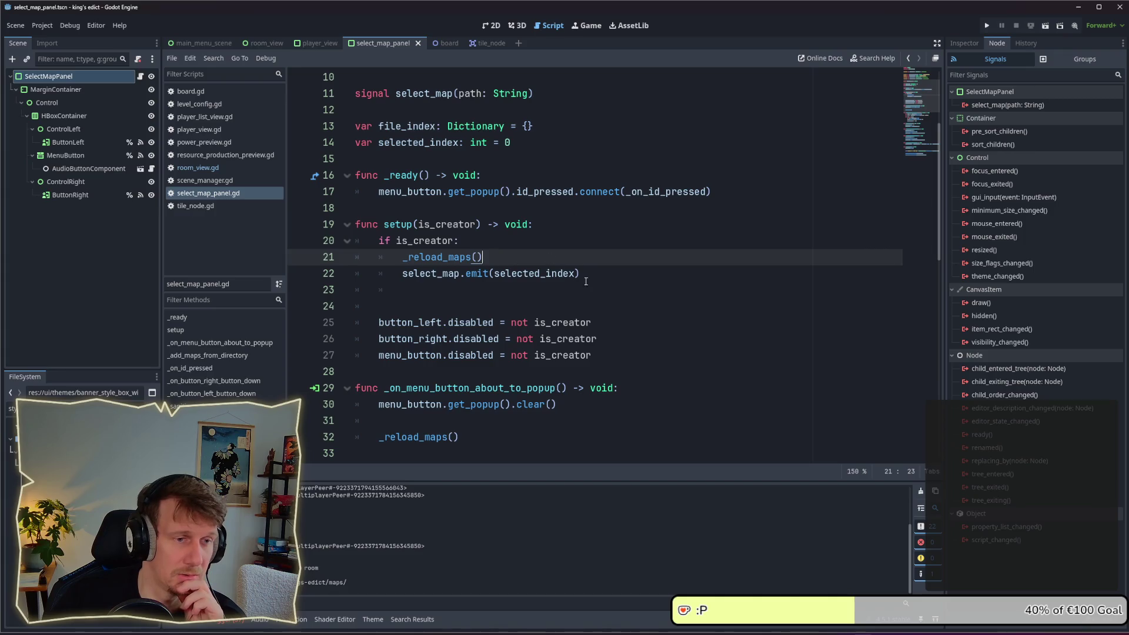
# Delete the blank line 23 after the emit call in setup and save select_map_panel.gd
pyautogui.moveTo(599, 280); pyautogui.dragTo(401, 275)
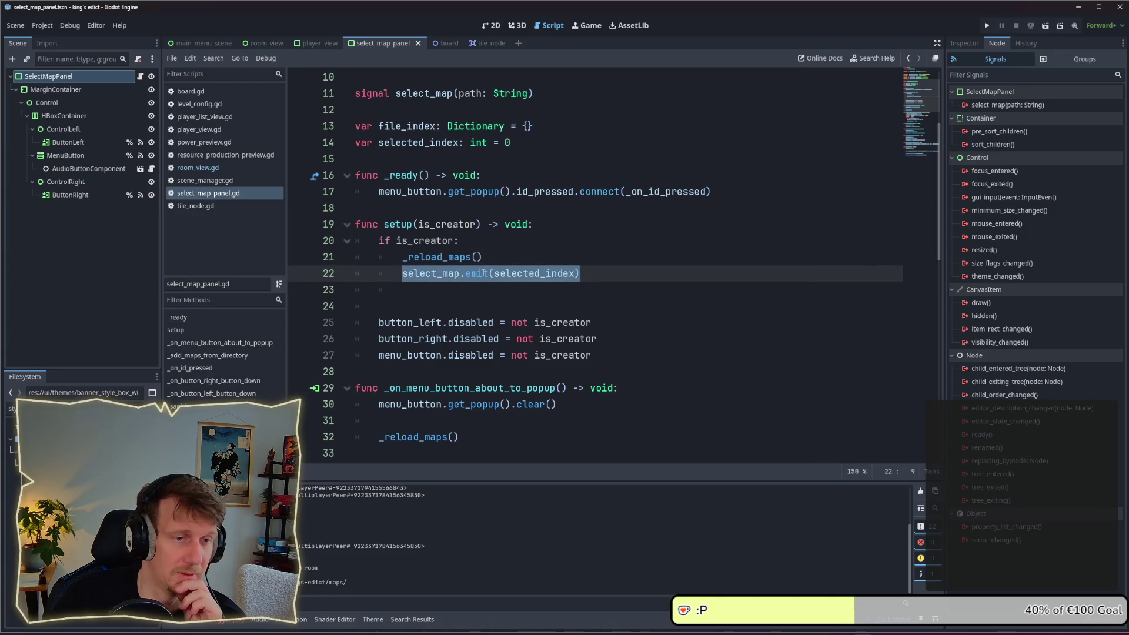
pyautogui.moveTo(563, 290); pyautogui.dragTo(337, 290)
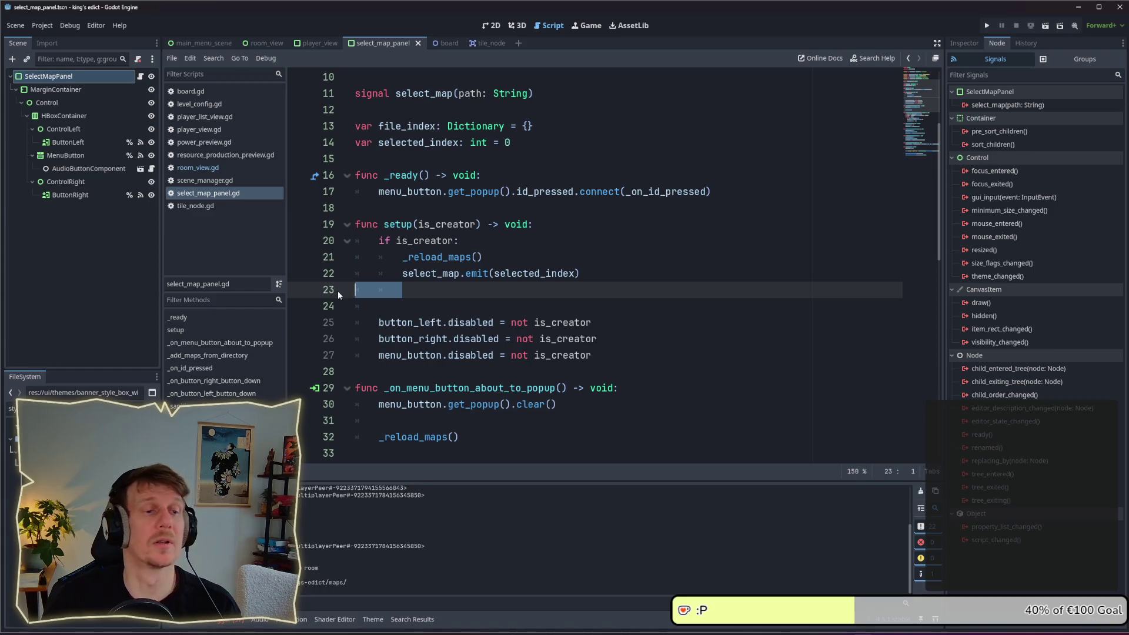
pyautogui.press('BackSpace')
pyautogui.press('BackSpace')
pyautogui.hotkey('ctrl', 's')
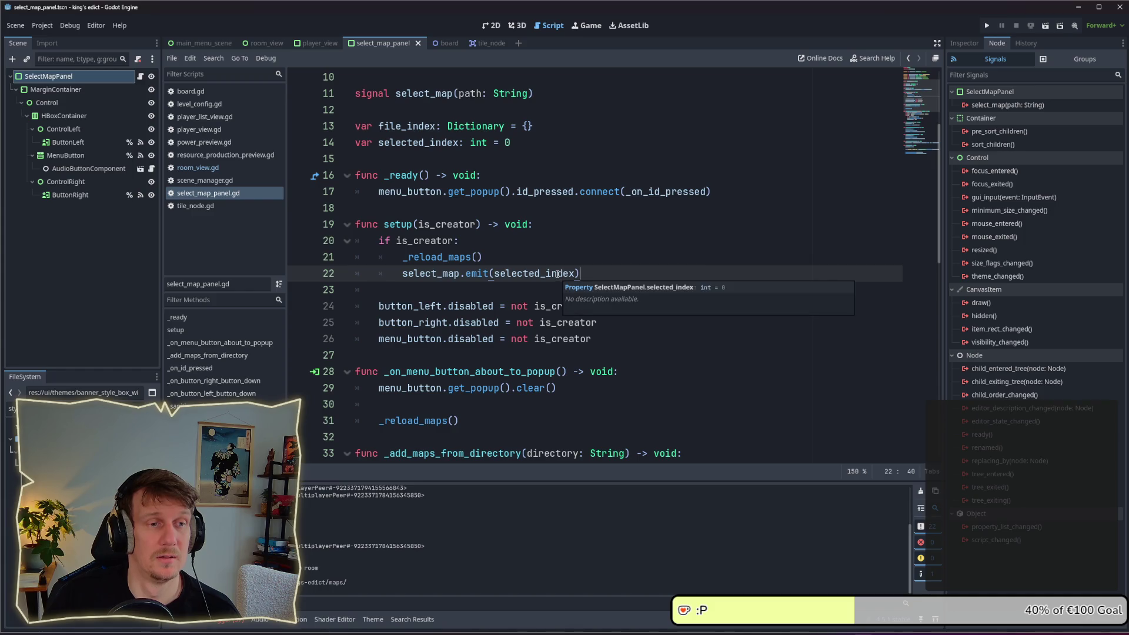
# Check bind_room in room_view.gd, then follow the debugger's select_map error to its code line
pyautogui.hotkey('alt', 'Left')
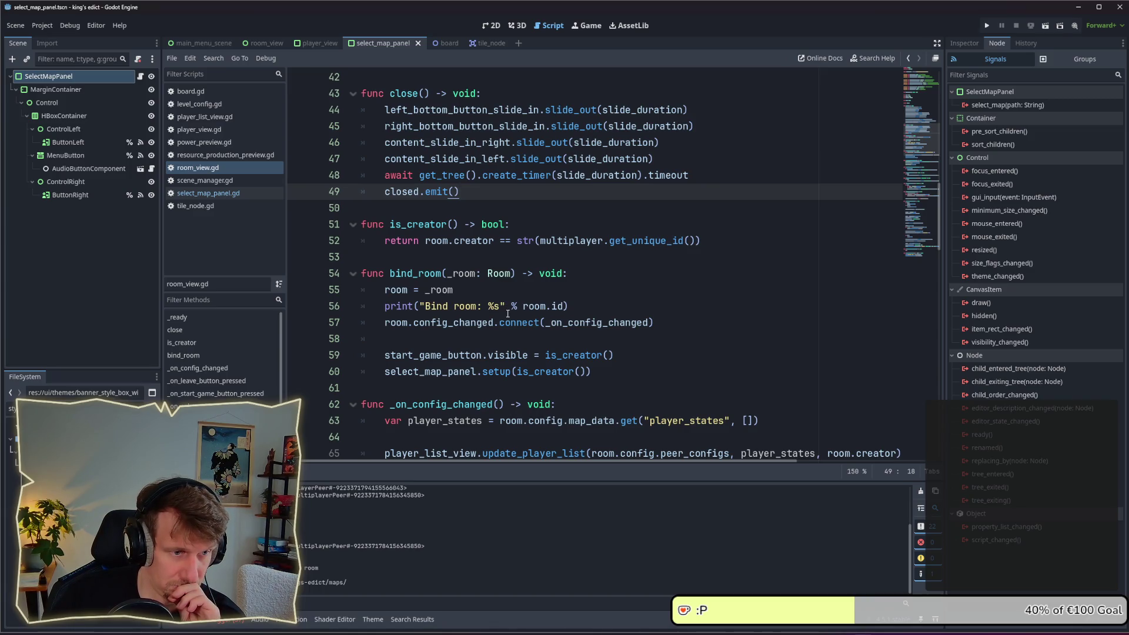
pyautogui.doubleClick(415, 274)
pyautogui.scroll(8, 477, 281)
pyautogui.scroll(-8, 477, 281)
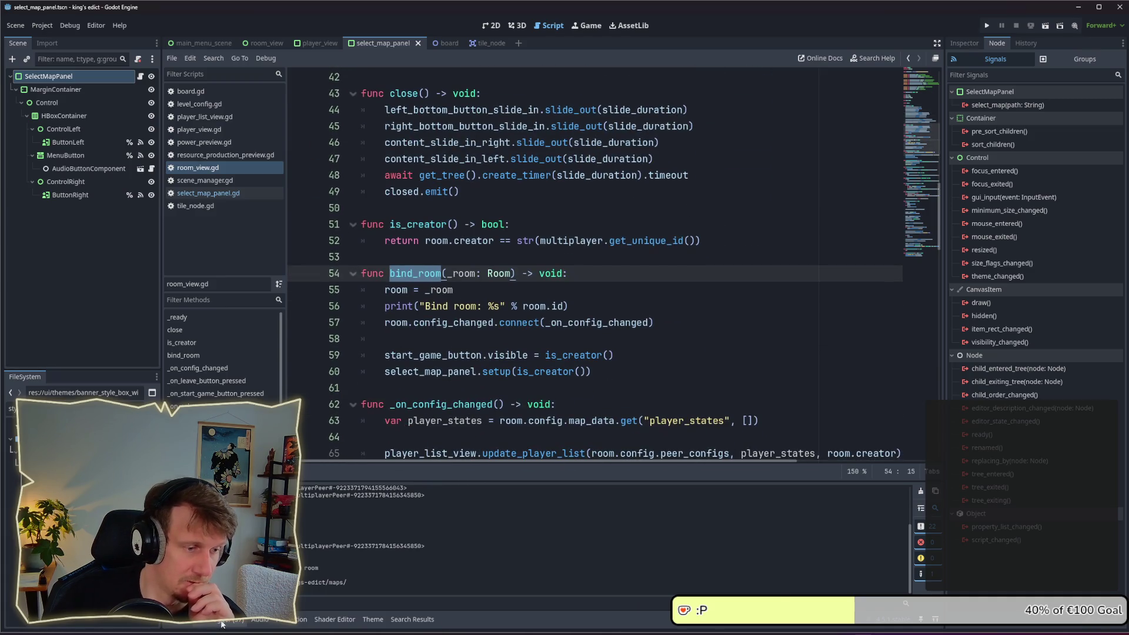
pyautogui.click(222, 621)
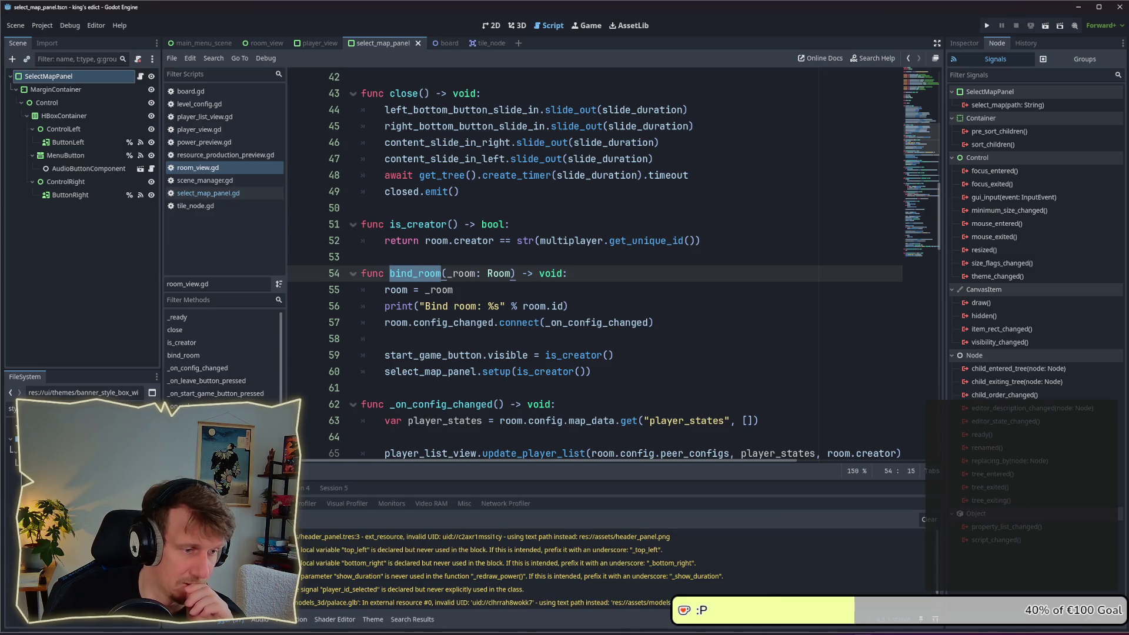
pyautogui.click(211, 503)
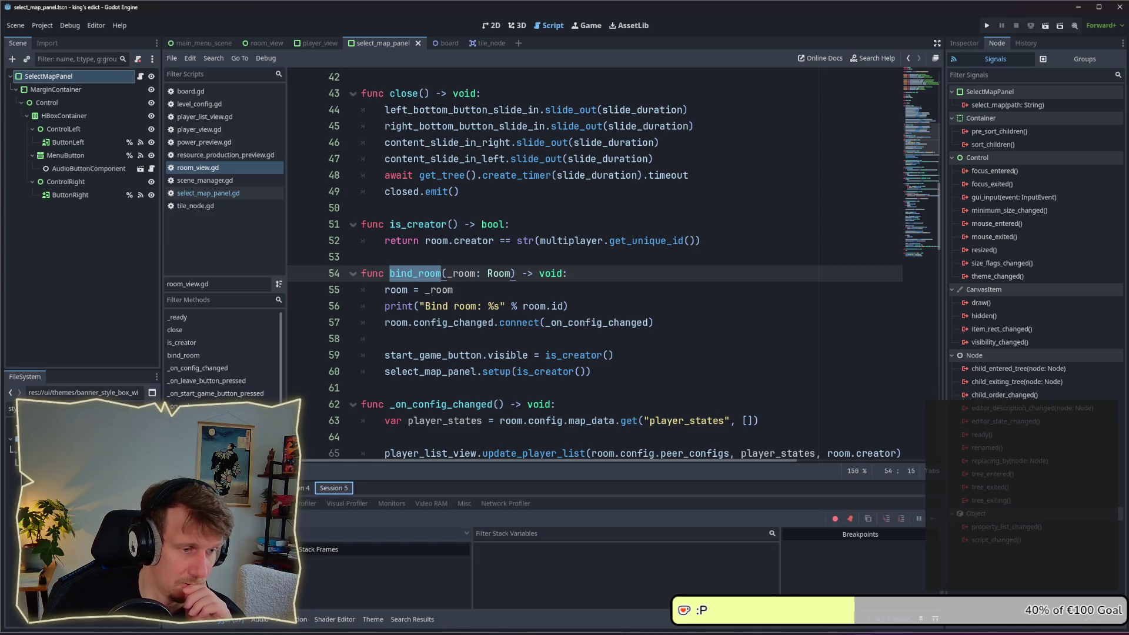
pyautogui.click(235, 503)
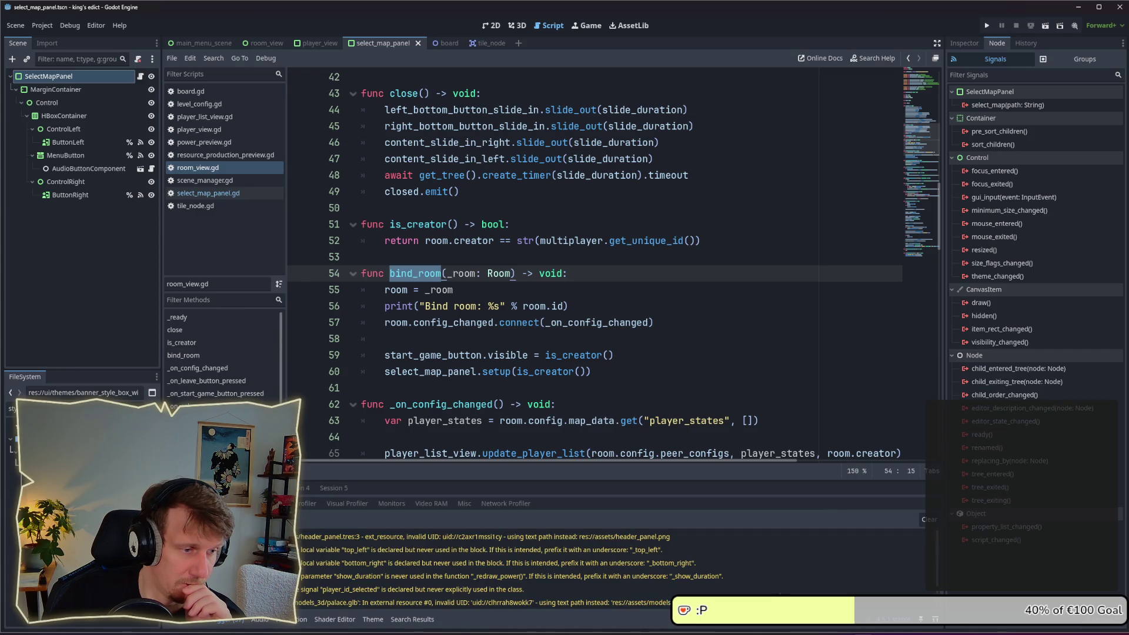
pyautogui.doubleClick(363, 600)
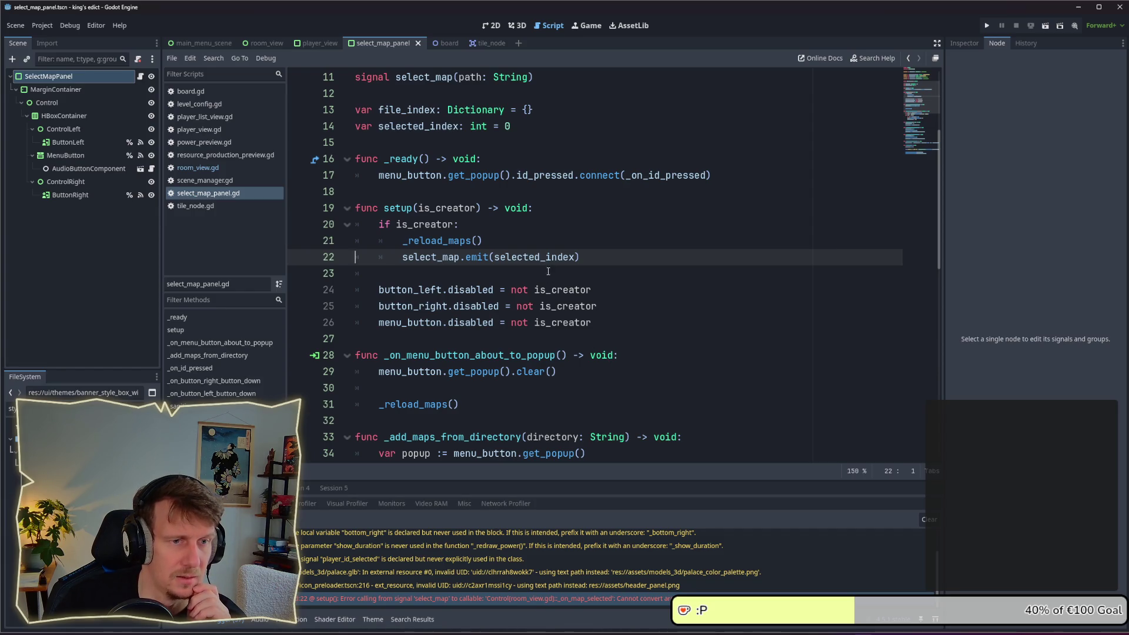
# Select file_index[selected_index] from the emit call on line 48 for copying
pyautogui.moveTo(542, 253)
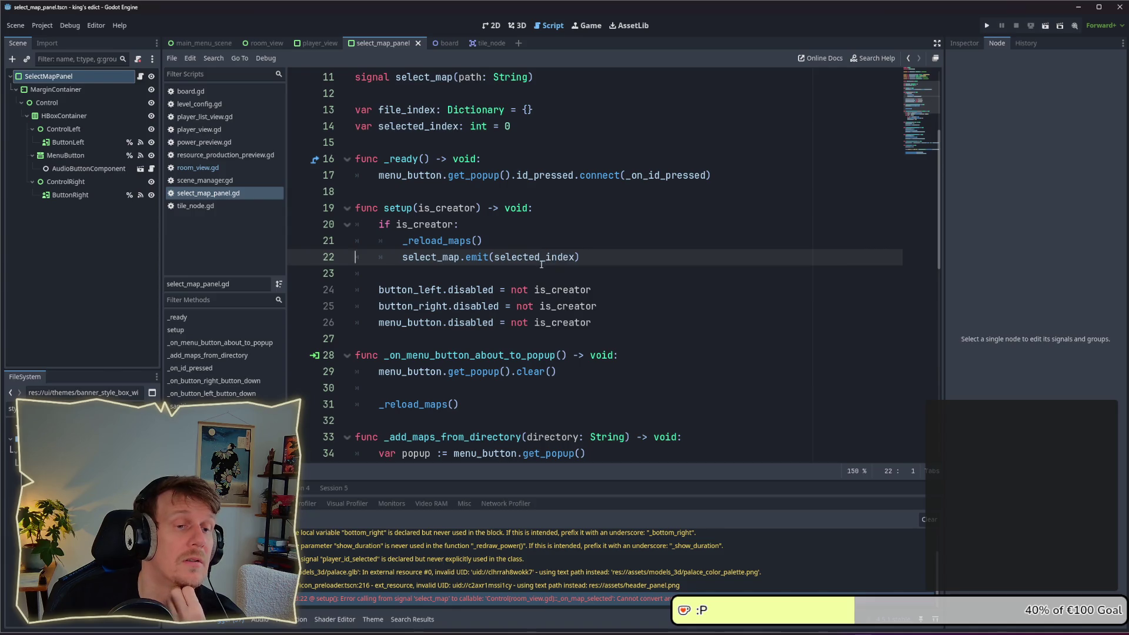
pyautogui.doubleClick(536, 259)
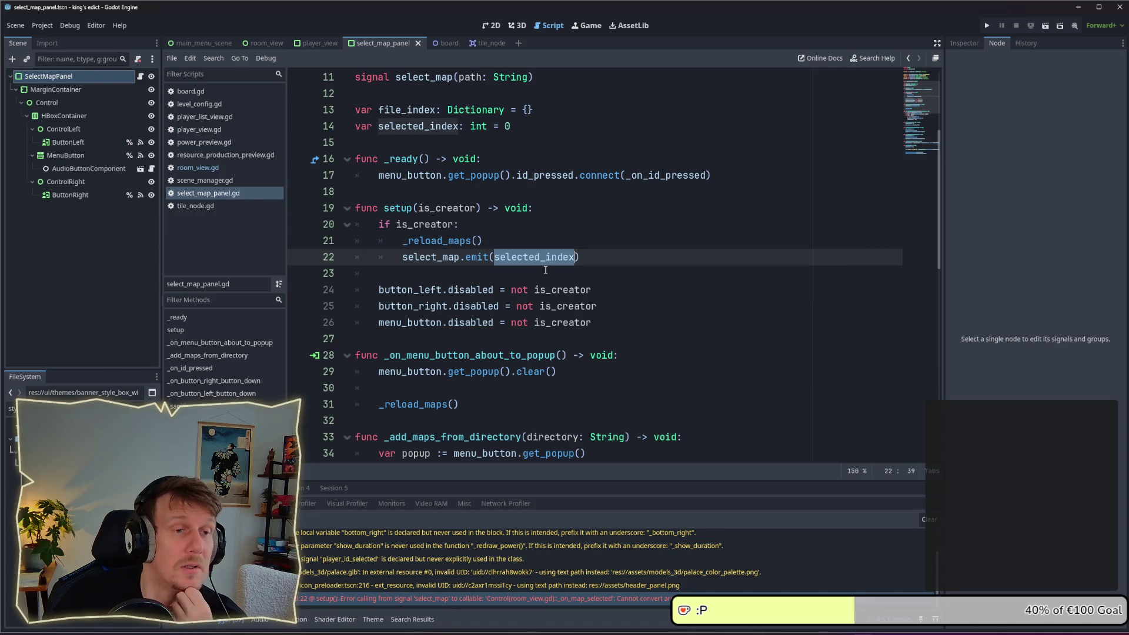
pyautogui.scroll(2, 545, 270)
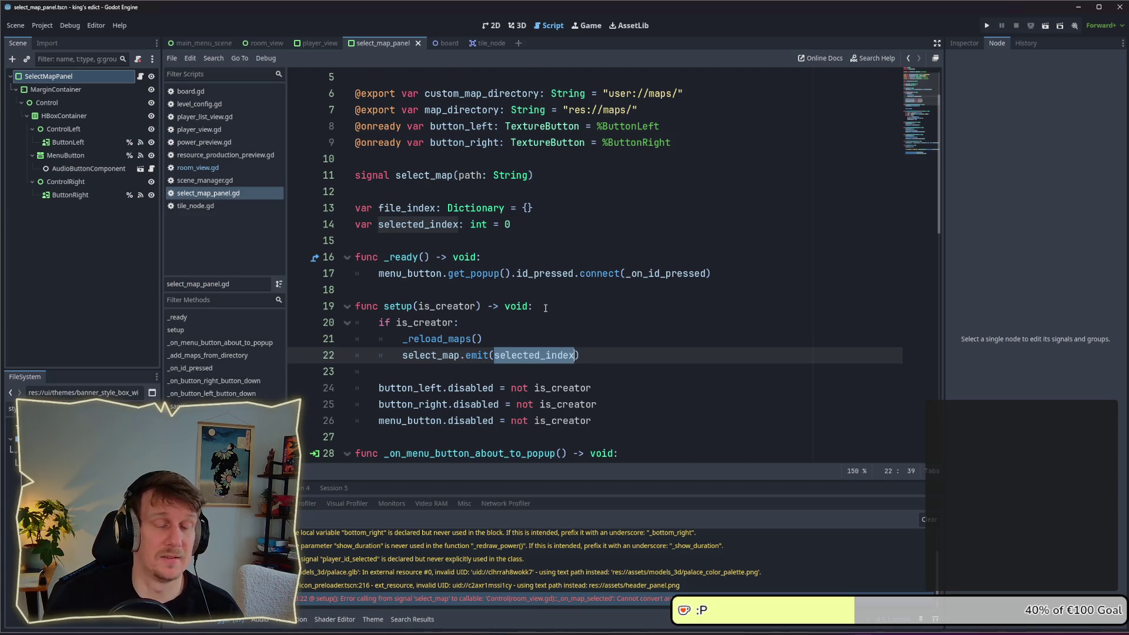
pyautogui.scroll(-1, 545, 307)
pyautogui.scroll(-9, 545, 307)
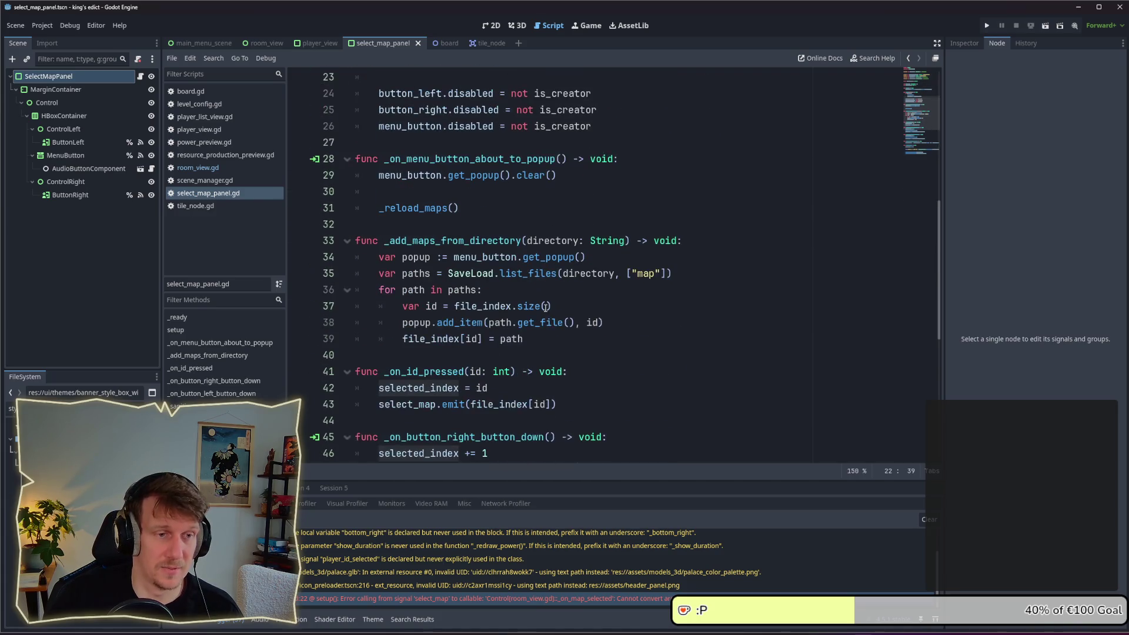
pyautogui.click(643, 289)
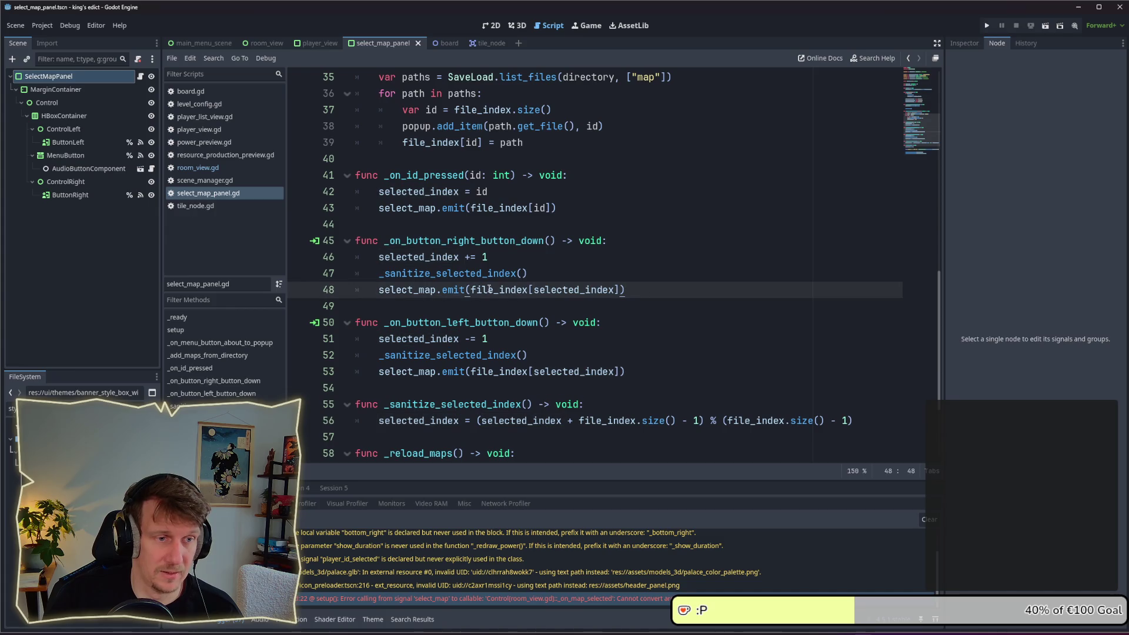
pyautogui.moveTo(471, 290); pyautogui.dragTo(620, 289)
pyautogui.hotkey('ctrl', 'c')
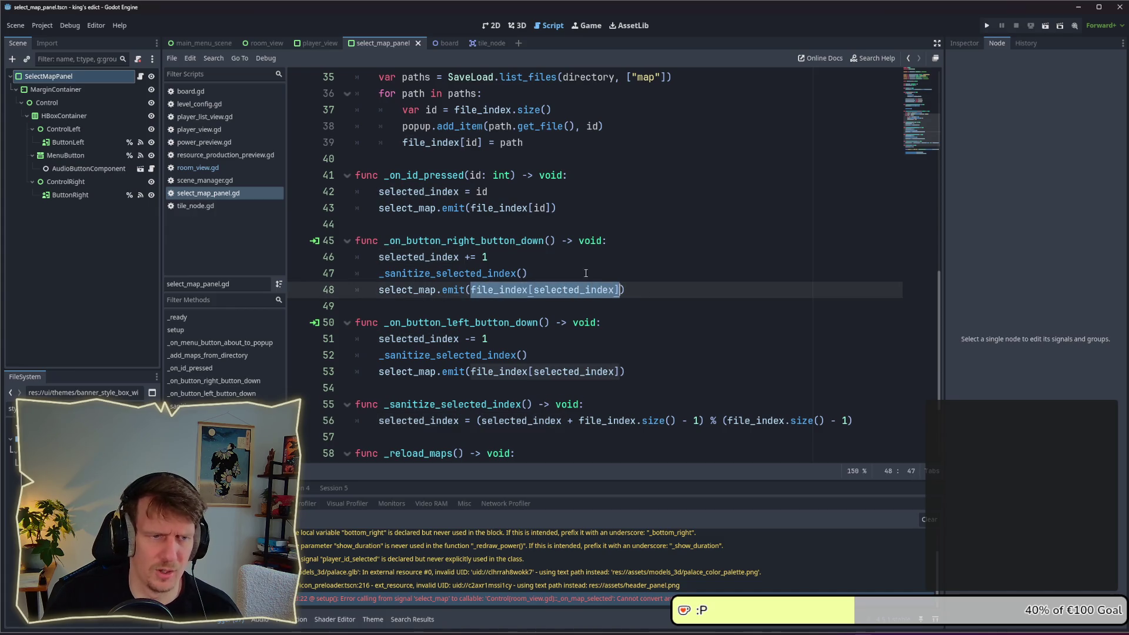
# Replace selected_index in setup's emit call with file_index[selected_index]
pyautogui.scroll(6, 591, 276)
pyautogui.scroll(-7, 588, 277)
pyautogui.scroll(3, 546, 292)
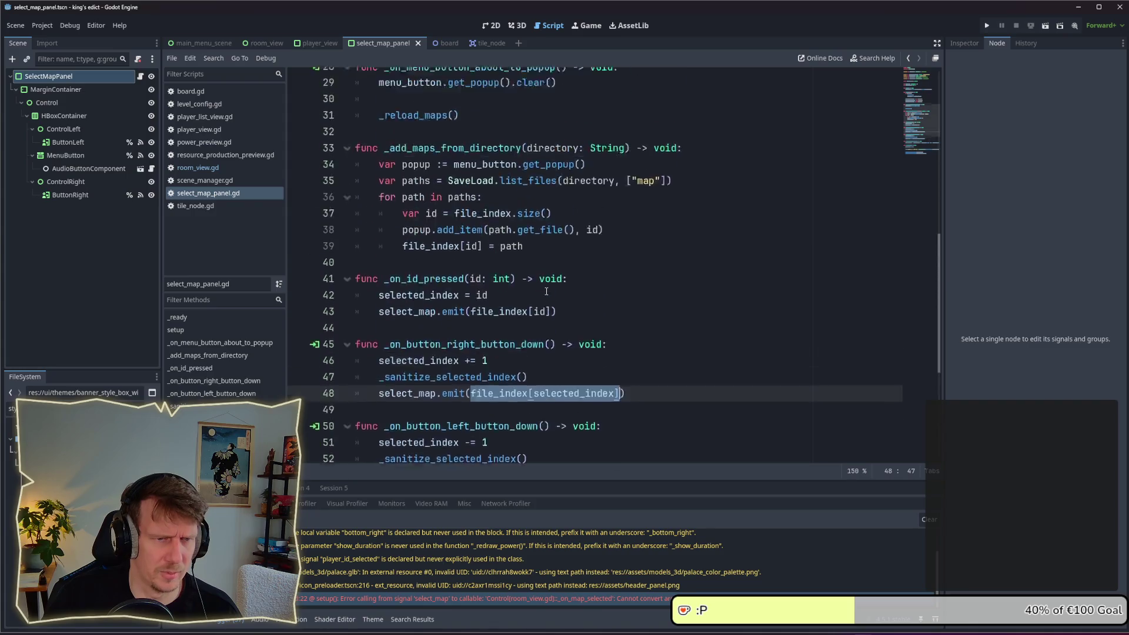
pyautogui.scroll(9, 547, 292)
pyautogui.scroll(-2, 529, 300)
pyautogui.doubleClick(523, 305)
pyautogui.hotkey('ctrl', 'v')
pyautogui.keyDown('ctrl'); pyautogui.click(600, 304); pyautogui.keyUp('ctrl')
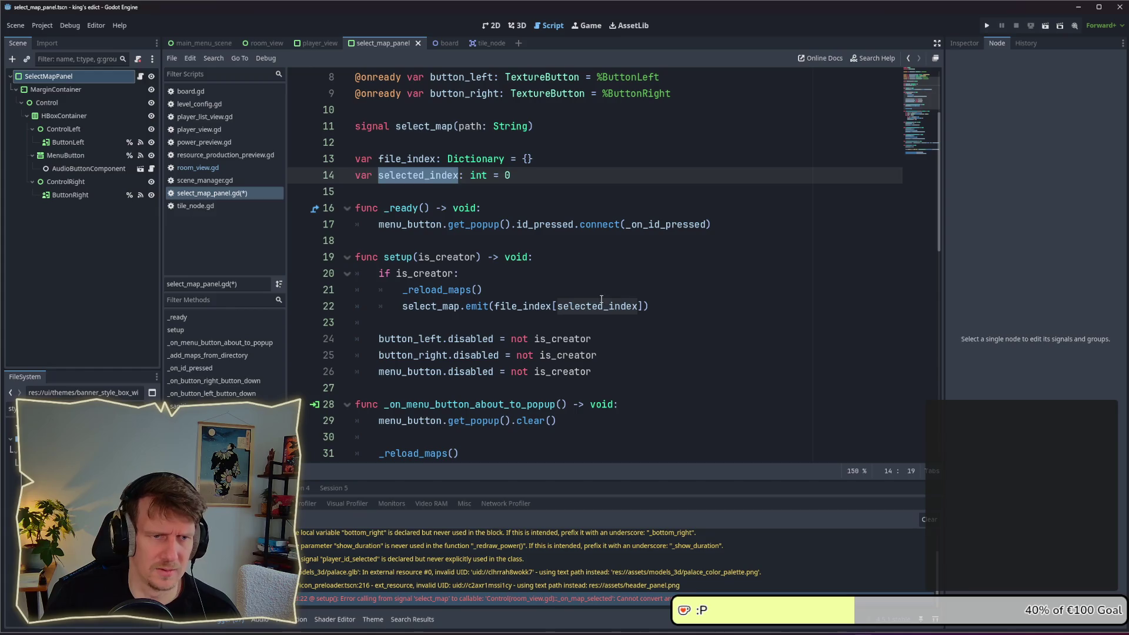
# Save select_map_panel.gd and run the project to test the fix
pyautogui.click(611, 274)
pyautogui.hotkey('ctrl', 's')
pyautogui.click(987, 28)
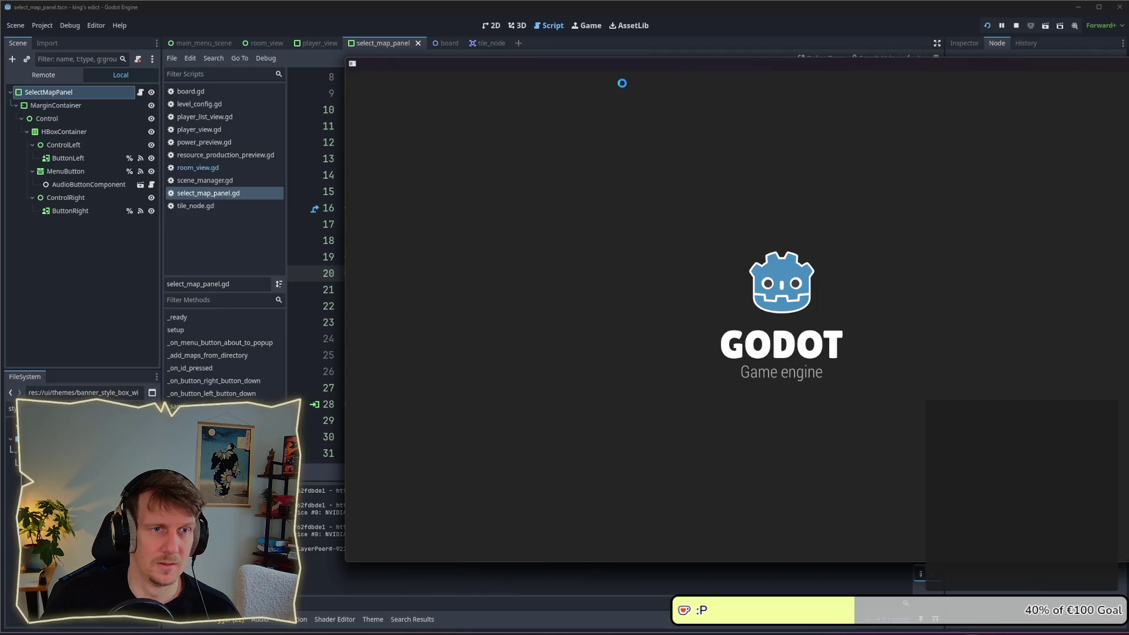
# Open the multiplayer lobby, step the map selector forward and back several times, then close the game
pyautogui.moveTo(626, 67); pyautogui.dragTo(465, 62)
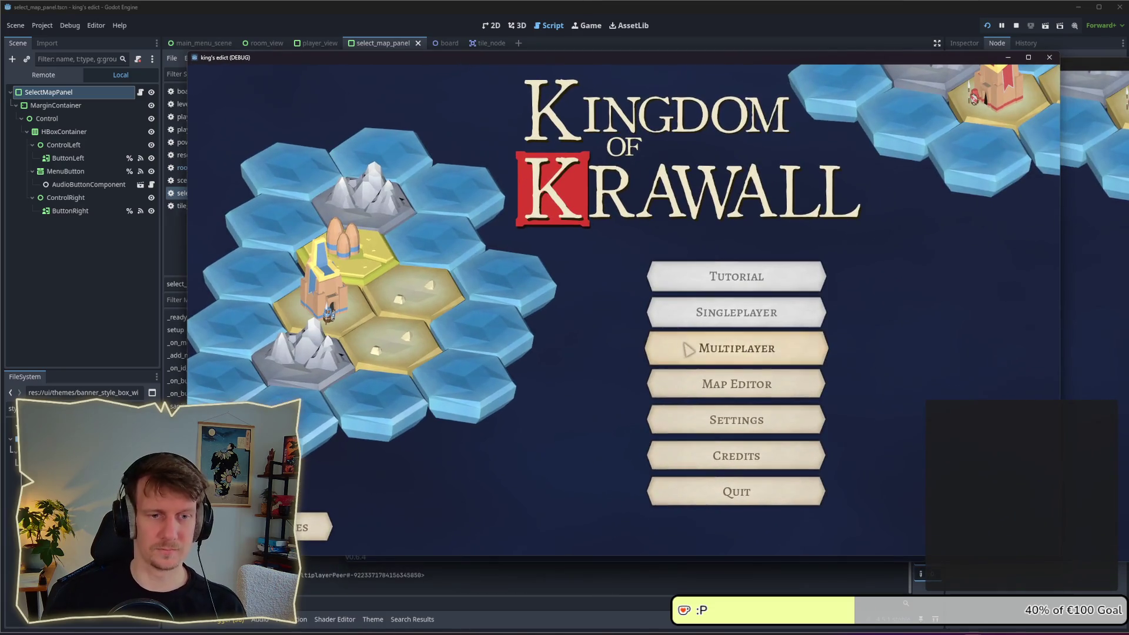
pyautogui.click(686, 346)
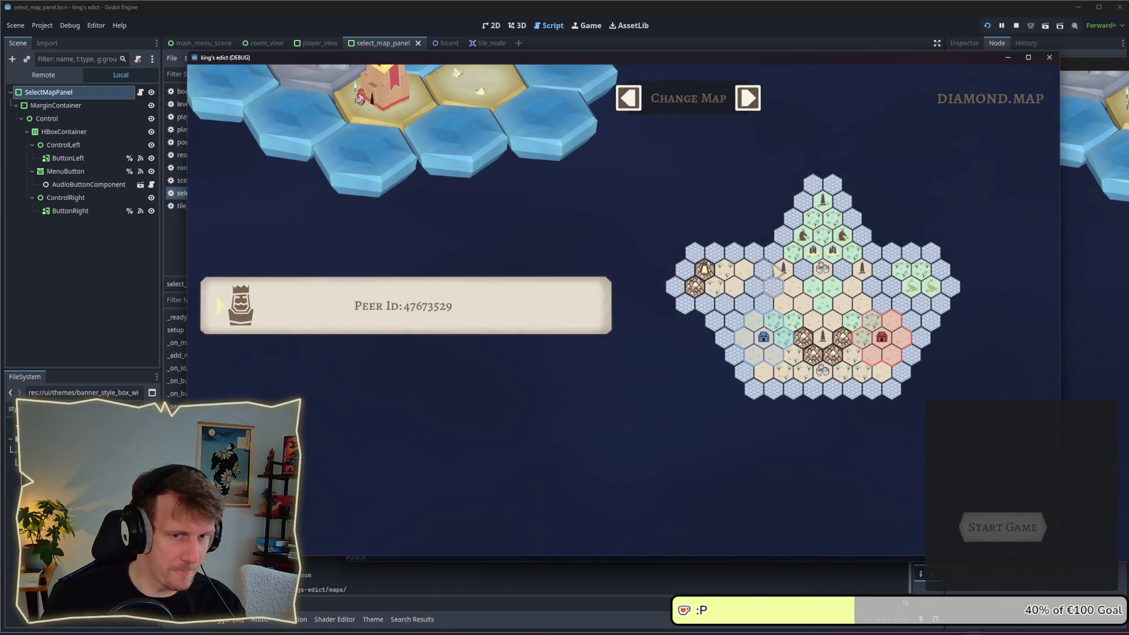
pyautogui.click(748, 98)
pyautogui.click(748, 98)
pyautogui.click(748, 98)
pyautogui.click(630, 104)
pyautogui.click(630, 105)
pyautogui.click(630, 105)
pyautogui.click(630, 104)
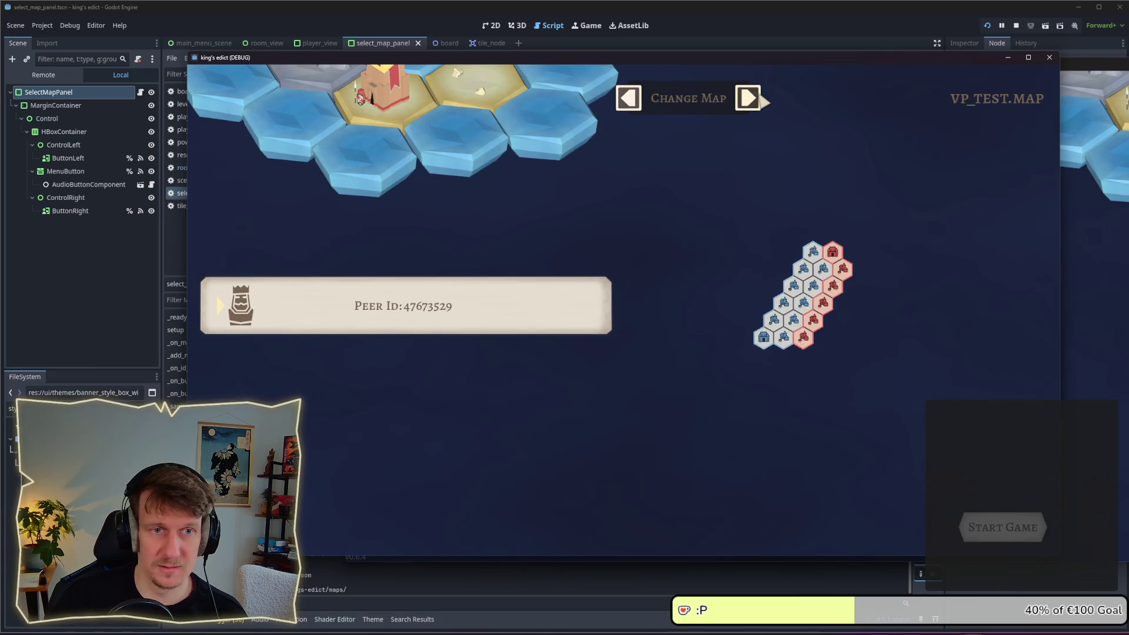
pyautogui.click(753, 99)
pyautogui.click(758, 100)
pyautogui.click(762, 97)
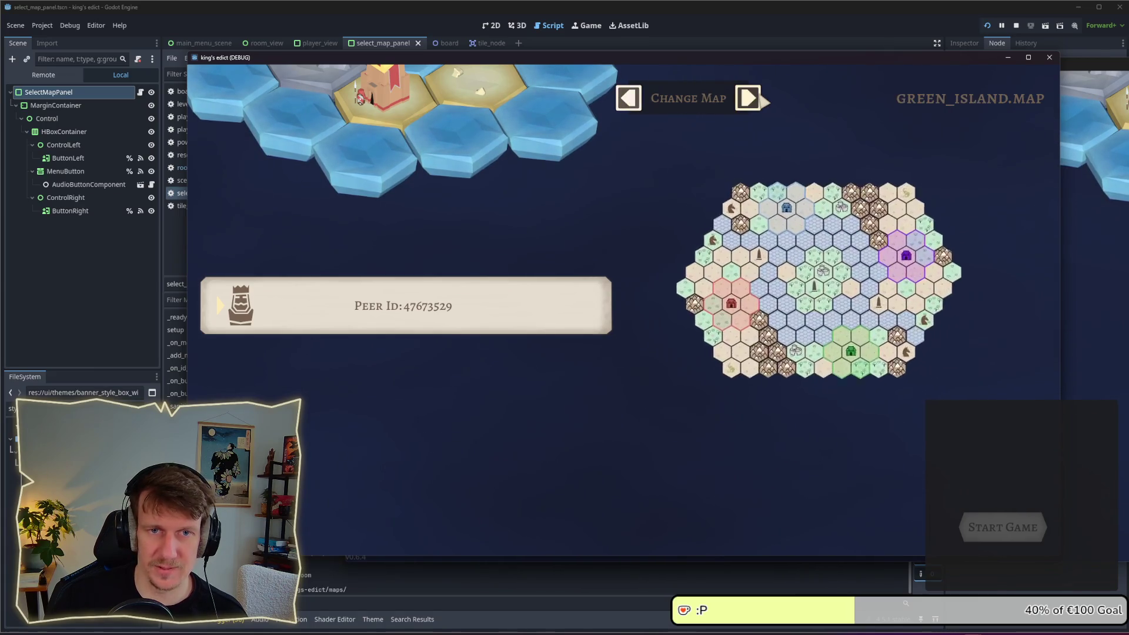
pyautogui.click(762, 97)
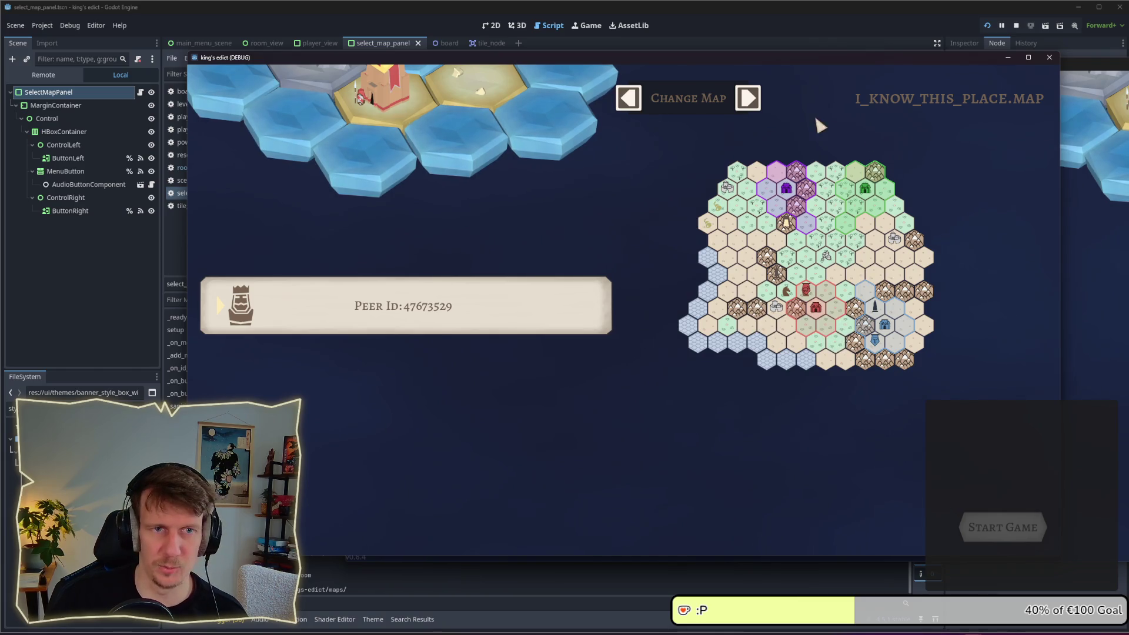
pyautogui.click(1016, 26)
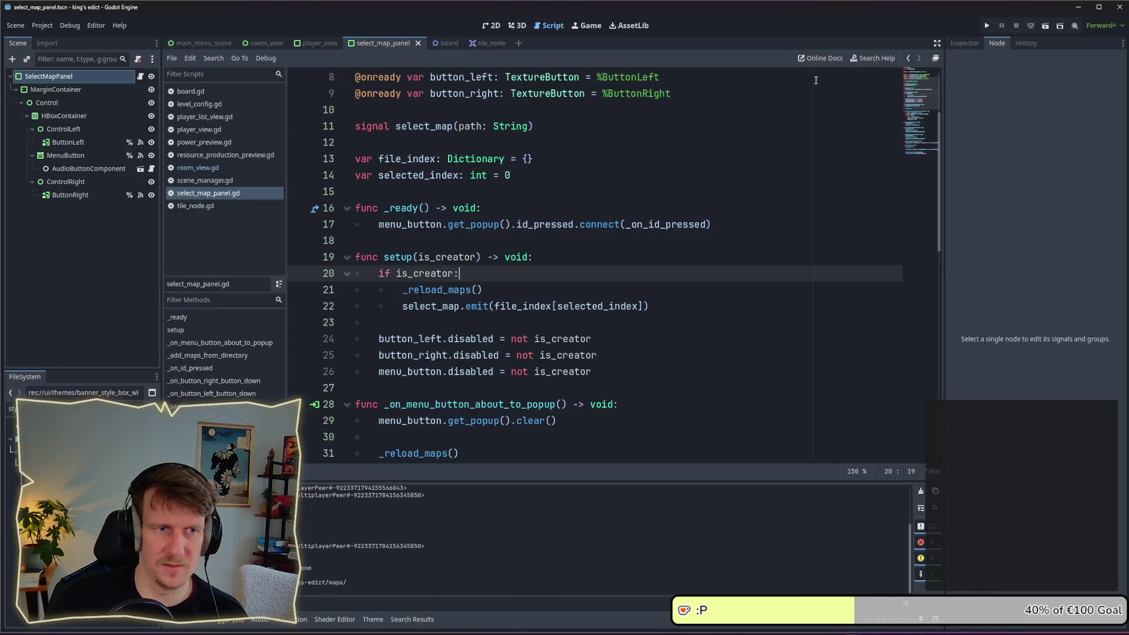
# Change selected_index's default starting value from 0 to 3
pyautogui.click(516, 175)
pyautogui.press('BackSpace')
pyautogui.write('3')
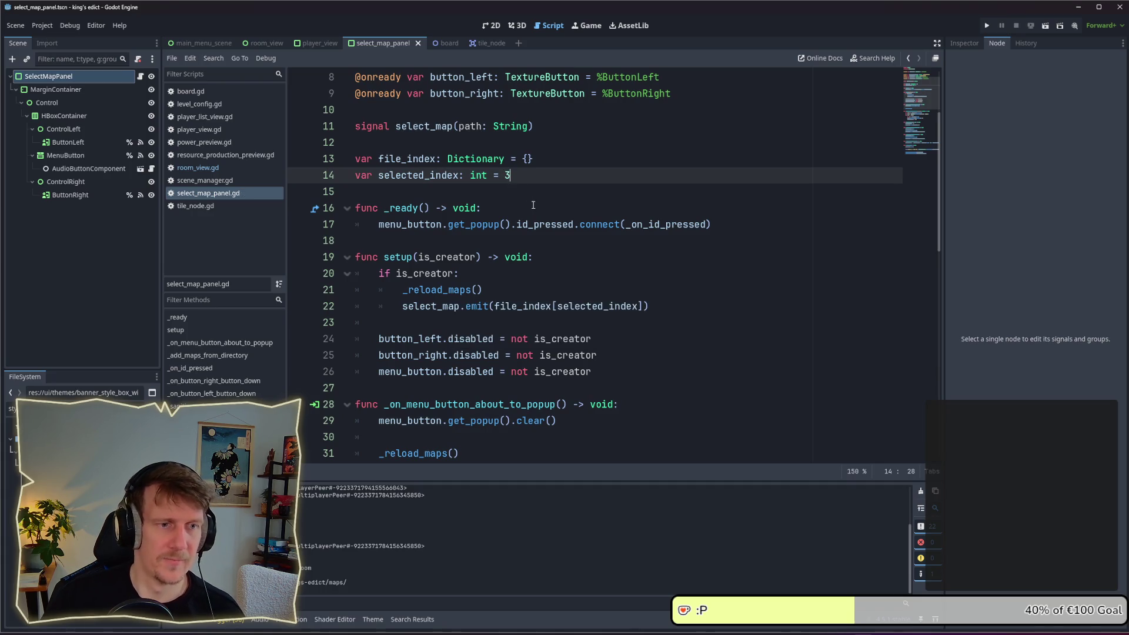
# In _reload_maps, add a line after the map-loading calls starting selected_index = clamp(
pyautogui.click(521, 282)
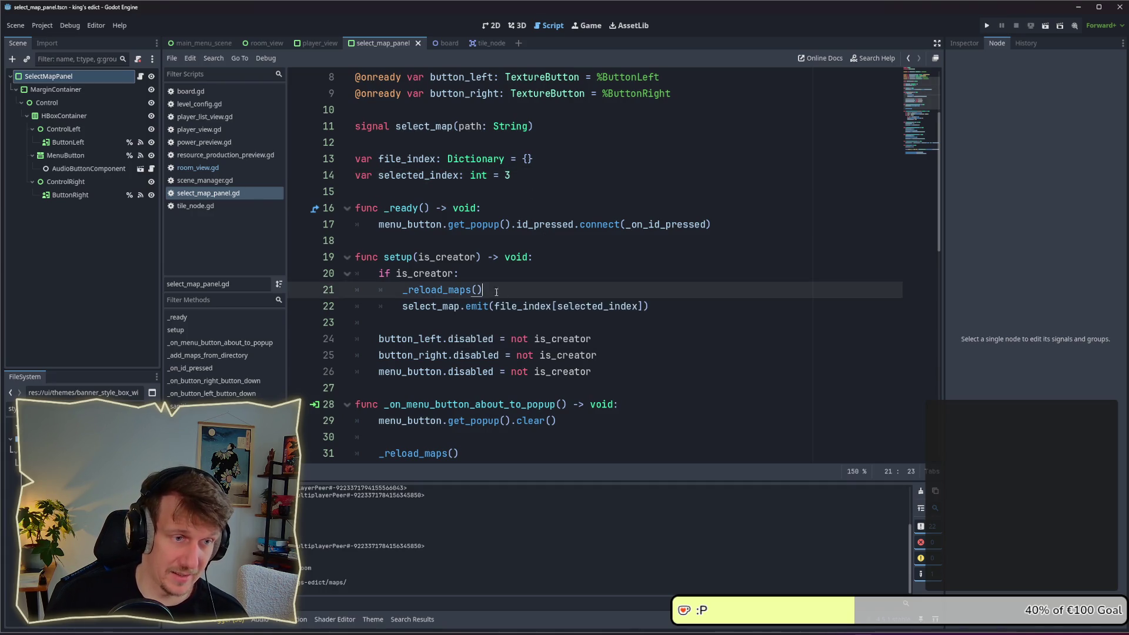
pyautogui.keyDown('ctrl'); pyautogui.click(447, 289); pyautogui.keyUp('ctrl')
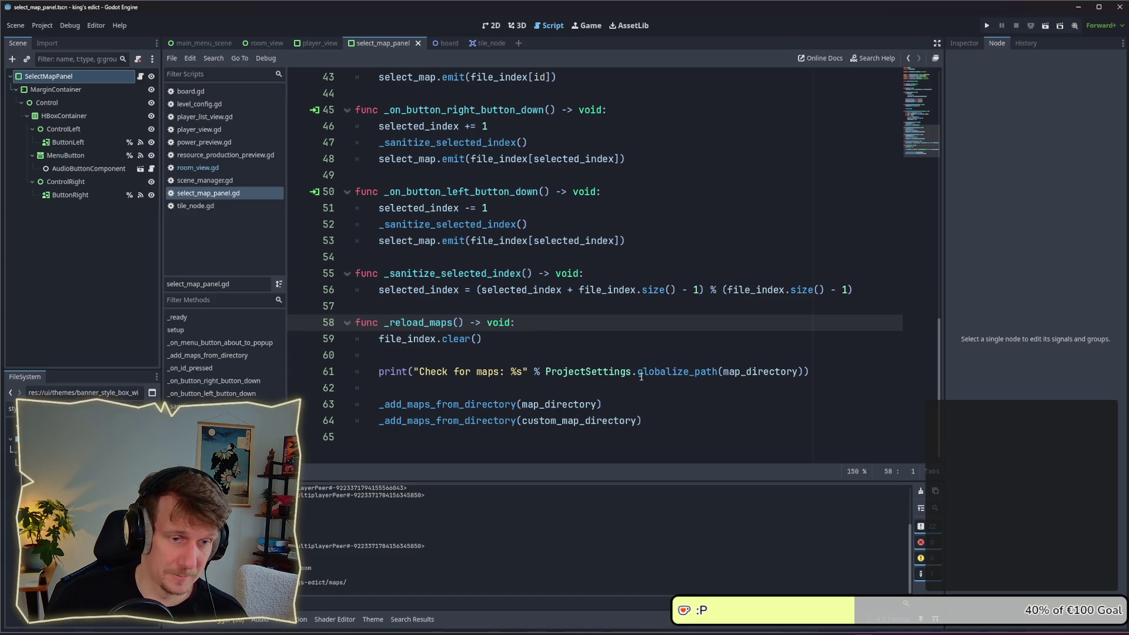
pyautogui.click(668, 427)
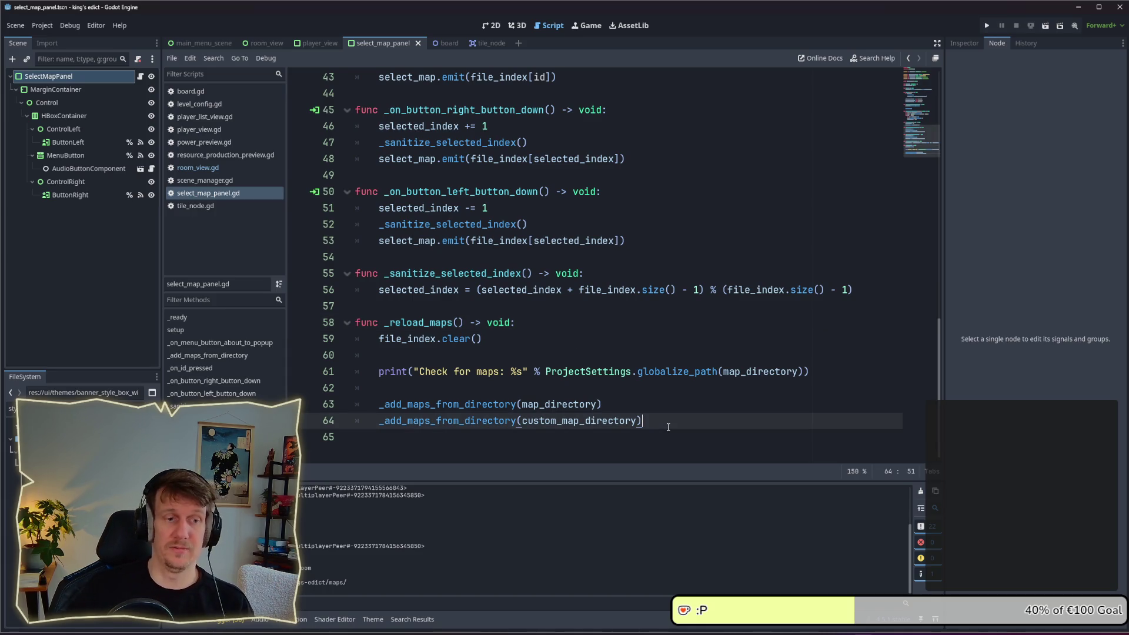
pyautogui.press('Return')
pyautogui.press('Return')
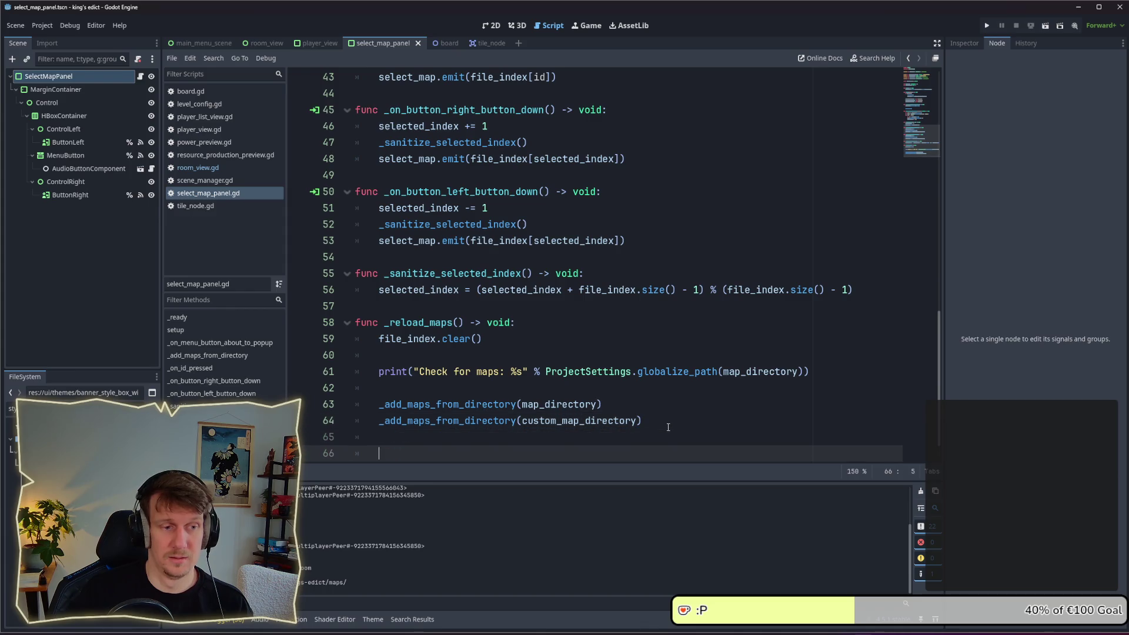
pyautogui.write('sele')
pyautogui.press('Return')
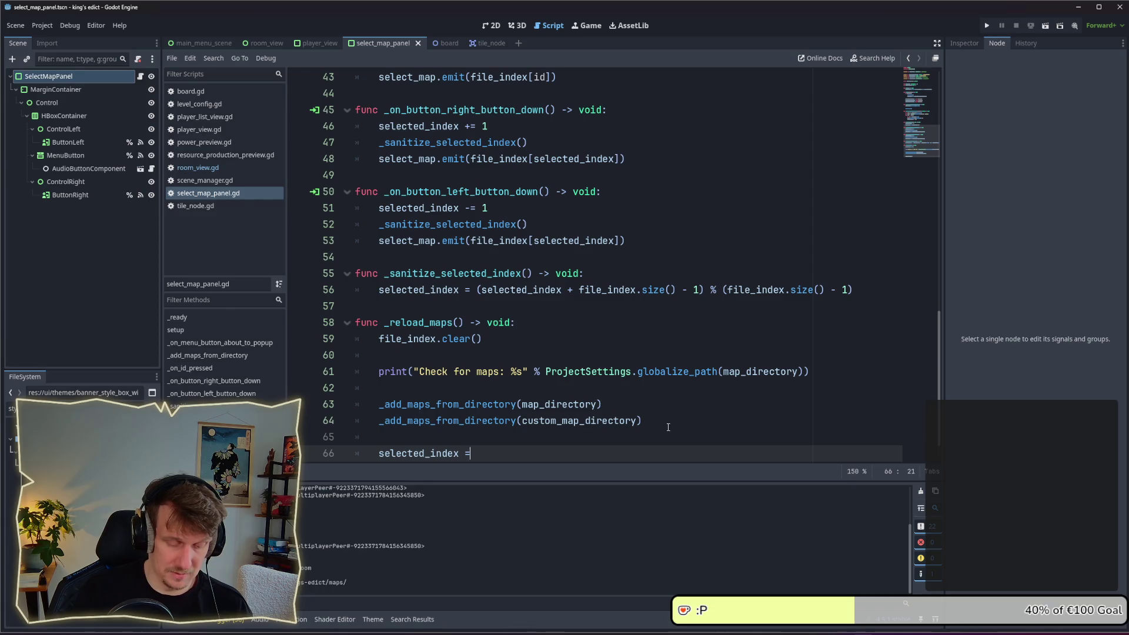
pyautogui.press('Return')
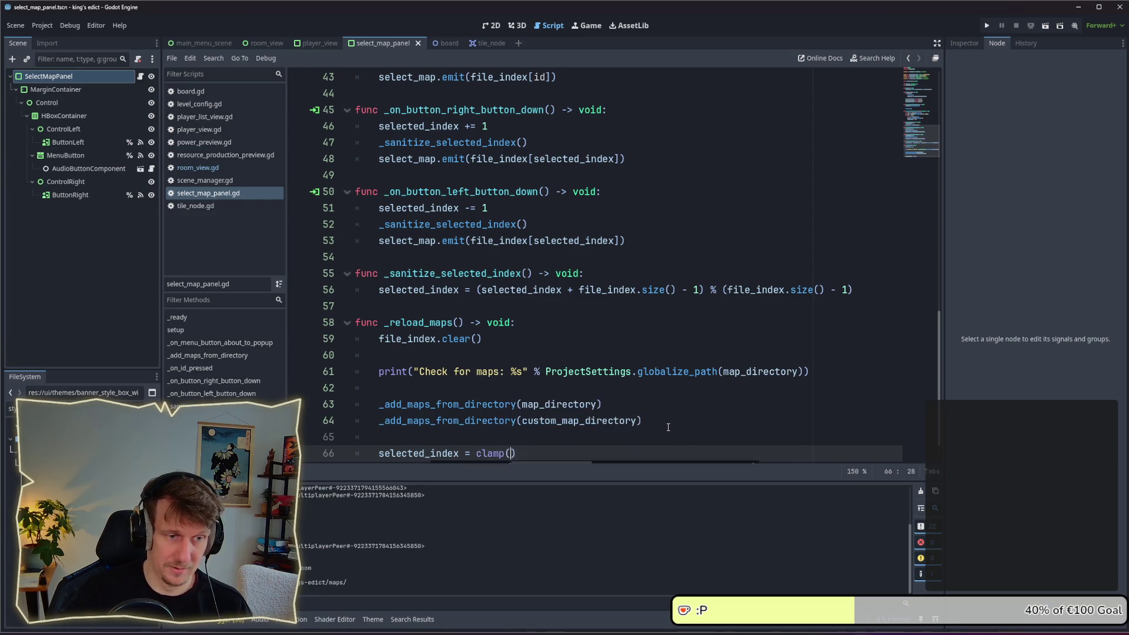
pyautogui.write('0,')
# Fill in the clamp arguments as selected_index, 0, file_index.size()-1
pyautogui.scroll(-1, 647, 353)
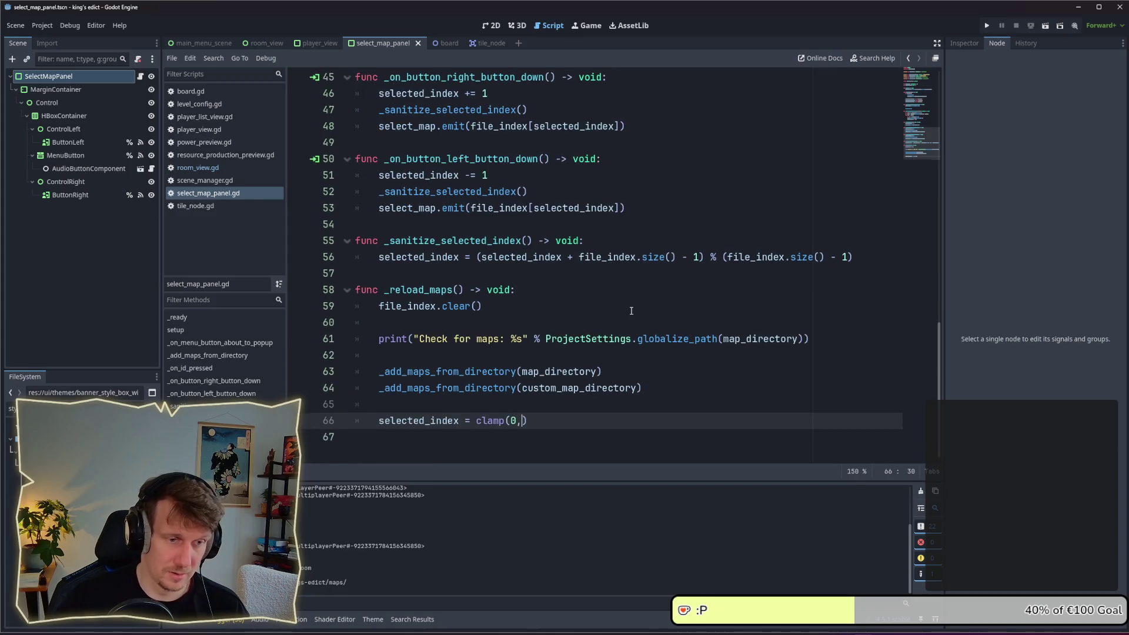
pyautogui.press('BackSpace')
pyautogui.press('BackSpace')
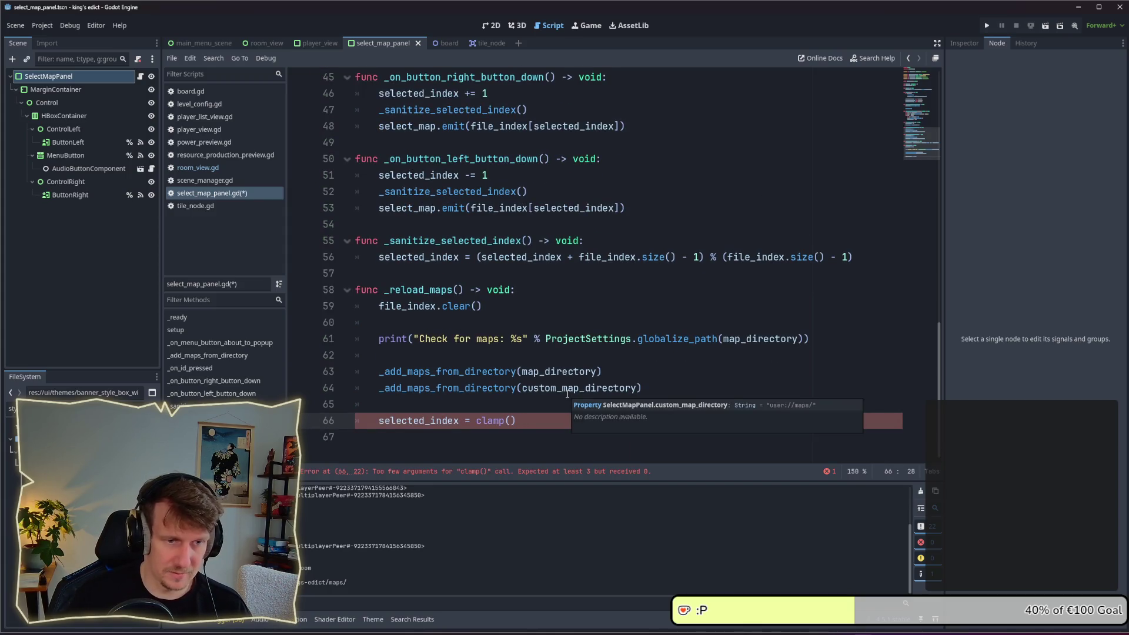
pyautogui.press('BackSpace')
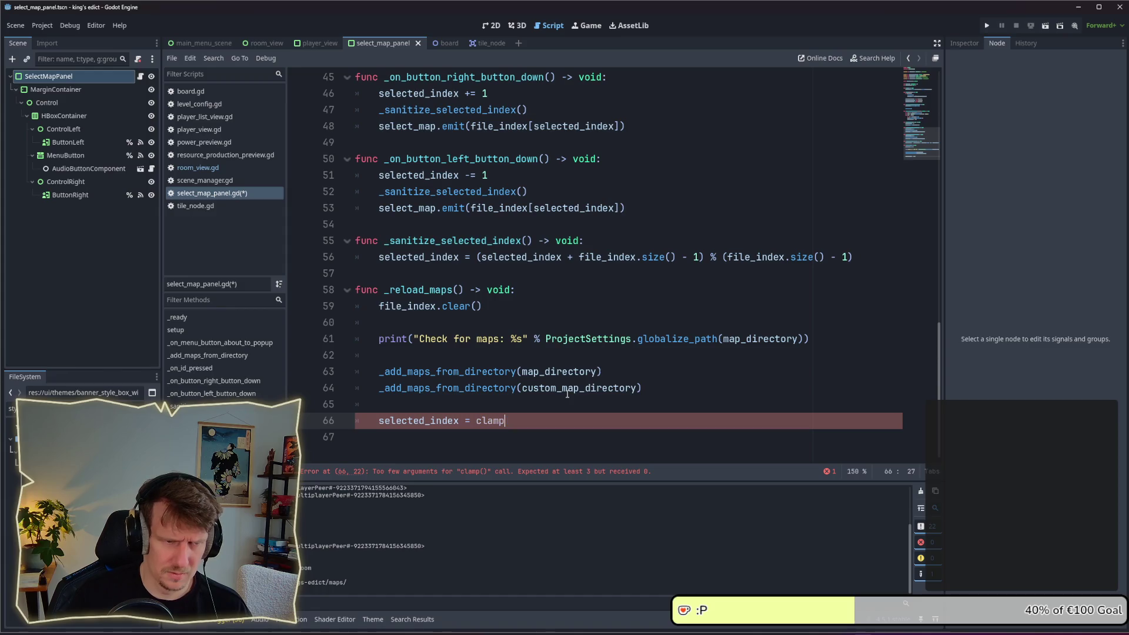
pyautogui.write('(s')
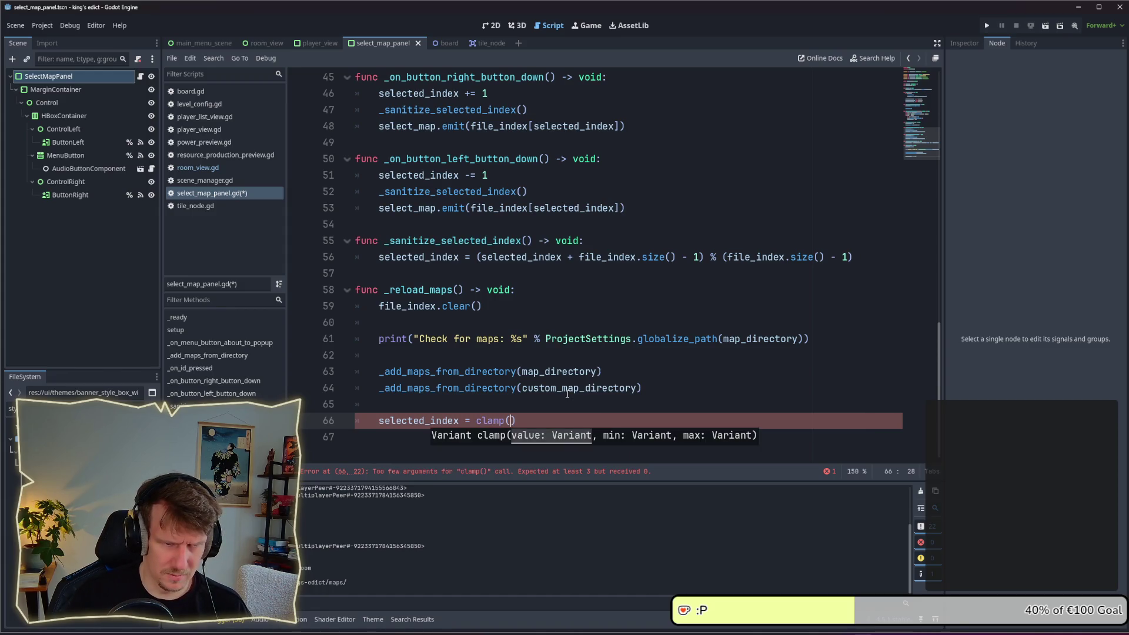
pyautogui.write('el')
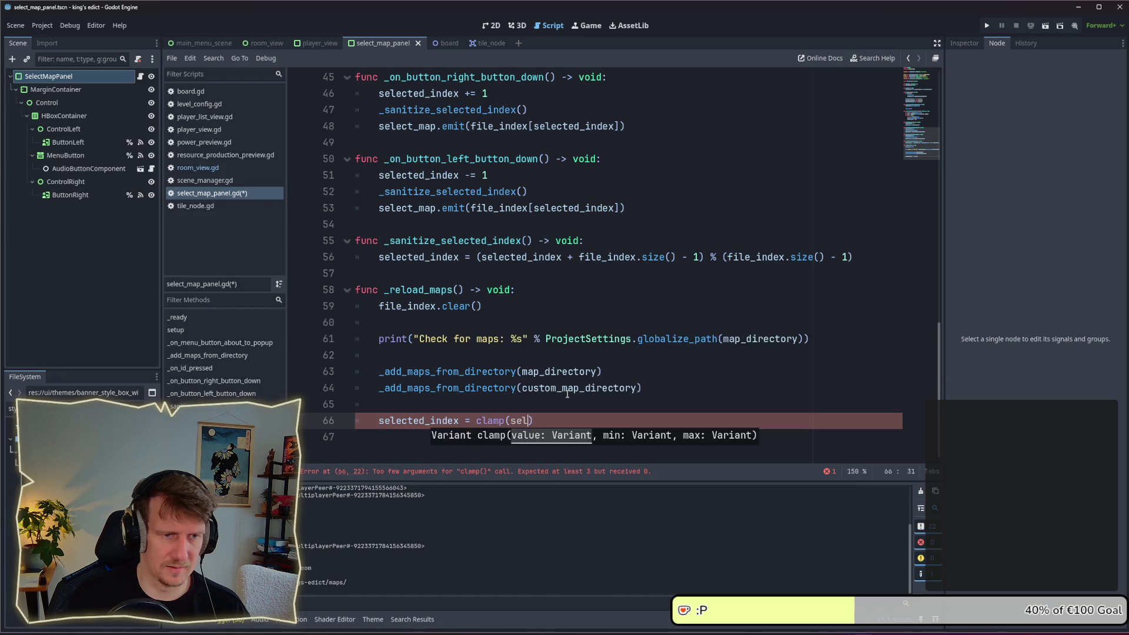
pyautogui.press('Return')
pyautogui.write(', 0,')
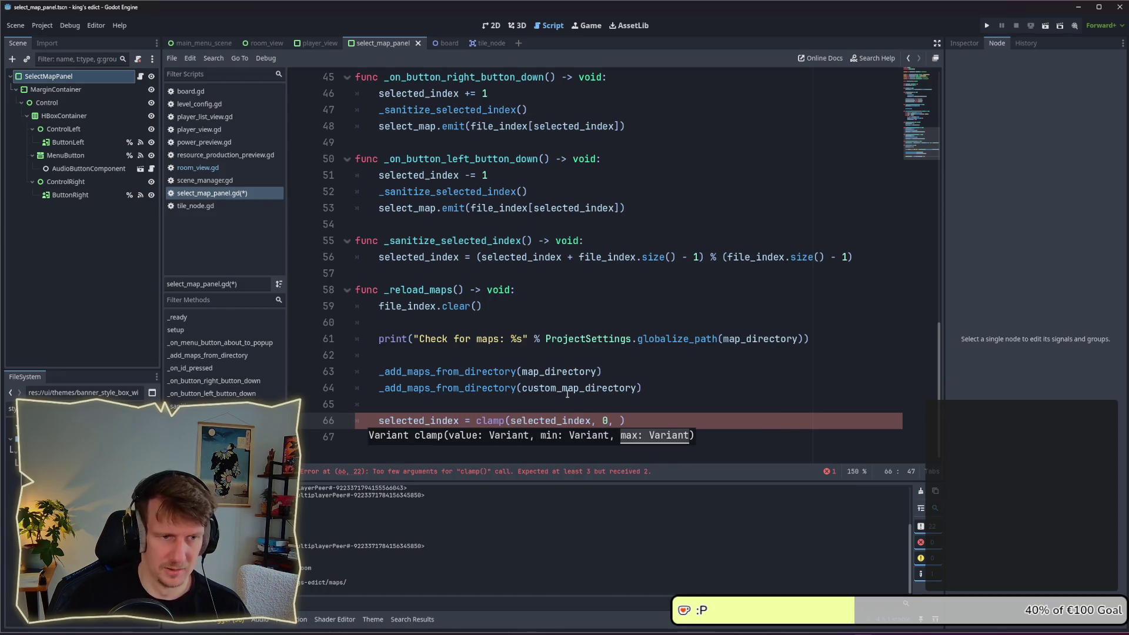
pyautogui.write(' file_')
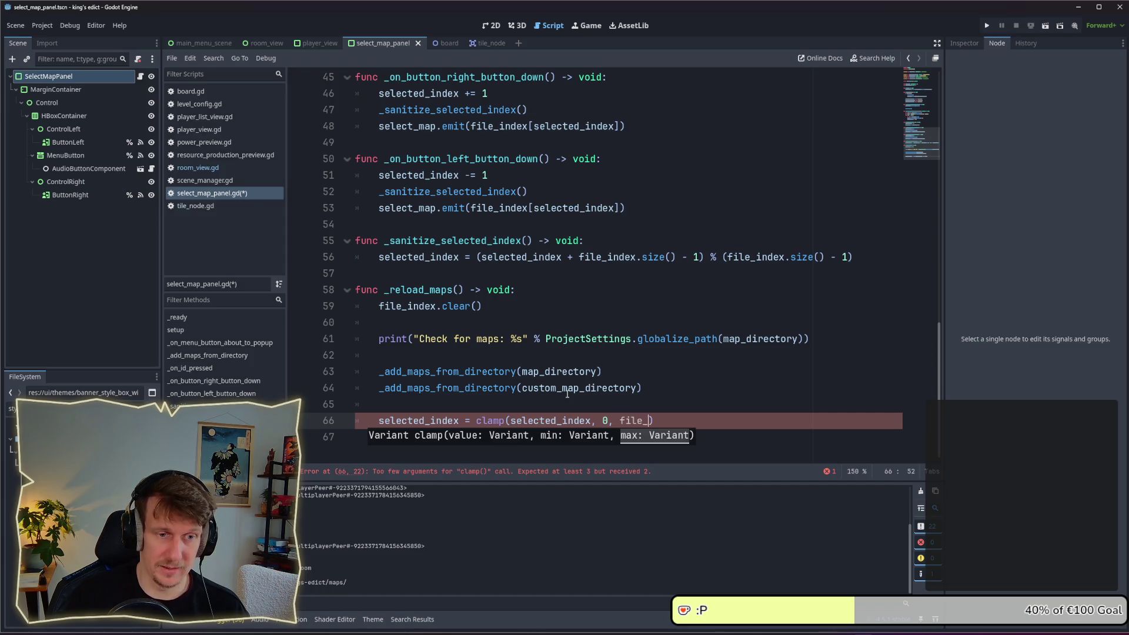
pyautogui.write('index.size(')
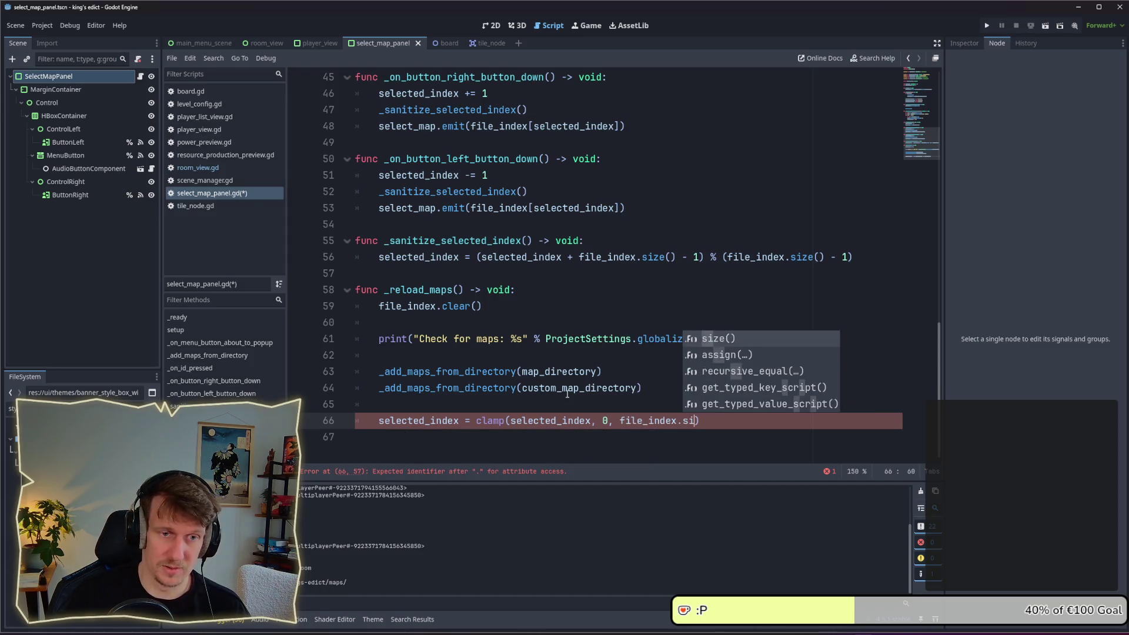
pyautogui.press('Return')
pyautogui.write('-1')
# Save the script and launch the game with F5
pyautogui.hotkey('ctrl', 's')
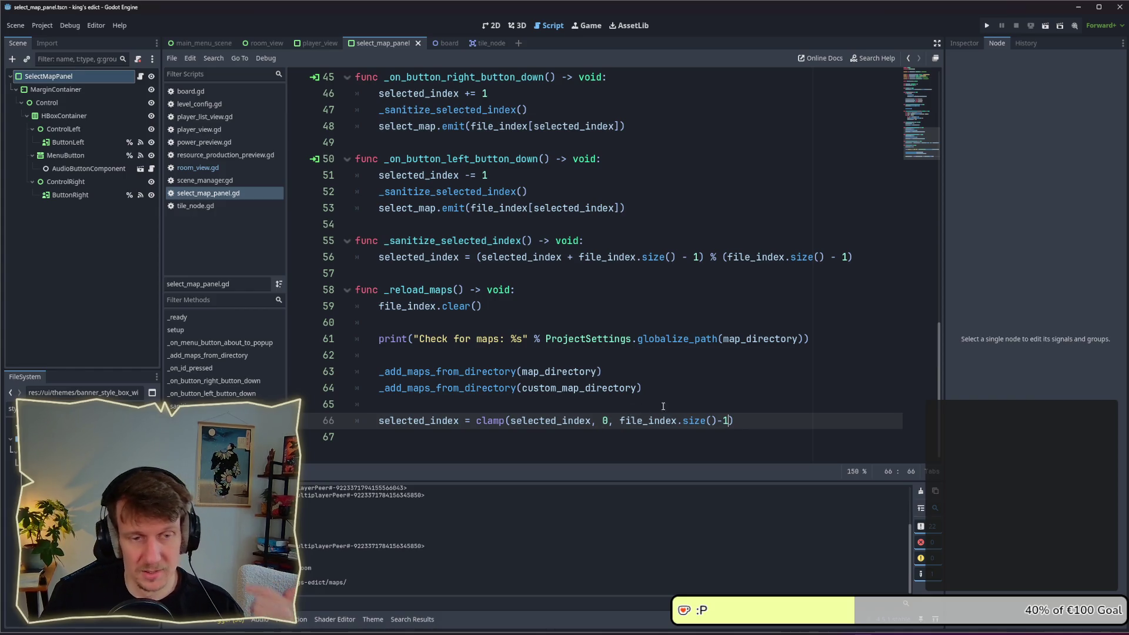
pyautogui.press('Up')
pyautogui.scroll(4, 664, 413)
pyautogui.press('F5')
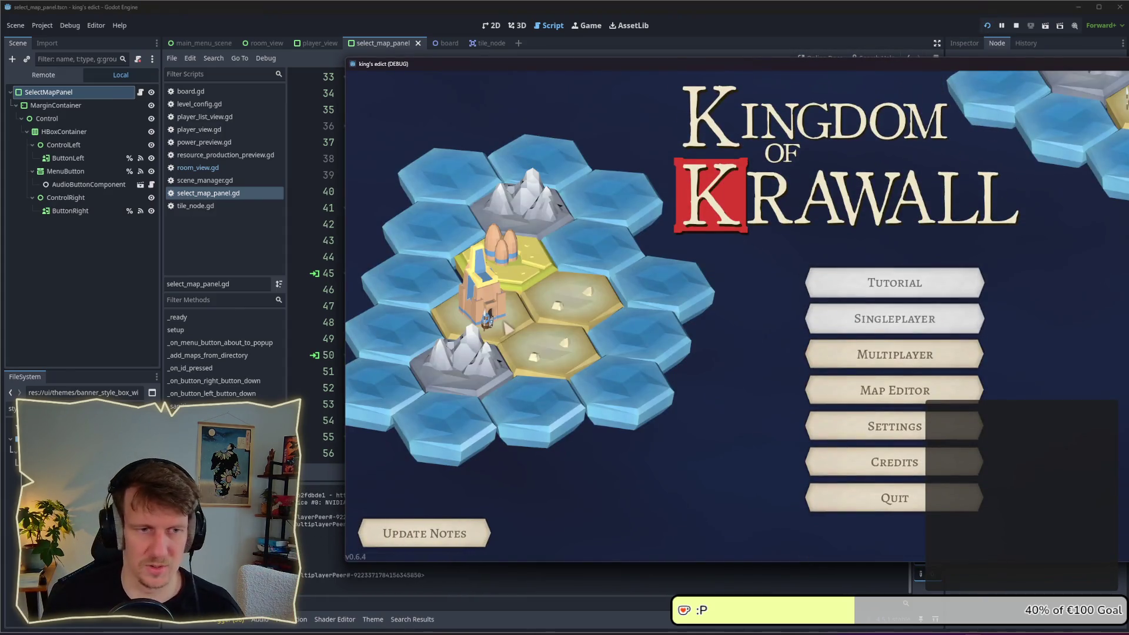
# In the host game, create a multiplayer room and cycle player colours, ending on blue
pyautogui.click(895, 355)
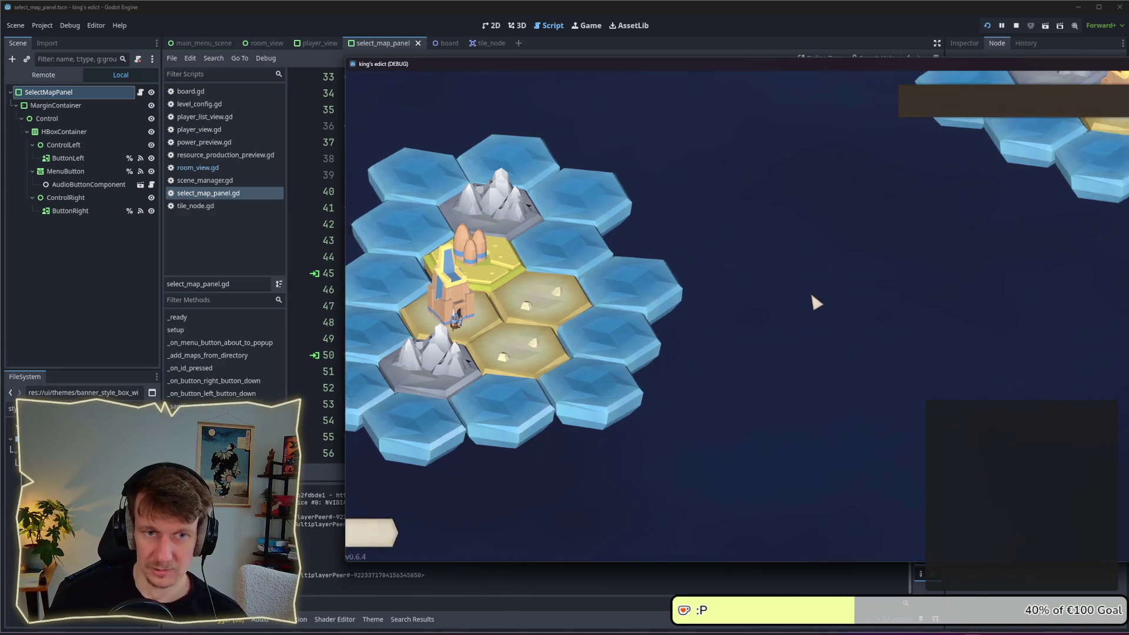
pyautogui.click(1104, 533)
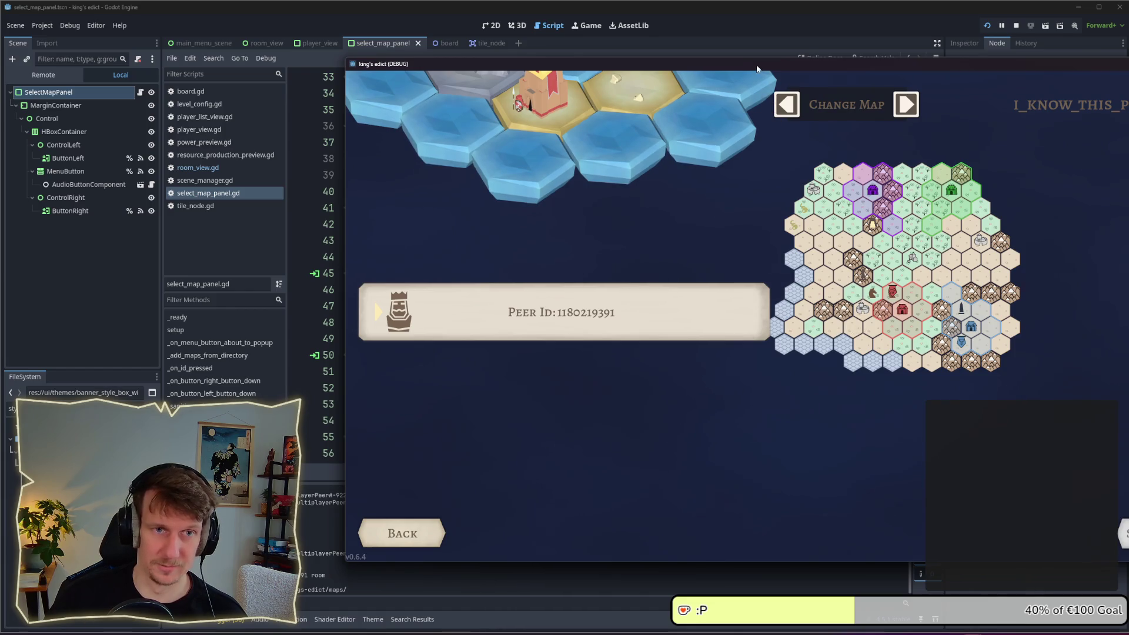
pyautogui.moveTo(588, 64); pyautogui.dragTo(439, 64)
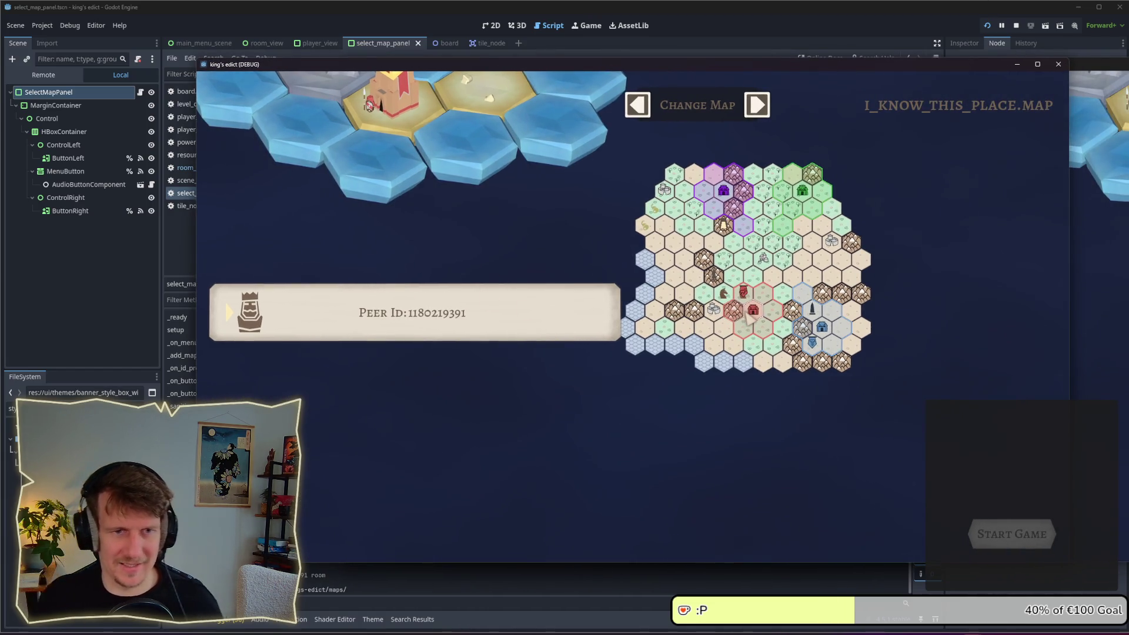
pyautogui.click(731, 306)
pyautogui.click(724, 194)
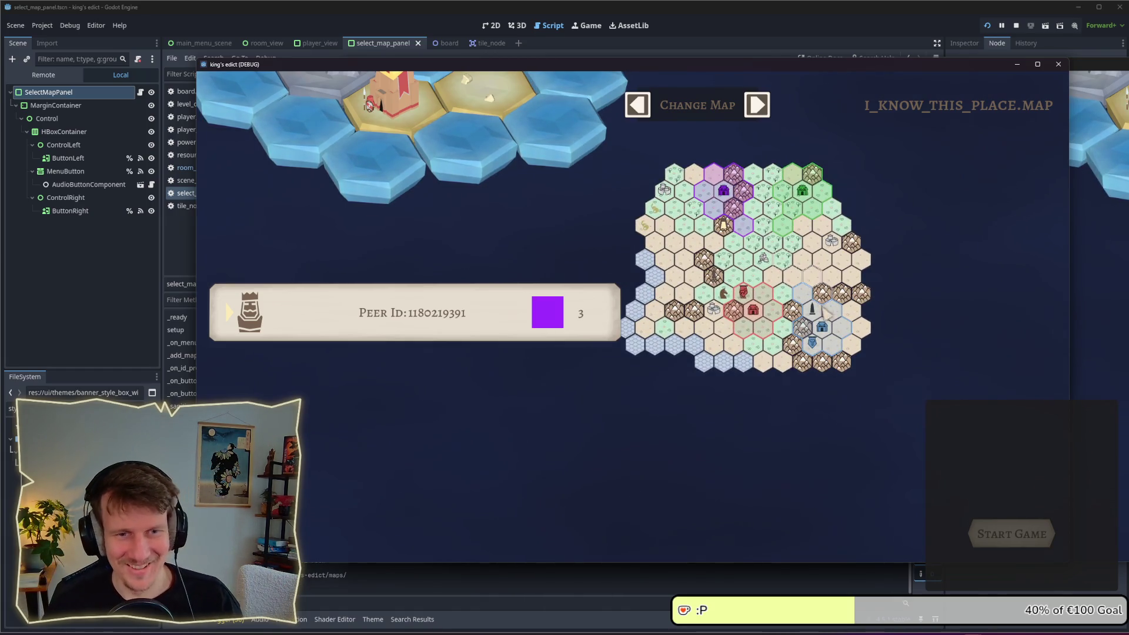
pyautogui.click(822, 332)
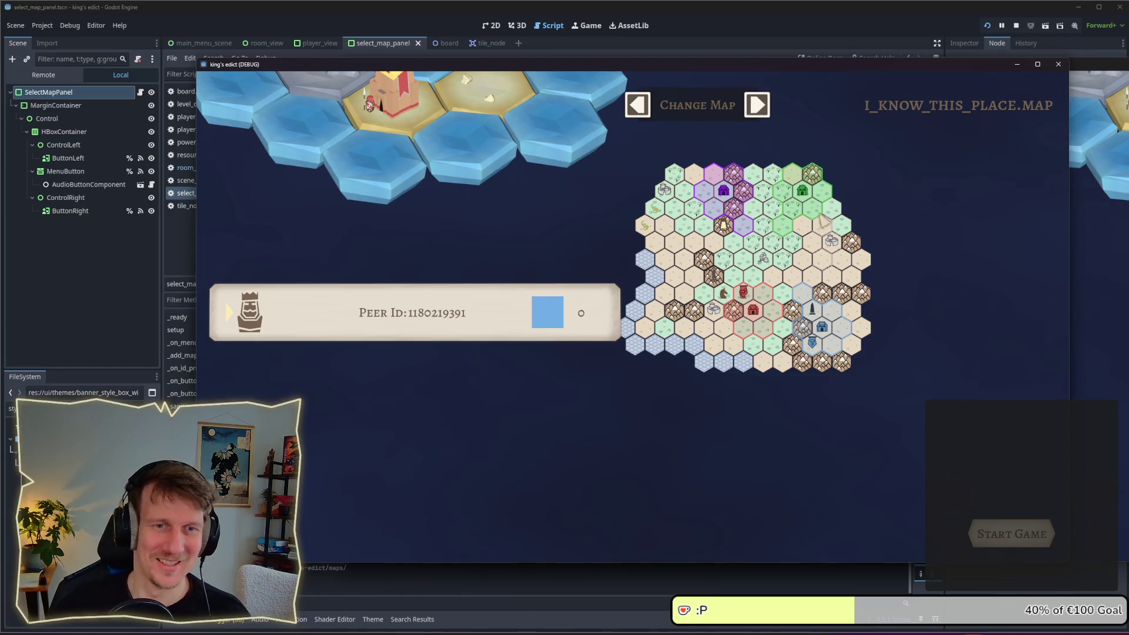
pyautogui.click(811, 191)
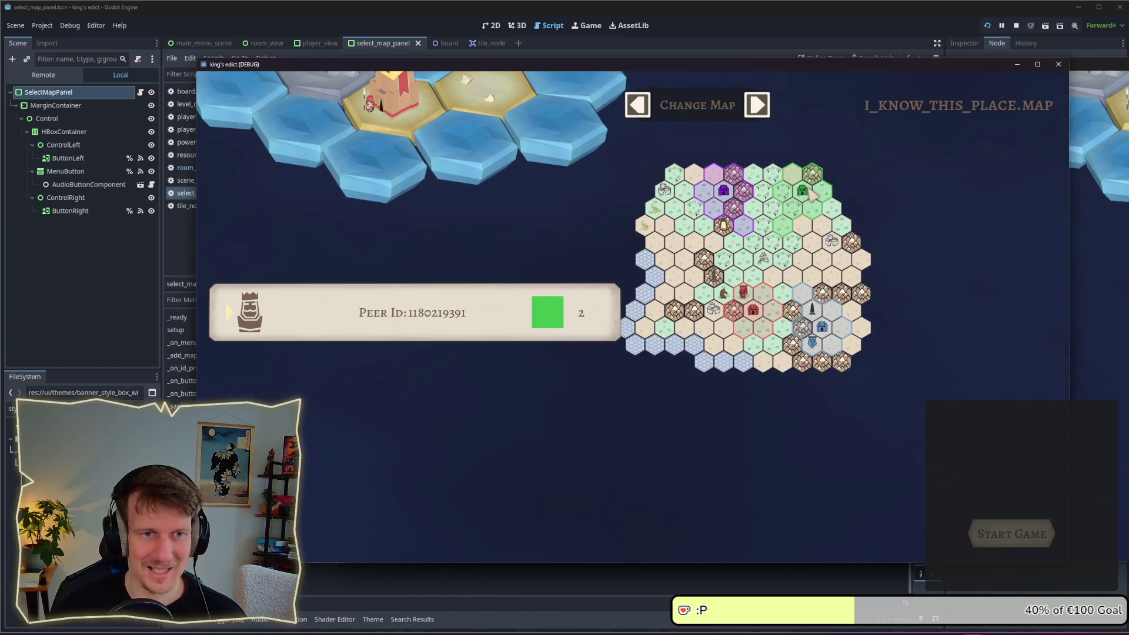
pyautogui.click(813, 327)
# Join the room from the second game and change the map to SACRED_MOUNTAIN.MAP
pyautogui.click(870, 362)
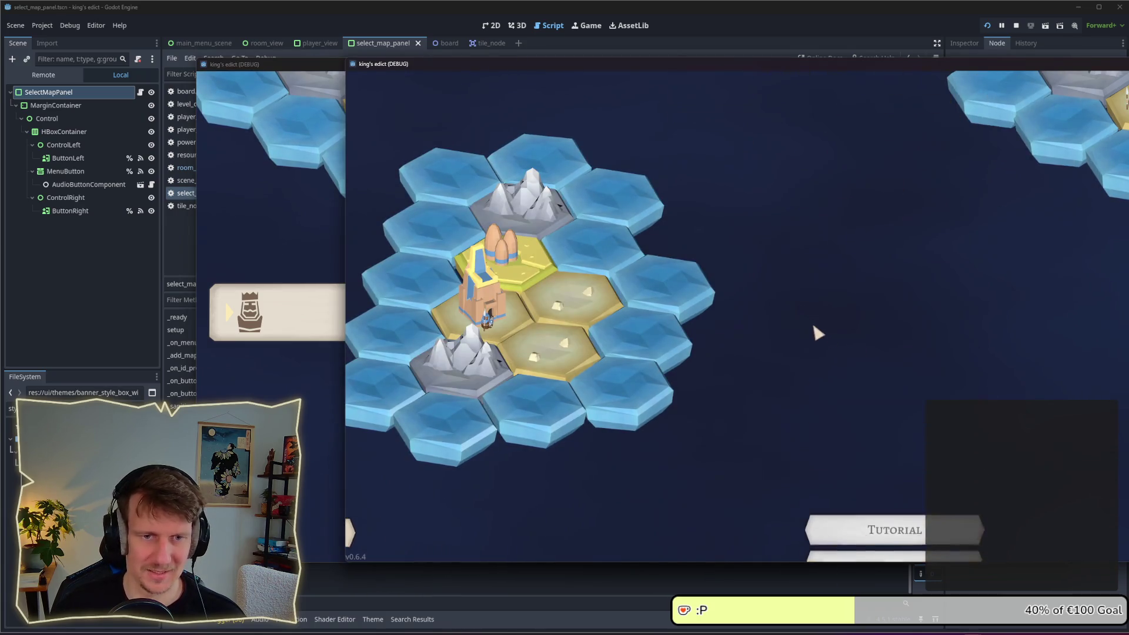
pyautogui.click(1044, 154)
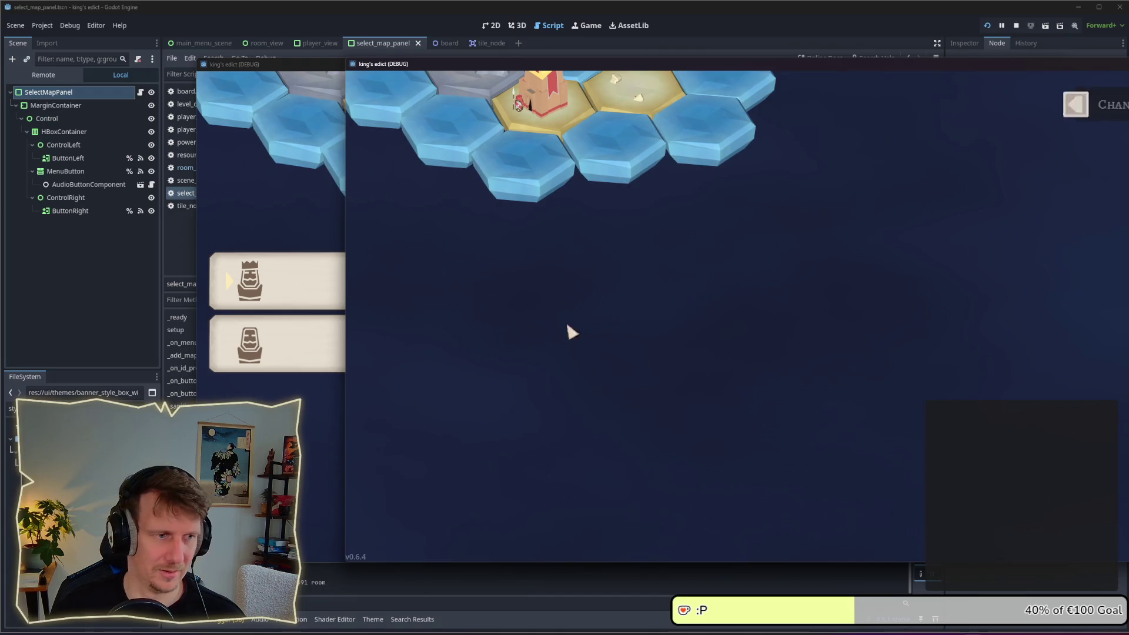
pyautogui.click(306, 415)
pyautogui.click(1077, 281)
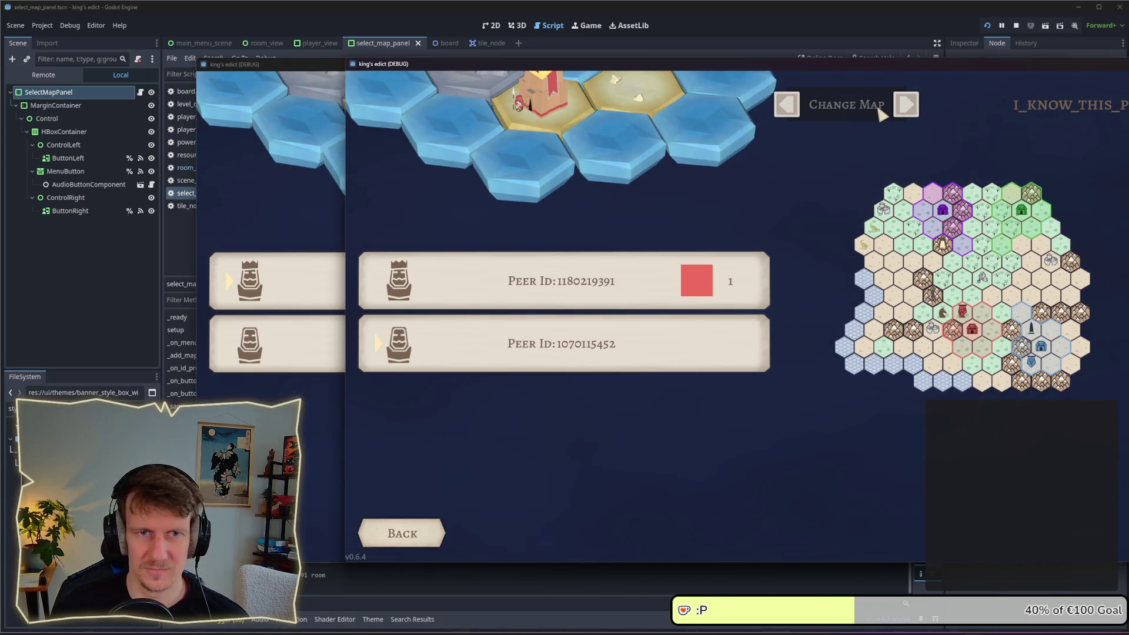
pyautogui.click(315, 437)
pyautogui.click(757, 105)
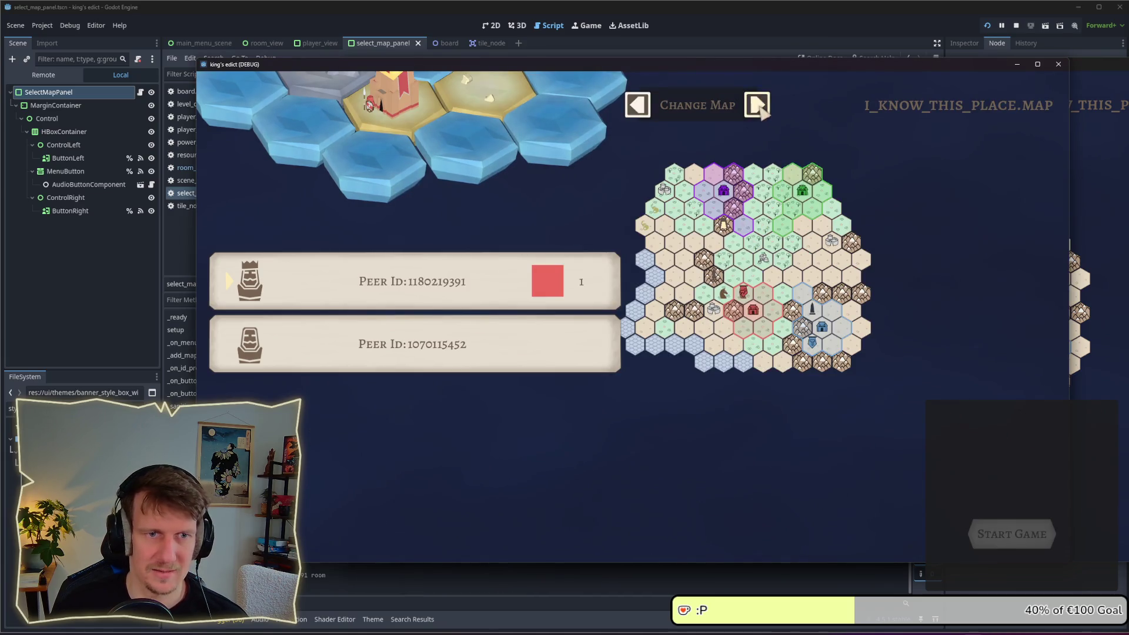
pyautogui.click(1088, 383)
pyautogui.click(315, 429)
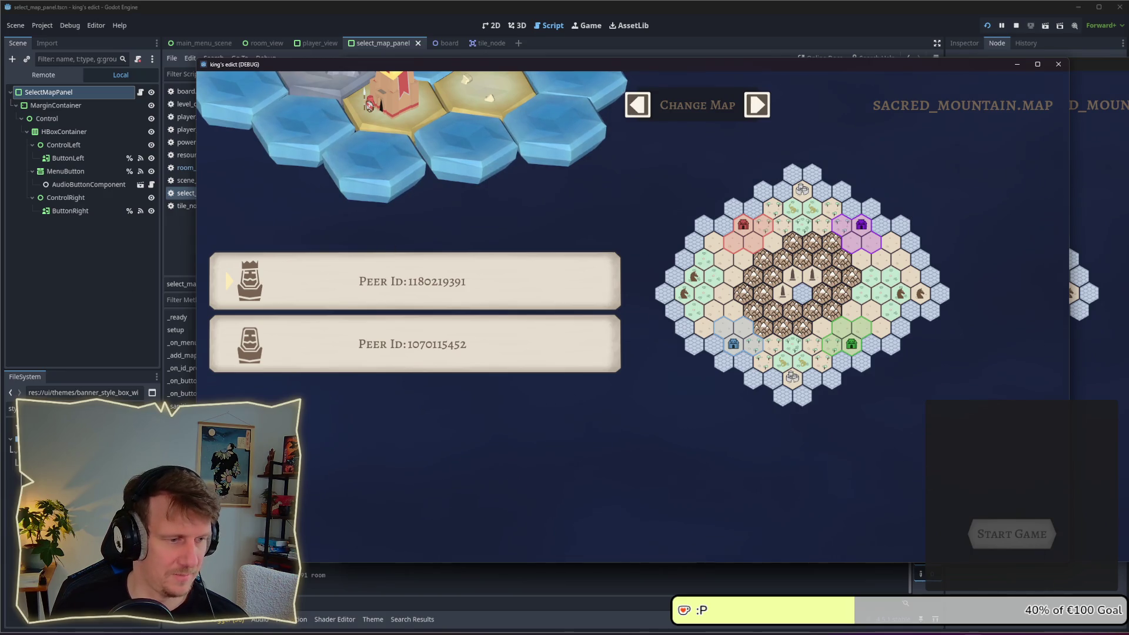
# Leave the room for the Games lobby, then stop the running game
pyautogui.click(970, 534)
pyautogui.click(949, 532)
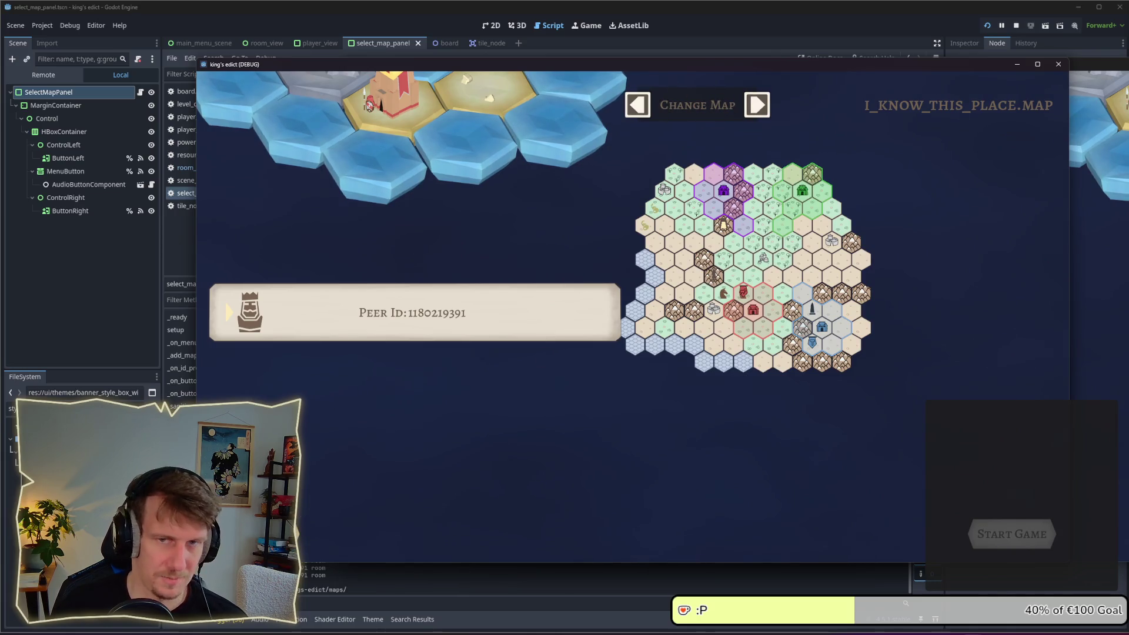
pyautogui.click(1017, 27)
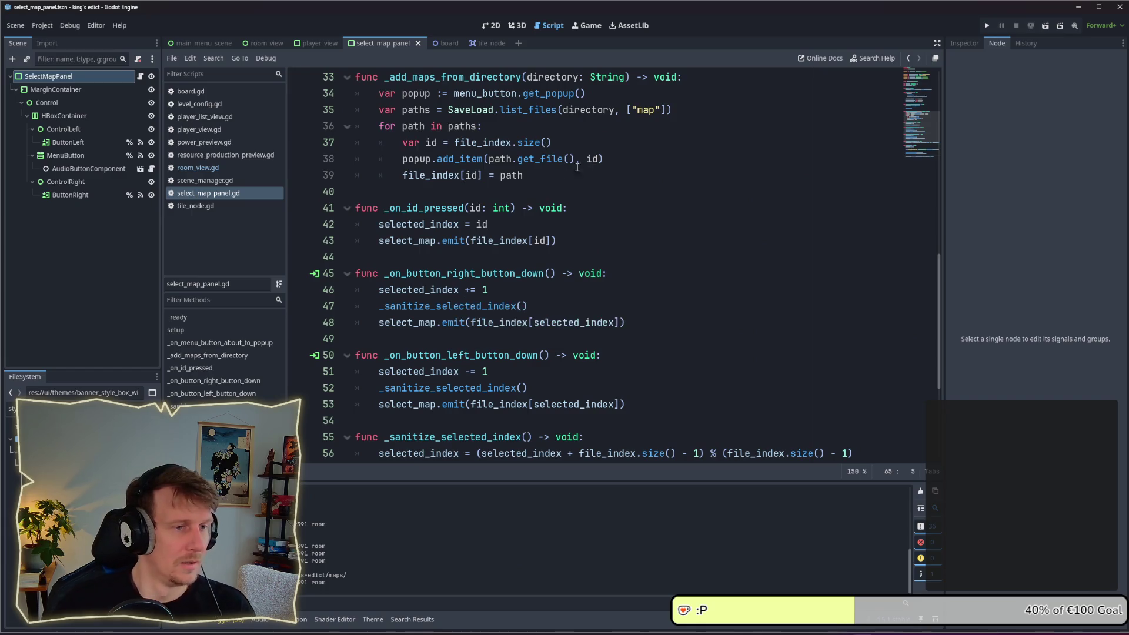
# In room_view.gd, jump from the line 66 call to _update_map_preview's definition at line 99
pyautogui.click(210, 170)
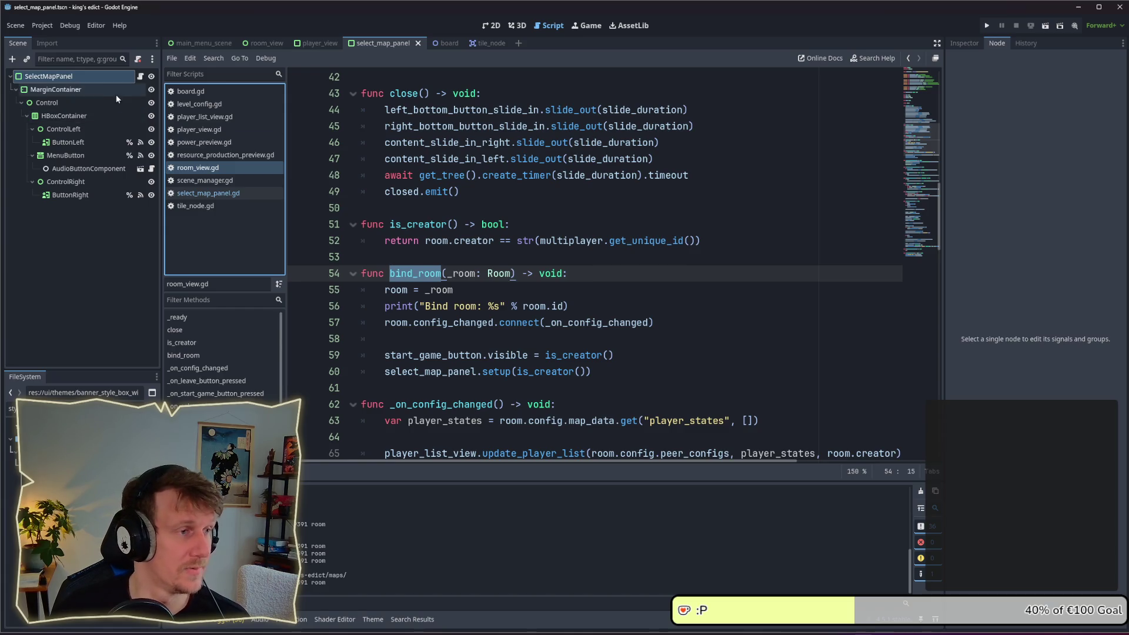
pyautogui.click(267, 43)
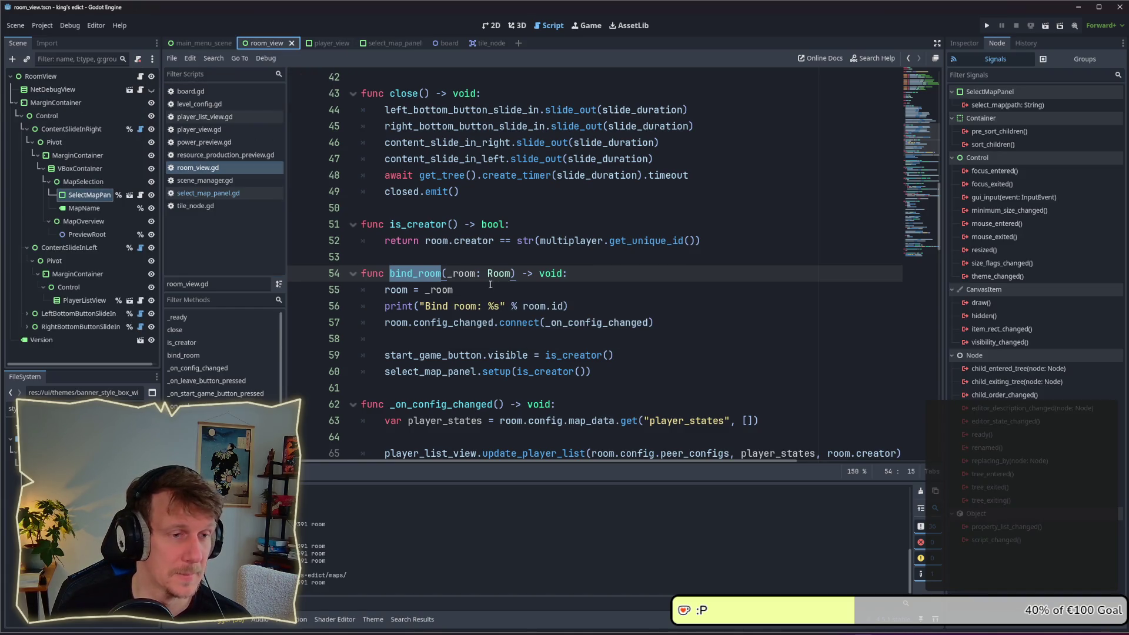
pyautogui.scroll(-3, 493, 270)
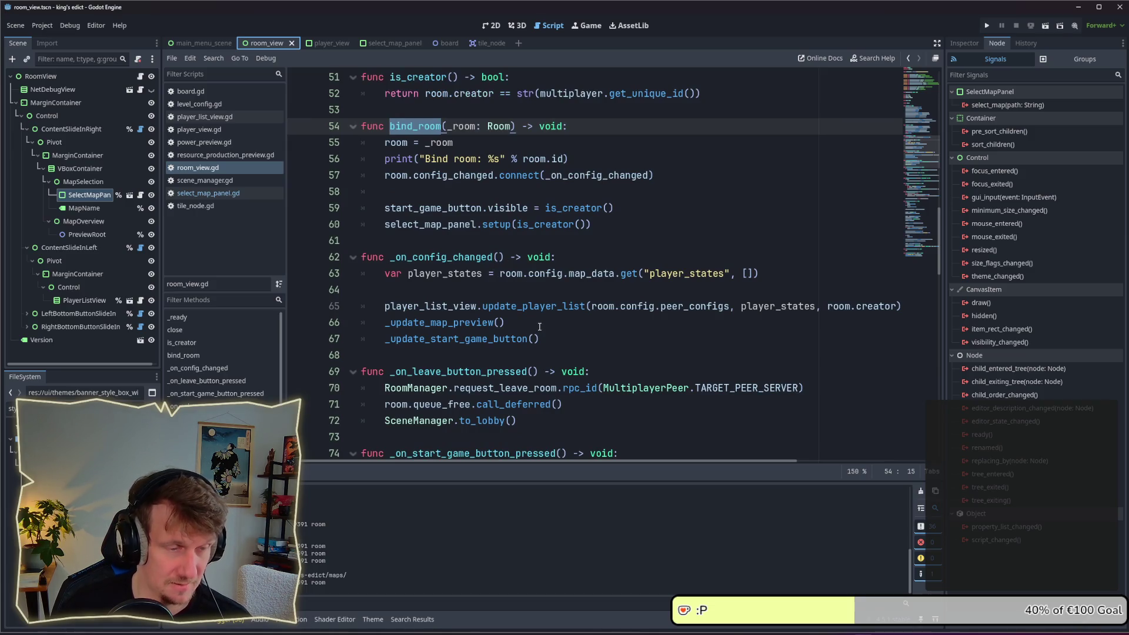
pyautogui.click(505, 324)
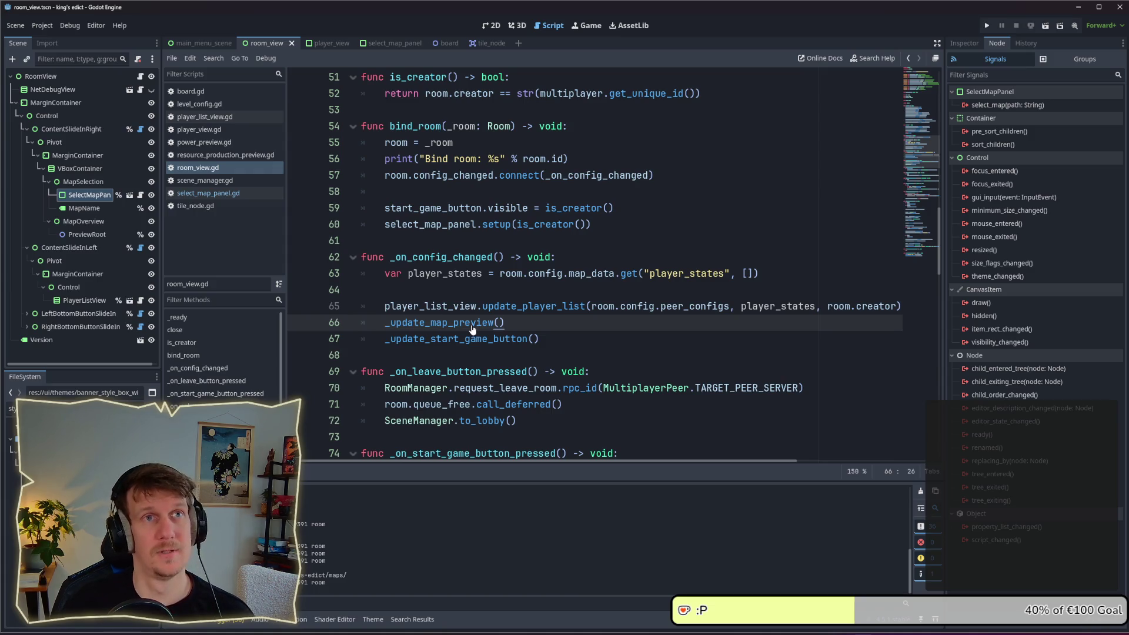
pyautogui.keyDown('ctrl'); pyautogui.click(472, 329); pyautogui.keyUp('ctrl')
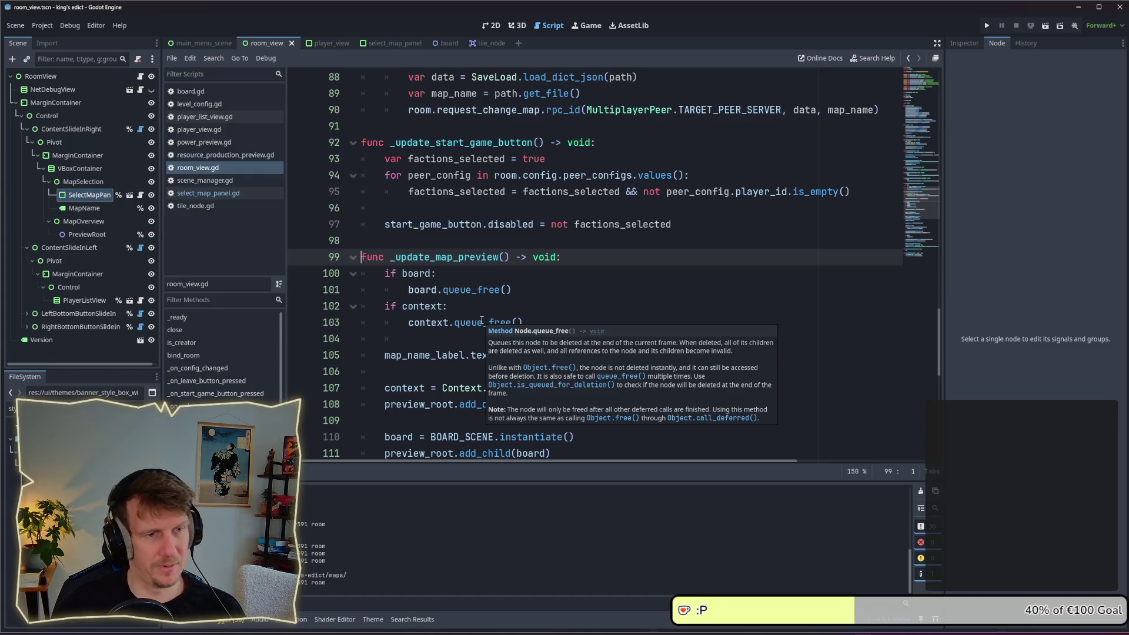
pyautogui.scroll(-1, 487, 306)
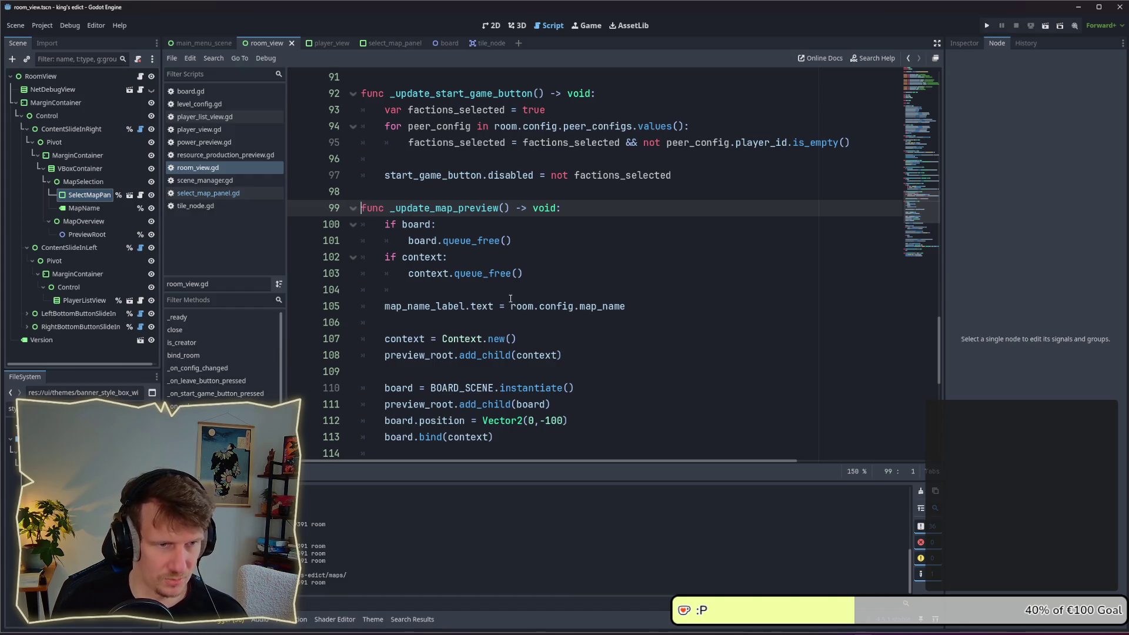
# On line 105, replace map_name_label with select_map_panel
pyautogui.click(470, 306)
pyautogui.click(471, 292)
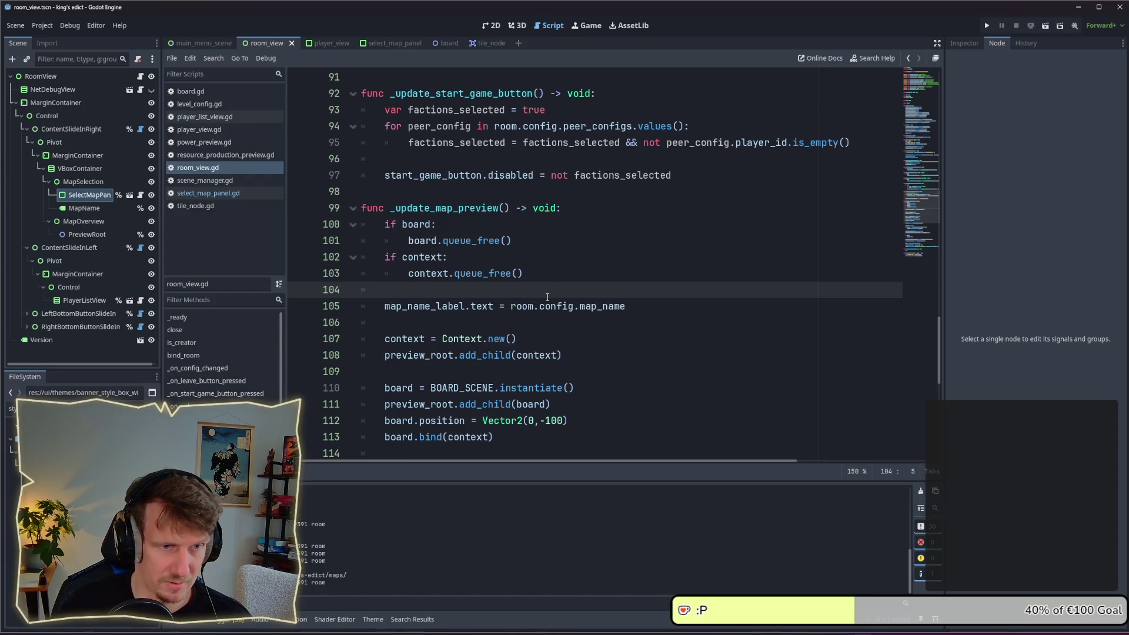
pyautogui.moveTo(560, 304); pyautogui.dragTo(511, 306)
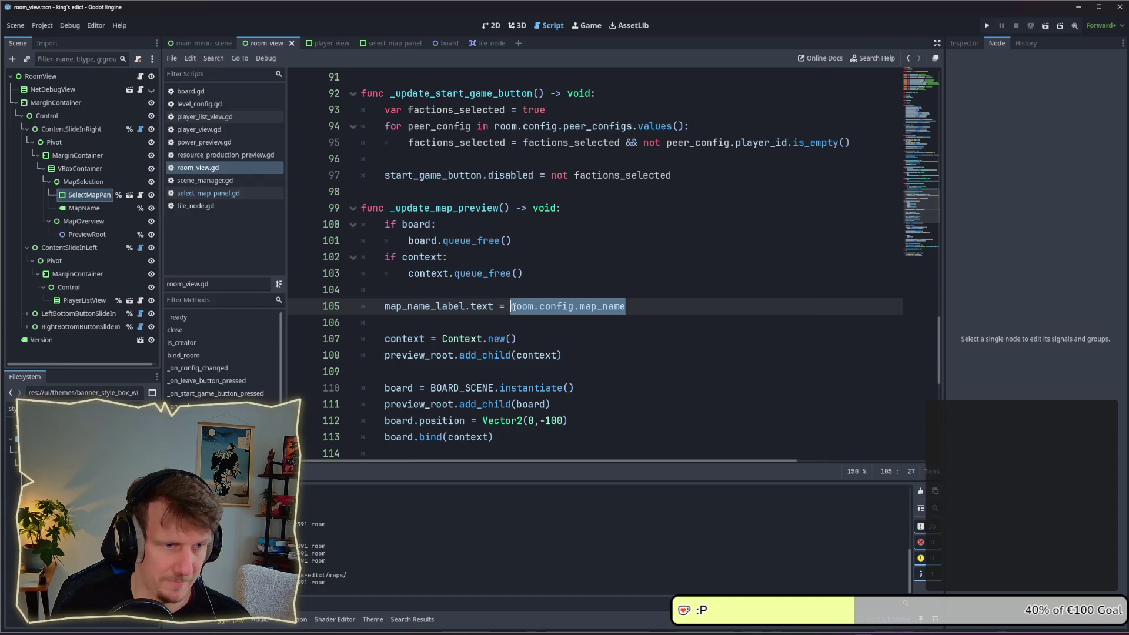
pyautogui.click(418, 314)
pyautogui.doubleClick(418, 313)
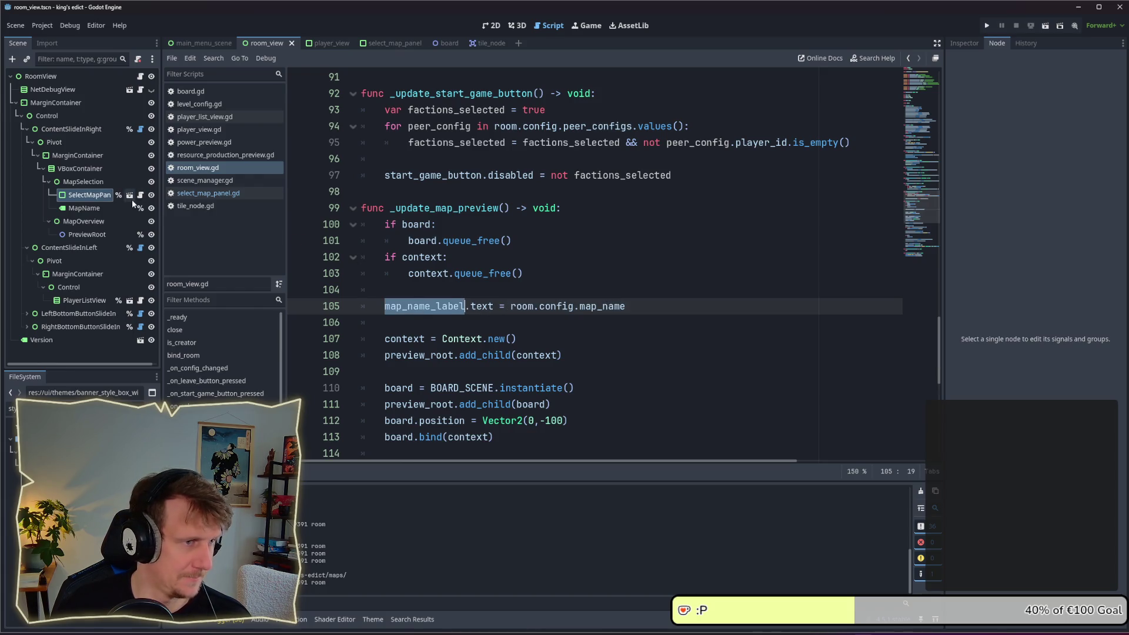
pyautogui.write('sele')
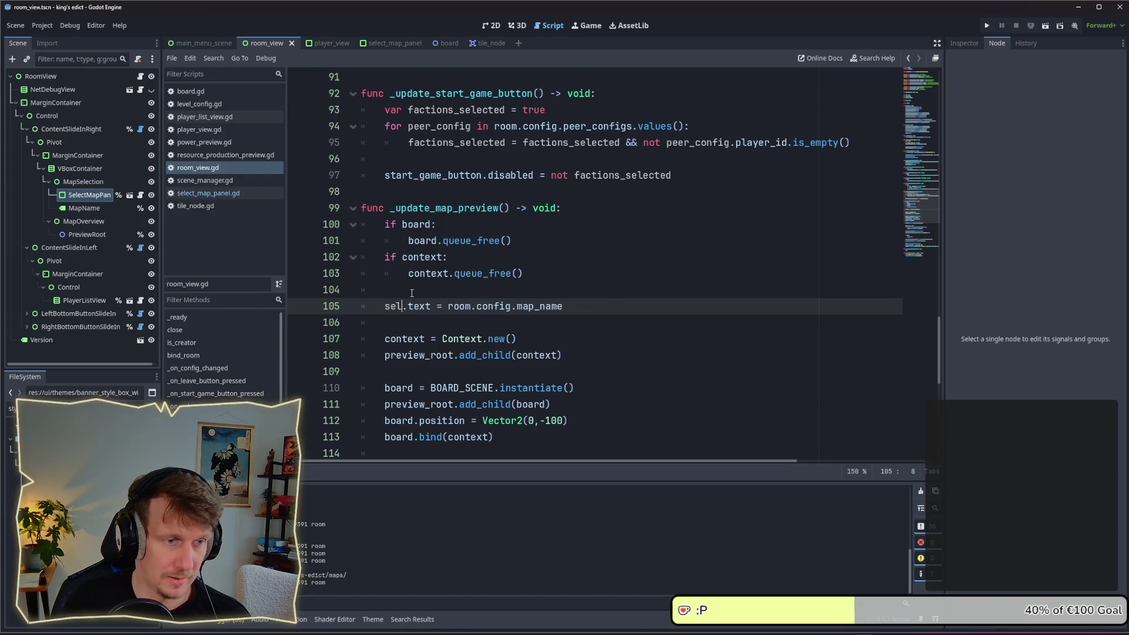
pyautogui.press('Return')
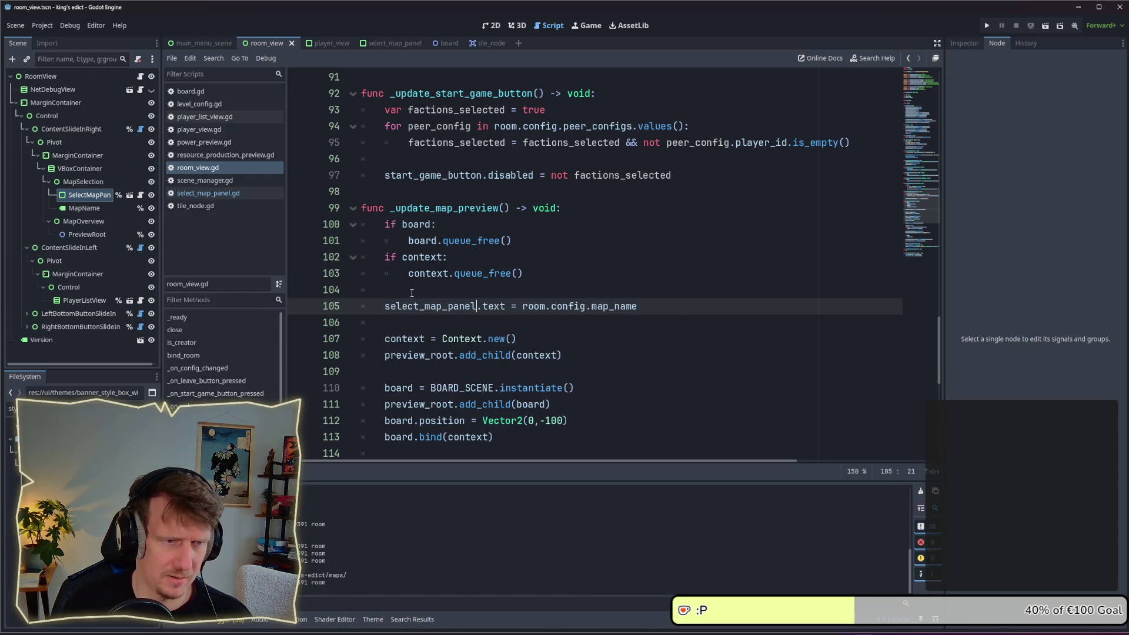
# Change .text to .map_name on line 105, then open the SelectMapPanel script
pyautogui.doubleClick(504, 307)
pyautogui.write('map_')
pyautogui.press('Return')
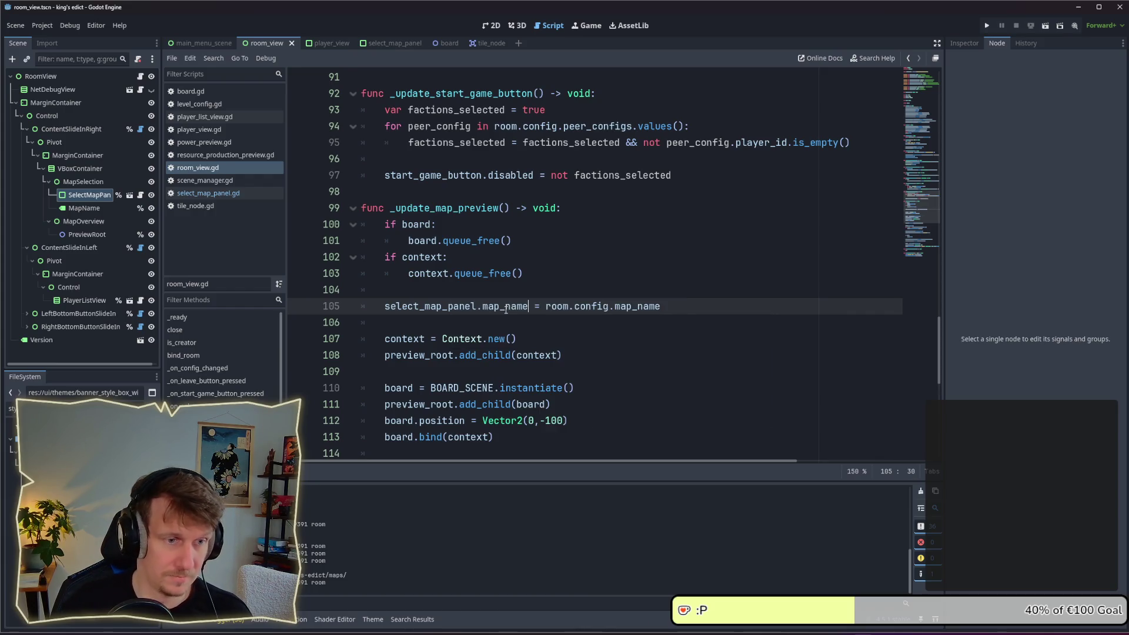
pyautogui.doubleClick(506, 307)
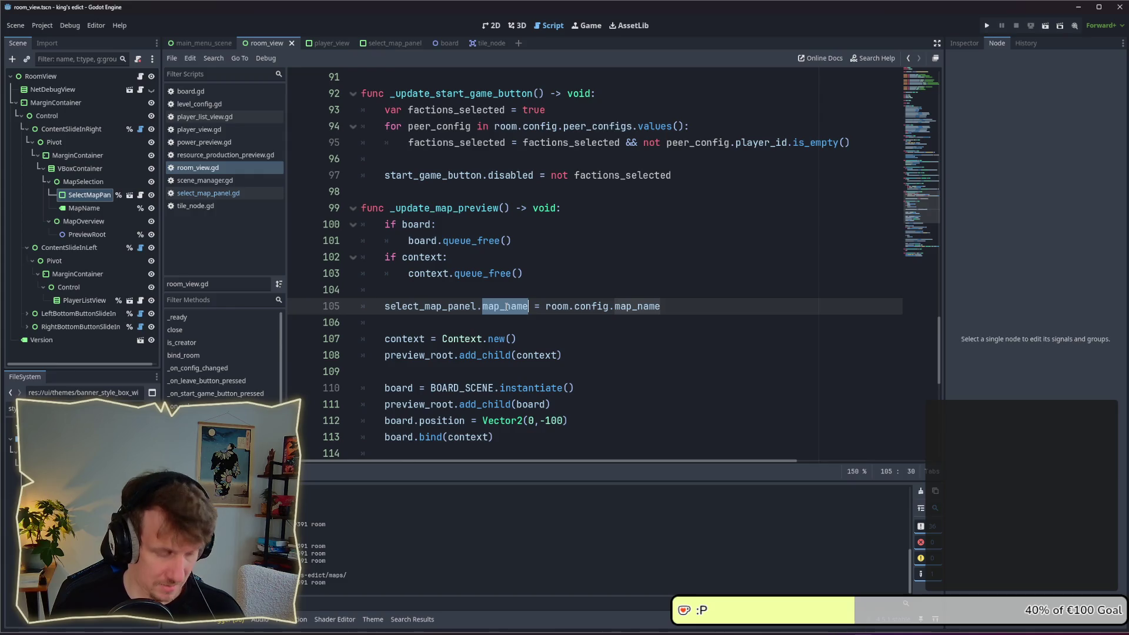
pyautogui.click(140, 195)
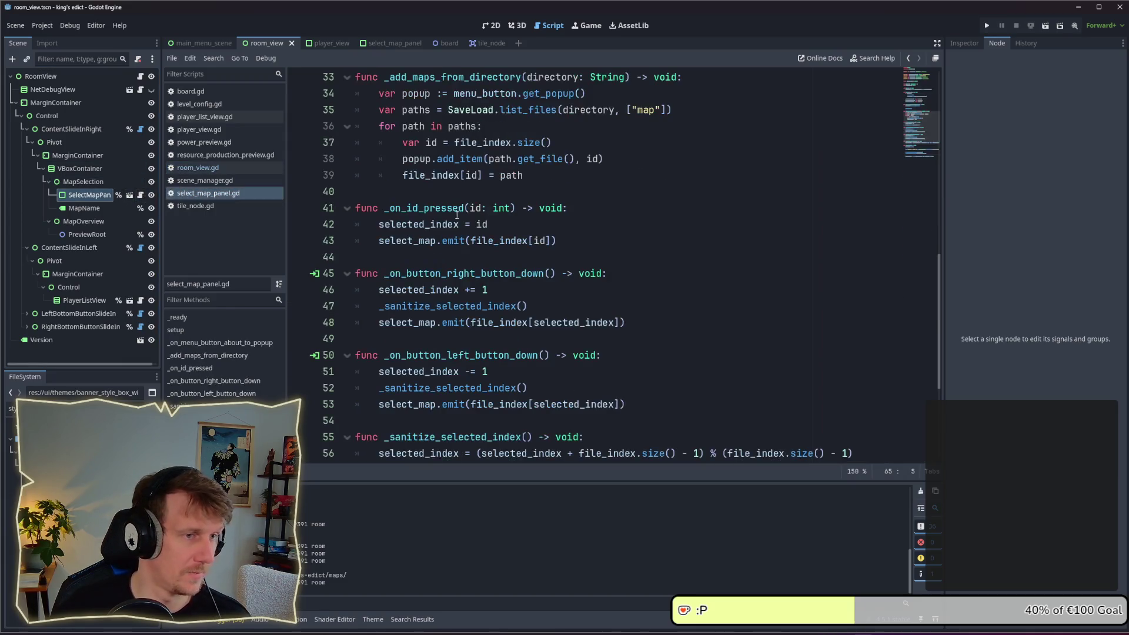
# Below selected_index, declare var map_name: StringName = "Select Map": and save
pyautogui.scroll(4, 829, 192)
pyautogui.scroll(7, 830, 191)
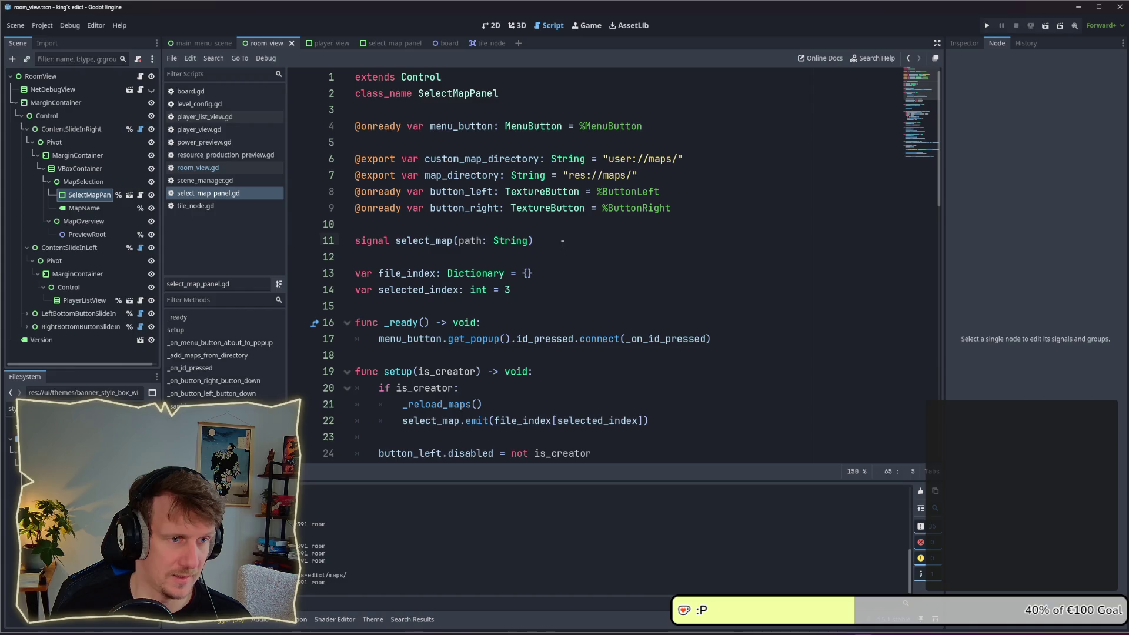
pyautogui.click(563, 244)
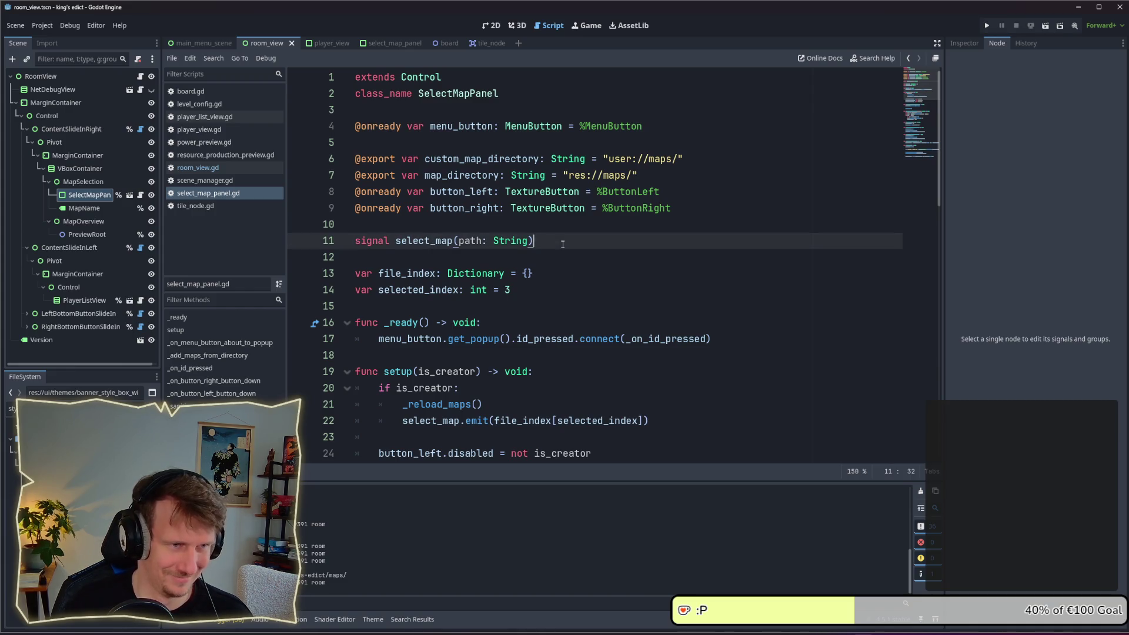
pyautogui.press('Up')
pyautogui.press('Down')
pyautogui.press('Down')
pyautogui.press('Down')
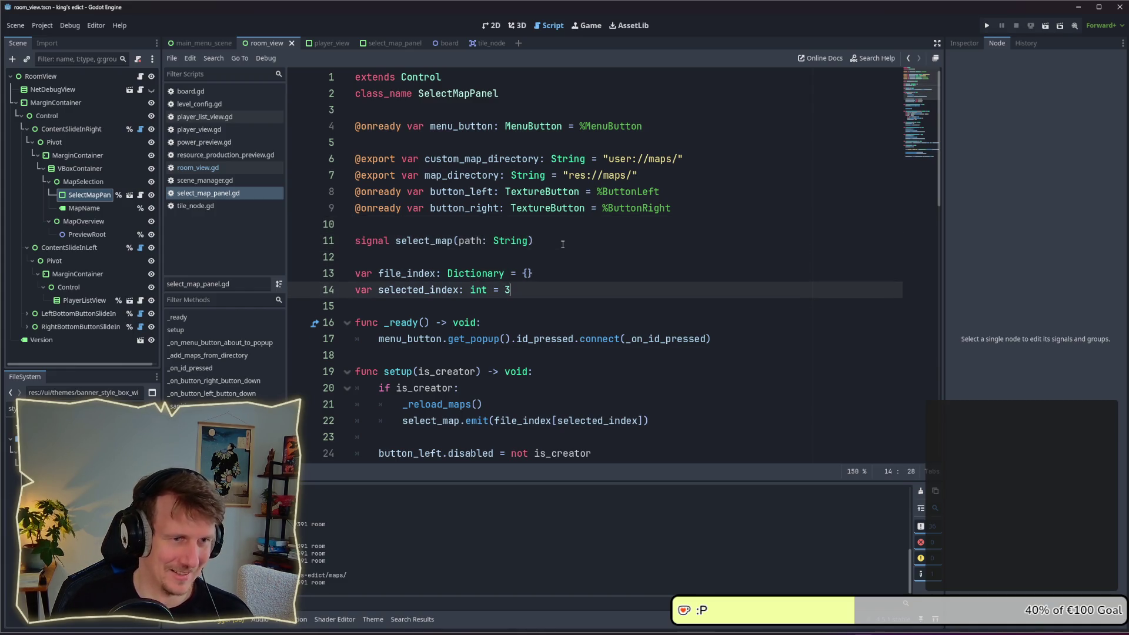
pyautogui.press('Return')
pyautogui.write('var map_name: s')
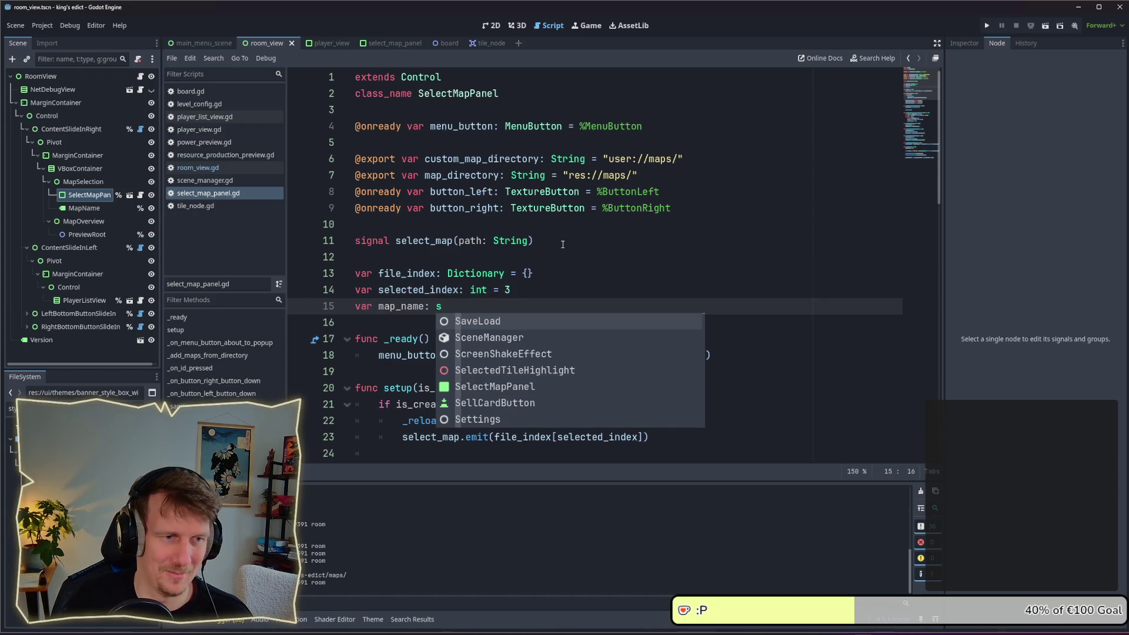
pyautogui.press('Escape')
pyautogui.write('tringName :')
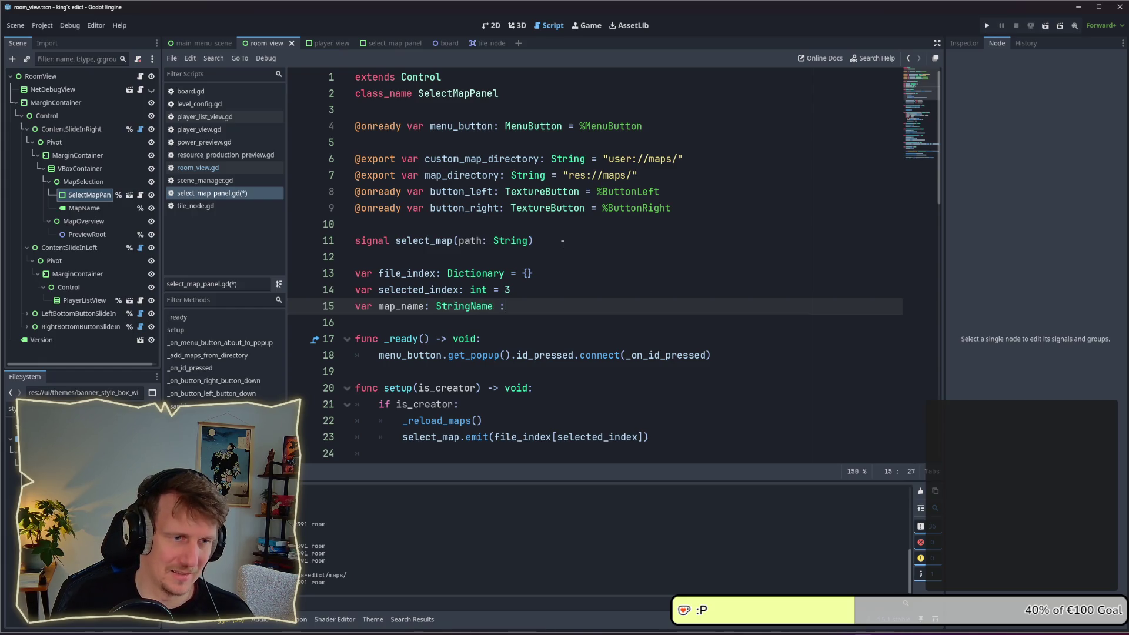
pyautogui.write('"')
pyautogui.write('Select')
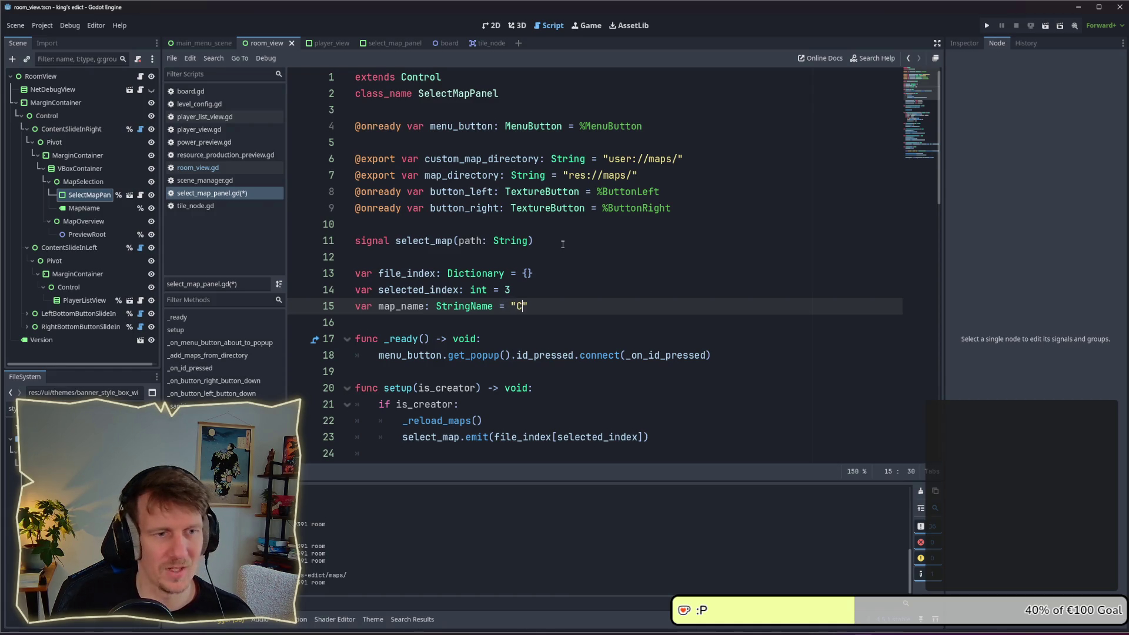
pyautogui.write(' Map":')
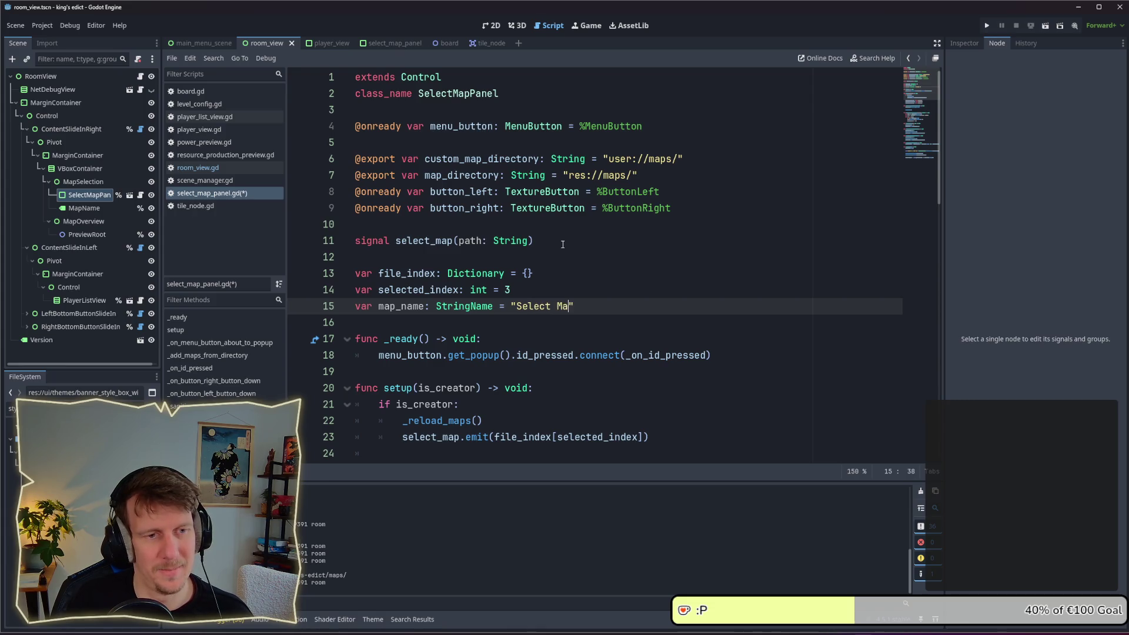
pyautogui.hotkey('ctrl', 's')
# Start a set(value): setter for map_name whose body begins with menu_button
pyautogui.press('Return')
pyautogui.write('set(value):')
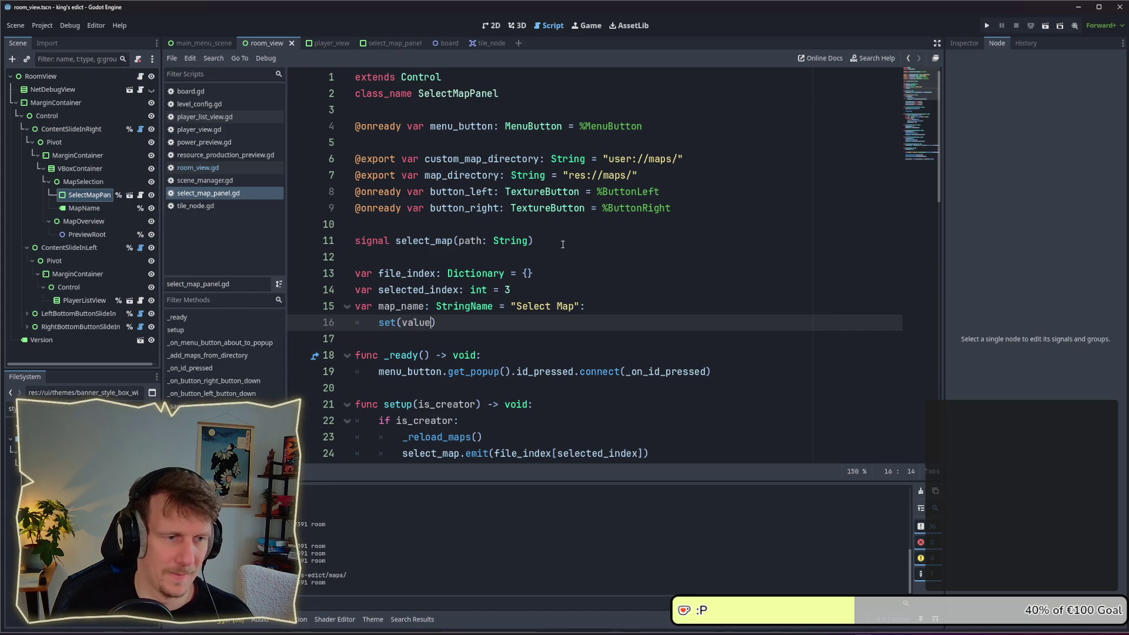
pyautogui.press('Return')
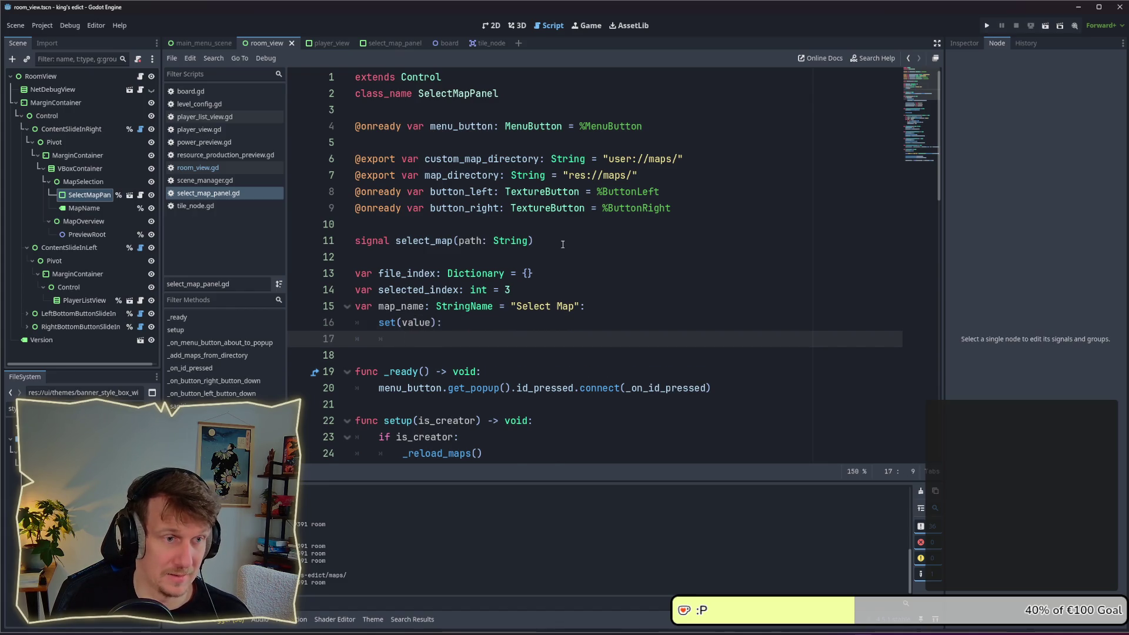
pyautogui.write('menb')
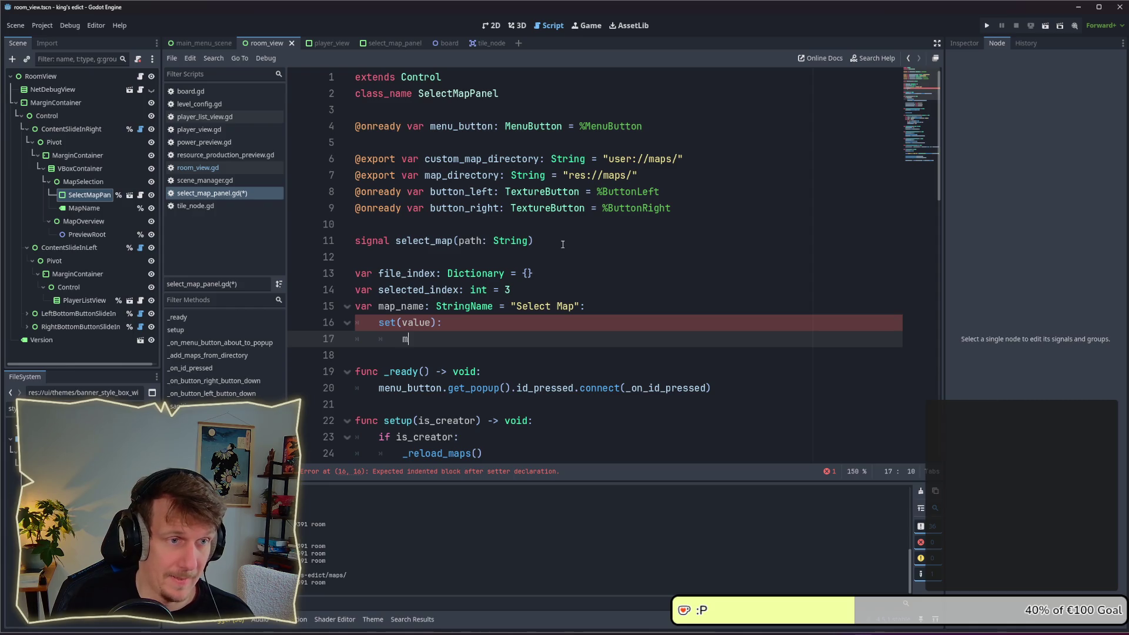
pyautogui.press('BackSpace')
pyautogui.press('BackSpace')
pyautogui.press('BackSpace')
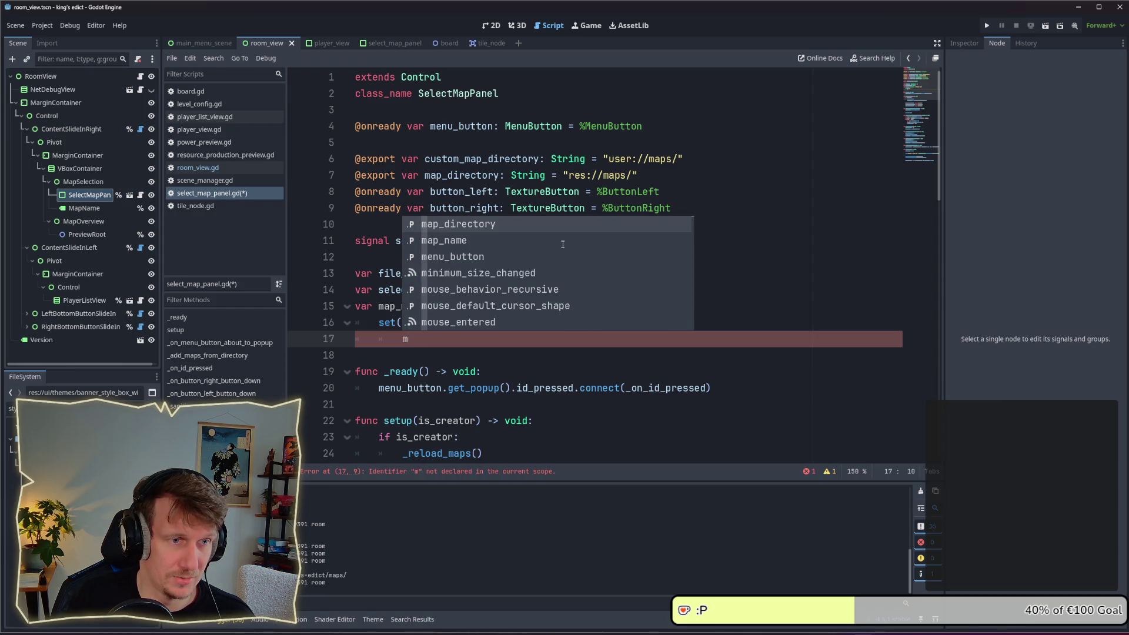
pyautogui.write('enu')
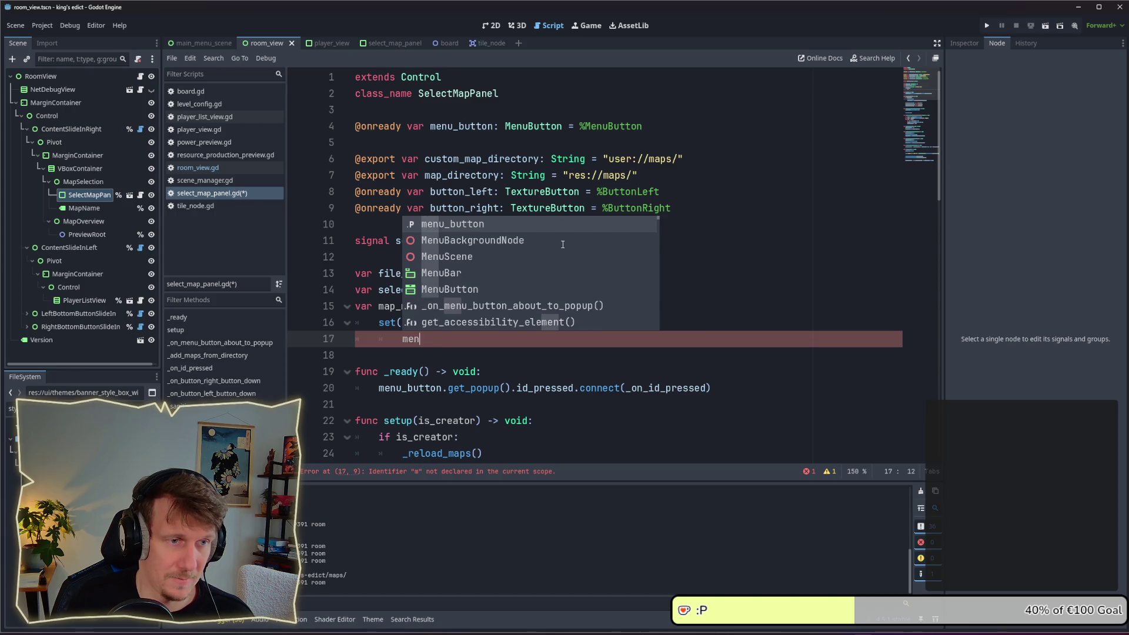
pyautogui.press('Return')
pyautogui.write('.')
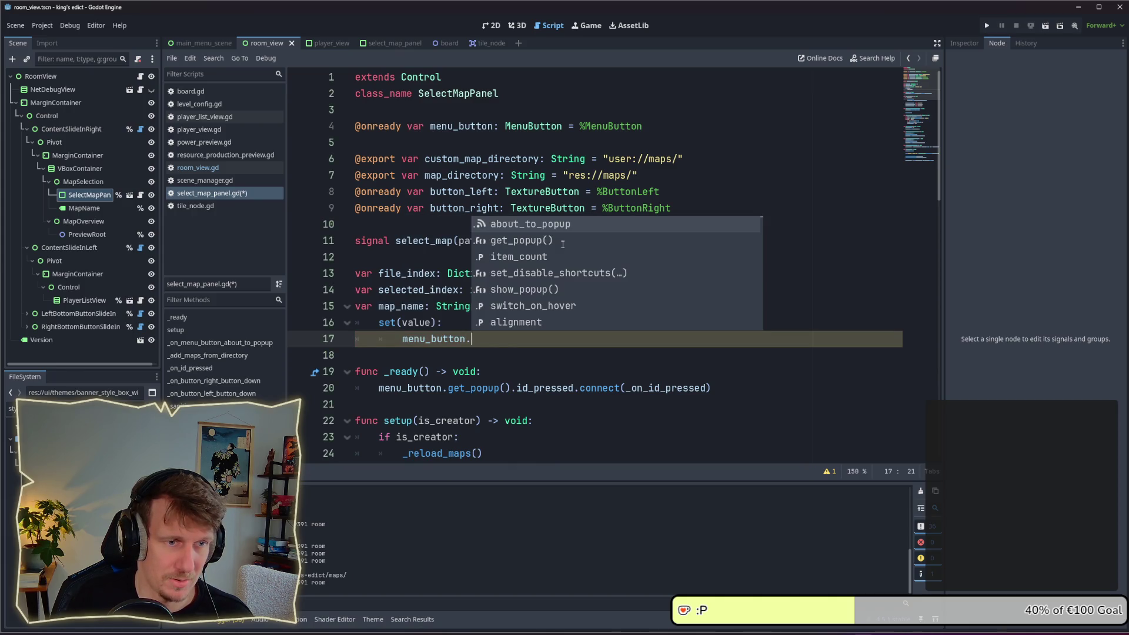
pyautogui.press('Escape')
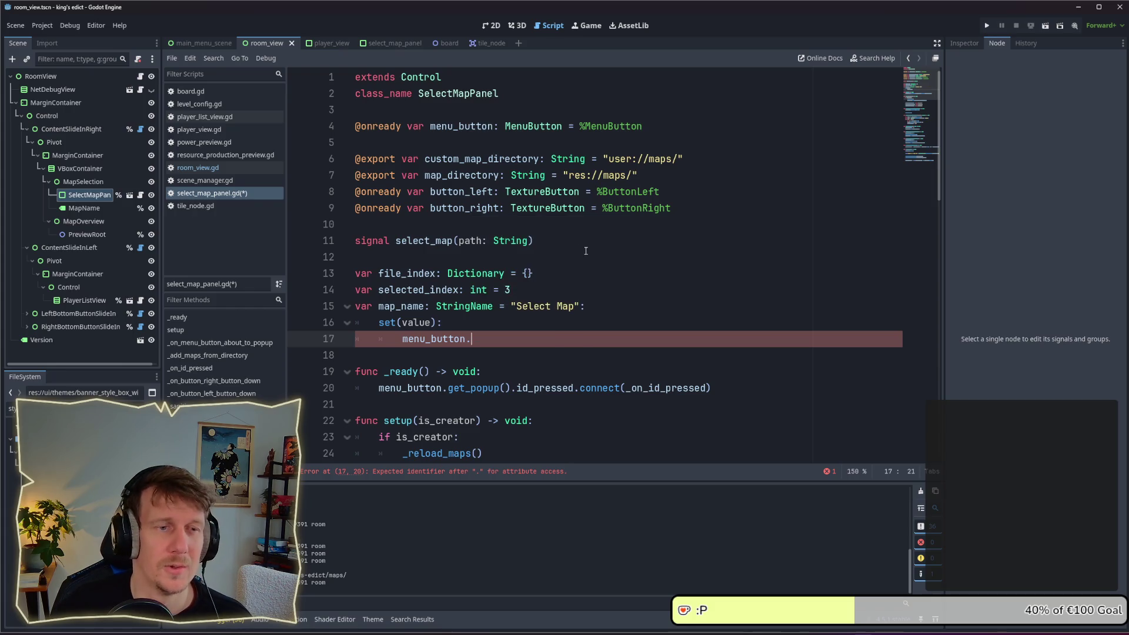
pyautogui.scroll(-2, 594, 249)
pyautogui.click(88, 194)
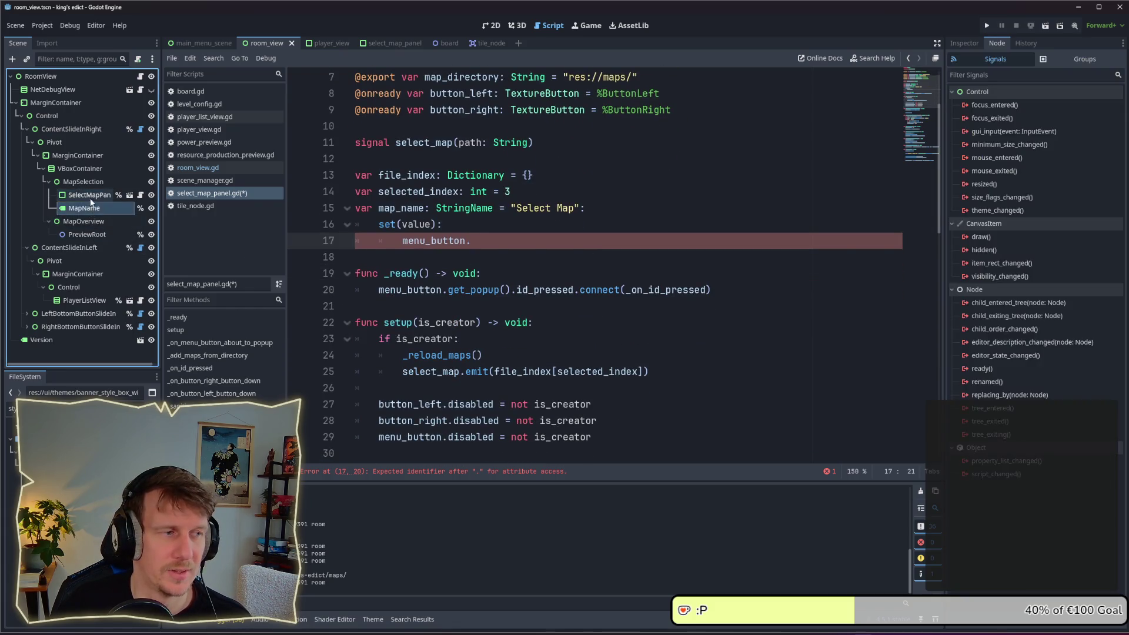
# After checking the MenuButton node, make the setter write menu_button.text = value
pyautogui.click(140, 194)
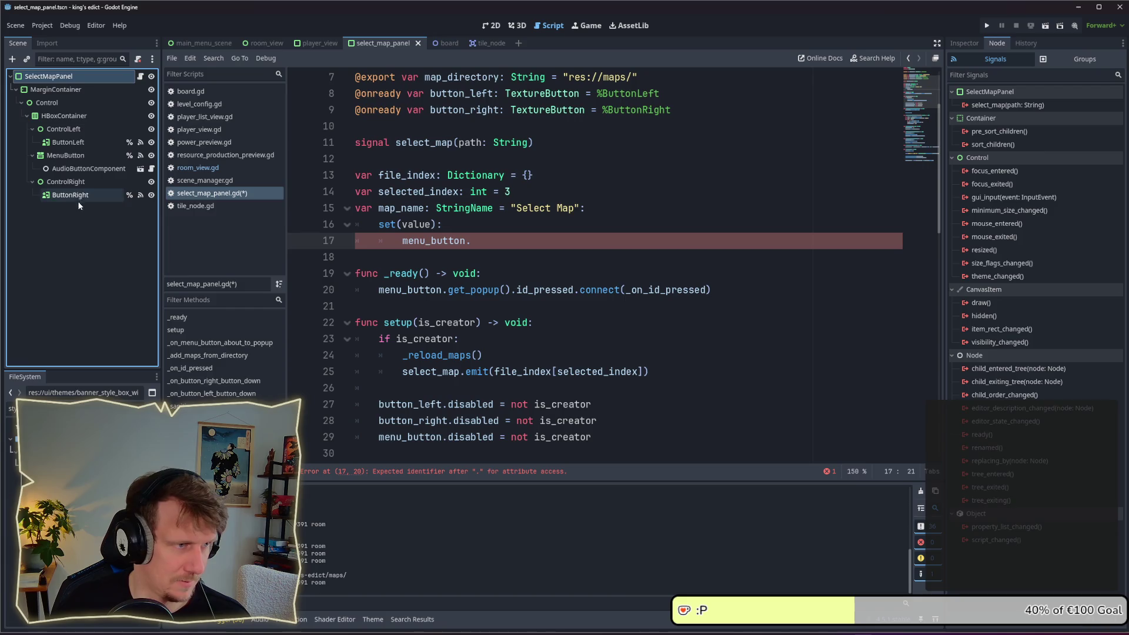
pyautogui.click(65, 155)
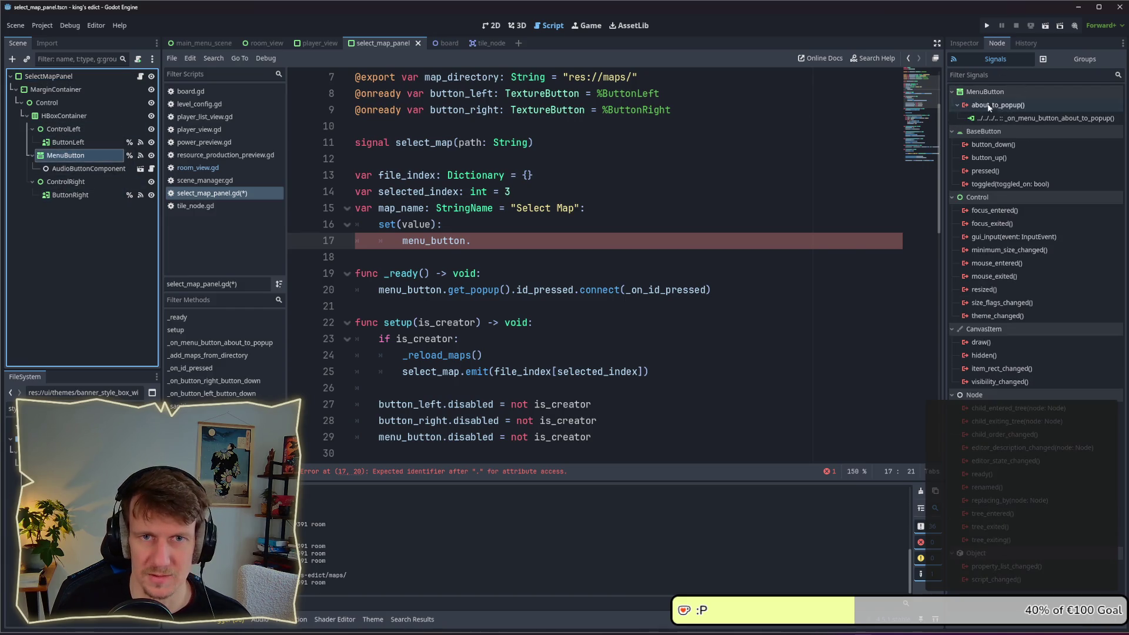
pyautogui.click(966, 43)
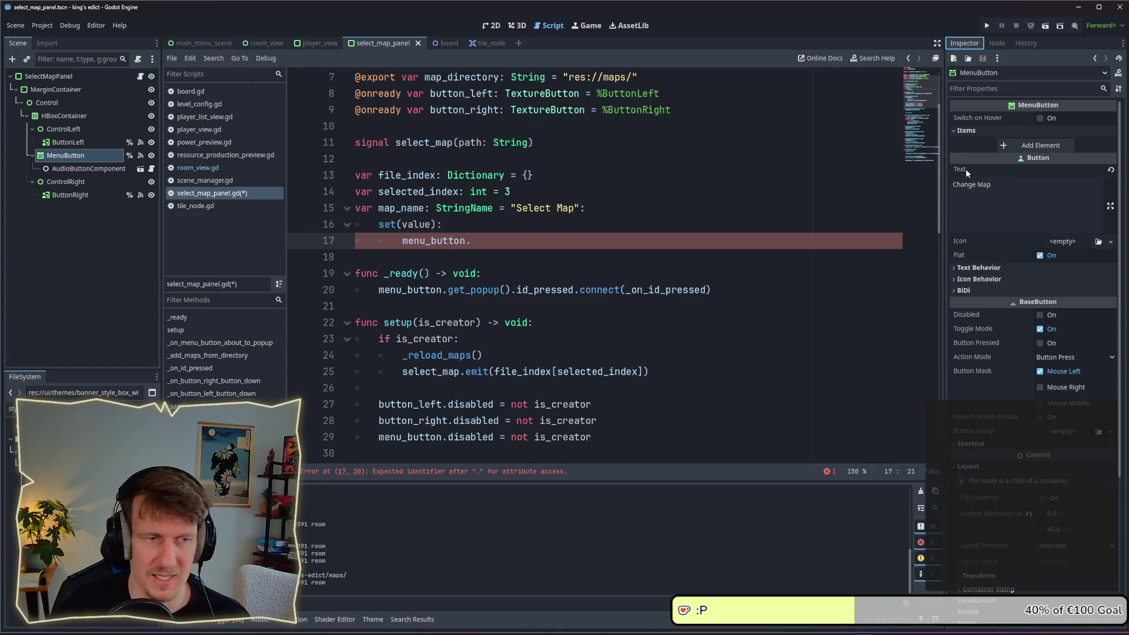
pyautogui.write('text = ma')
pyautogui.press('Down')
pyautogui.press('Return')
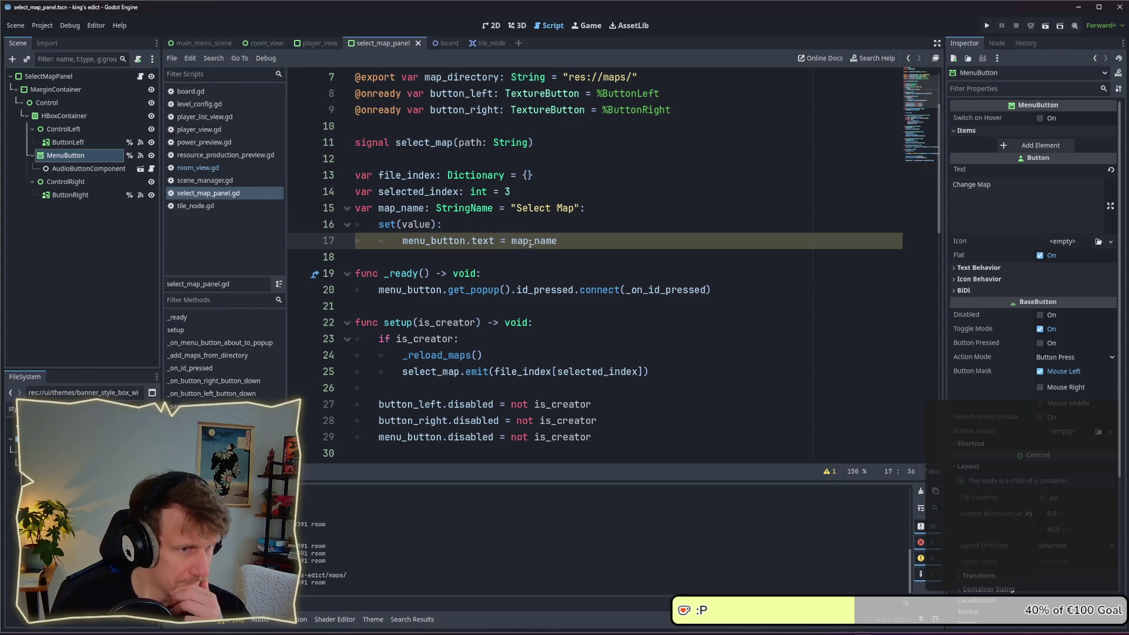
pyautogui.doubleClick(419, 224)
pyautogui.hotkey('ctrl', 'c')
pyautogui.doubleClick(552, 242)
pyautogui.hotkey('ctrl', 'v')
# Try an extra map_name = value line in the setter and save the script
pyautogui.click(500, 226)
pyautogui.press('Return')
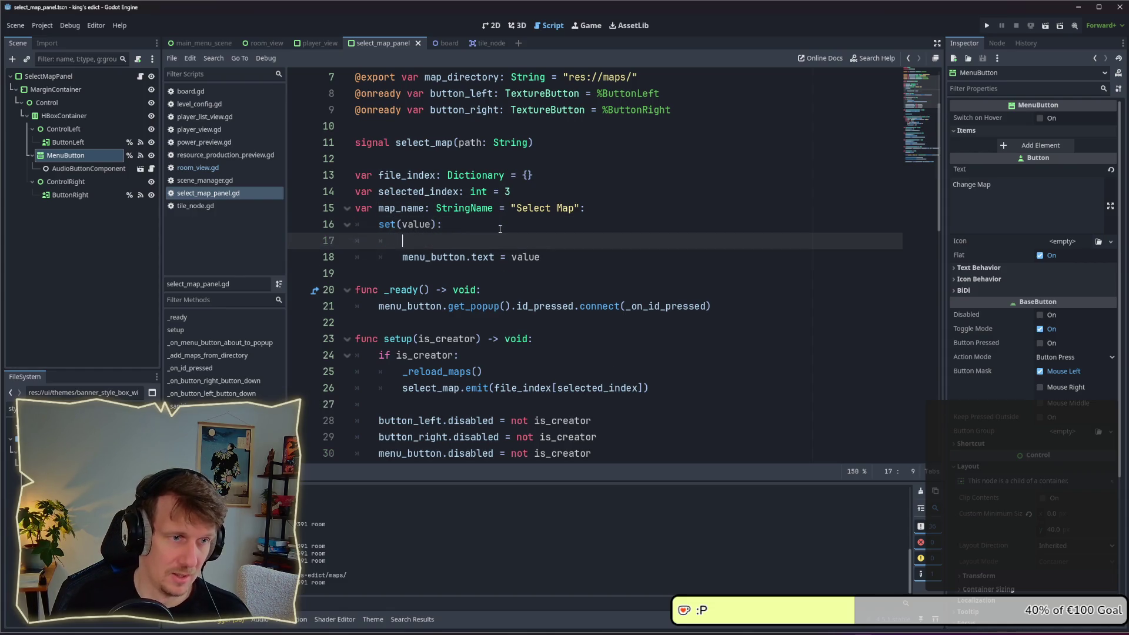
pyautogui.write('map_')
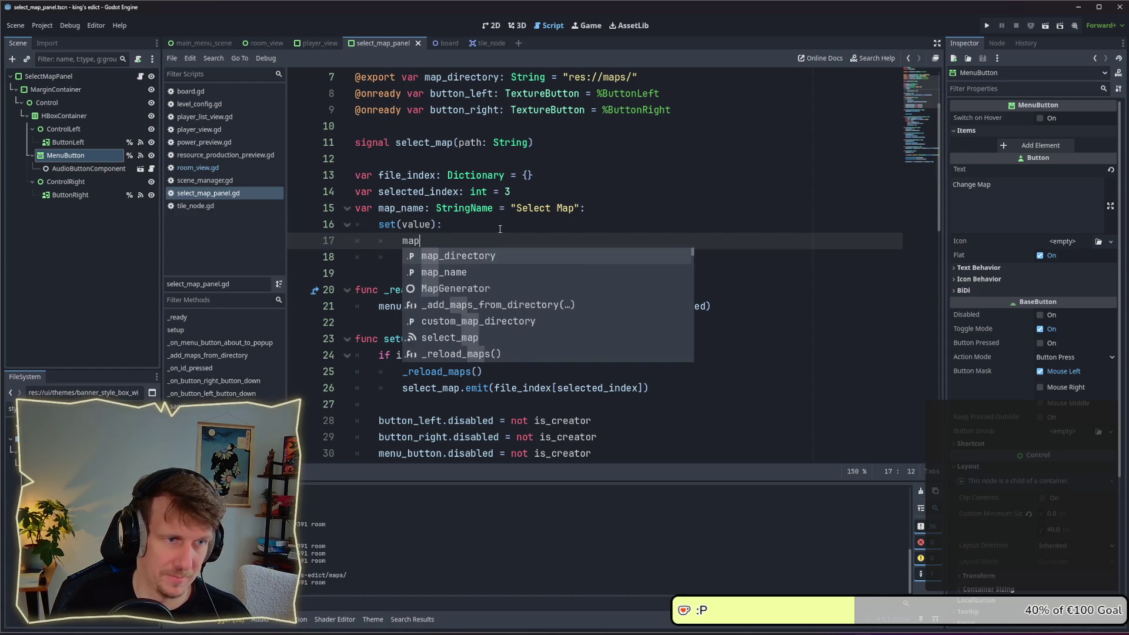
pyautogui.press('Down')
pyautogui.press('Return')
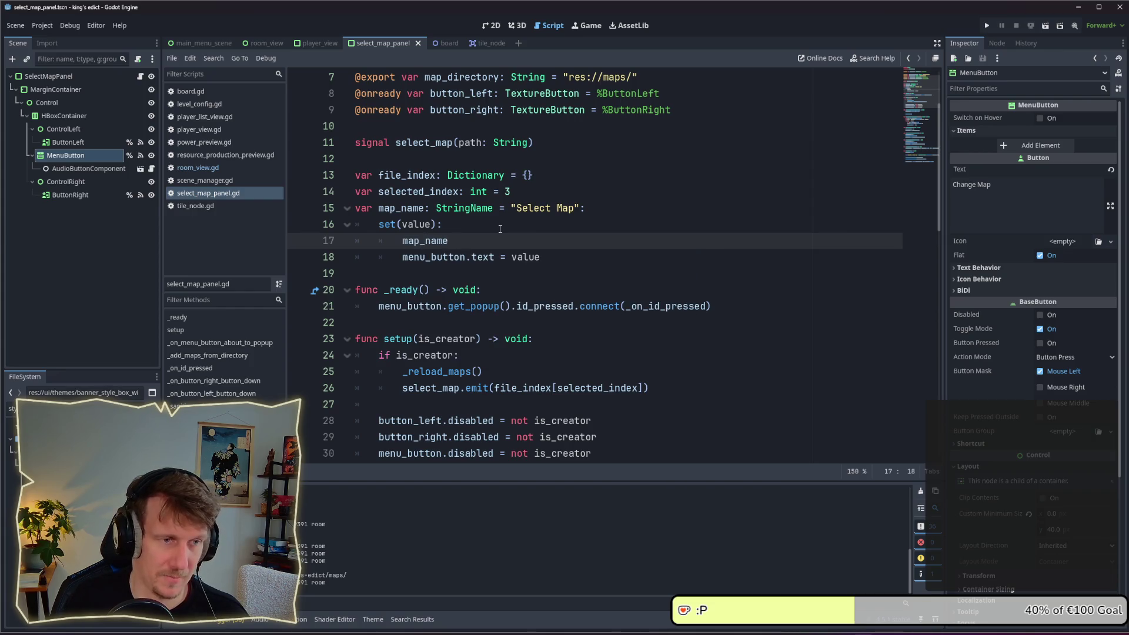
pyautogui.write('= value')
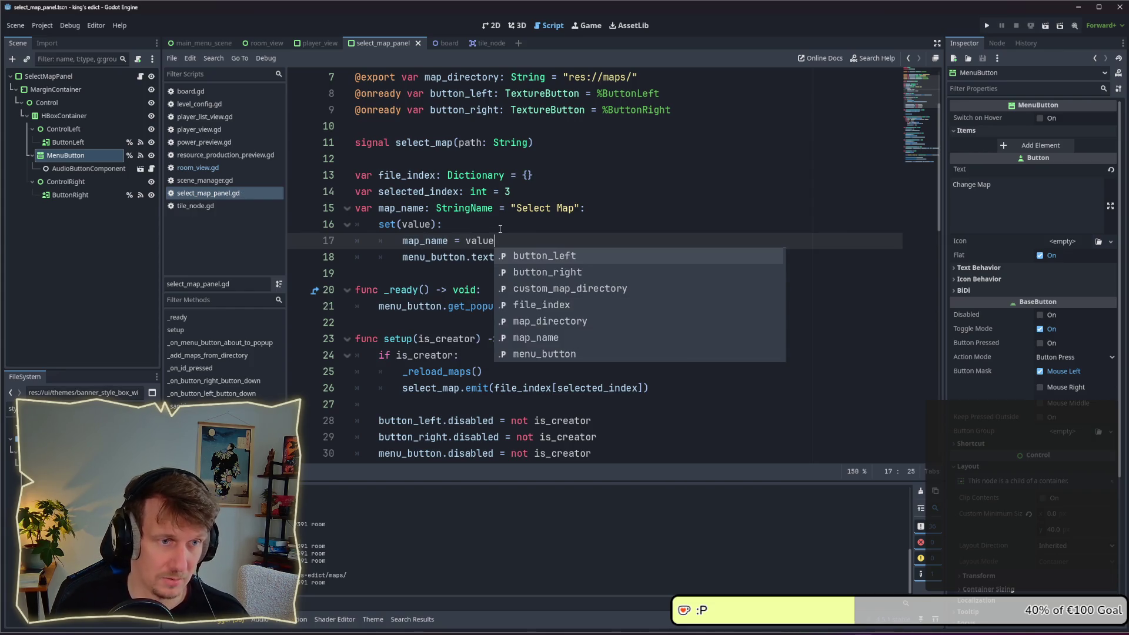
pyautogui.press('Escape')
pyautogui.doubleClick(424, 240)
pyautogui.hotkey('ctrl', 'c')
pyautogui.doubleClick(532, 256)
pyautogui.hotkey('ctrl', 'v')
pyautogui.hotkey('ctrl', 's')
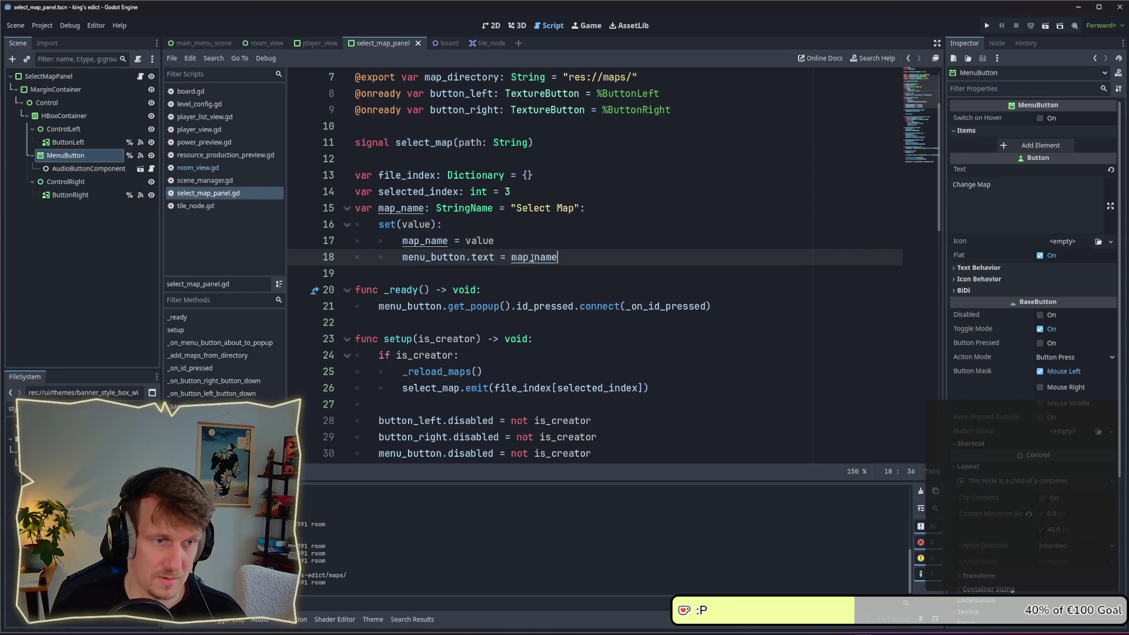
# Delete the extra line, leaving the setter as menu_button.text = value
pyautogui.click(532, 241)
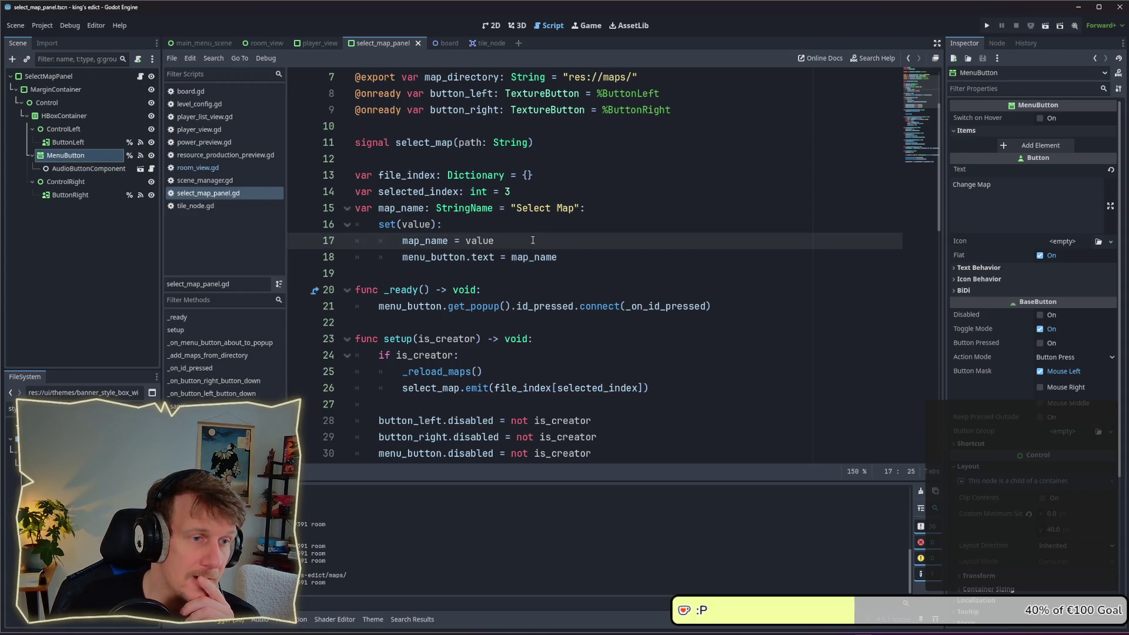
pyautogui.moveTo(522, 241); pyautogui.dragTo(352, 244)
pyautogui.press('BackSpace')
pyautogui.press('BackSpace')
pyautogui.click(531, 240)
pyautogui.doubleClick(531, 240)
pyautogui.write('value')
# Add a get(): that returns menu_button.text, and run the game
pyautogui.press('Return')
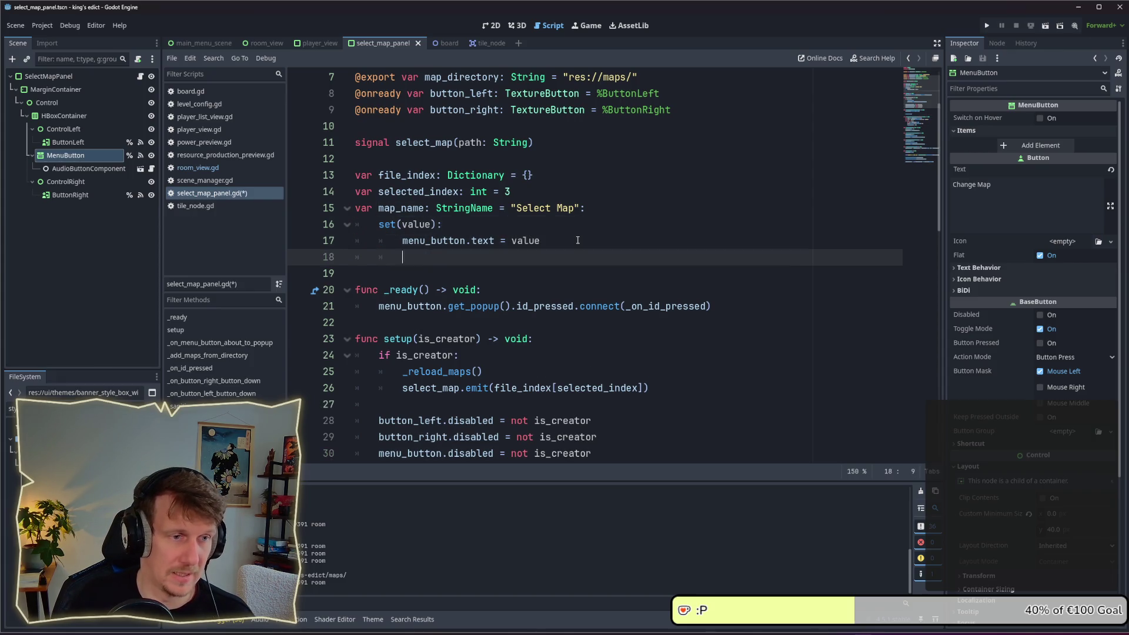
pyautogui.write('get()')
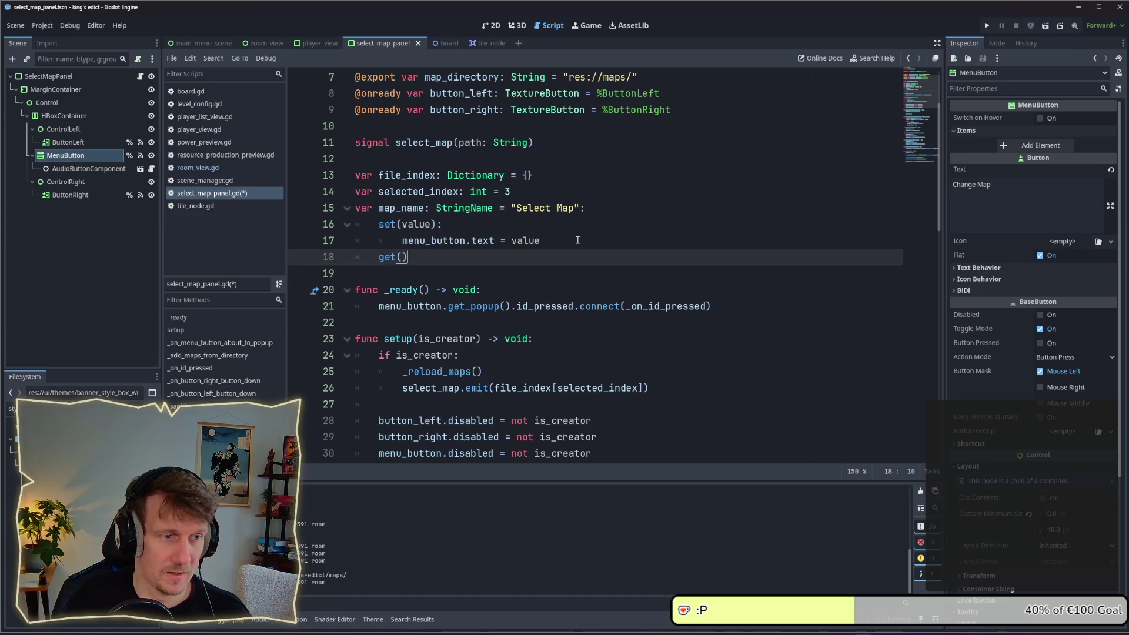
pyautogui.write(':')
pyautogui.press('Return')
pyautogui.write('retur')
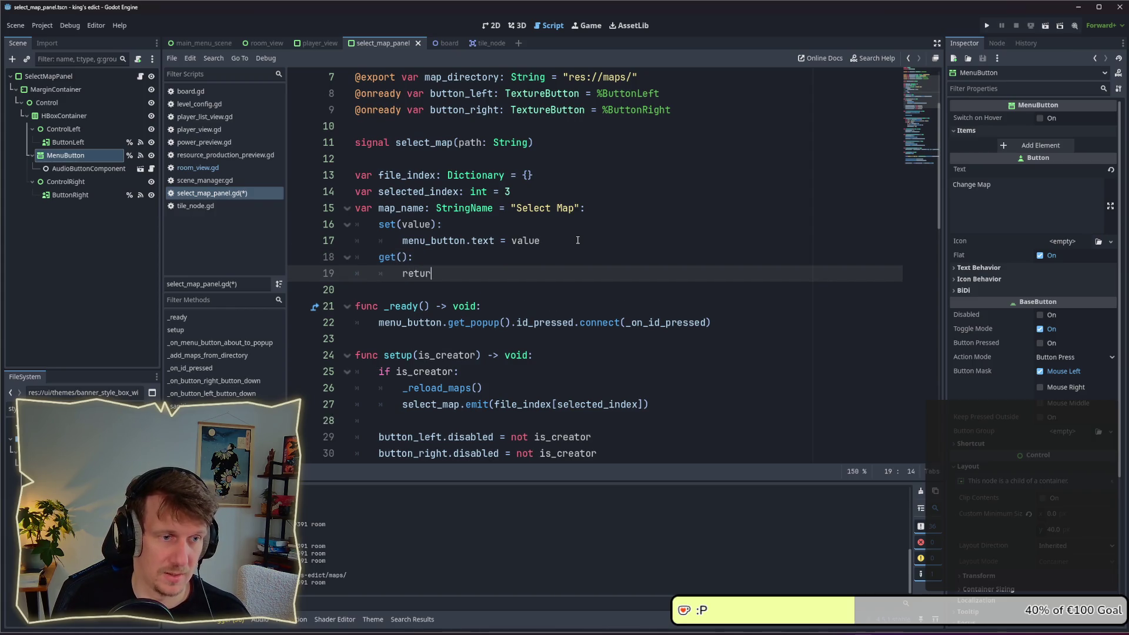
pyautogui.write('n menu_button.')
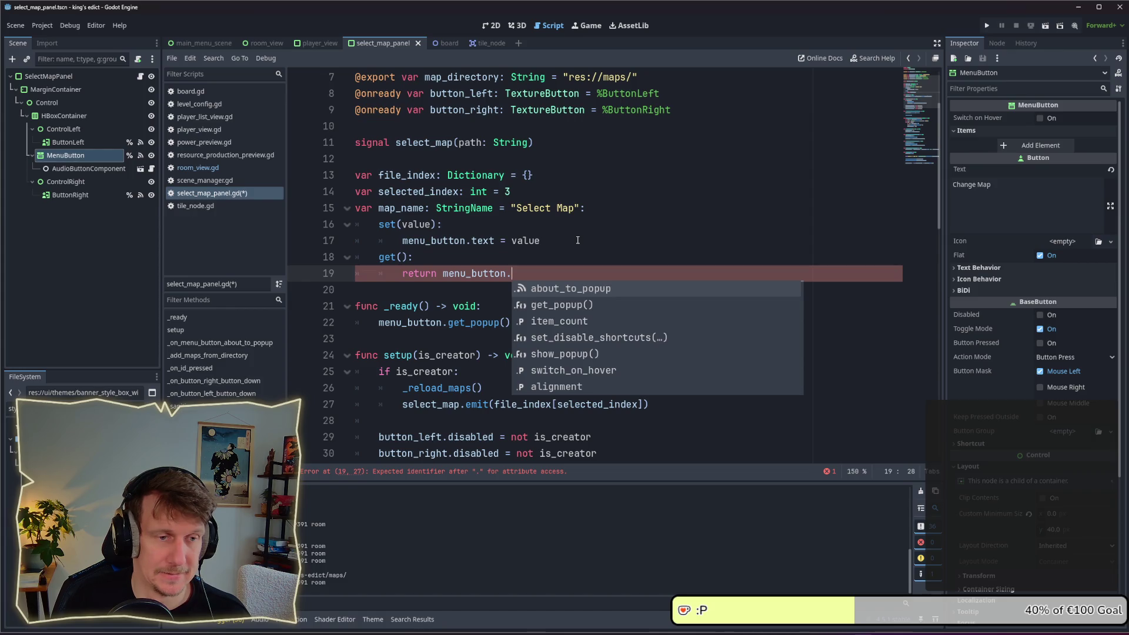
pyautogui.write('text')
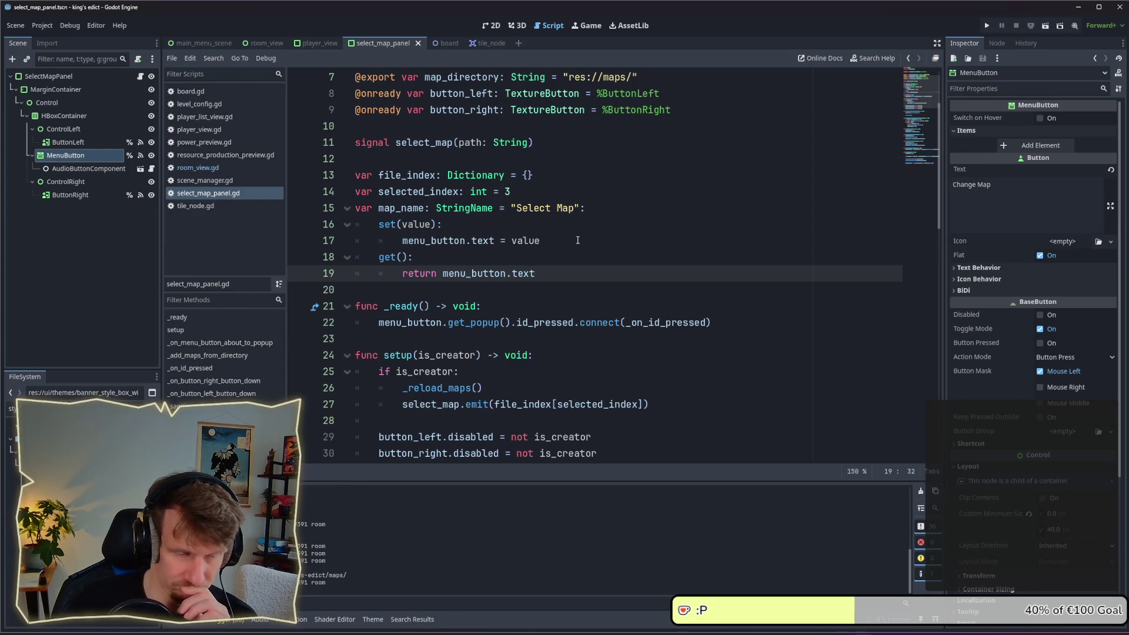
pyautogui.click(578, 240)
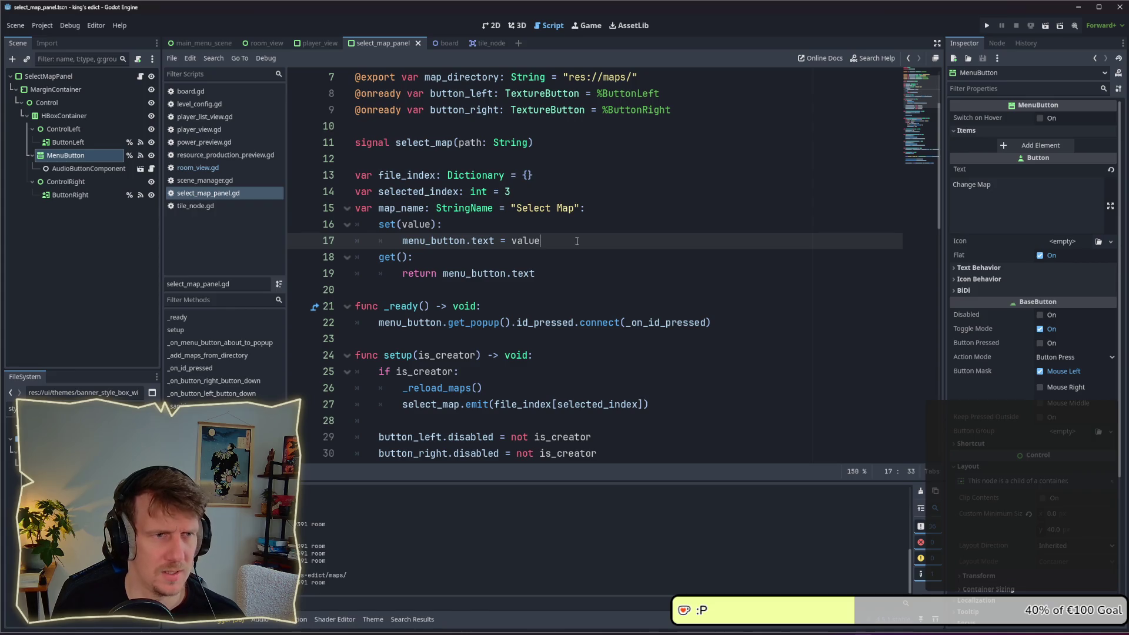
pyautogui.click(988, 25)
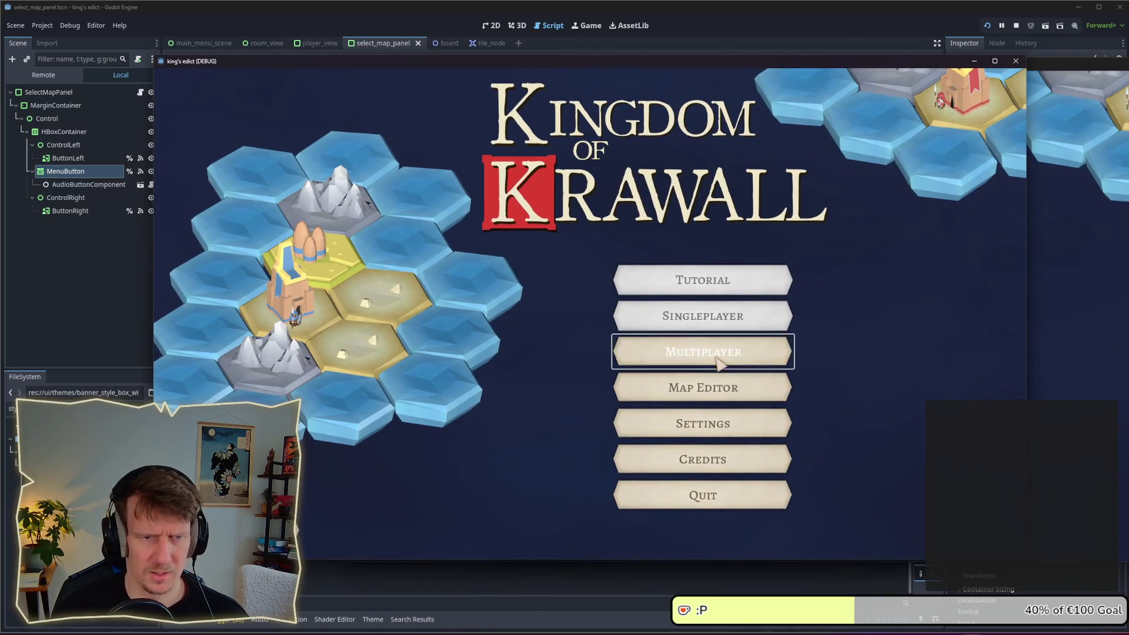
pyautogui.click(712, 352)
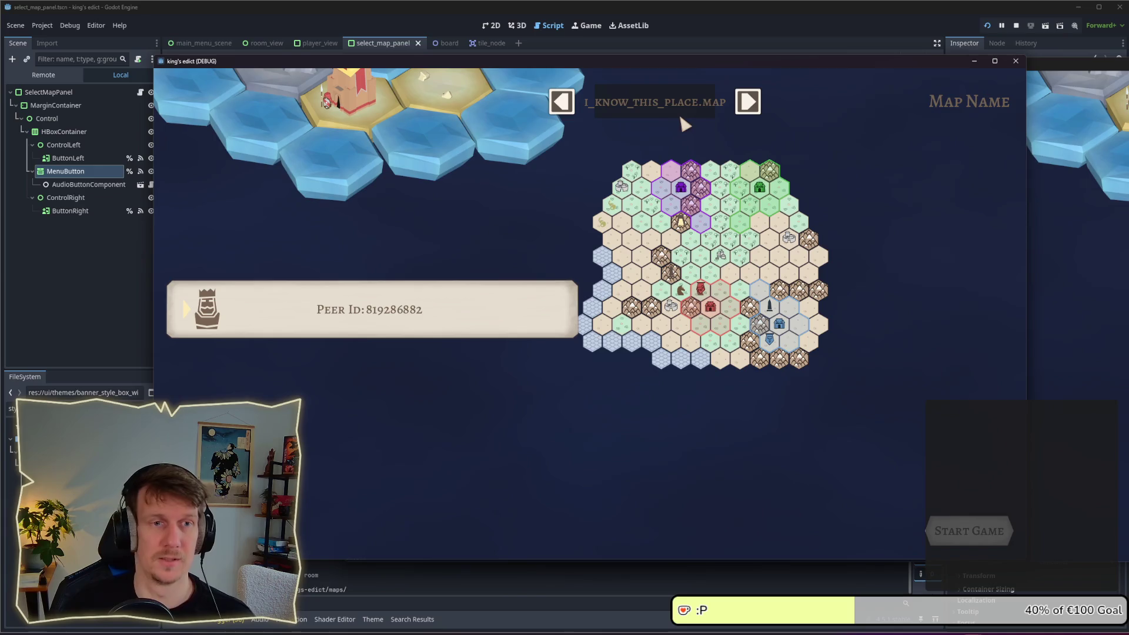
pyautogui.click(679, 106)
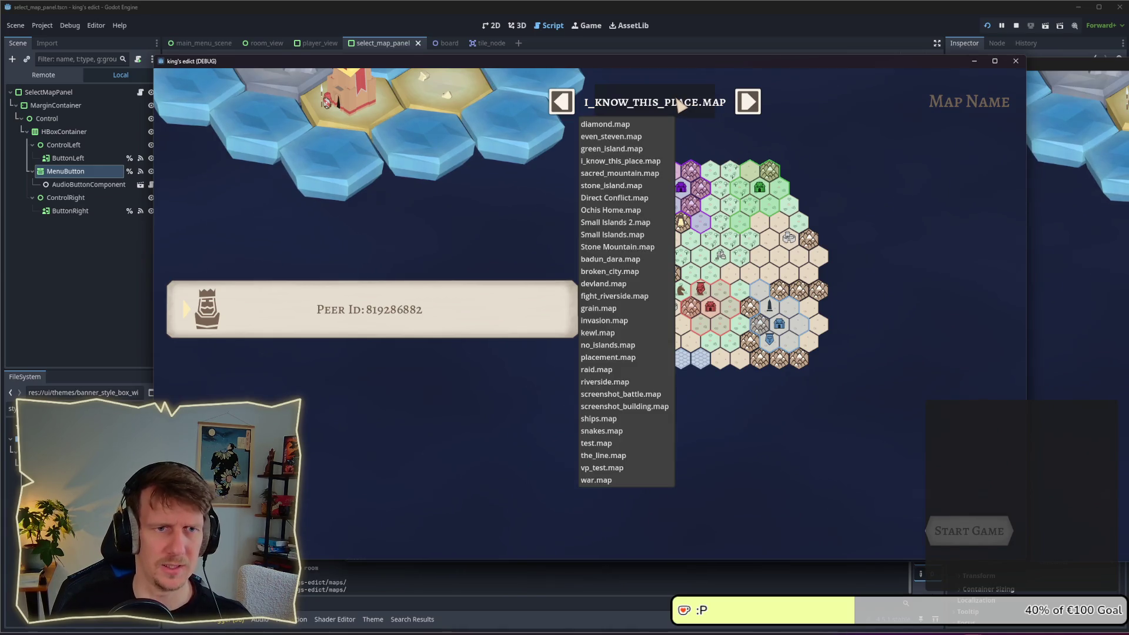
pyautogui.click(631, 394)
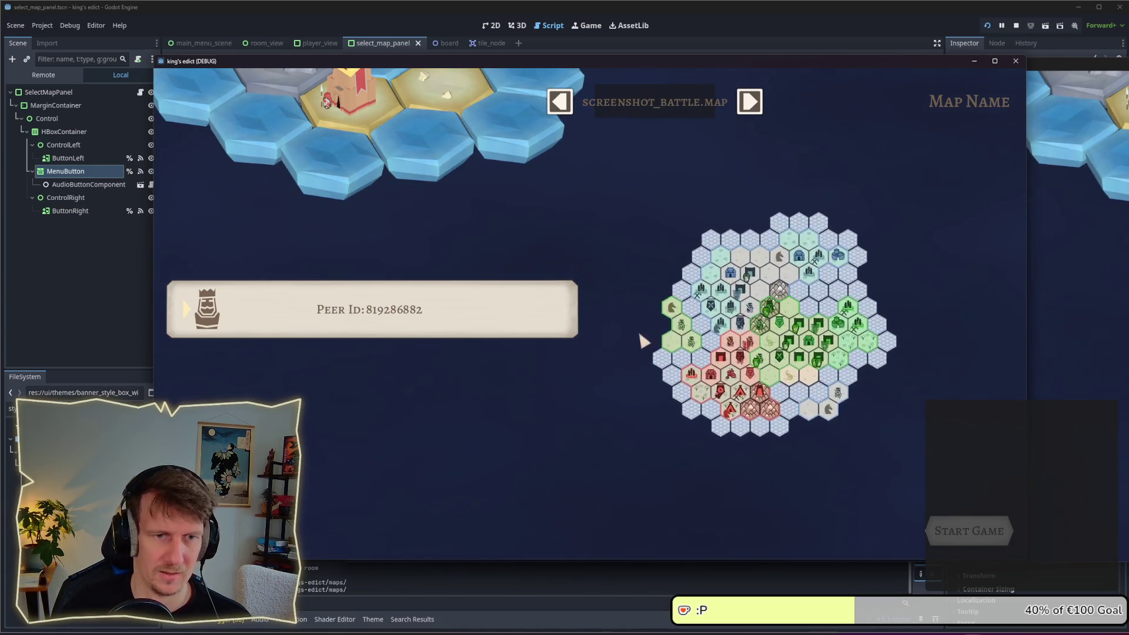
pyautogui.click(662, 106)
pyautogui.click(621, 272)
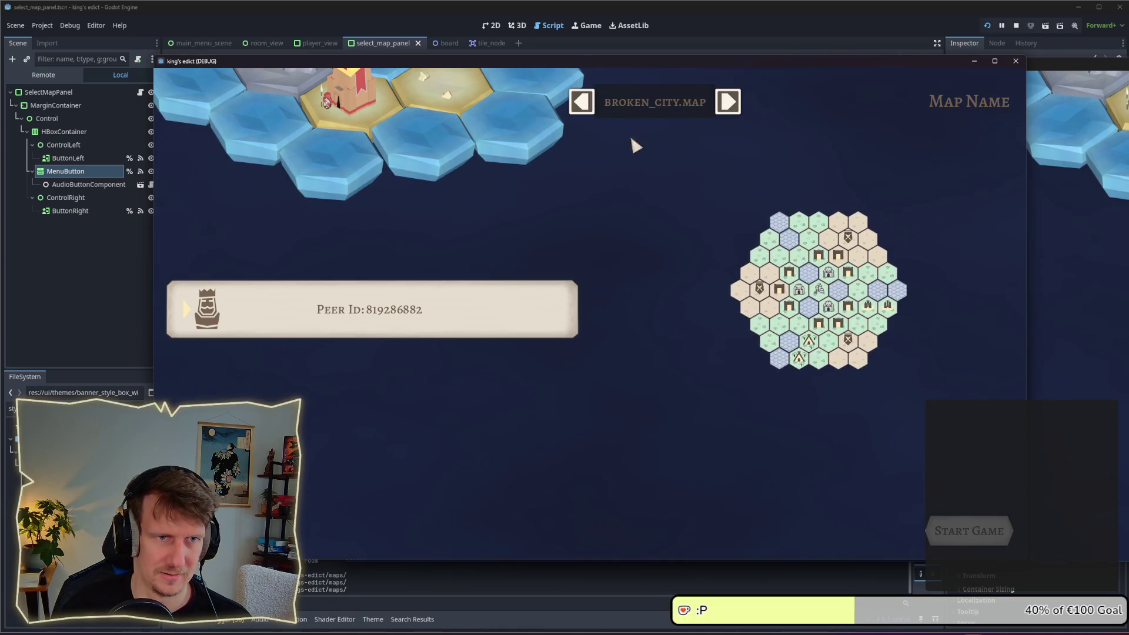
pyautogui.click(653, 104)
pyautogui.click(640, 199)
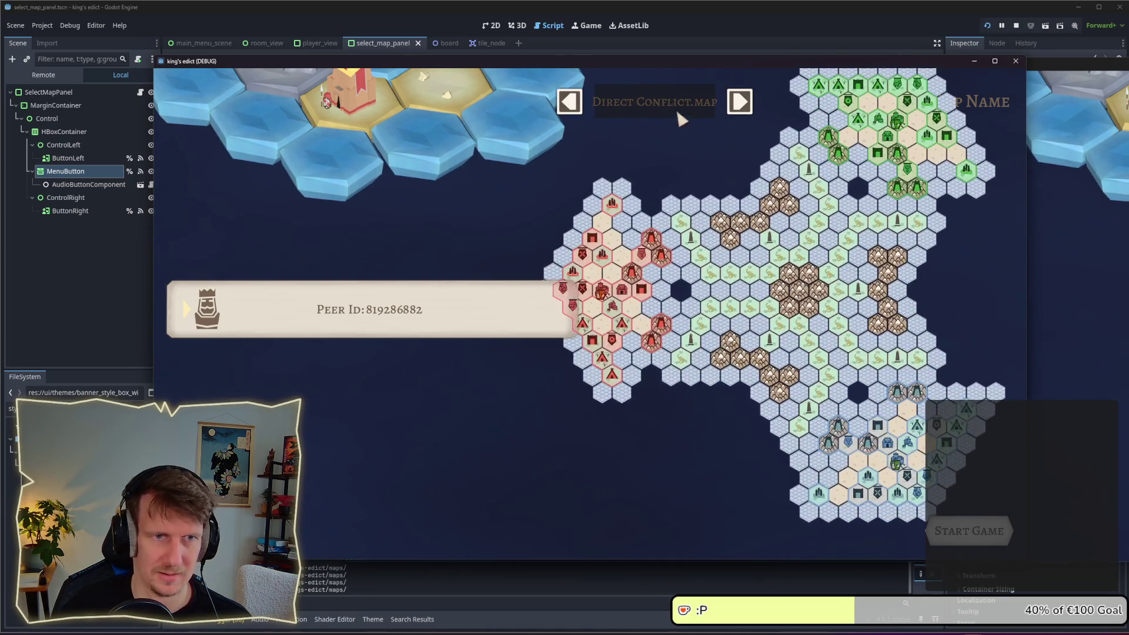
pyautogui.click(691, 104)
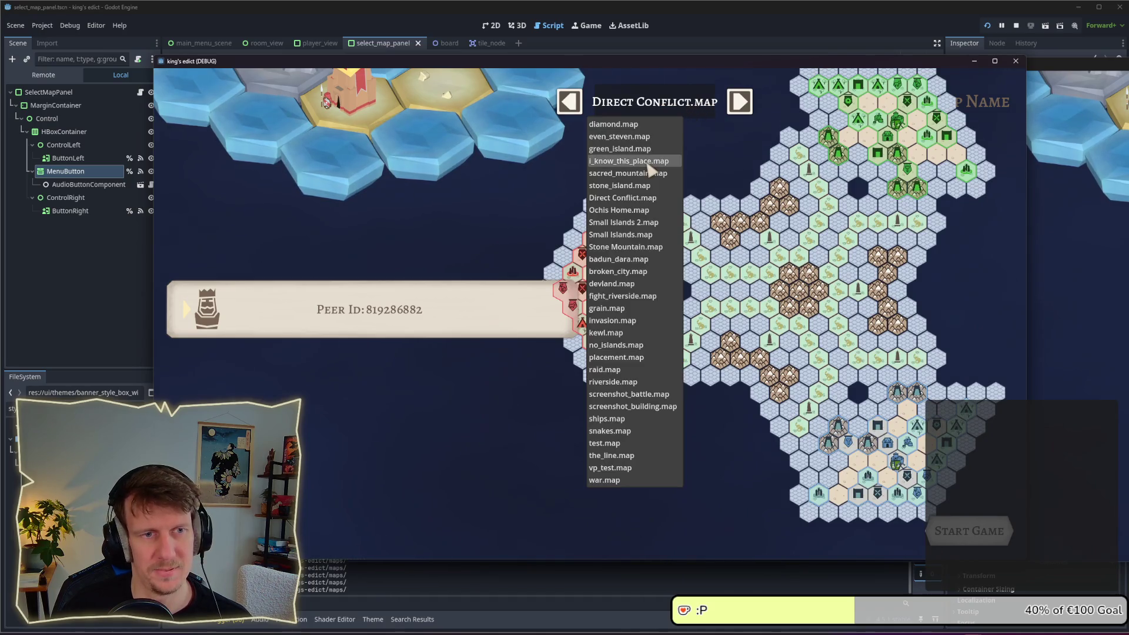
pyautogui.click(646, 157)
pyautogui.click(659, 116)
pyautogui.click(650, 143)
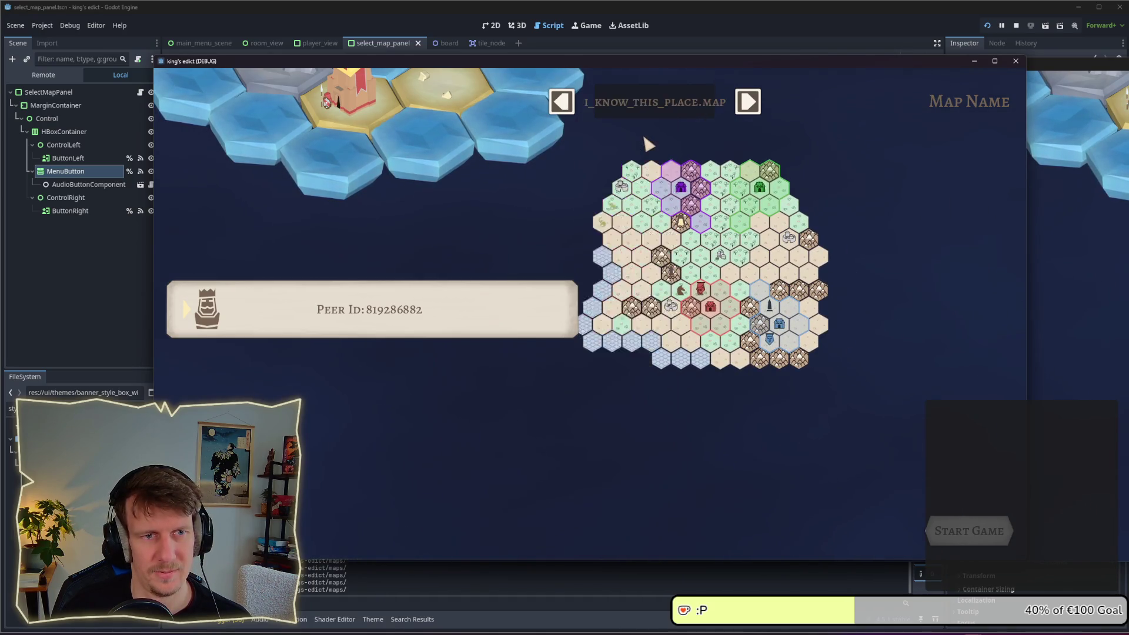
pyautogui.click(649, 115)
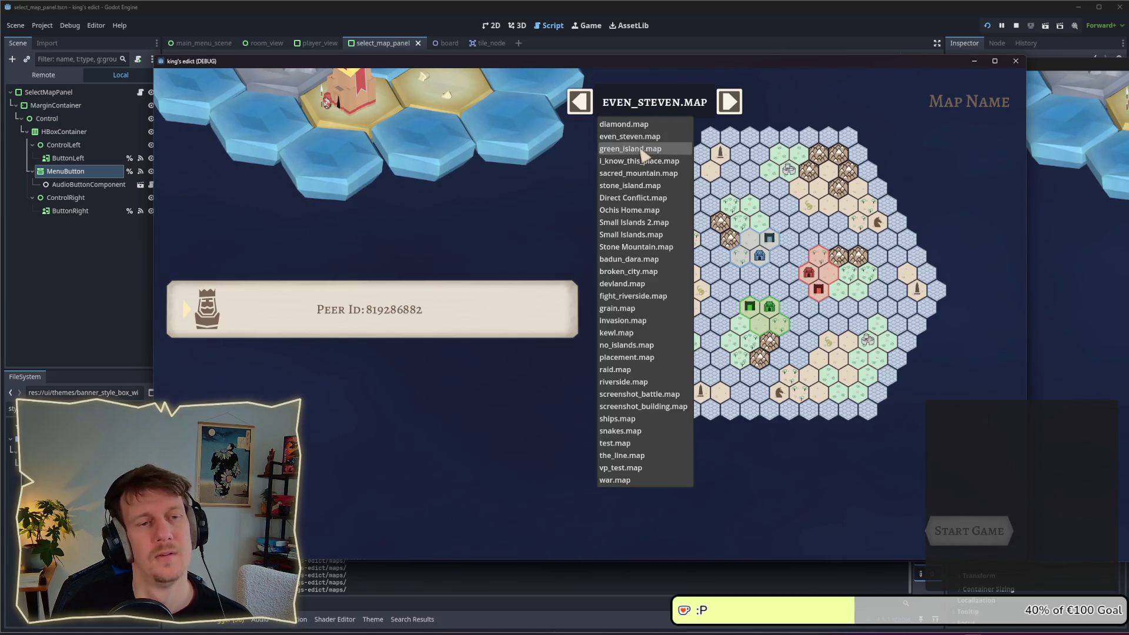
pyautogui.click(646, 152)
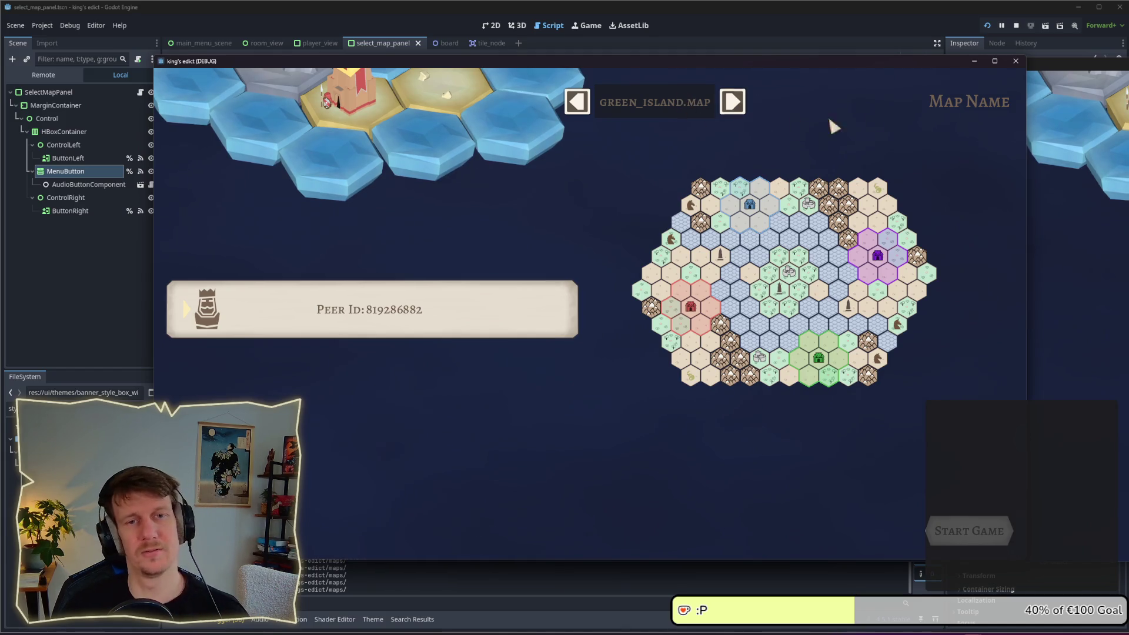
pyautogui.click(1012, 26)
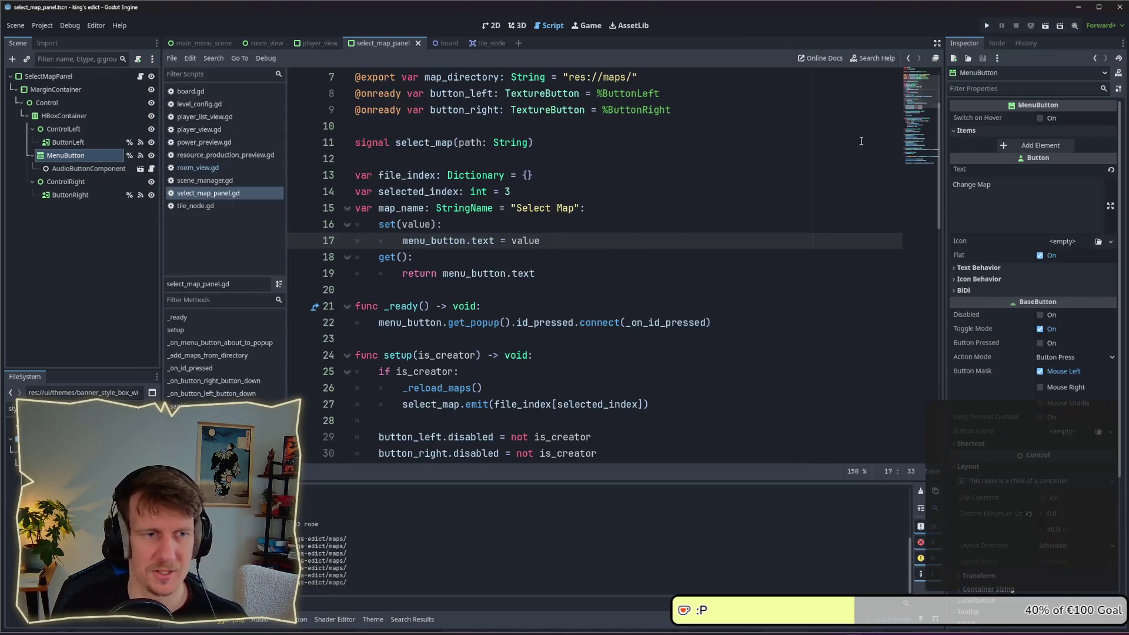
# Change line 17 to menu_button.text = _sanitize_name(value) and save the script
pyautogui.click(588, 265)
pyautogui.press('Return')
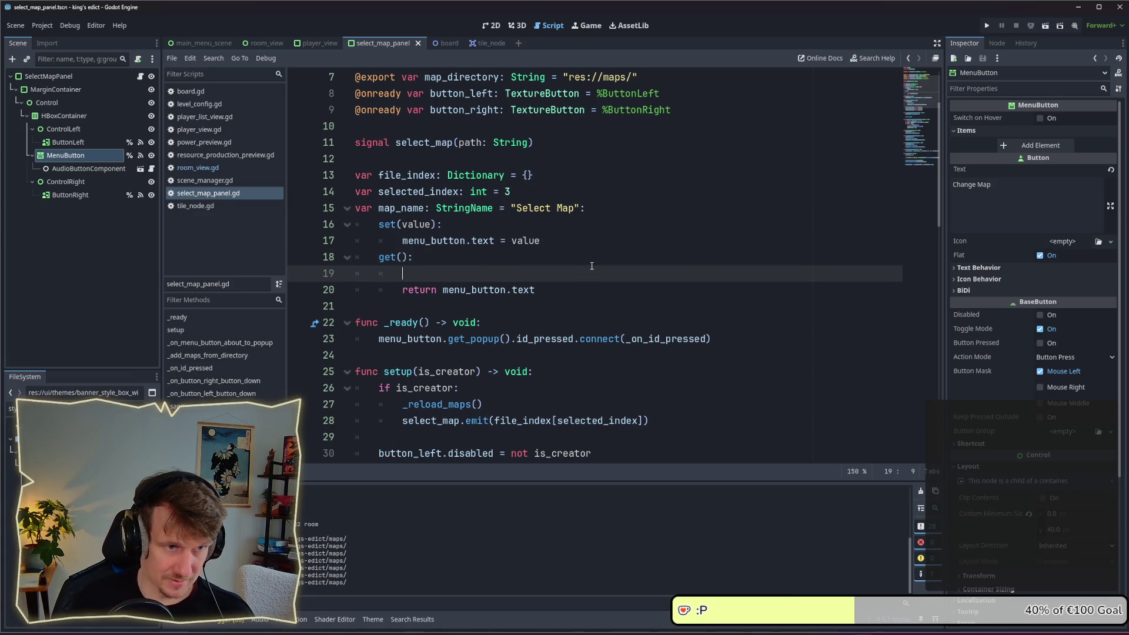
pyautogui.press('BackSpace')
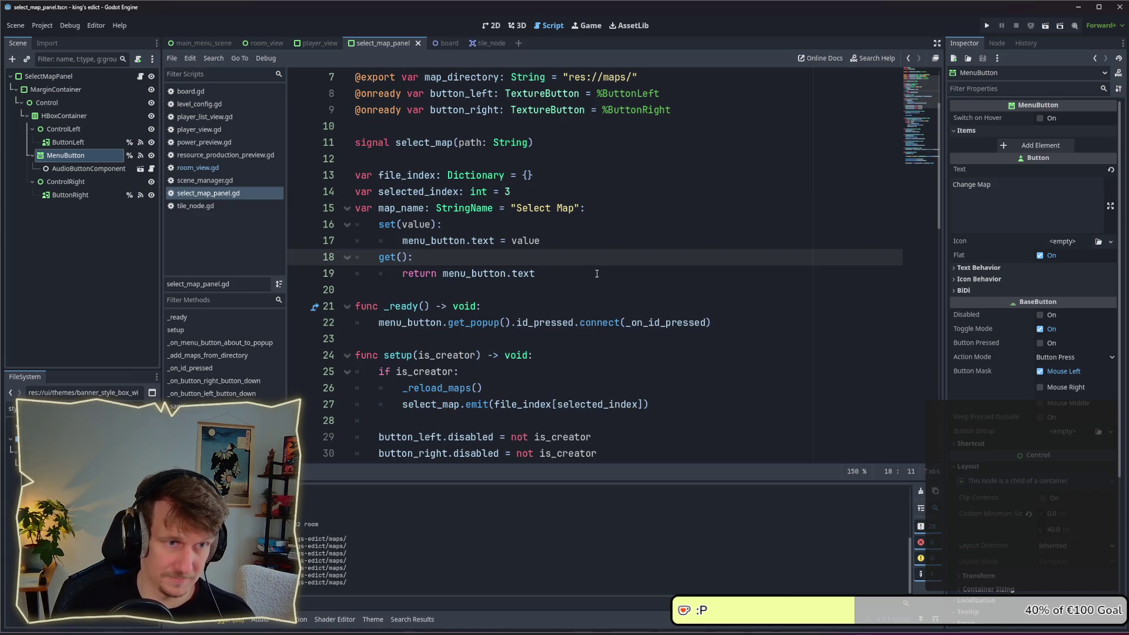
pyautogui.click(511, 241)
pyautogui.write('_san')
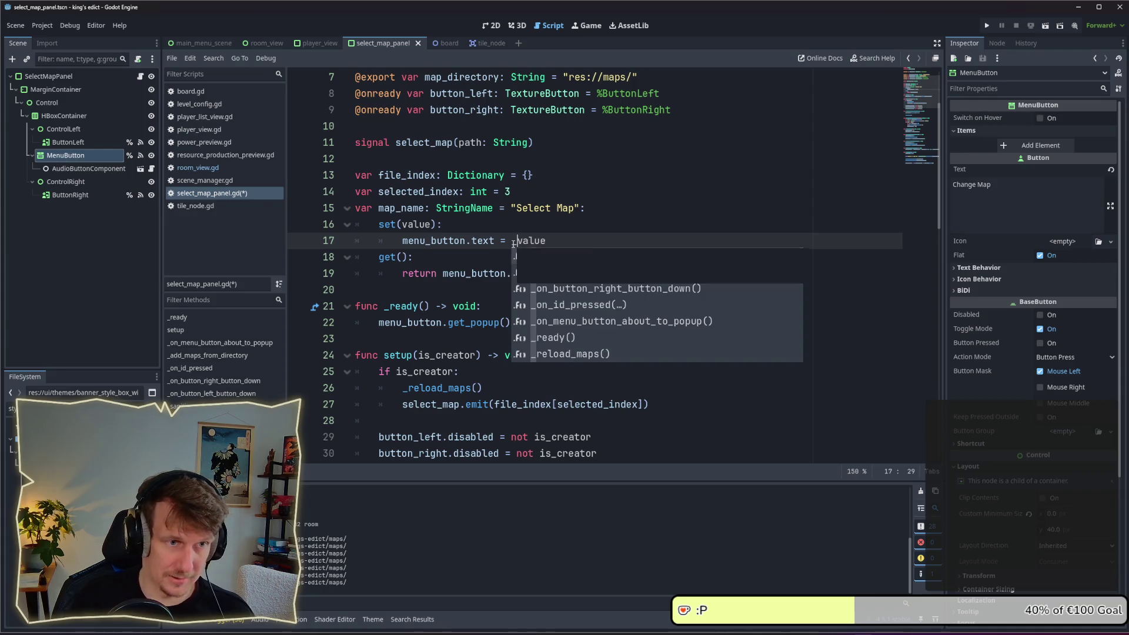
pyautogui.write('it')
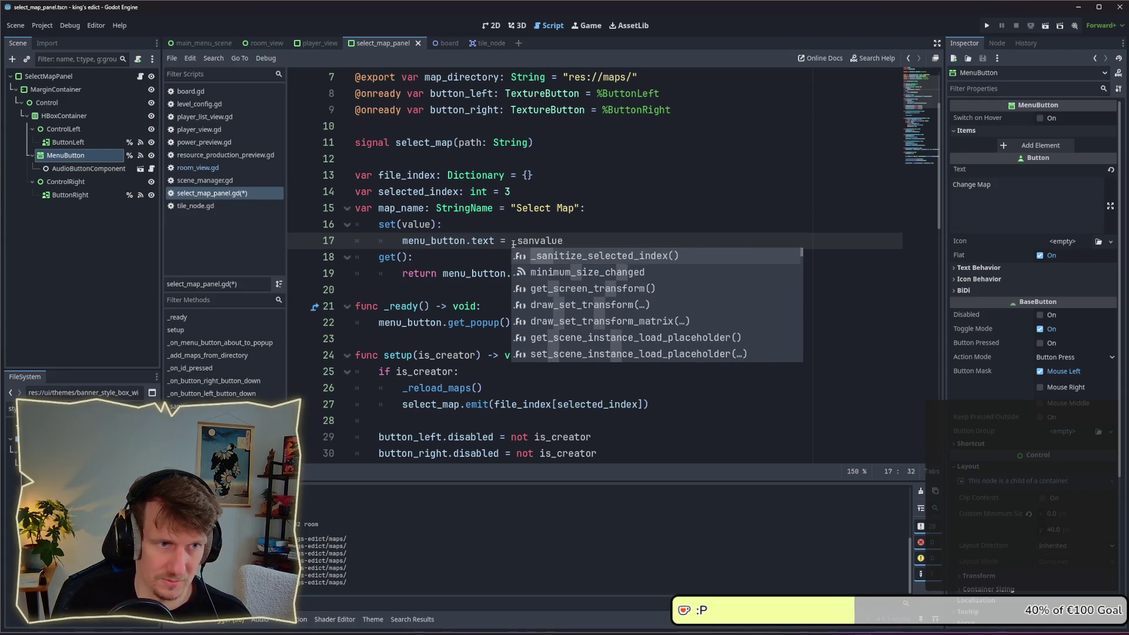
pyautogui.write('a')
pyautogui.press('BackSpace')
pyautogui.write('u')
pyautogui.press('BackSpace')
pyautogui.write('itize_')
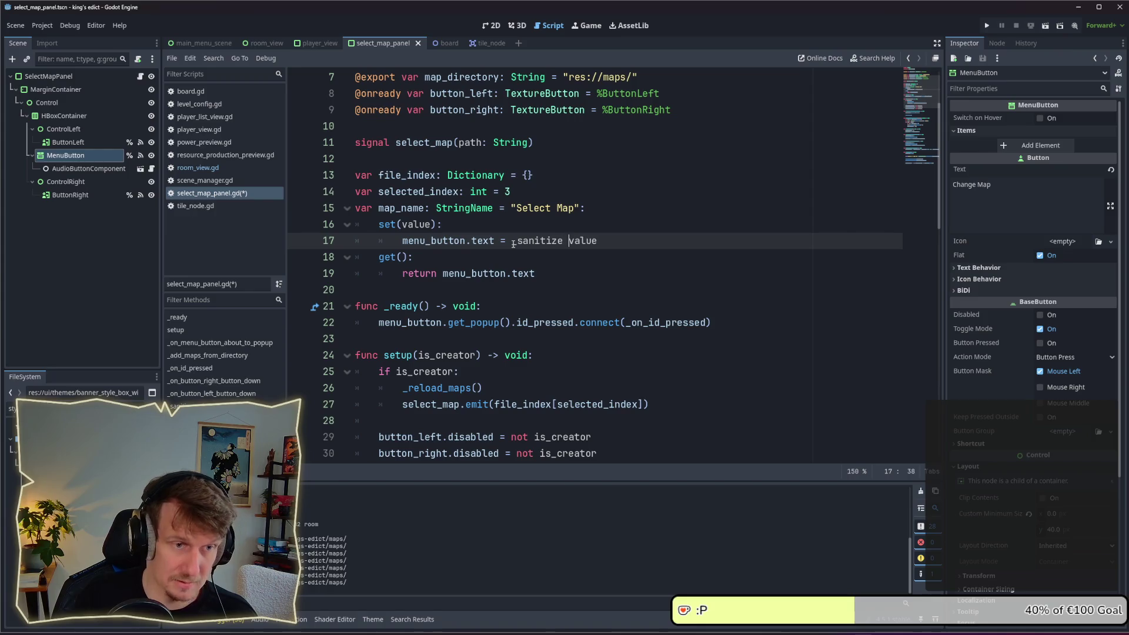
pyautogui.write('name(value')
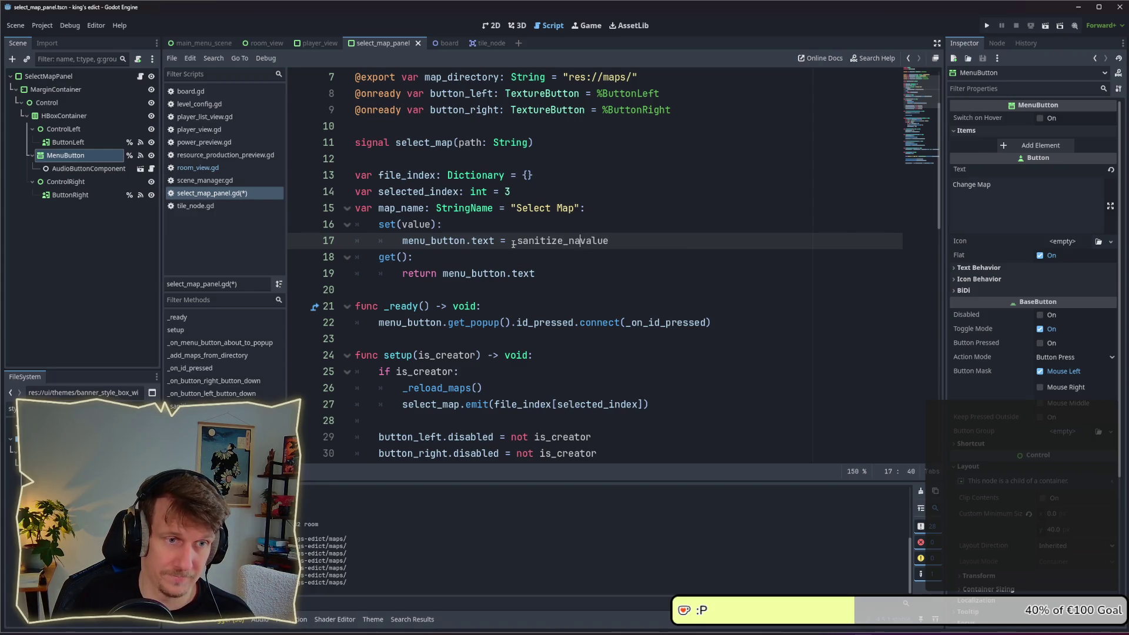
pyautogui.write(')')
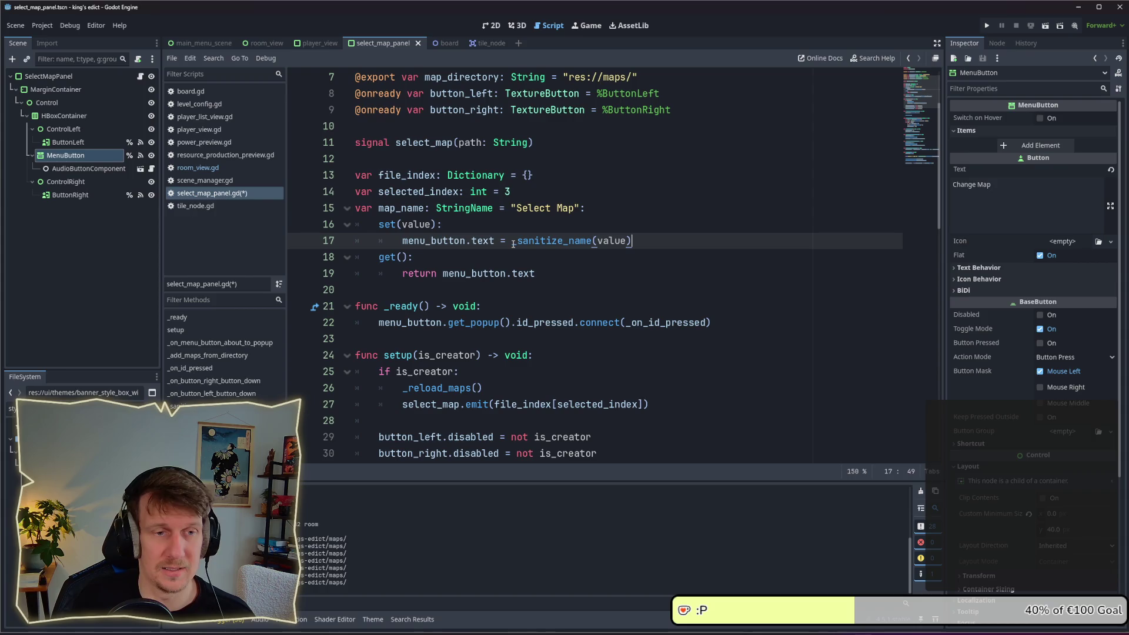
pyautogui.hotkey('ctrl', 's')
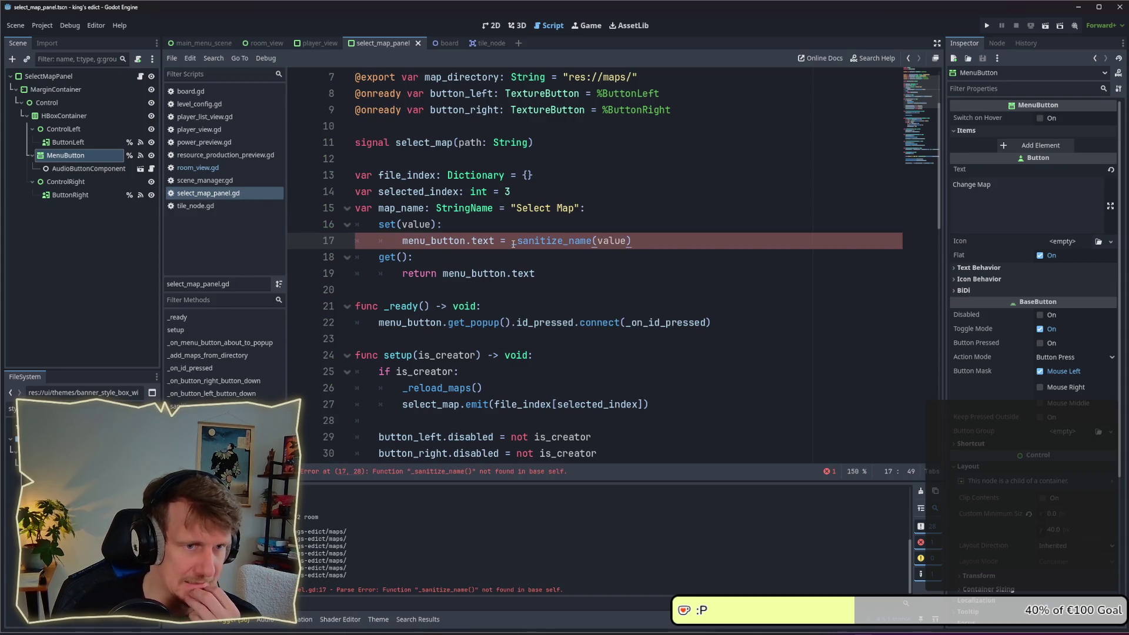
pyautogui.doubleClick(514, 240)
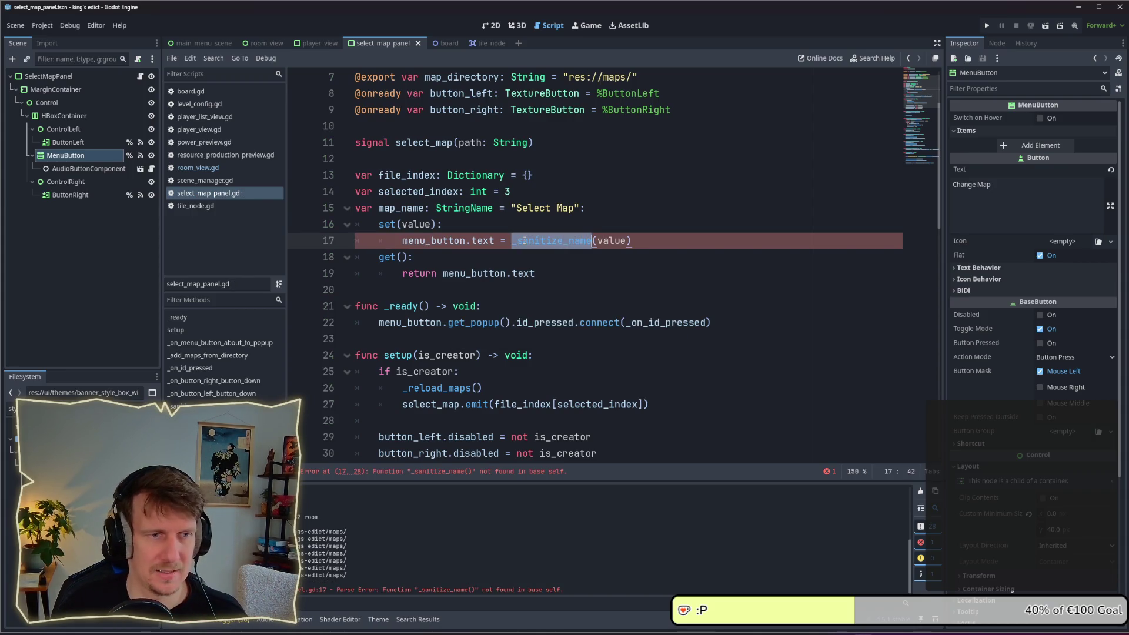
pyautogui.scroll(-10, 520, 276)
pyautogui.scroll(-3, 525, 313)
# At the end of the script, declare func _sanitize_name(file_name: String) -> String:
pyautogui.click(420, 435)
pyautogui.press('Return')
pyautogui.write('func ')
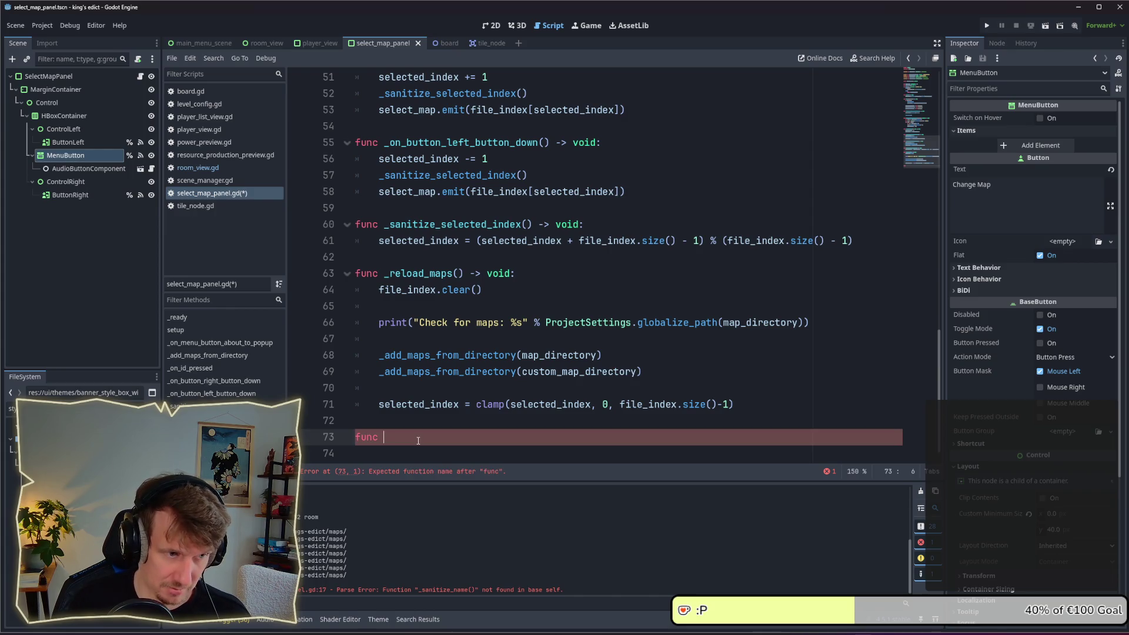
pyautogui.write('_sanitize_name')
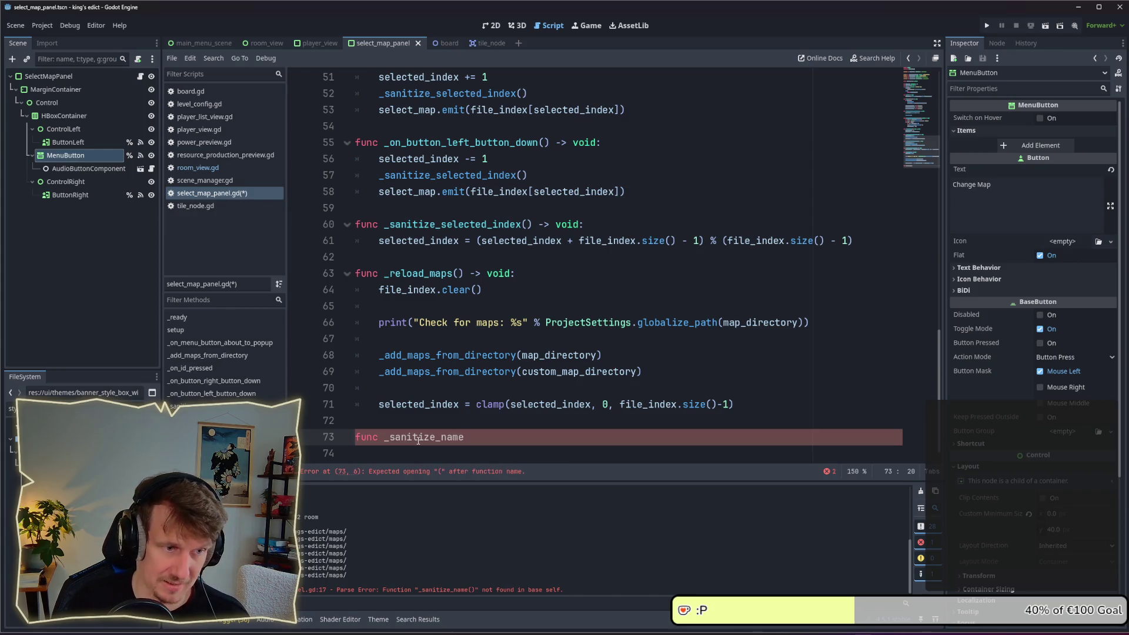
pyautogui.write('(')
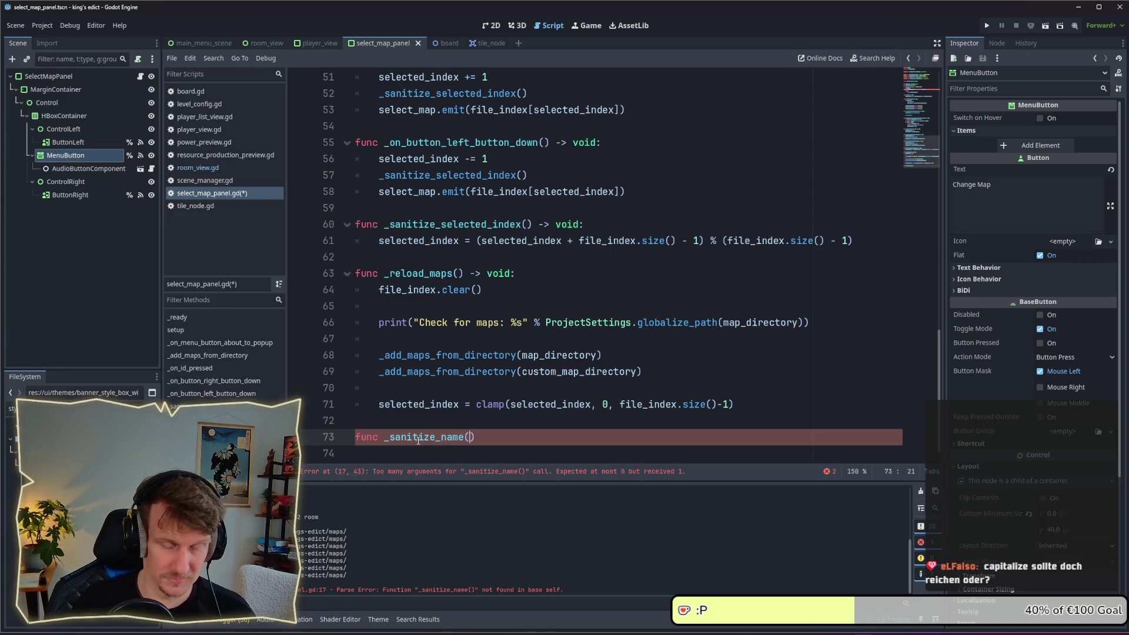
pyautogui.write('path:')
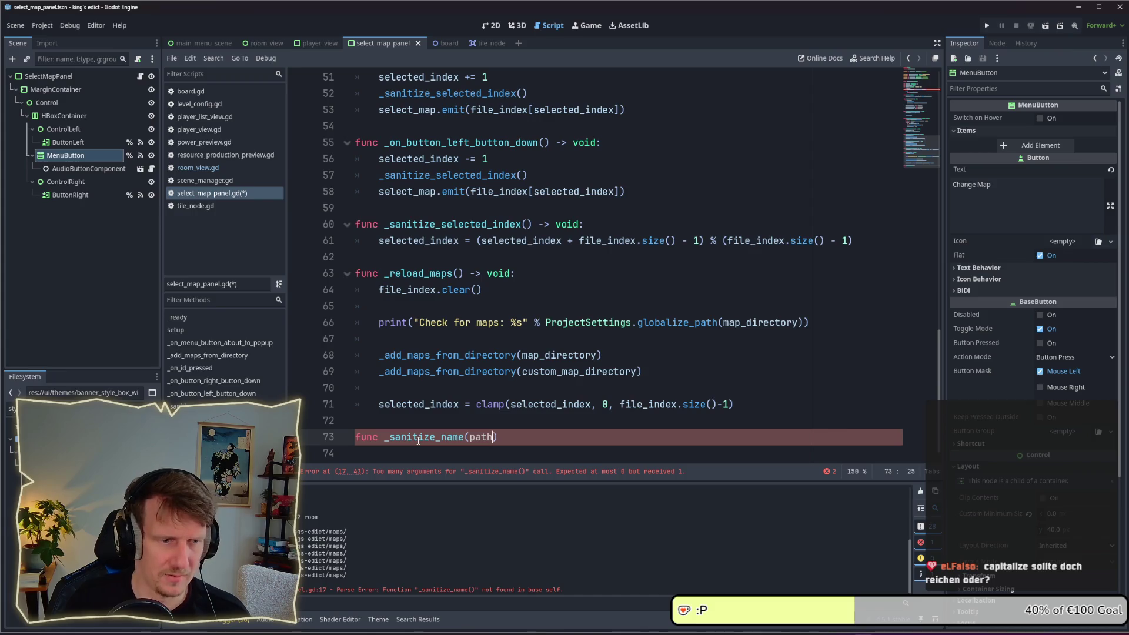
pyautogui.write(' String')
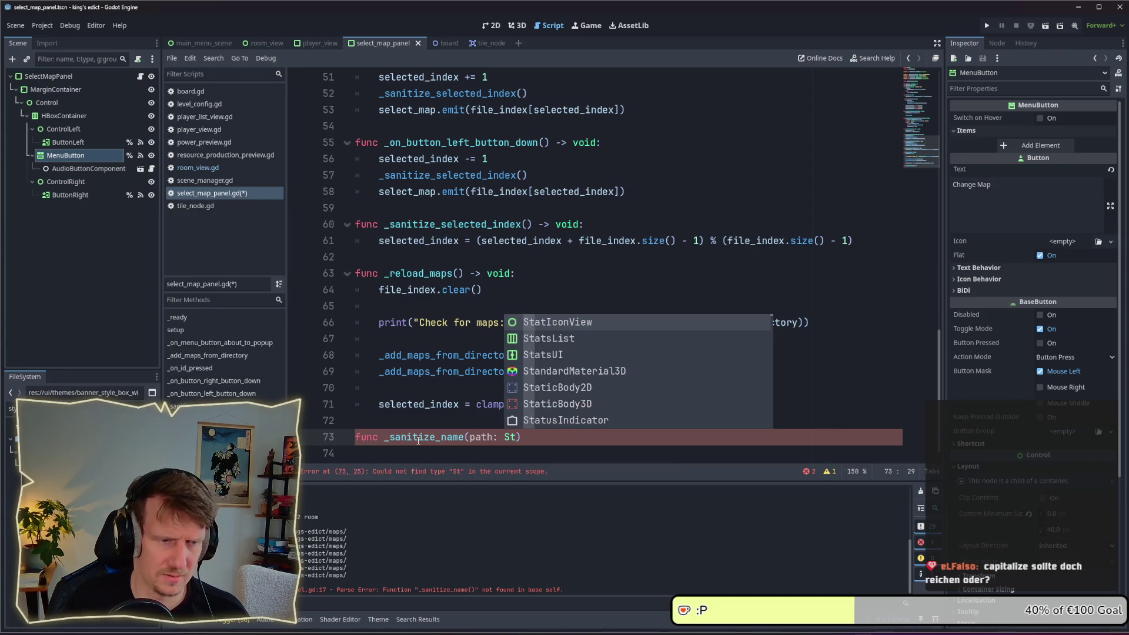
pyautogui.hotkey('ctrl', 'BackSpace')
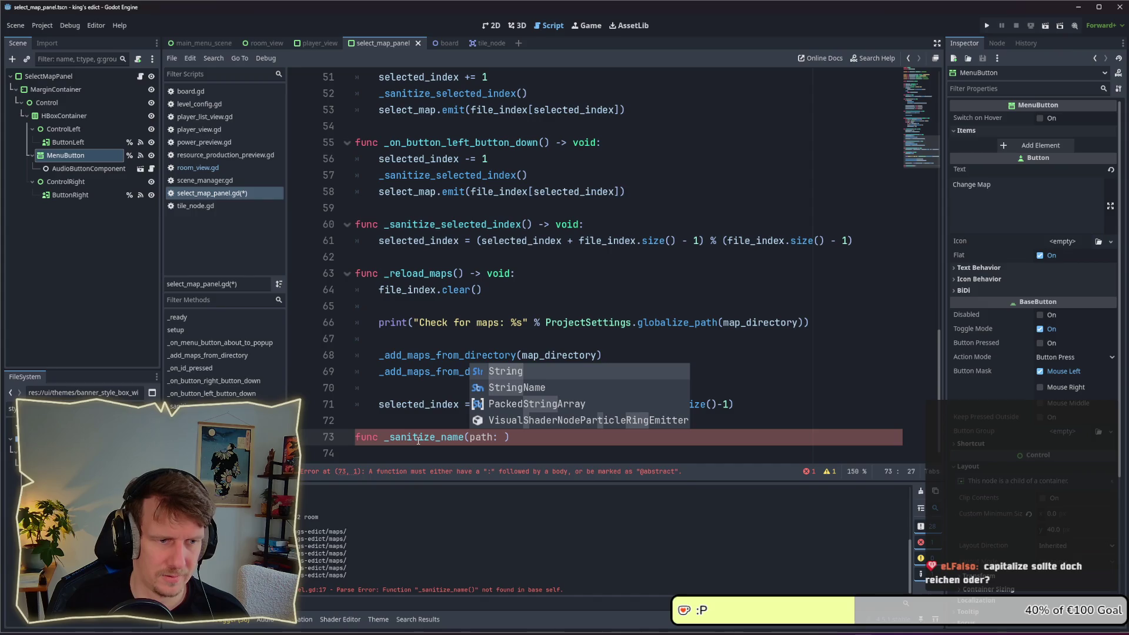
pyautogui.hotkey('ctrl', 'BackSpace')
pyautogui.hotkey('ctrl', 'BackSpace')
pyautogui.write('file_name: String) -> void:')
pyautogui.press('Return')
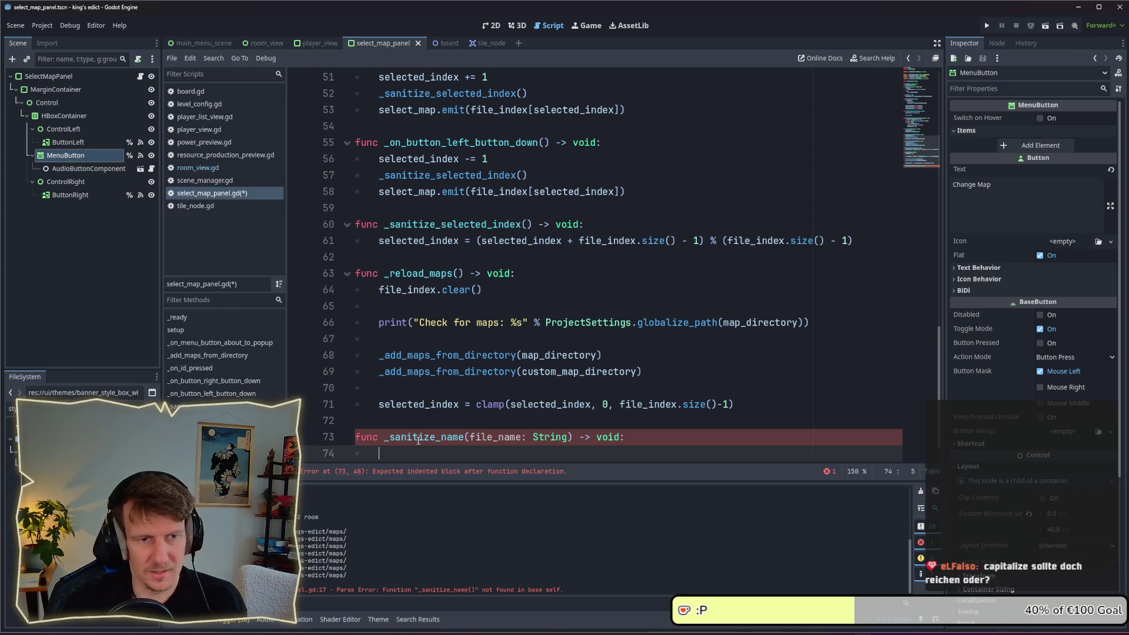
pyautogui.press('Return')
pyautogui.doubleClick(608, 403)
pyautogui.write('Strin')
pyautogui.press('Return')
pyautogui.press('Down')
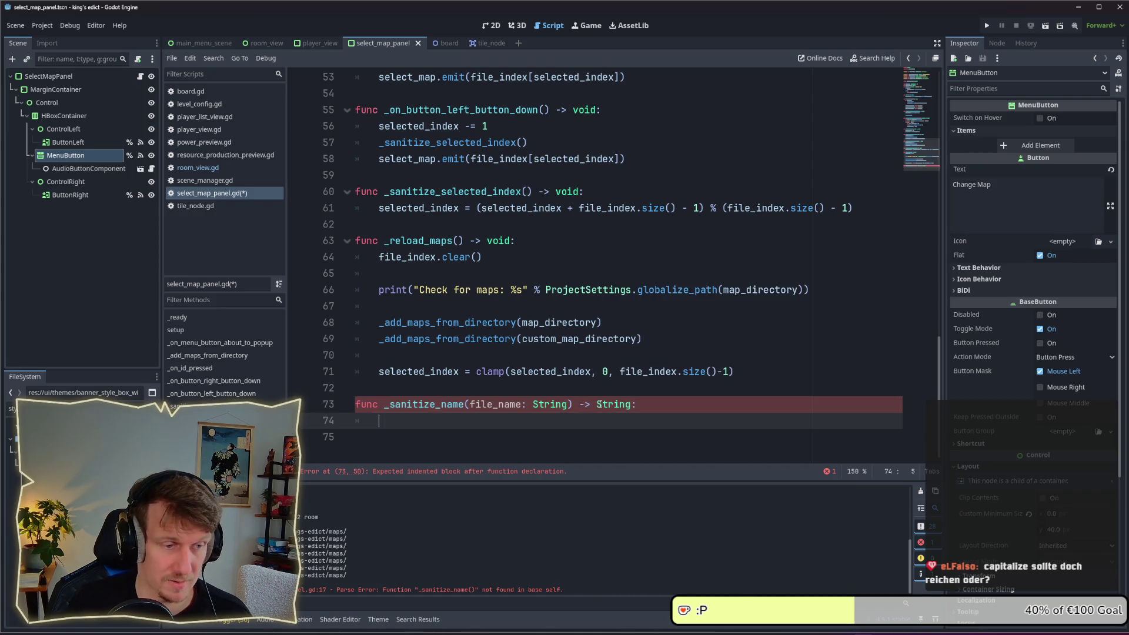
# Add body comments: # .map remove, # capitalize, # replace sonderzeichen
pyautogui.write('#')
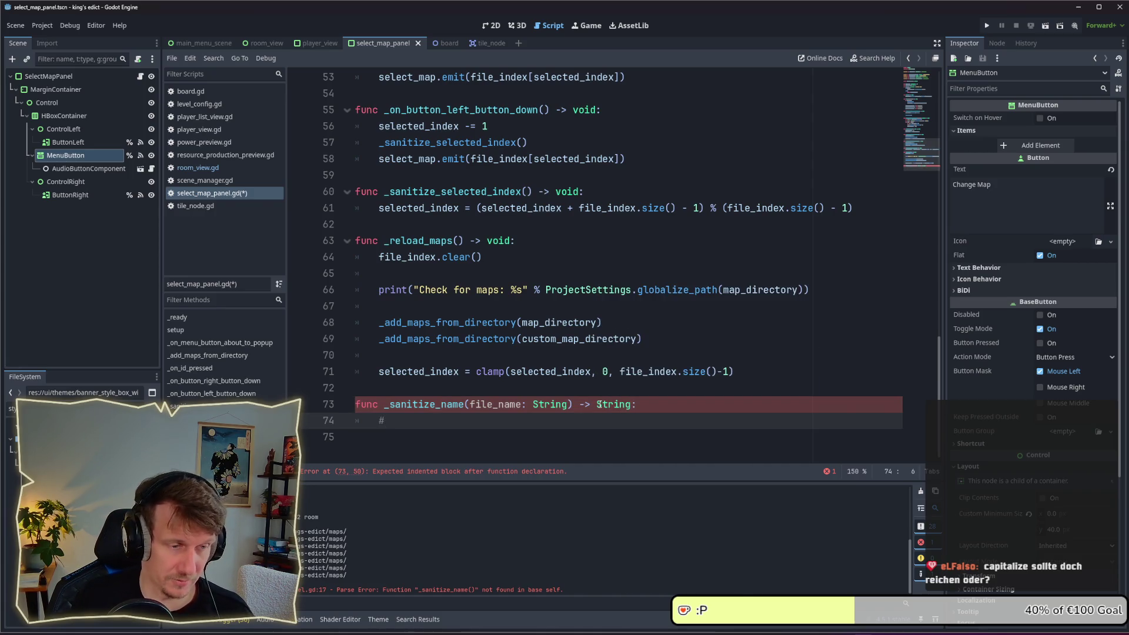
pyautogui.write(' .m,a')
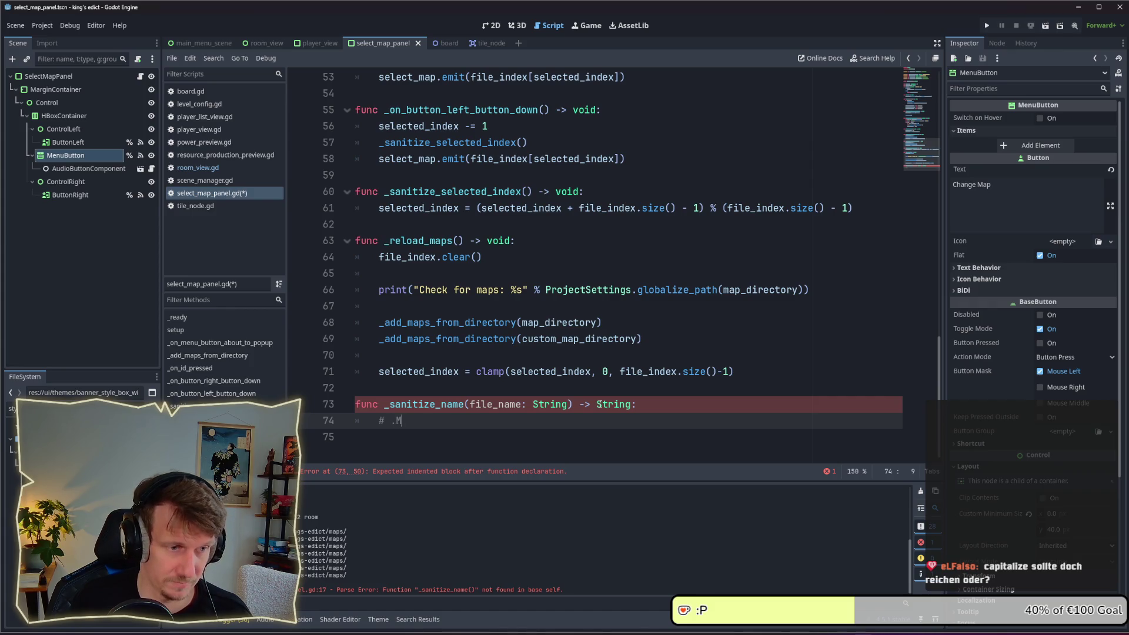
pyautogui.press('BackSpace')
pyautogui.press('BackSpace')
pyautogui.press('BackSpace')
pyautogui.write('m,a')
pyautogui.press('BackSpace')
pyautogui.press('BackSpace')
pyautogui.write('ap remove')
pyautogui.press('Return')
pyautogui.write('#')
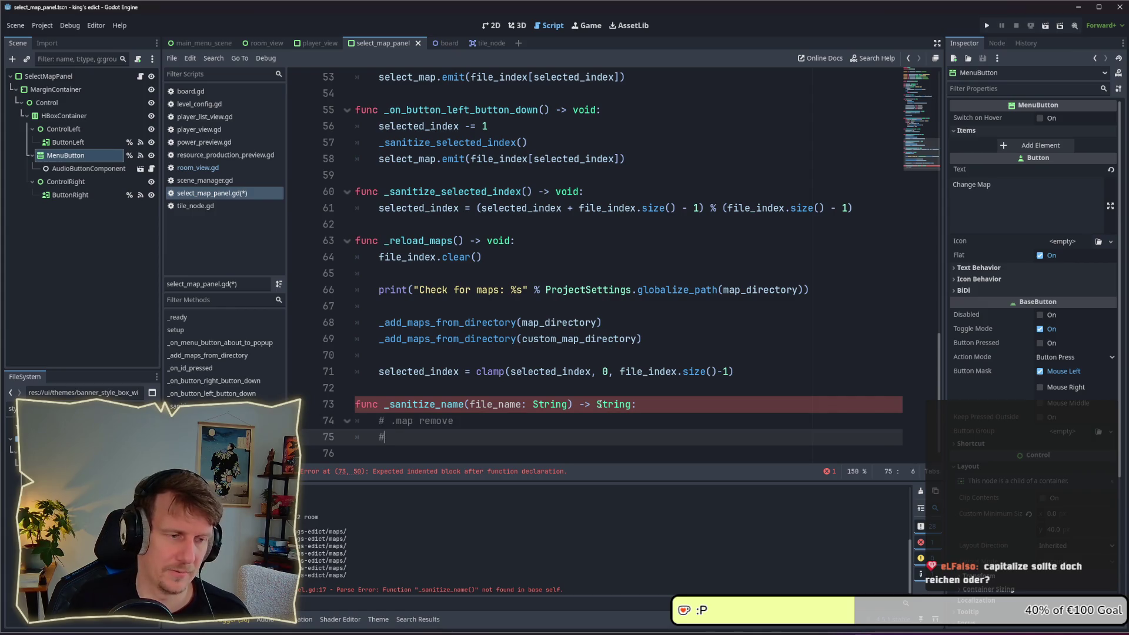
pyautogui.write(' capa')
pyautogui.press('BackSpace')
pyautogui.write('italive')
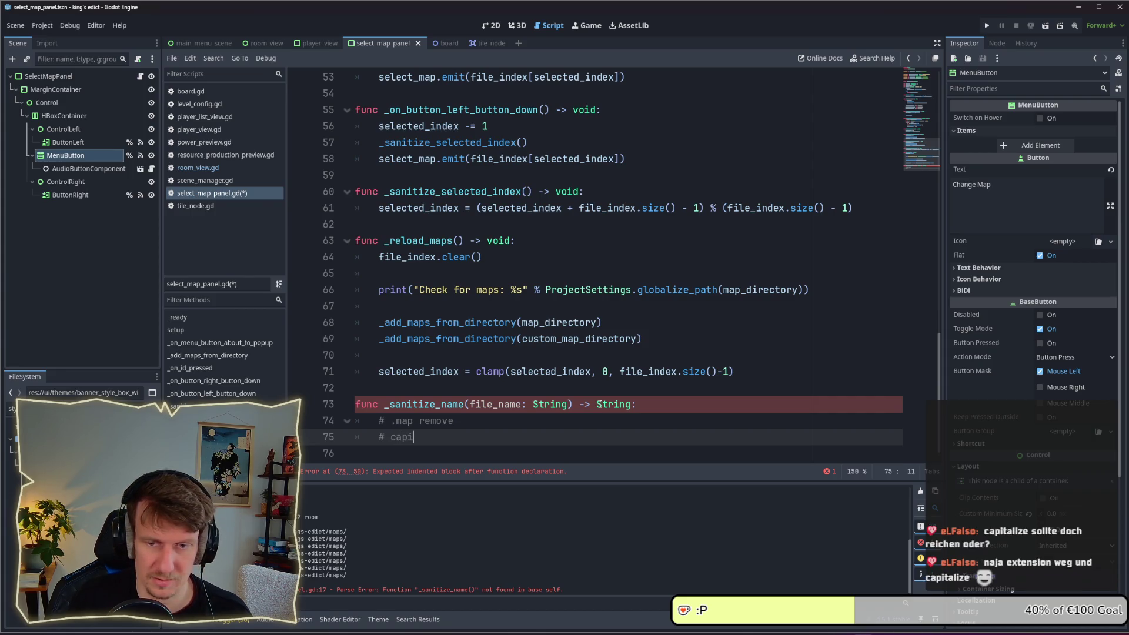
pyautogui.press('BackSpace')
pyautogui.press('BackSpace')
pyautogui.write('ze')
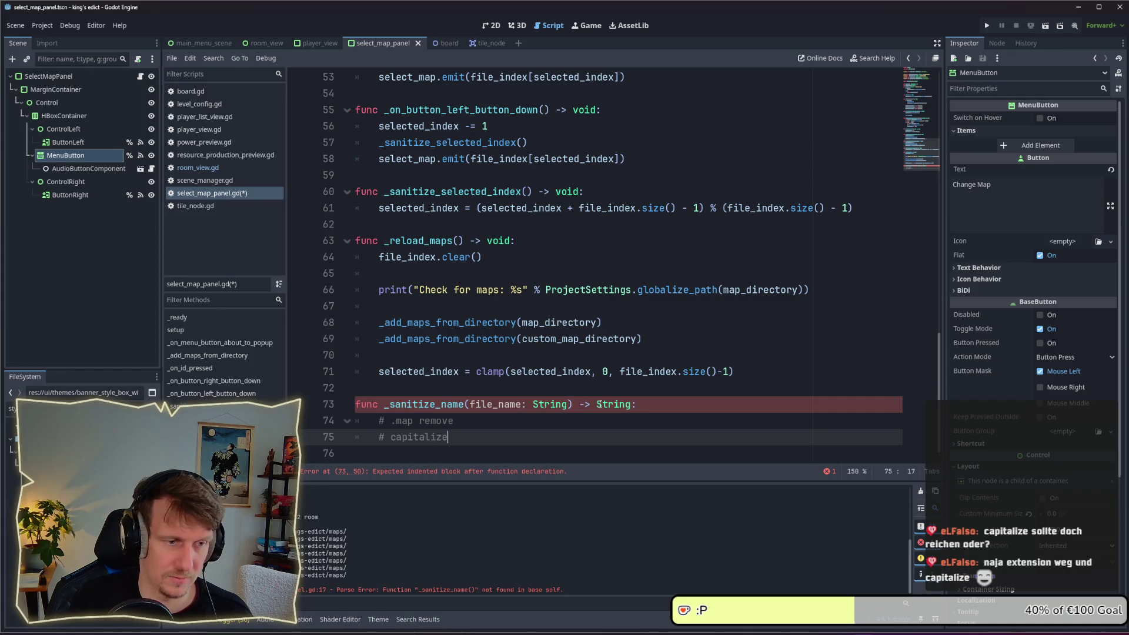
pyautogui.press('Return')
pyautogui.write('# ')
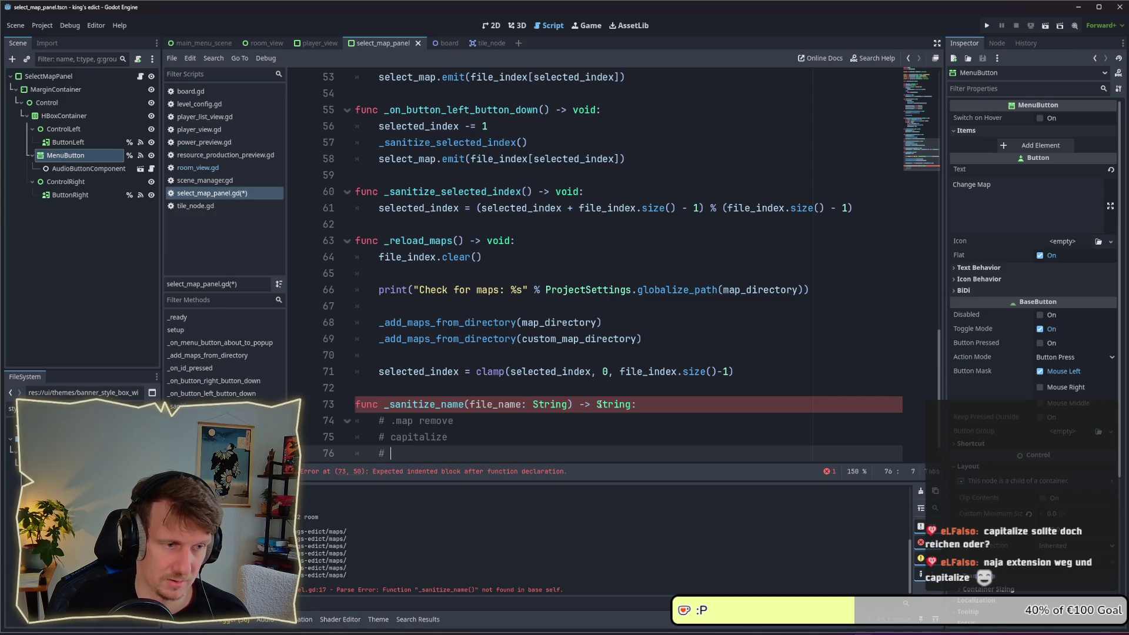
pyautogui.write('replace ')
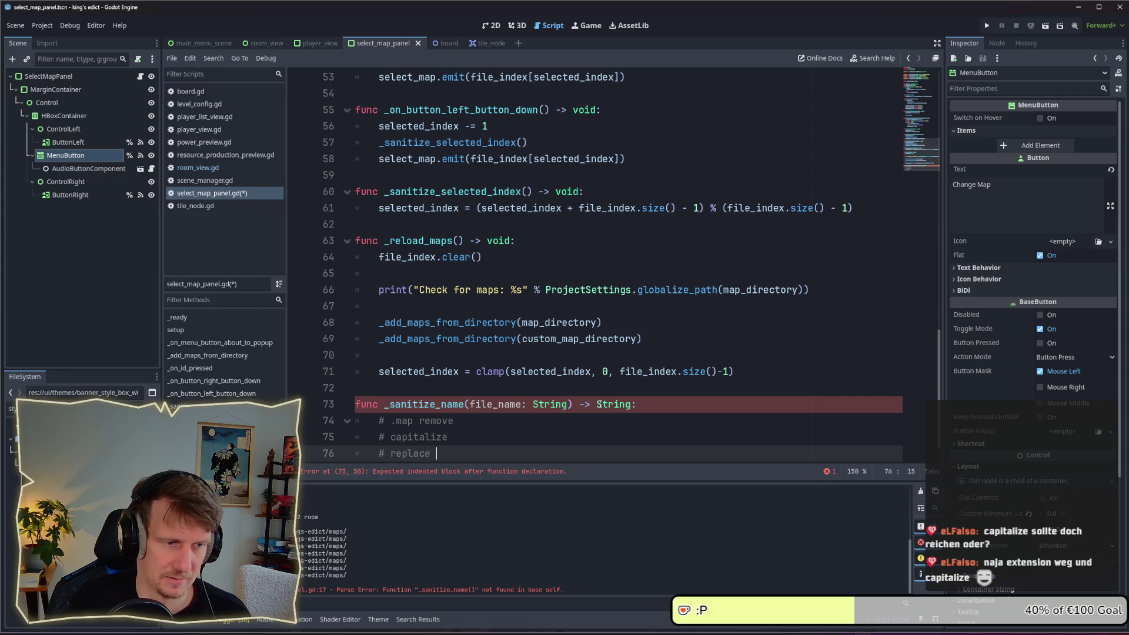
pyautogui.write('_ .')
pyautogui.press('BackSpace')
pyautogui.press('BackSpace')
pyautogui.press('BackSpace')
pyautogui.write(',.')
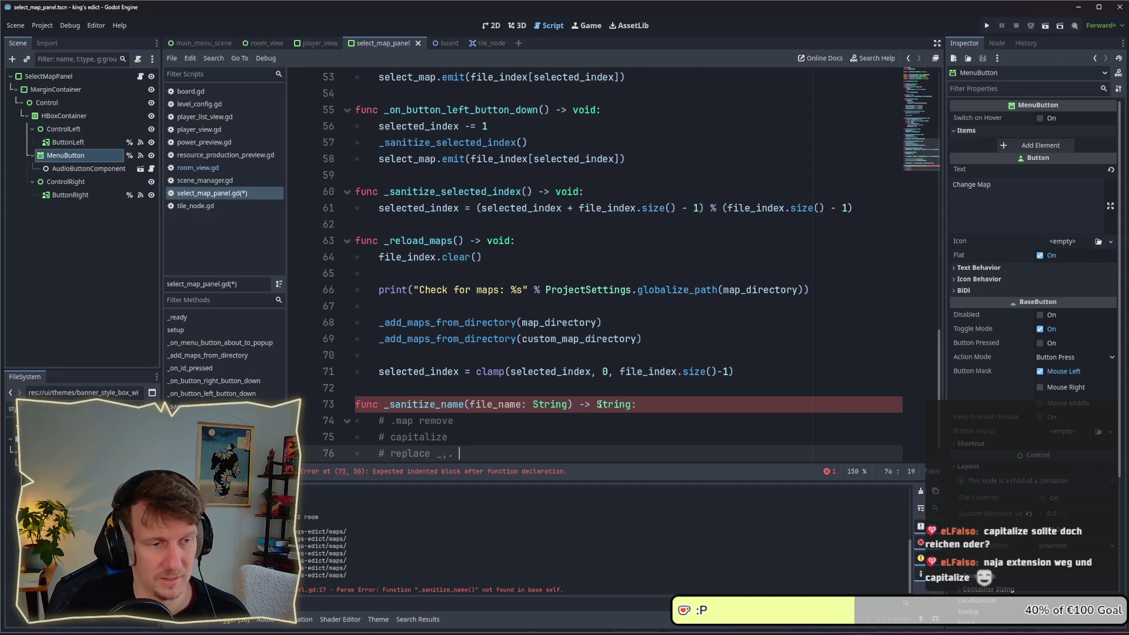
pyautogui.press('BackSpace')
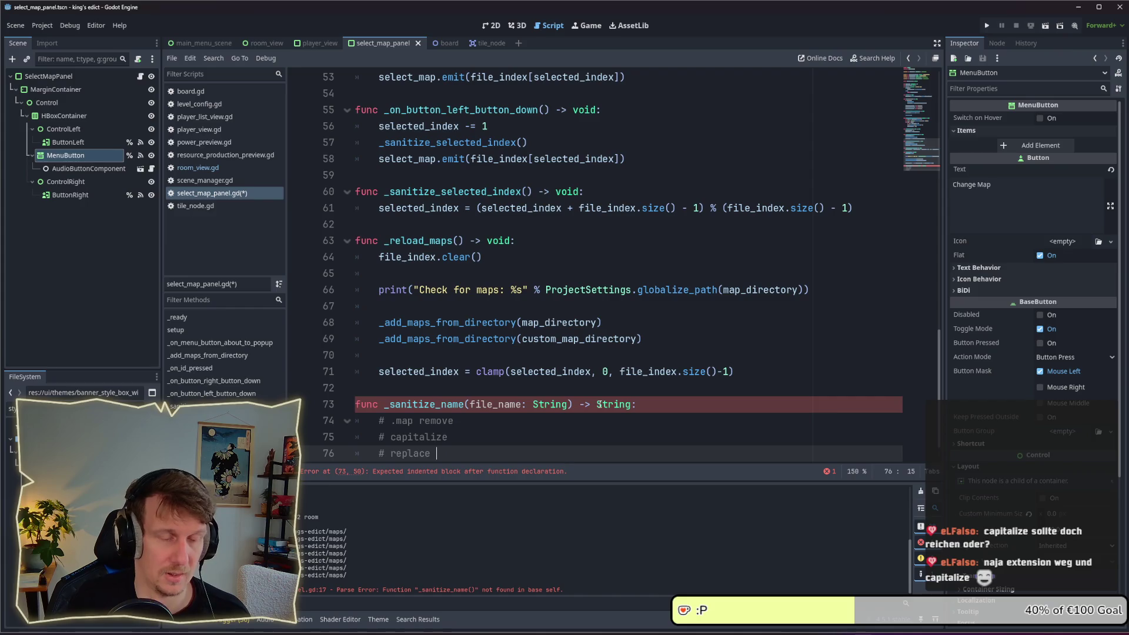
pyautogui.write('sonderzei')
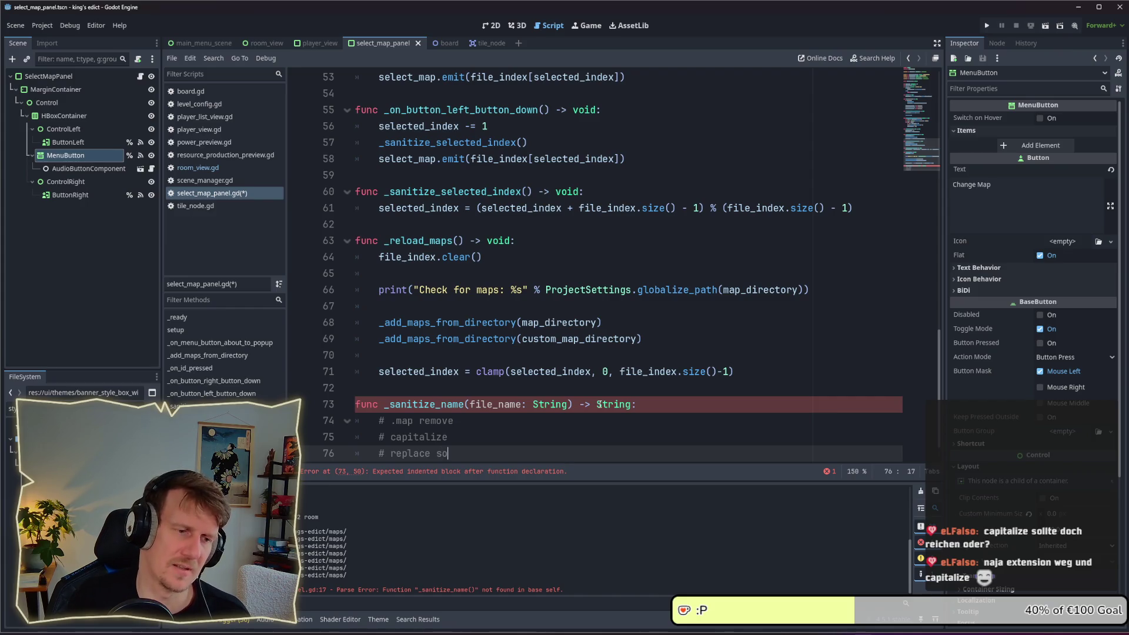
pyautogui.write('chen')
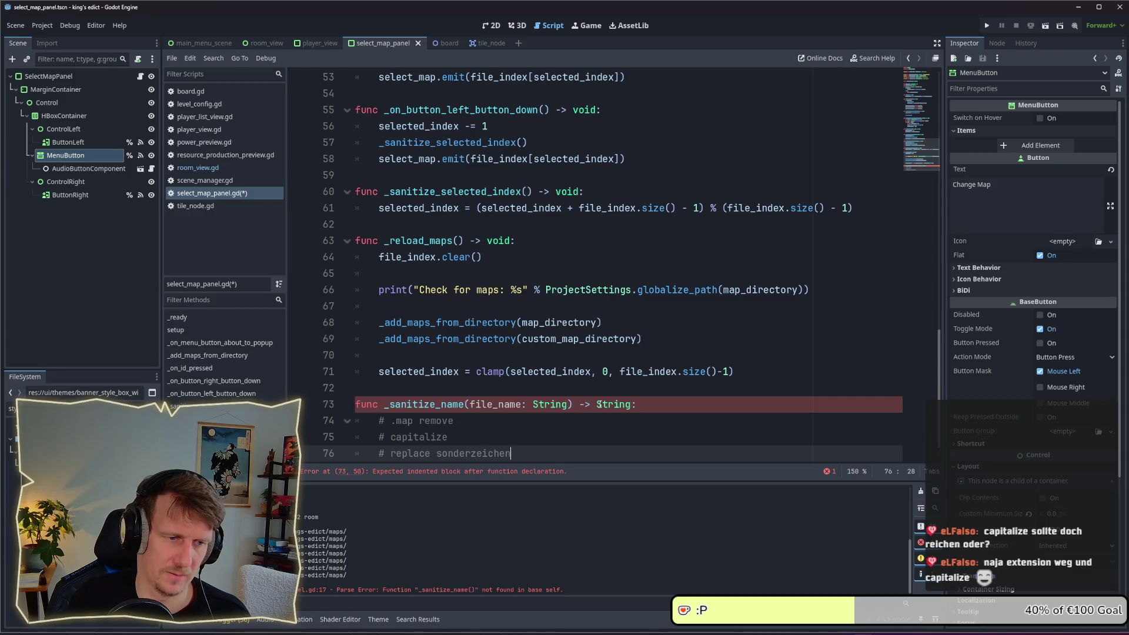
pyautogui.scroll(-1, 548, 413)
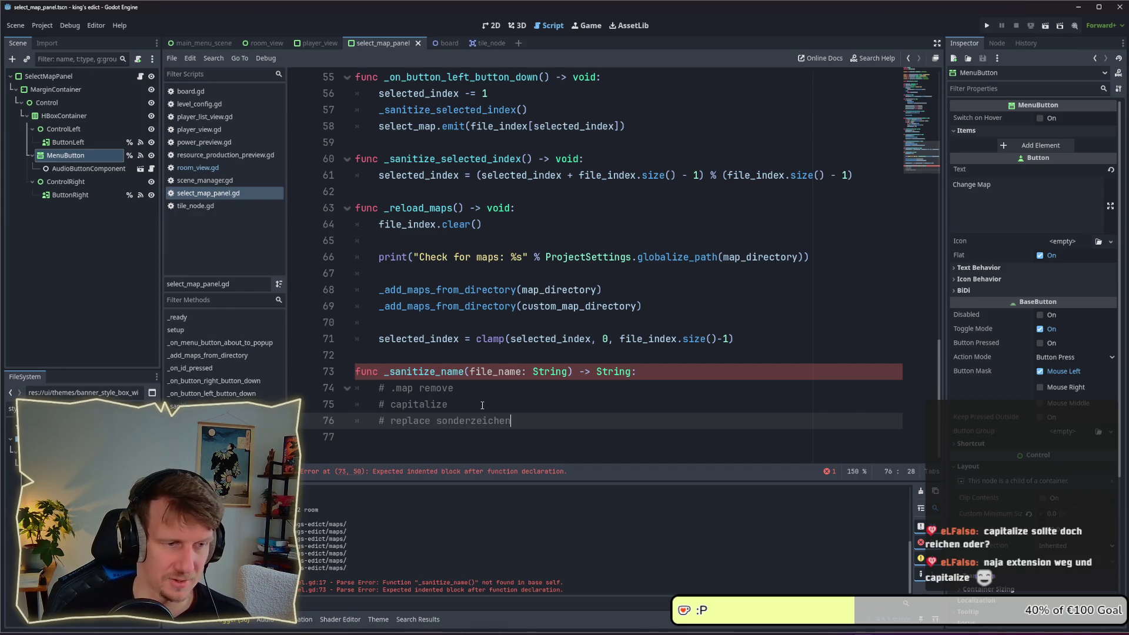
# Add a new line 'file_name.get_basename()' below the comments in _sanitize_name, using autocomplete
pyautogui.click(505, 406)
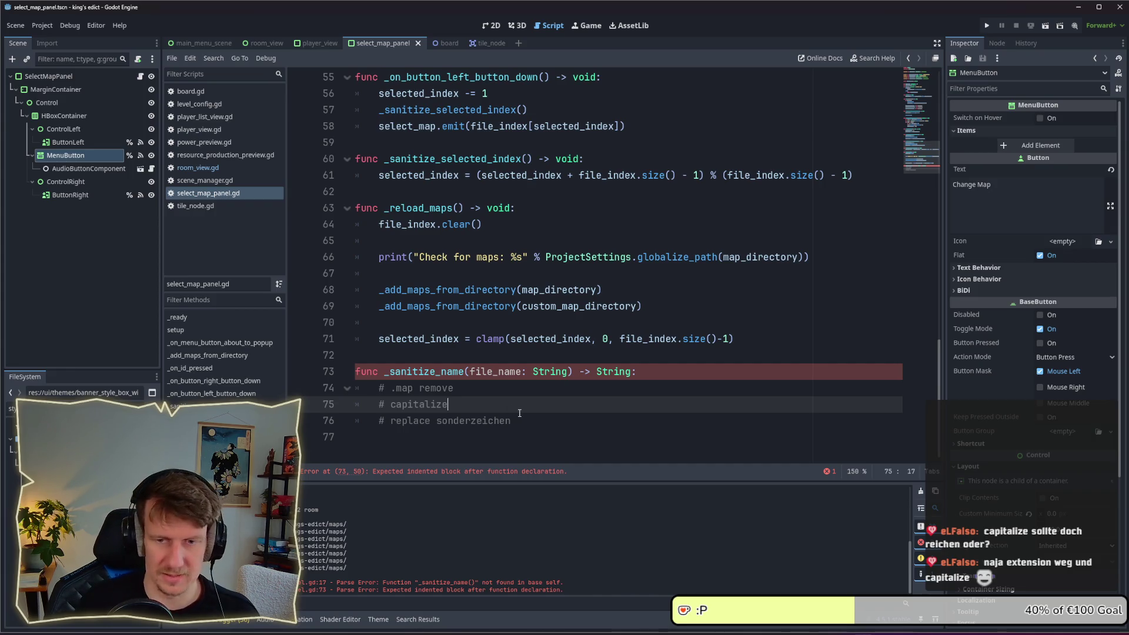
pyautogui.click(520, 413)
pyautogui.press('Return')
pyautogui.write('file_')
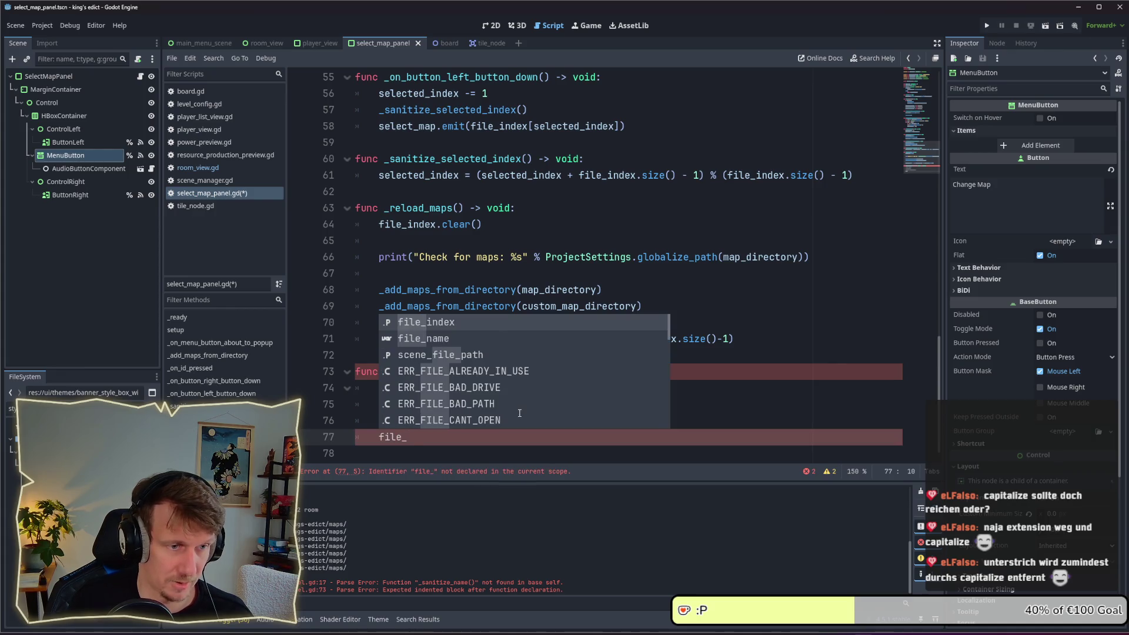
pyautogui.write('name.')
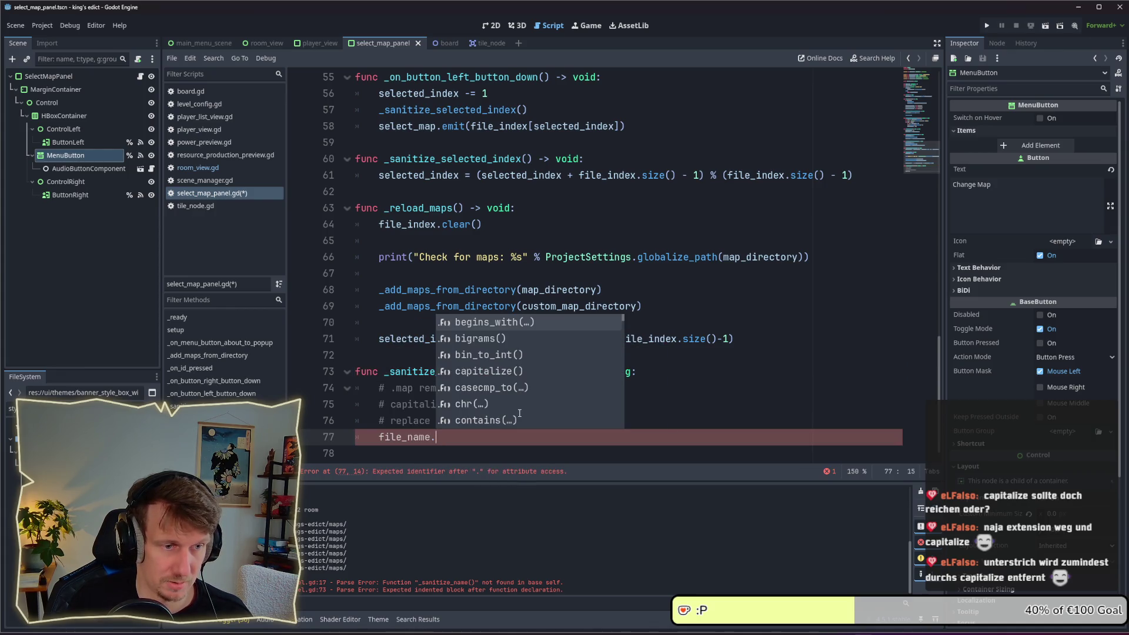
pyautogui.write('e')
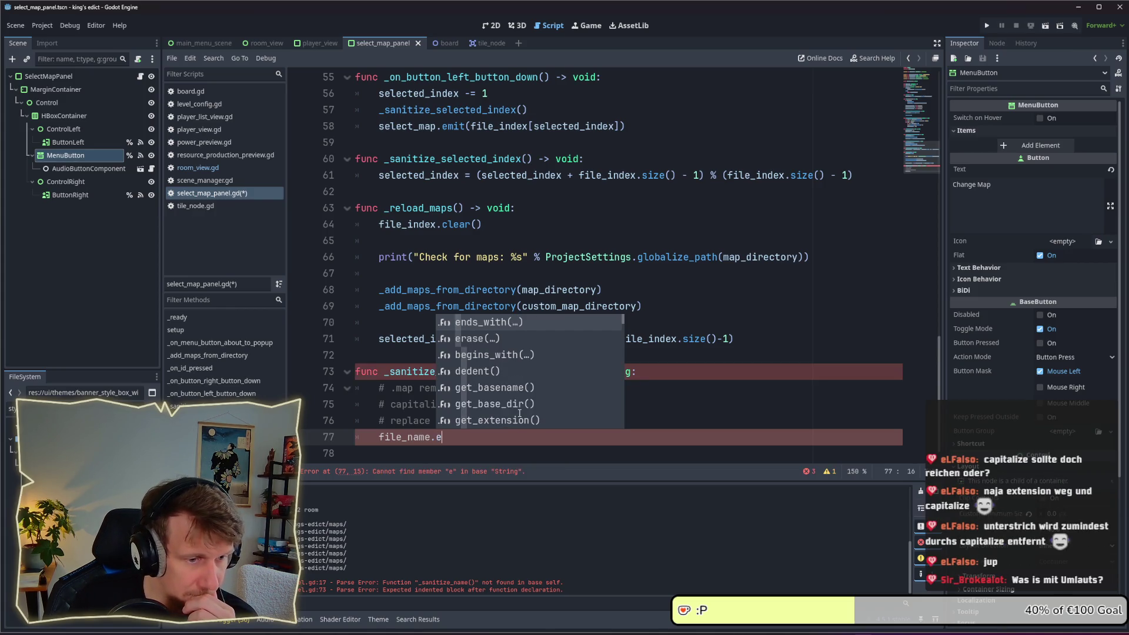
pyautogui.press('Down')
pyautogui.press('Down')
pyautogui.press('Down')
pyautogui.press('Up')
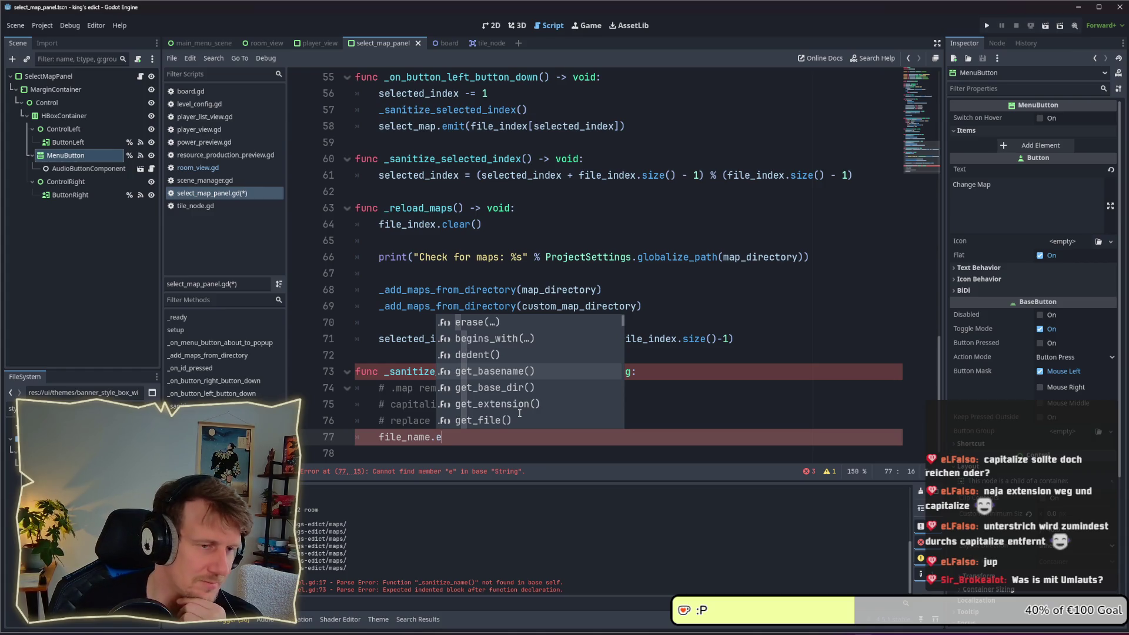
pyautogui.press('Return')
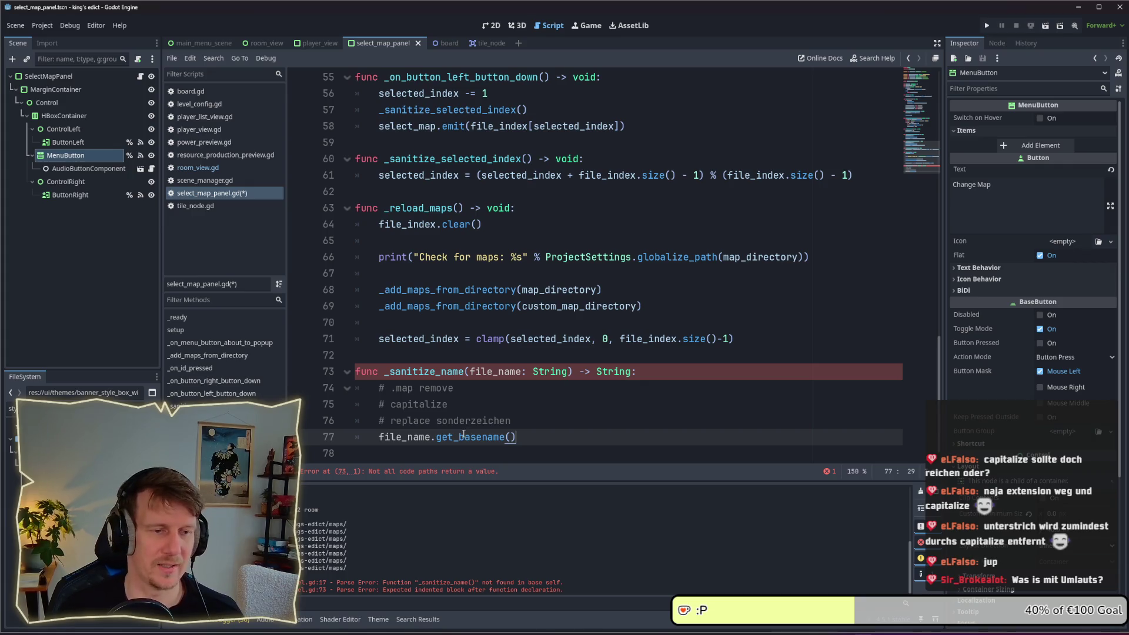
# Make the line a return statement, fixing the misspelled 'retunr' keyword
pyautogui.moveTo(461, 438)
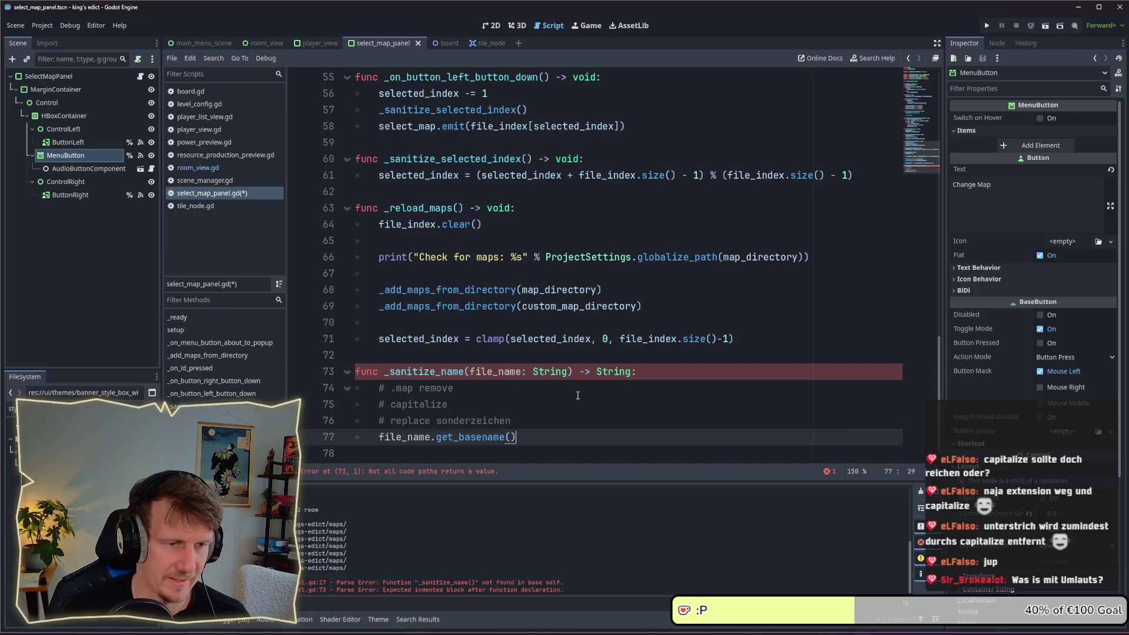
pyautogui.click(382, 437)
pyautogui.write('var')
pyautogui.press('BackSpace')
pyautogui.press('BackSpace')
pyautogui.press('BackSpace')
pyautogui.press('Tab')
pyautogui.write('retunr')
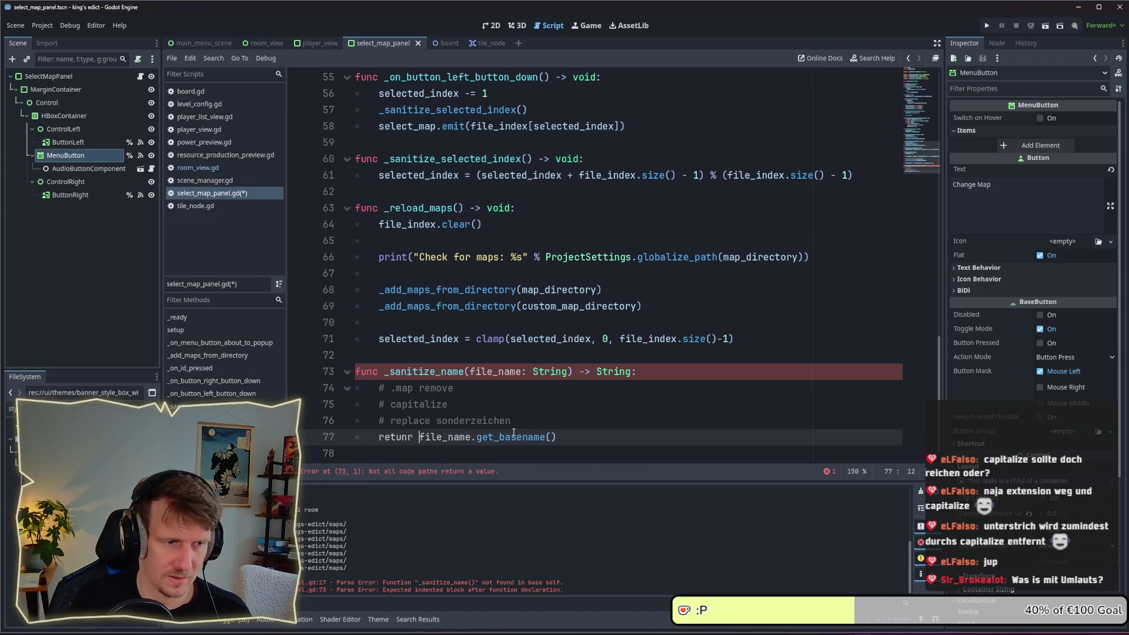
pyautogui.press('End')
pyautogui.write('.')
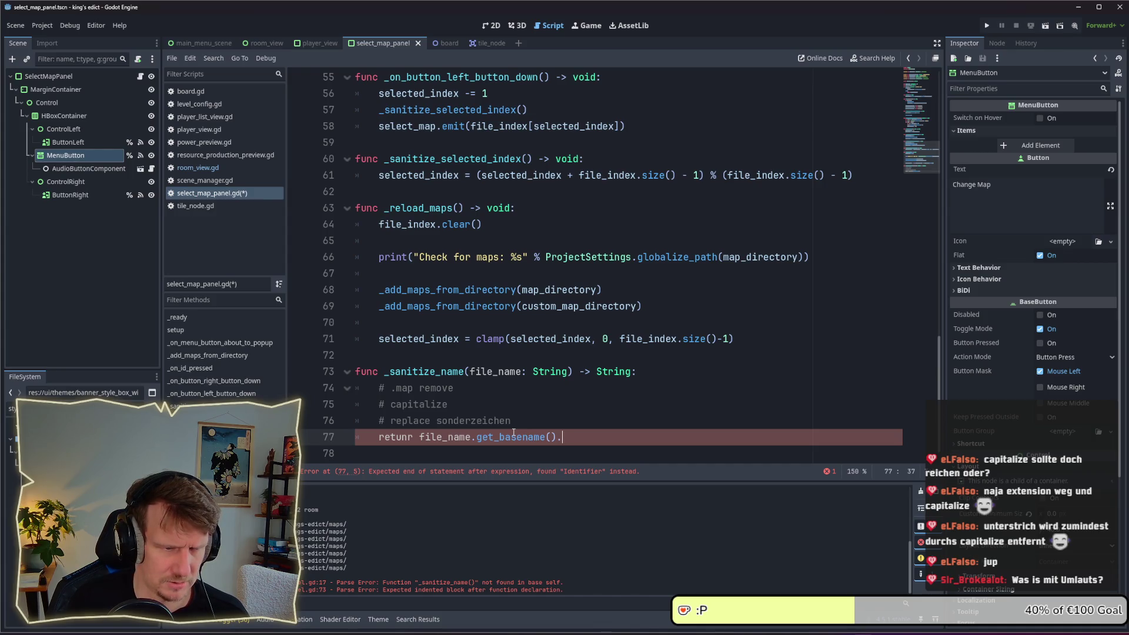
pyautogui.press('BackSpace')
pyautogui.press('BackSpace')
pyautogui.press('BackSpace')
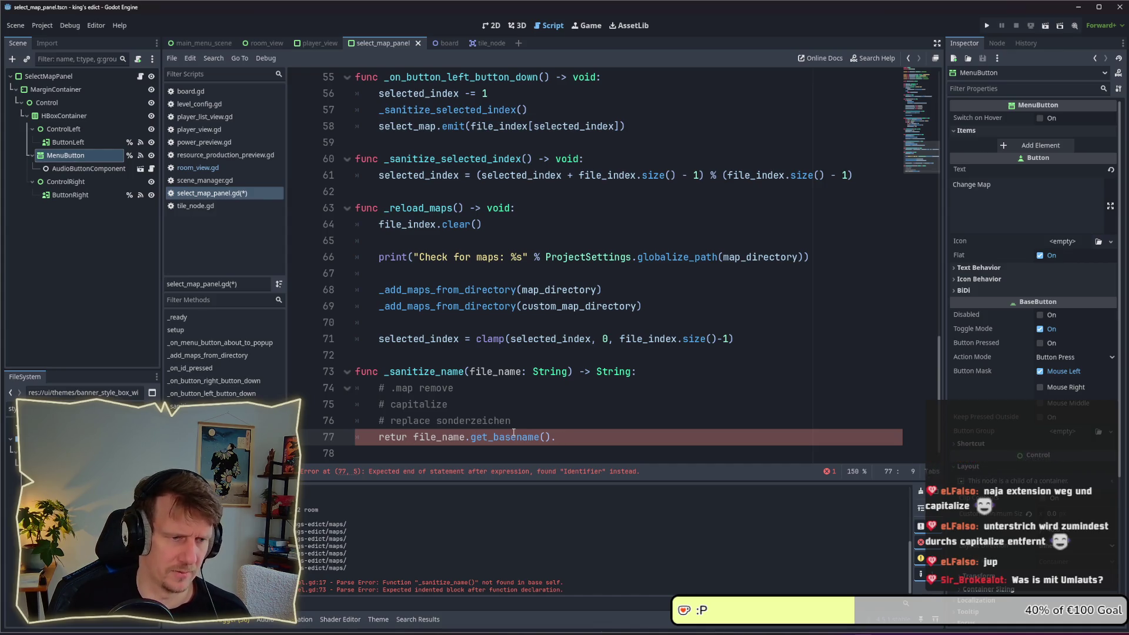
pyautogui.write('rn')
# Append .capitalize() to the returned base name and save select_map_panel.gd
pyautogui.press('End')
pyautogui.press('BackSpace')
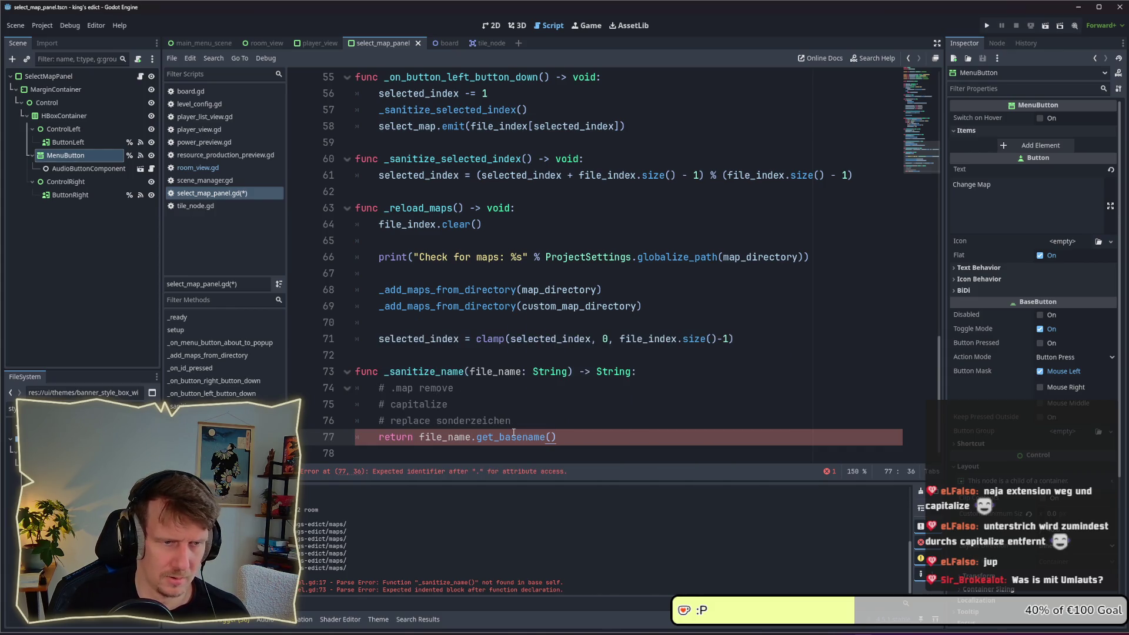
pyautogui.write('ca')
pyautogui.press('Return')
pyautogui.hotkey('ctrl', 's')
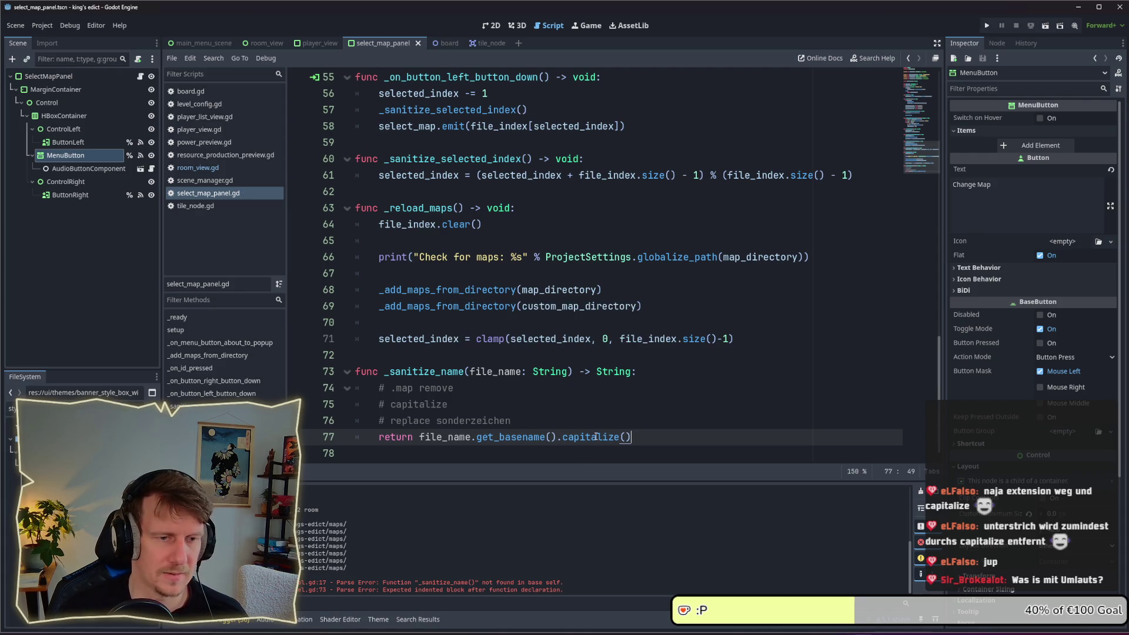
# Delete the three planning comment lines above the return in _sanitize_name, then run the game
pyautogui.moveTo(595, 436)
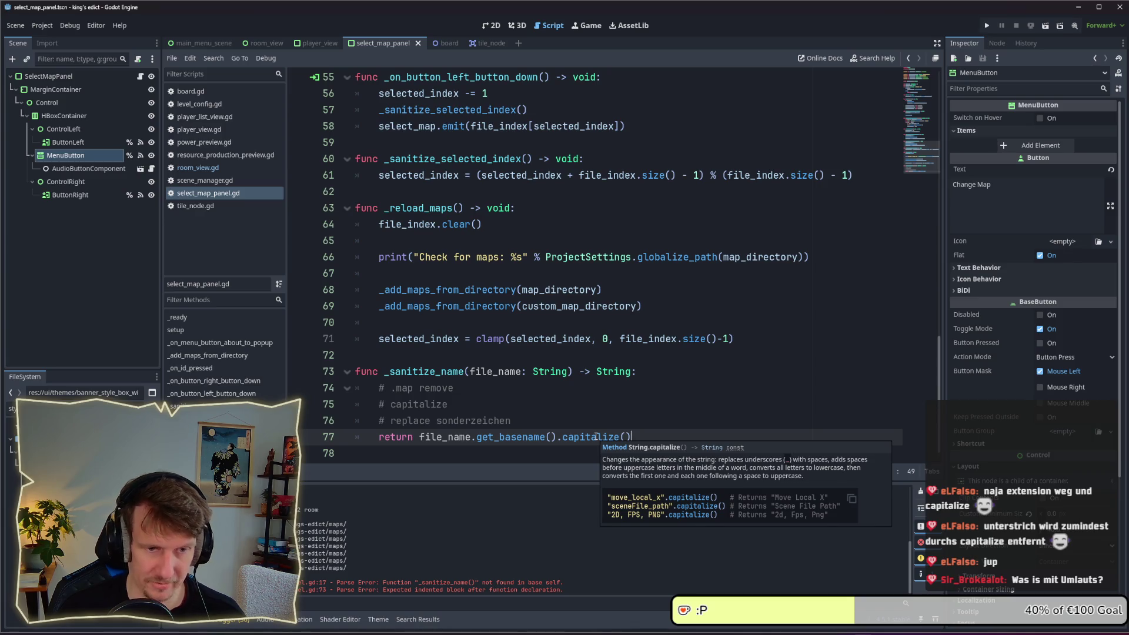
pyautogui.press('Up')
pyautogui.press('Up')
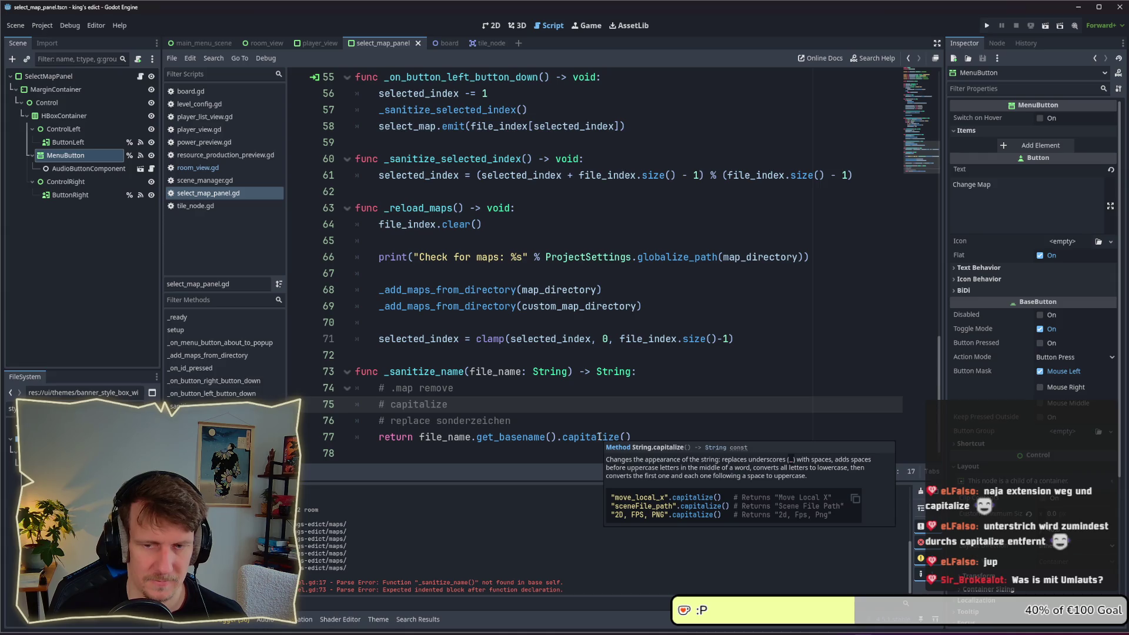
pyautogui.moveTo(539, 418); pyautogui.dragTo(348, 392)
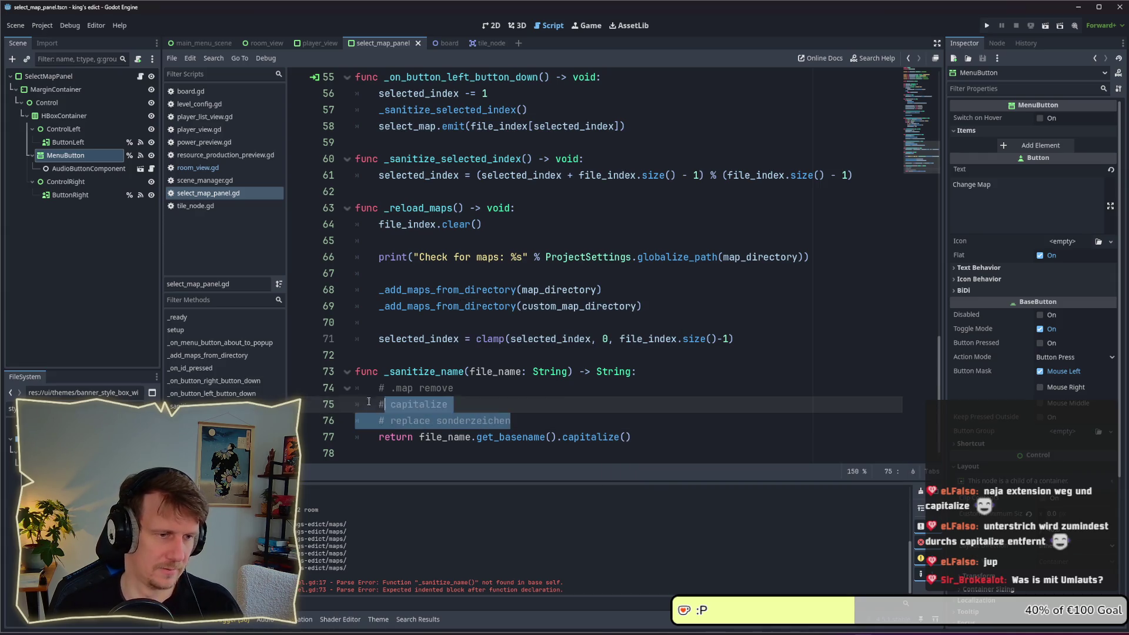
pyautogui.press('Delete')
pyautogui.press('Delete')
pyautogui.click(597, 410)
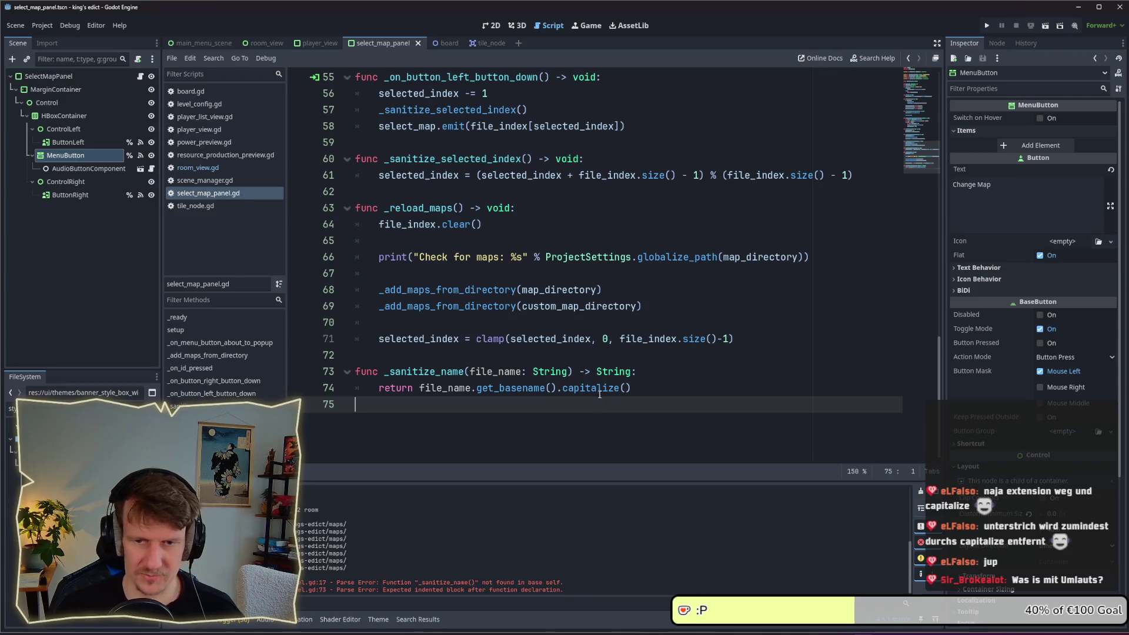
pyautogui.click(987, 26)
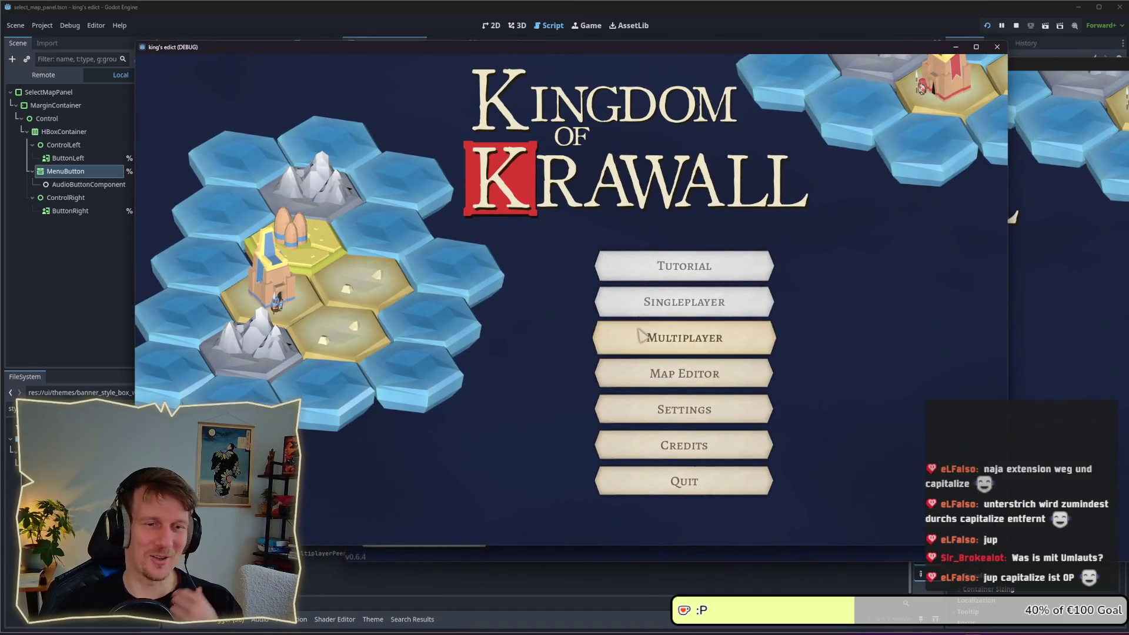
pyautogui.click(685, 338)
pyautogui.click(897, 516)
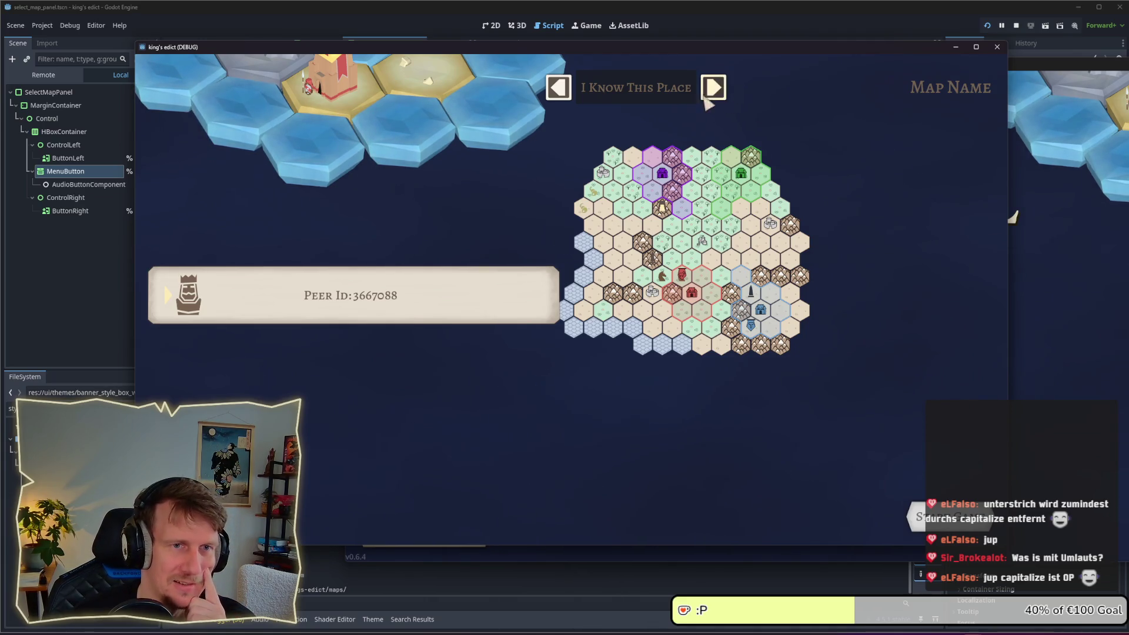
pyautogui.click(664, 94)
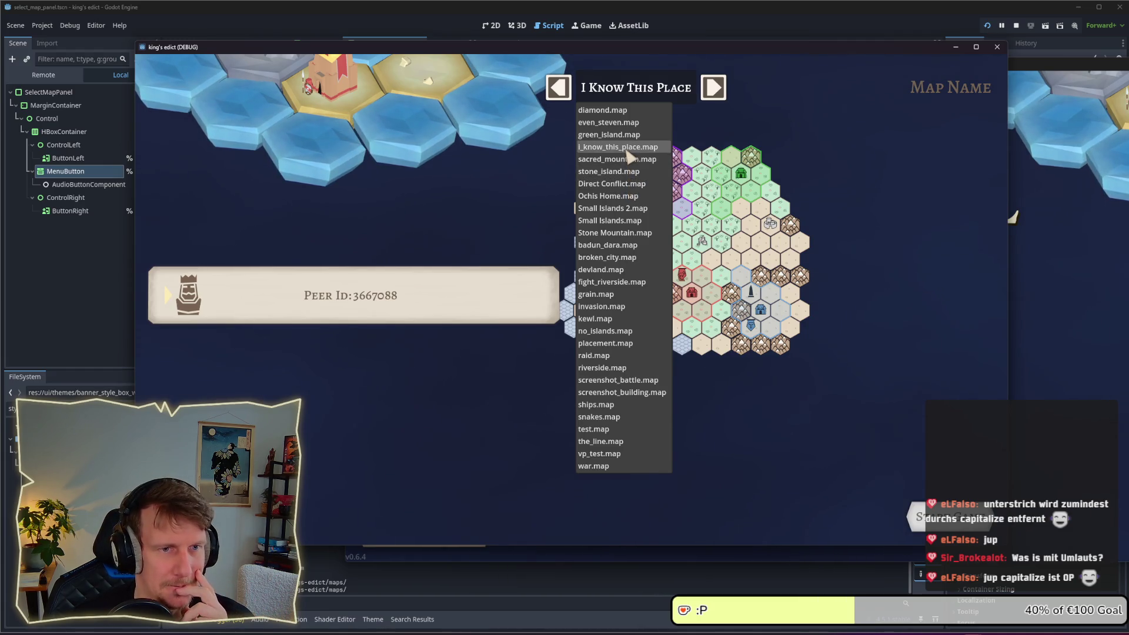
pyautogui.click(617, 147)
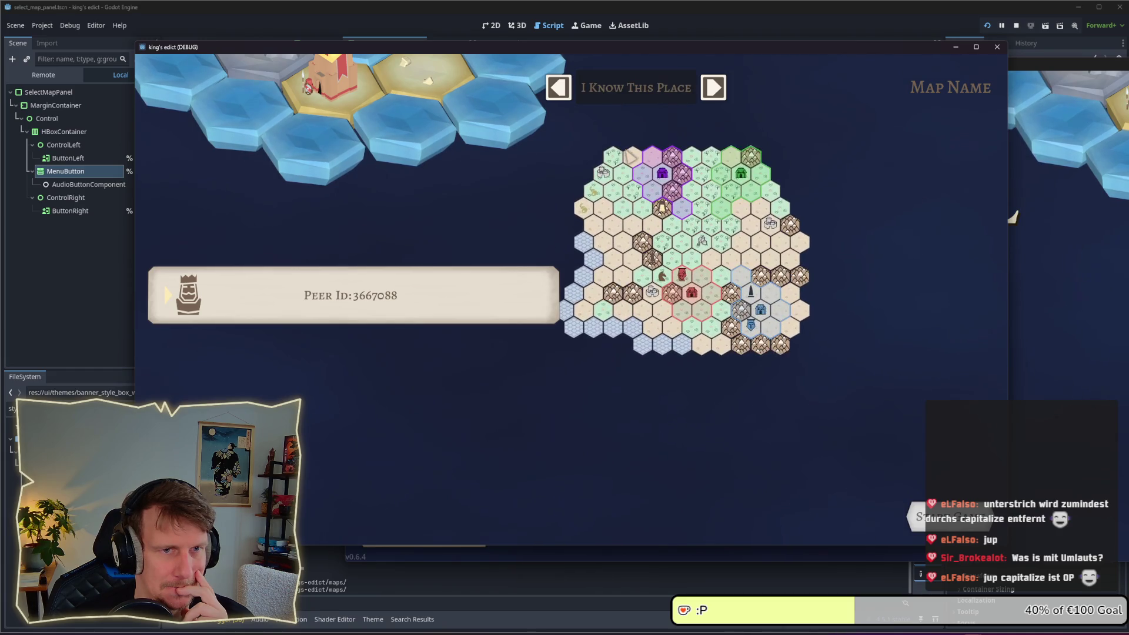
pyautogui.click(627, 88)
pyautogui.click(624, 160)
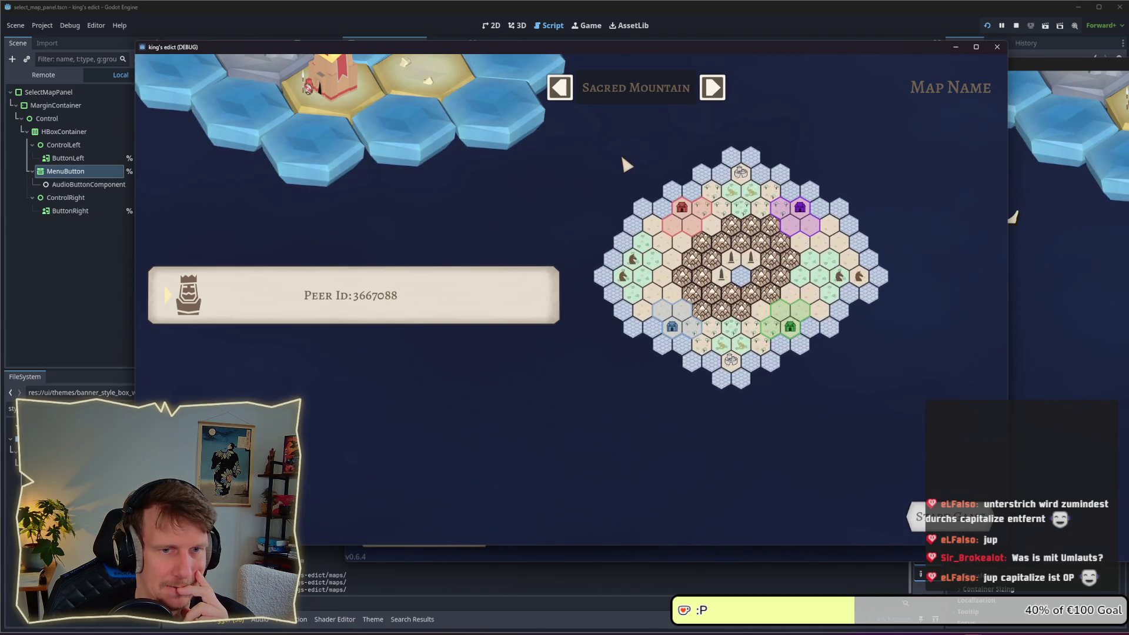
pyautogui.click(629, 94)
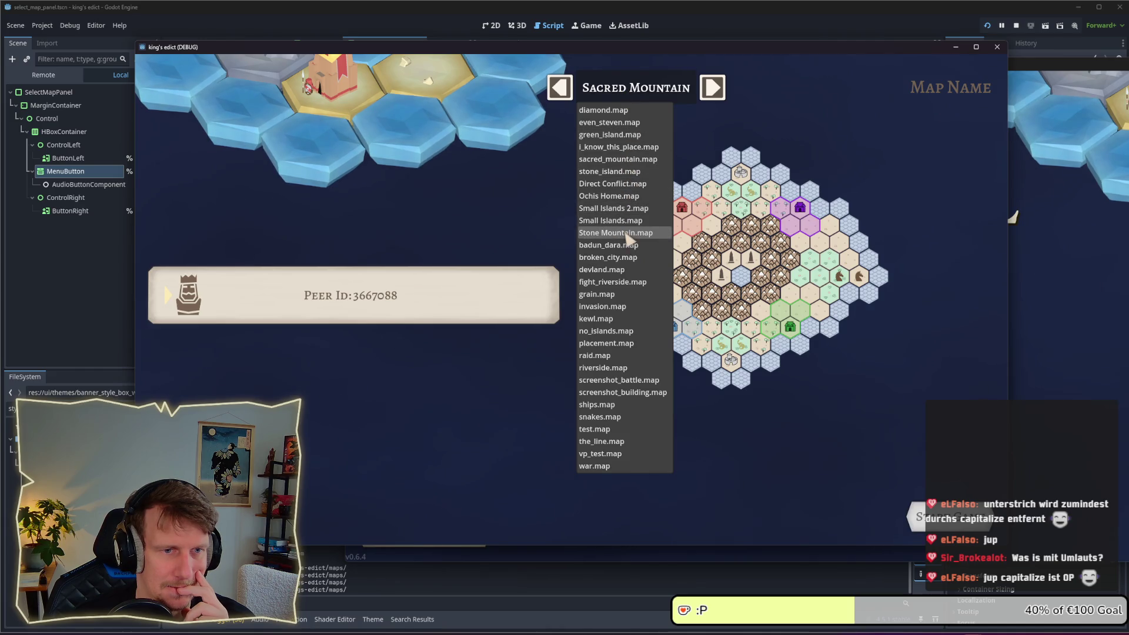
pyautogui.click(627, 232)
pyautogui.click(616, 93)
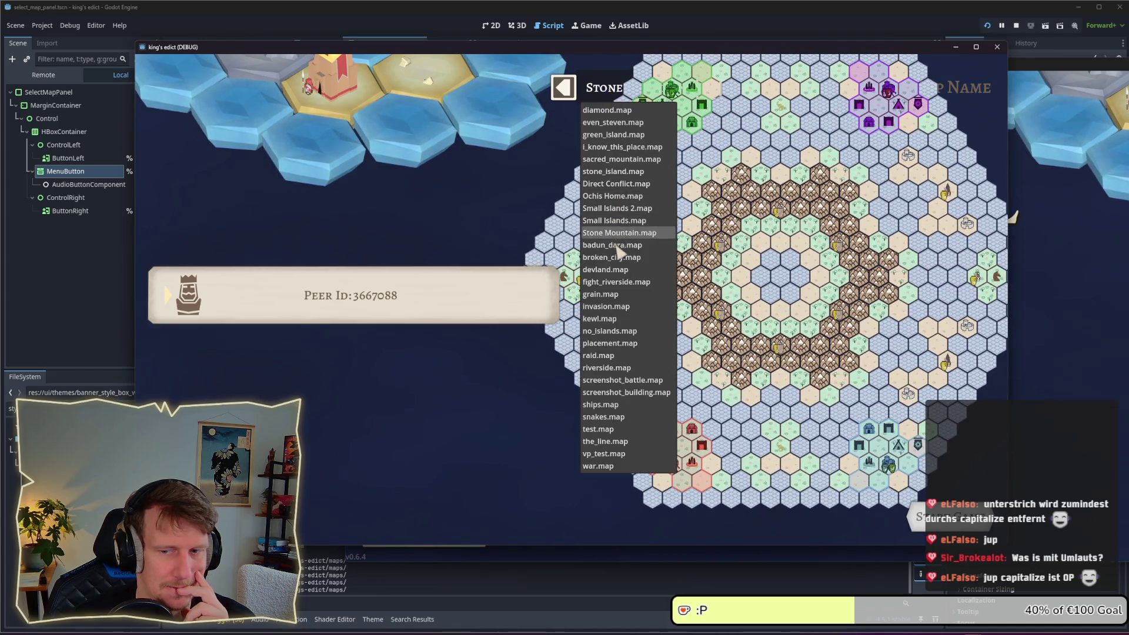
pyautogui.click(600, 294)
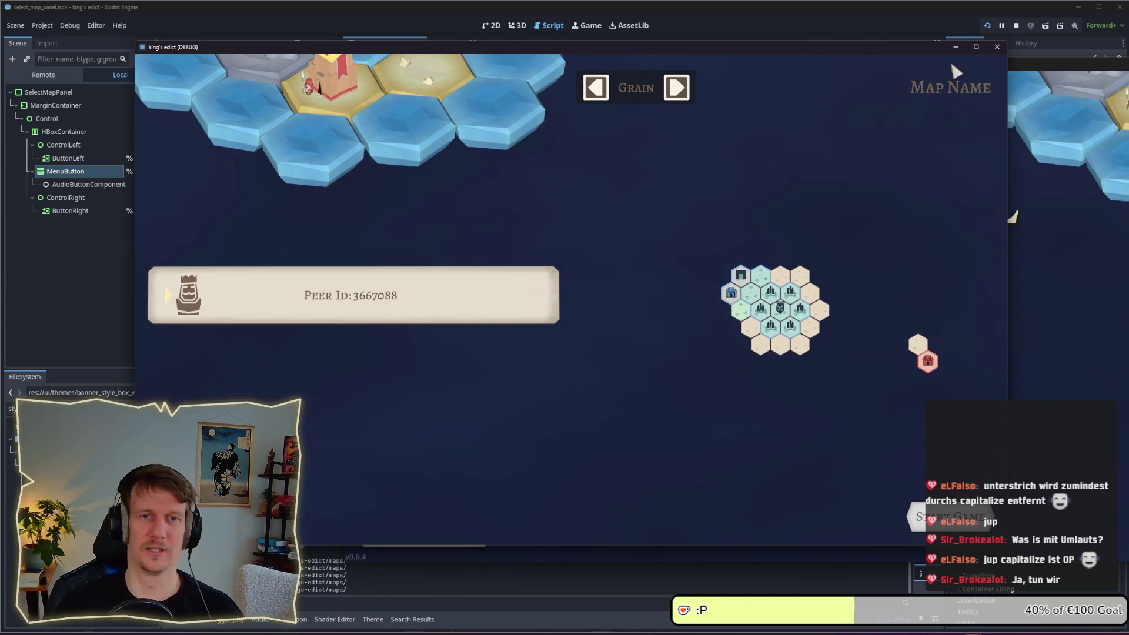
pyautogui.click(997, 47)
pyautogui.click(694, 213)
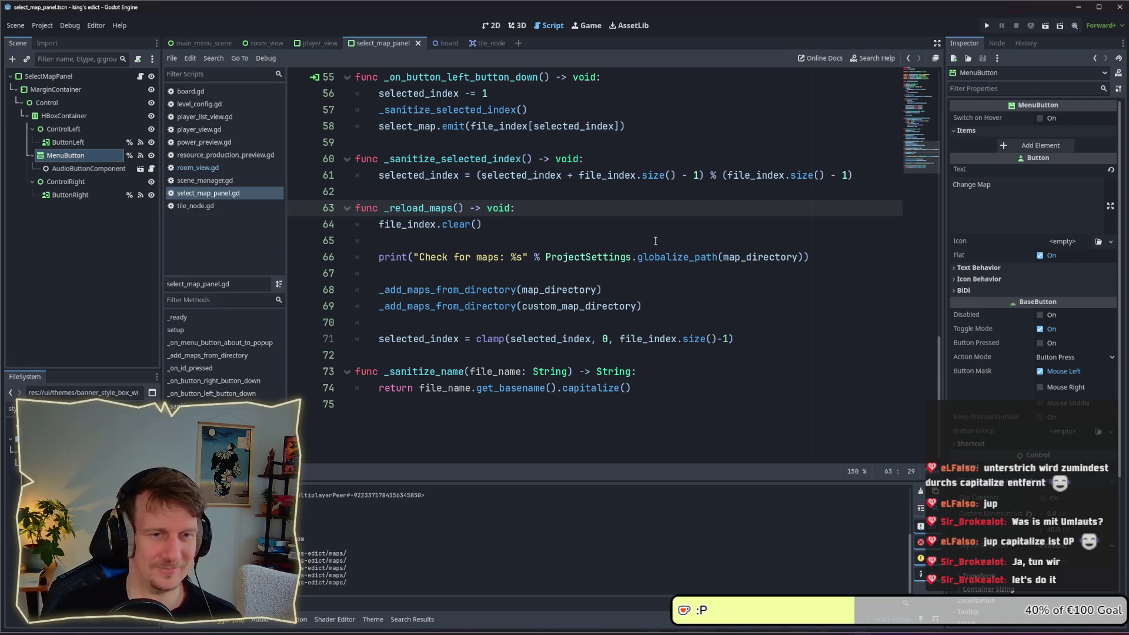
# Locate the popup.add_item(path.get_file()) call on line 43 in _add_maps_from_directory
pyautogui.scroll(3, 638, 241)
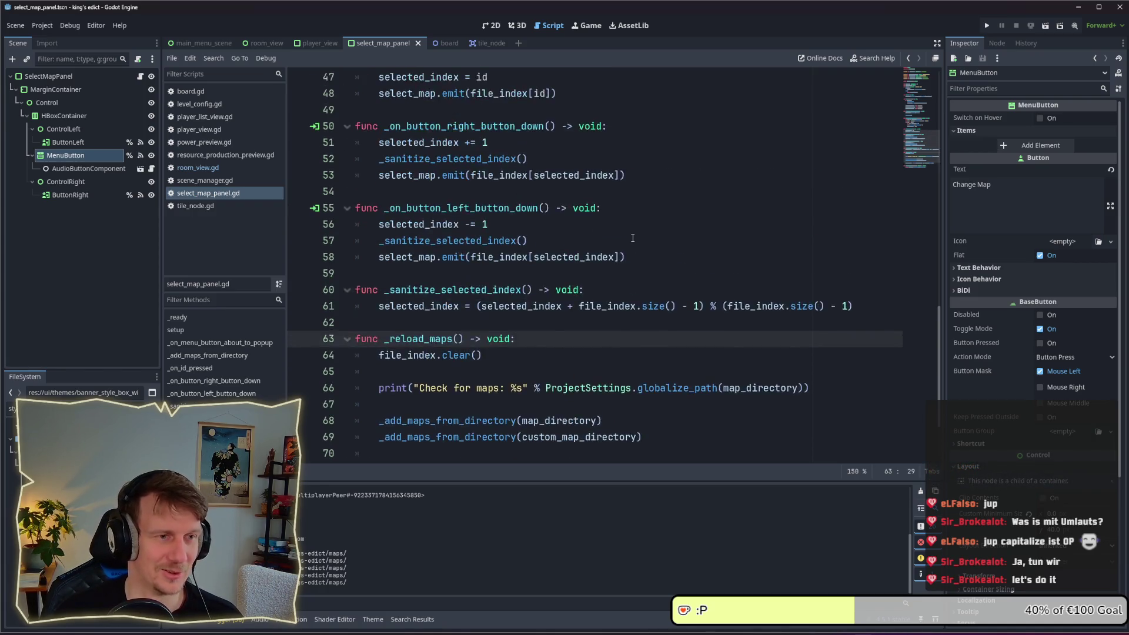
pyautogui.scroll(-2, 623, 249)
pyautogui.keyDown('ctrl'); pyautogui.click(511, 323); pyautogui.keyUp('ctrl')
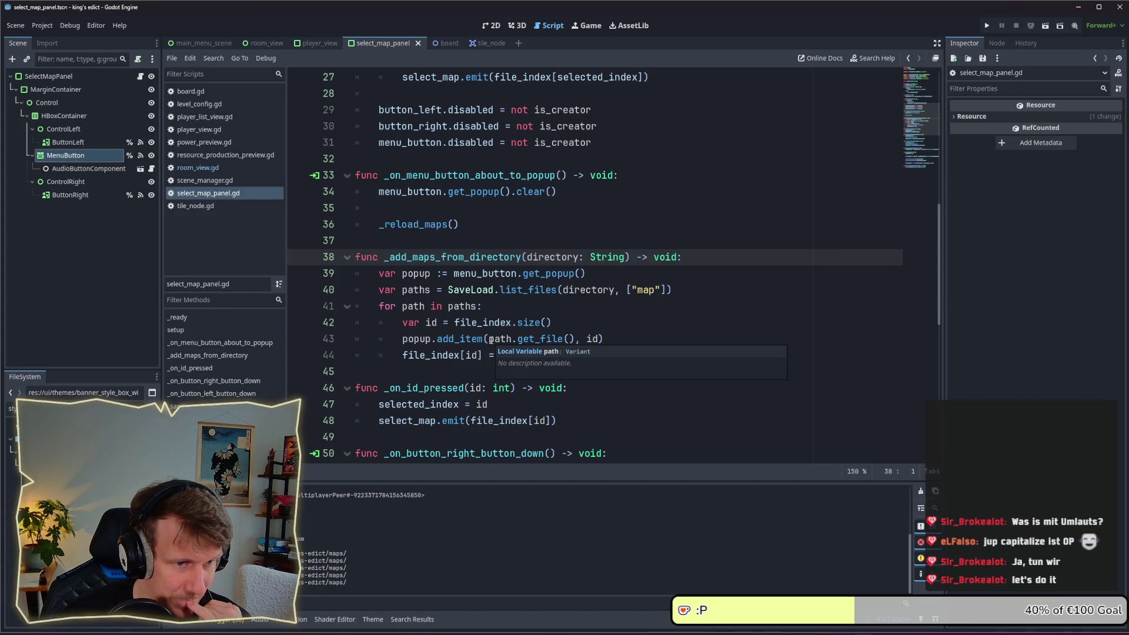
pyautogui.moveTo(488, 340); pyautogui.dragTo(577, 342)
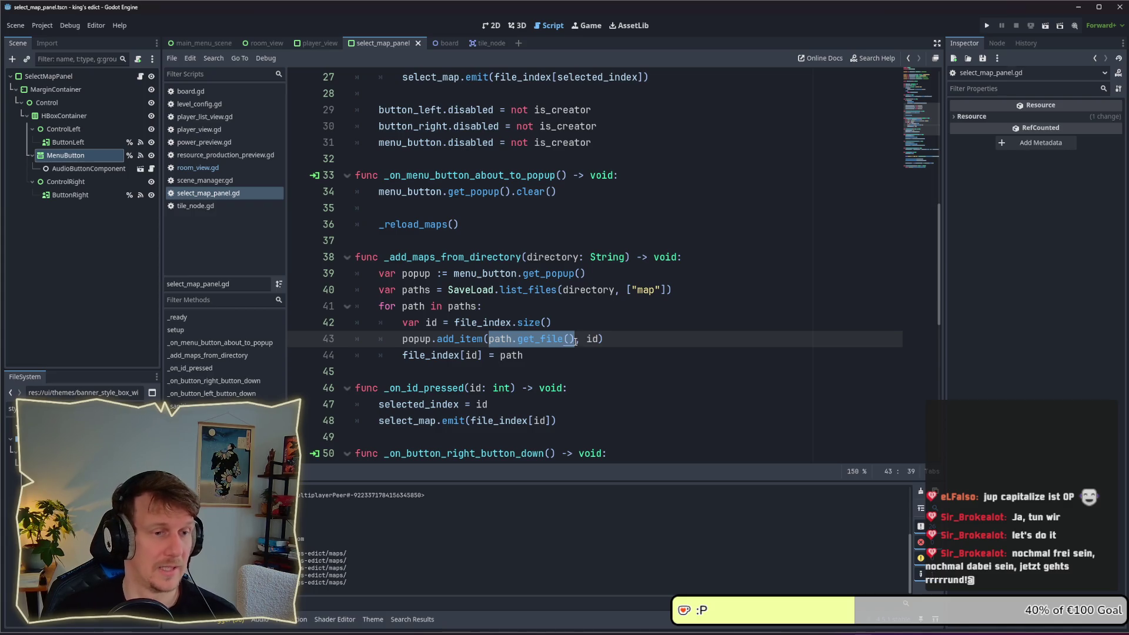
pyautogui.scroll(-5, 576, 340)
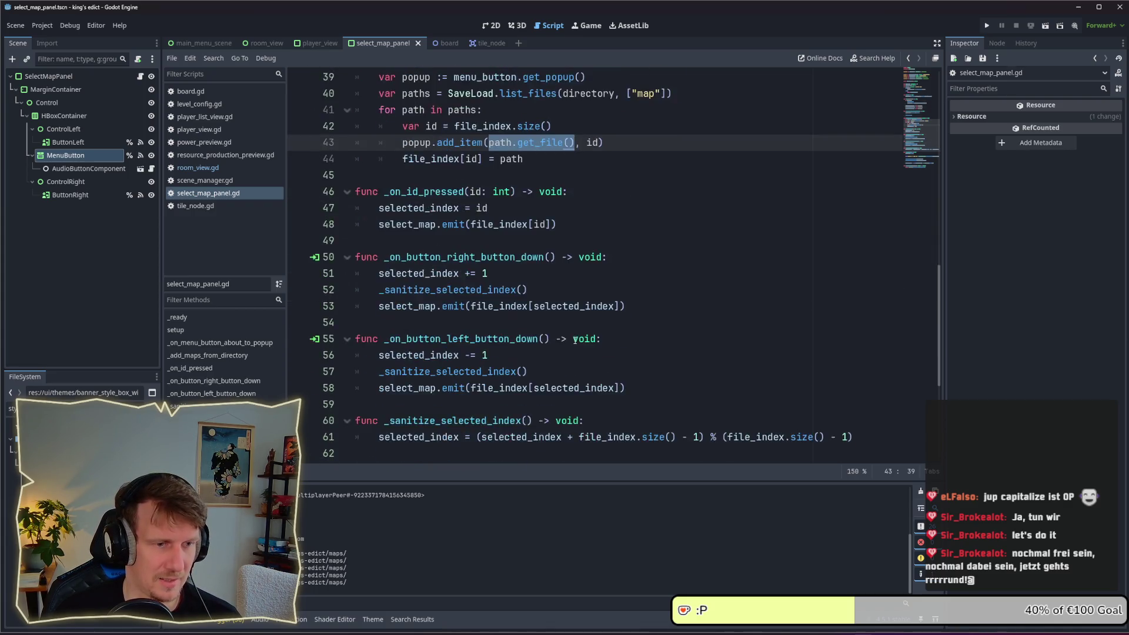
pyautogui.scroll(5, 576, 340)
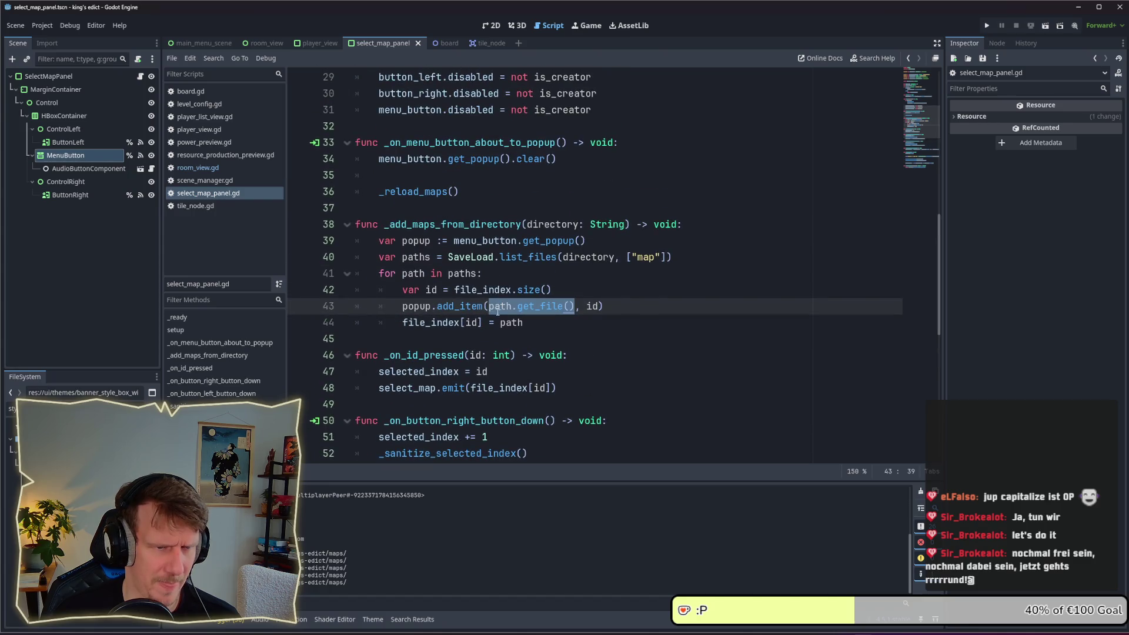
# Wrap path.get_file() in _sanitize_name(...) and save the script
pyautogui.click(488, 306)
pyautogui.write('_')
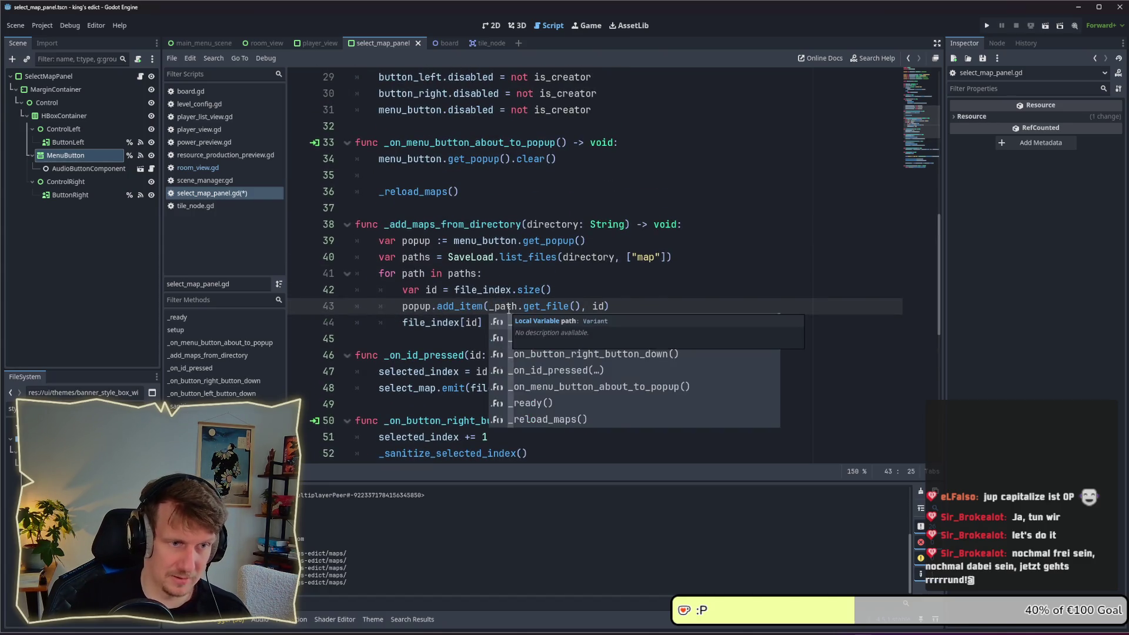
pyautogui.write('sana')
pyautogui.press('Left')
pyautogui.press('BackSpace')
pyautogui.press('Return')
pyautogui.press('Delete')
pyautogui.press('Delete')
pyautogui.press('Right')
pyautogui.press('Right')
pyautogui.press('Right')
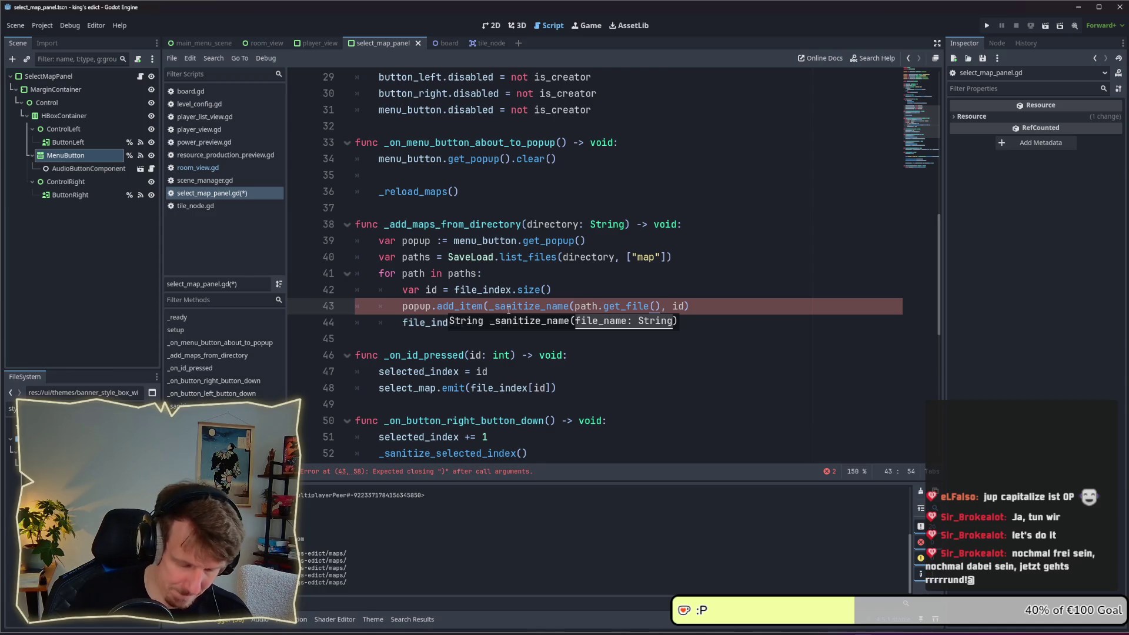
pyautogui.write(')')
pyautogui.hotkey('ctrl', 's')
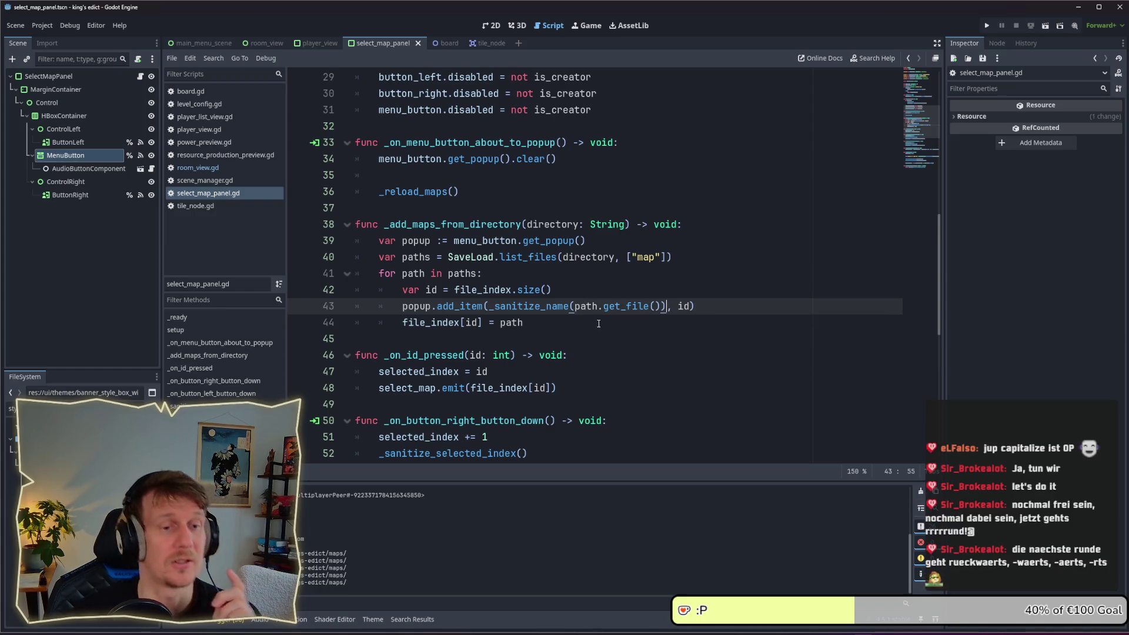
# Run the game and pick Small Islands 2, Green Island, Stone Island, Invasion and others from the lobby map list
pyautogui.click(988, 26)
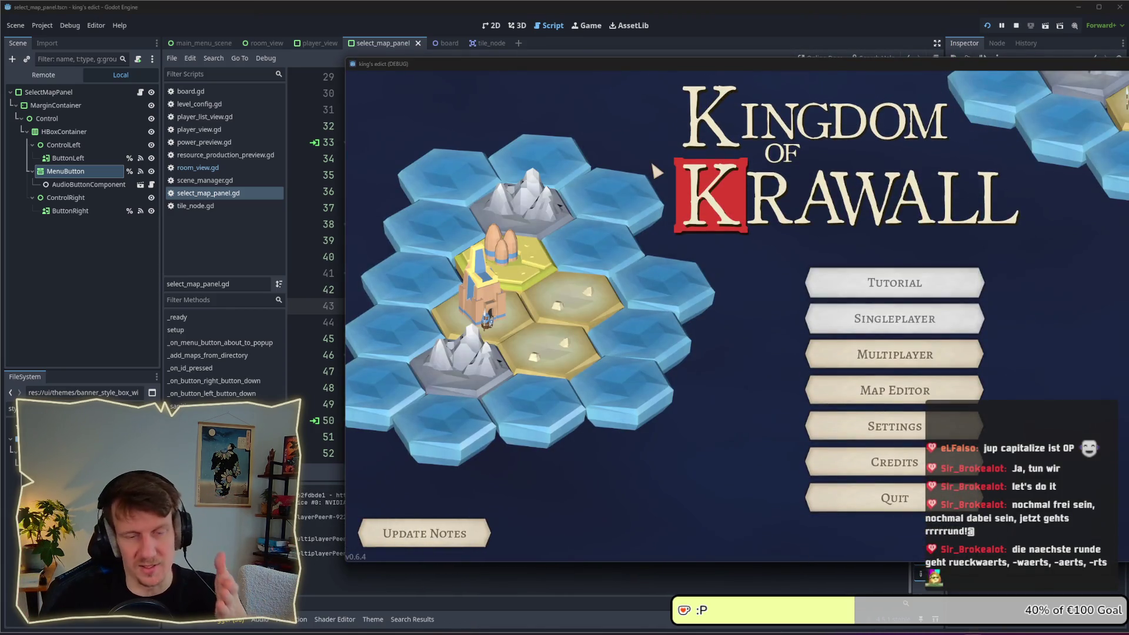
pyautogui.click(899, 351)
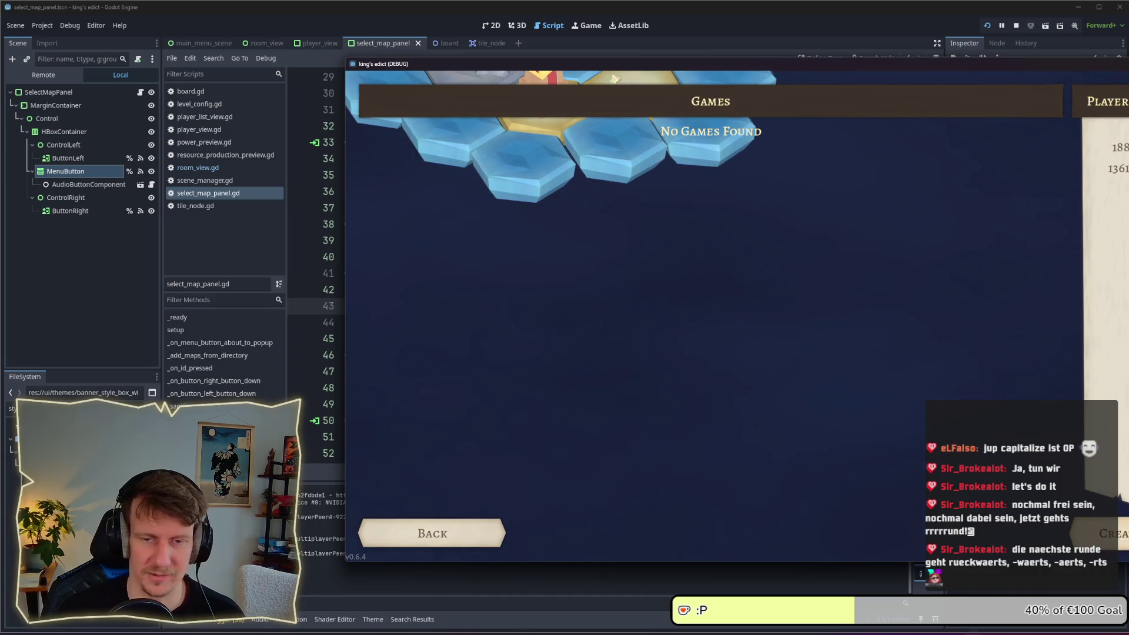
pyautogui.click(844, 104)
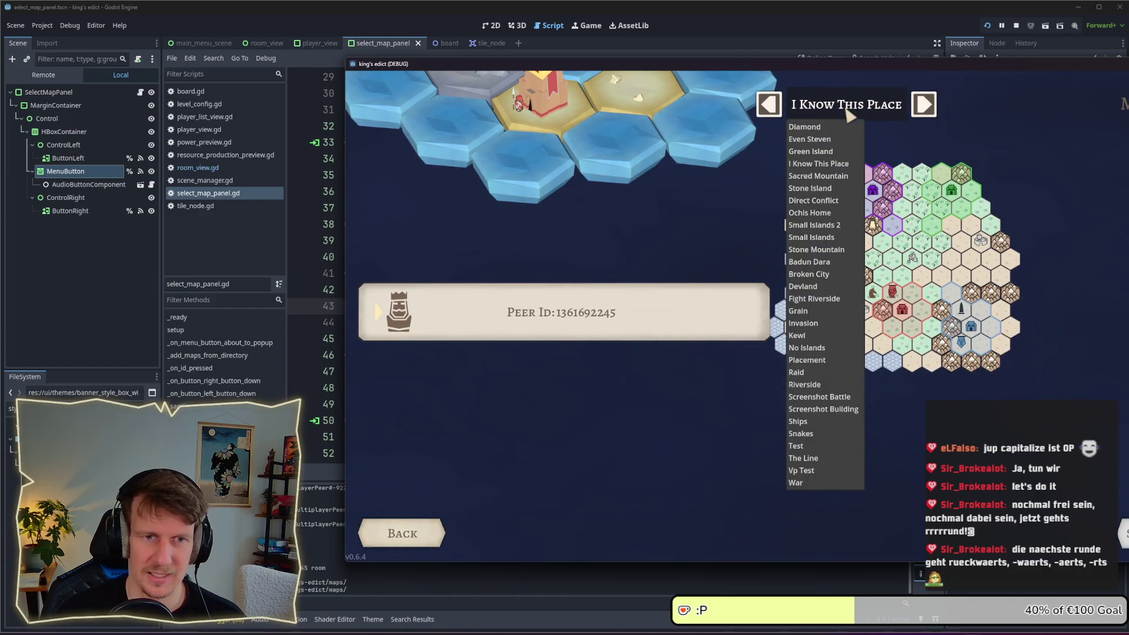
pyautogui.click(840, 226)
pyautogui.click(814, 117)
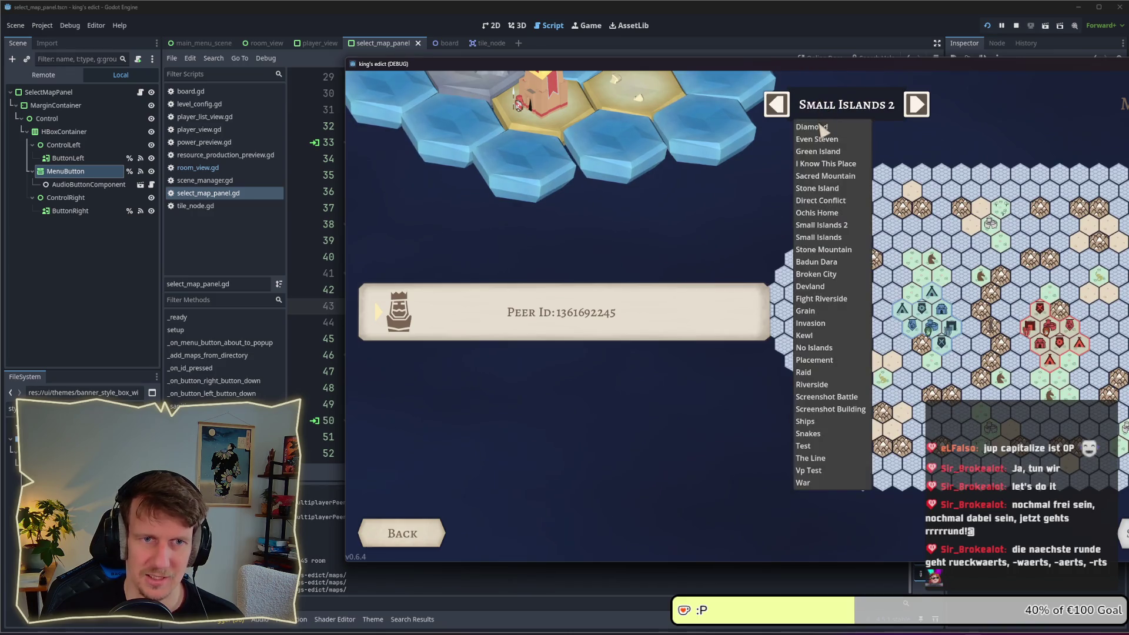
pyautogui.click(823, 154)
pyautogui.click(830, 107)
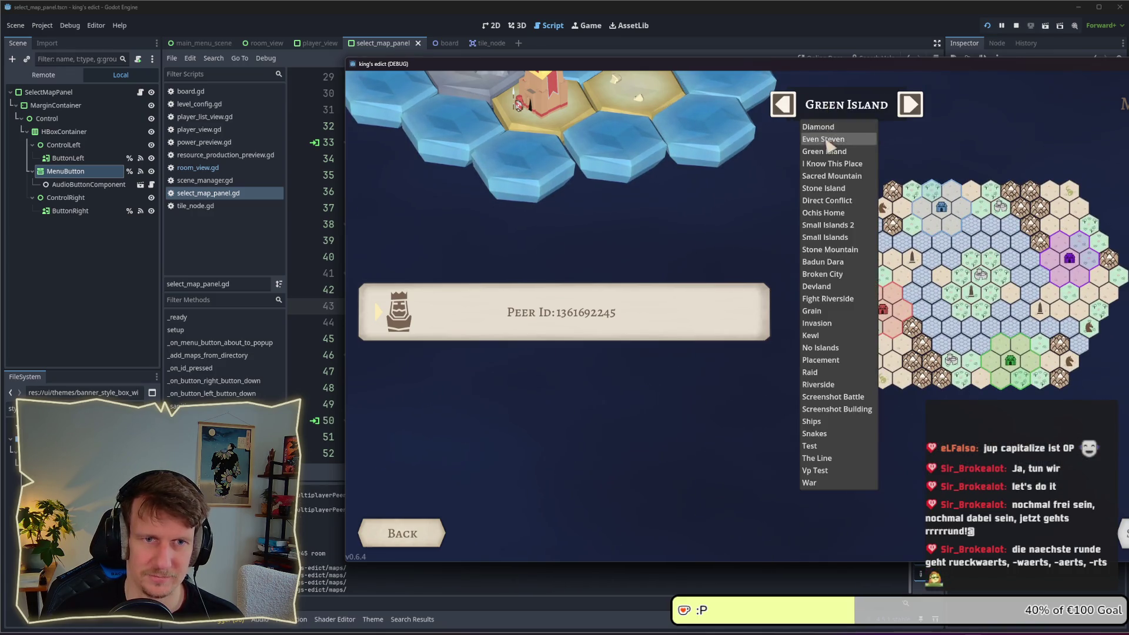
pyautogui.click(829, 143)
pyautogui.click(829, 110)
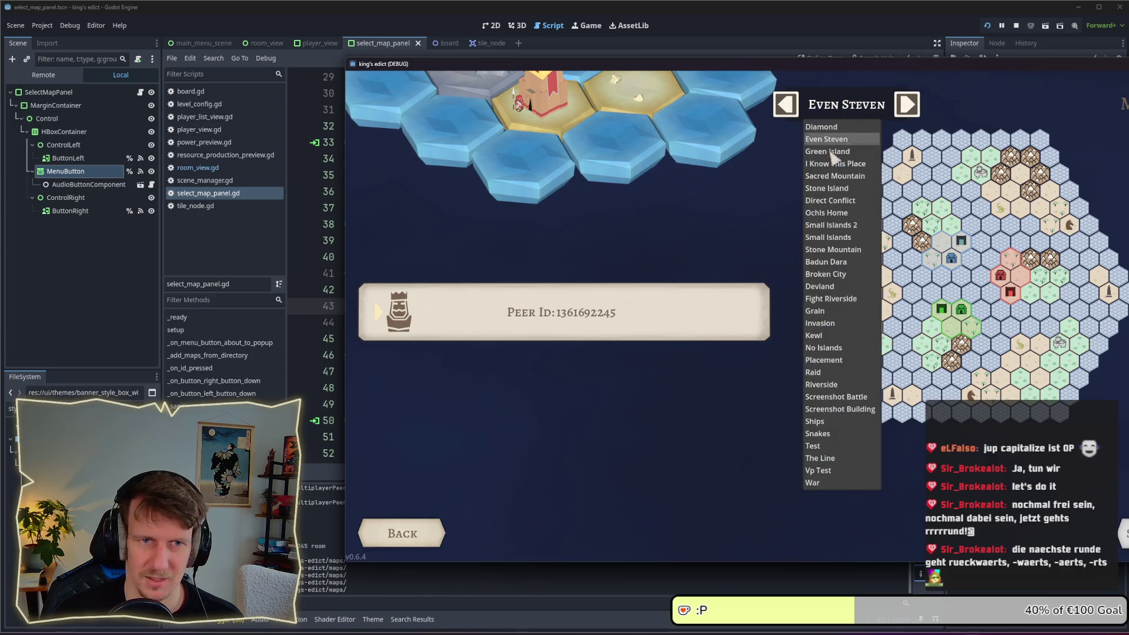
pyautogui.click(833, 180)
pyautogui.click(839, 111)
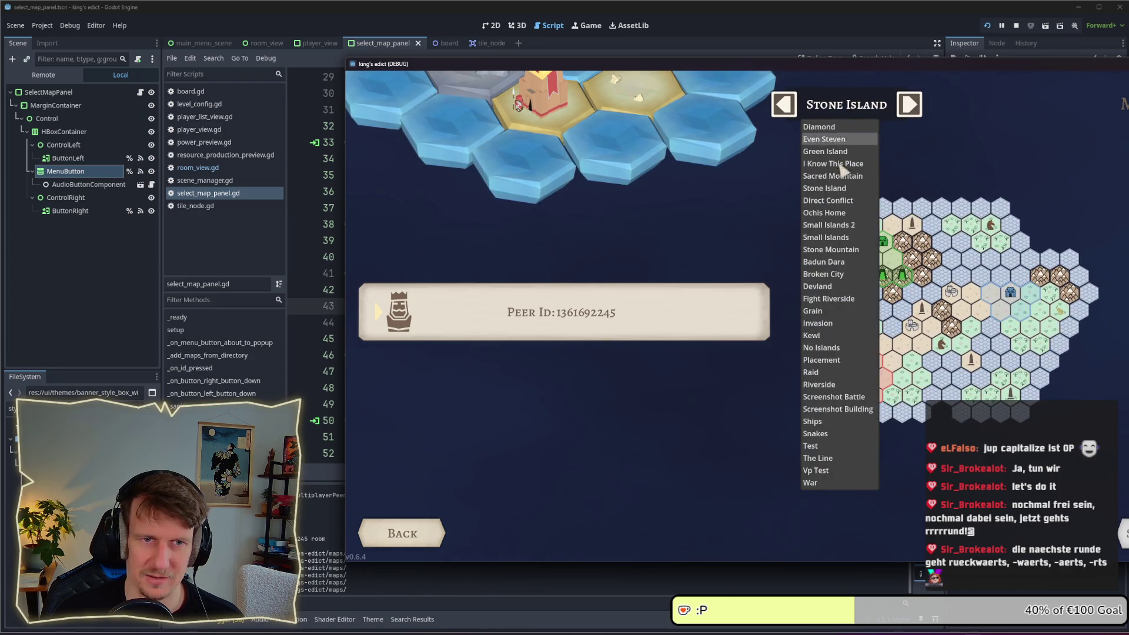
pyautogui.click(839, 259)
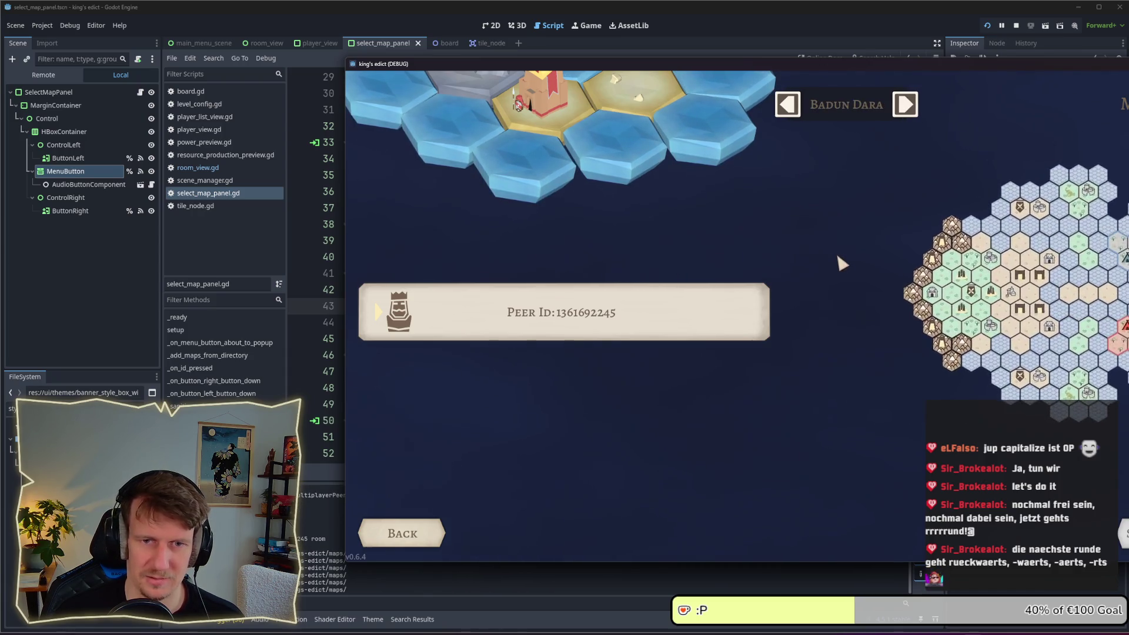
pyautogui.click(850, 113)
pyautogui.click(831, 324)
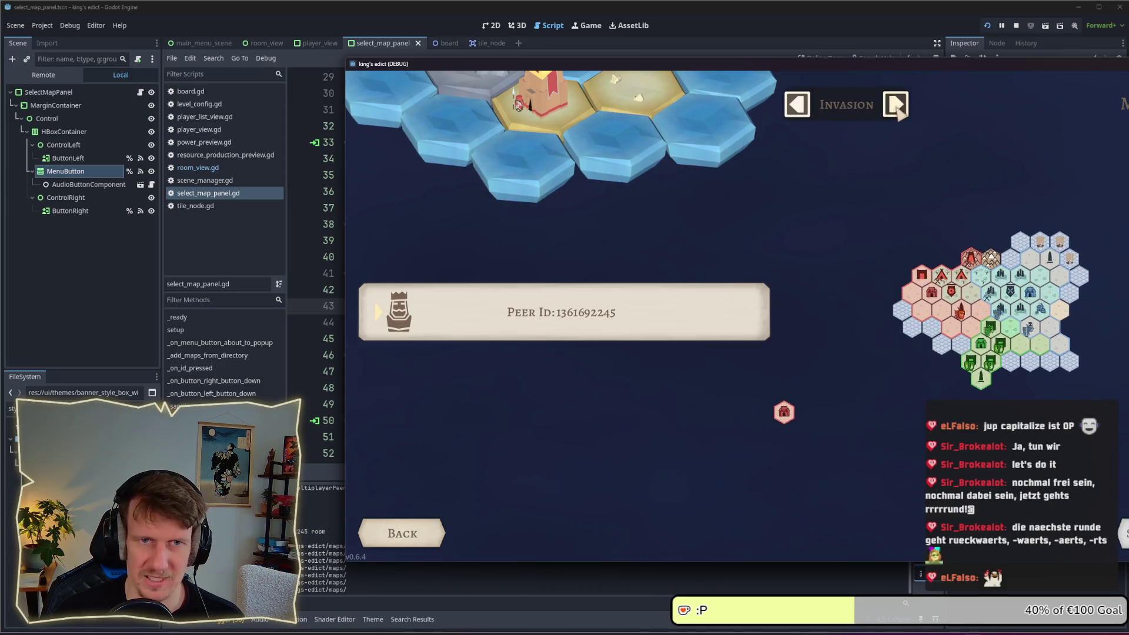
# Cycle the map selector arrows through Kewl, Invasion and Raid, then stop the game
pyautogui.click(886, 105)
pyautogui.click(886, 104)
pyautogui.click(807, 104)
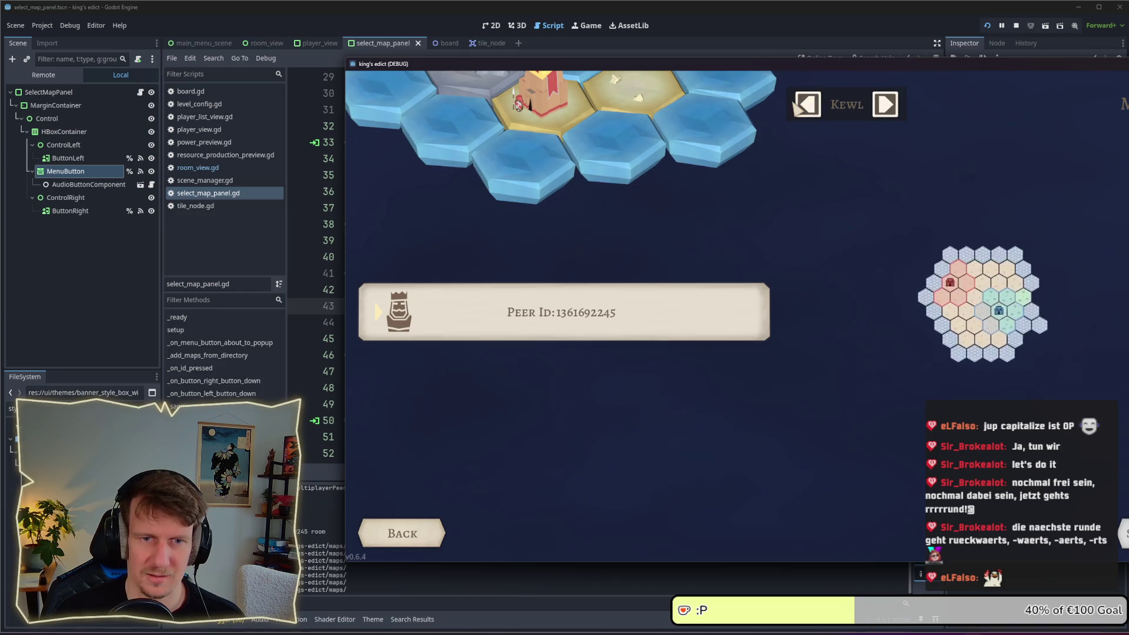
pyautogui.click(800, 106)
pyautogui.click(800, 106)
pyautogui.click(894, 106)
pyautogui.click(894, 107)
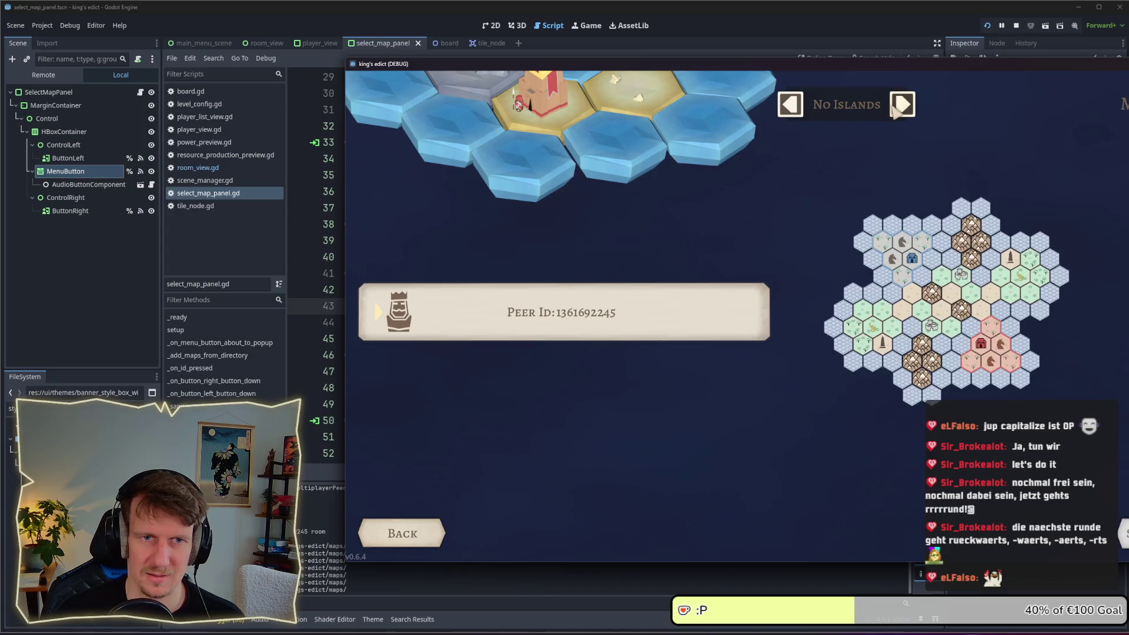
pyautogui.click(888, 107)
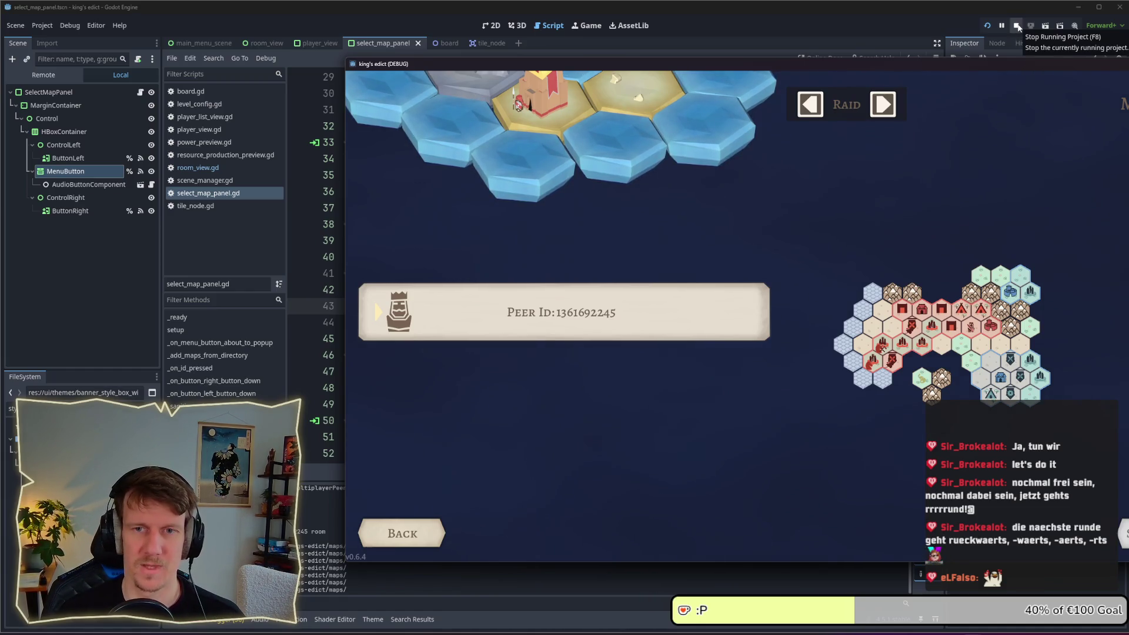
pyautogui.click(1017, 26)
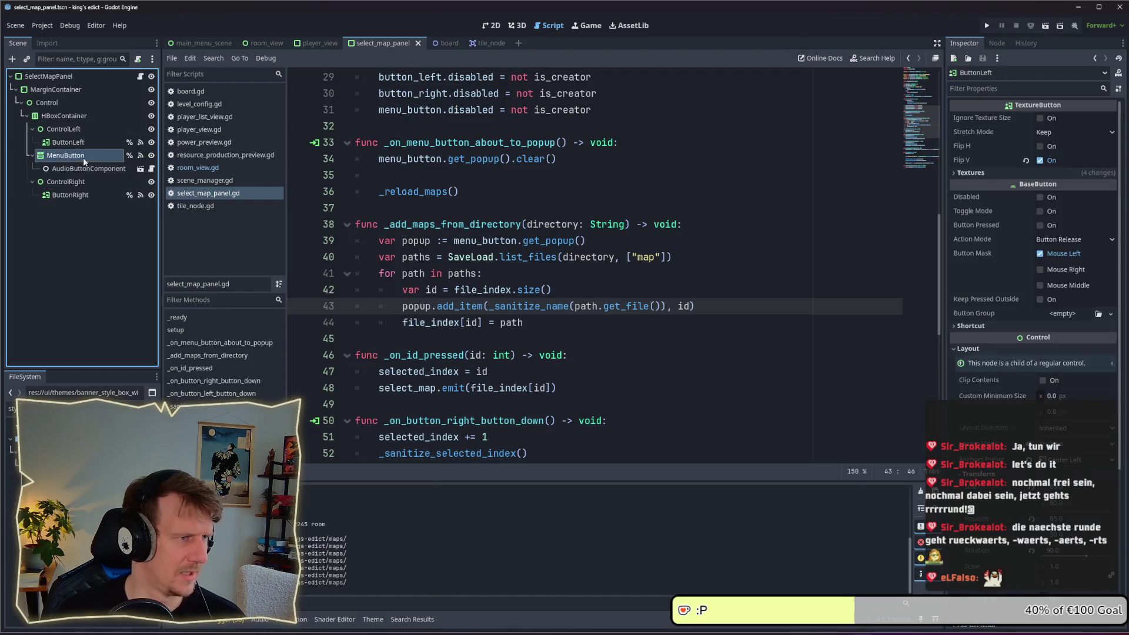
# Delete the MapName label node from the room_view scene
pyautogui.click(264, 43)
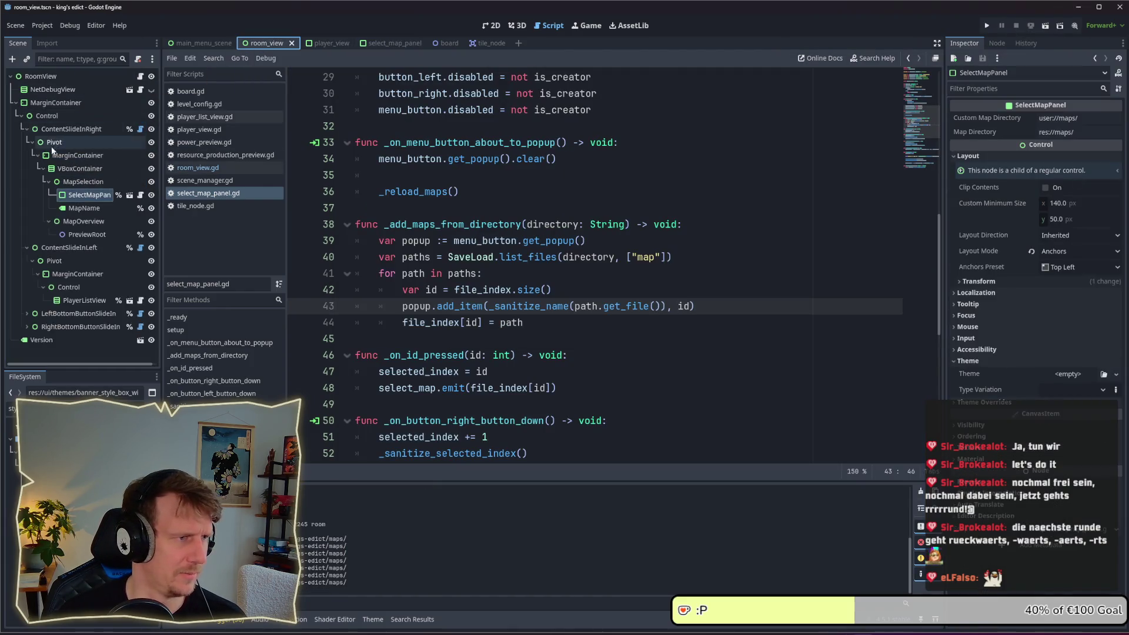
pyautogui.click(90, 209)
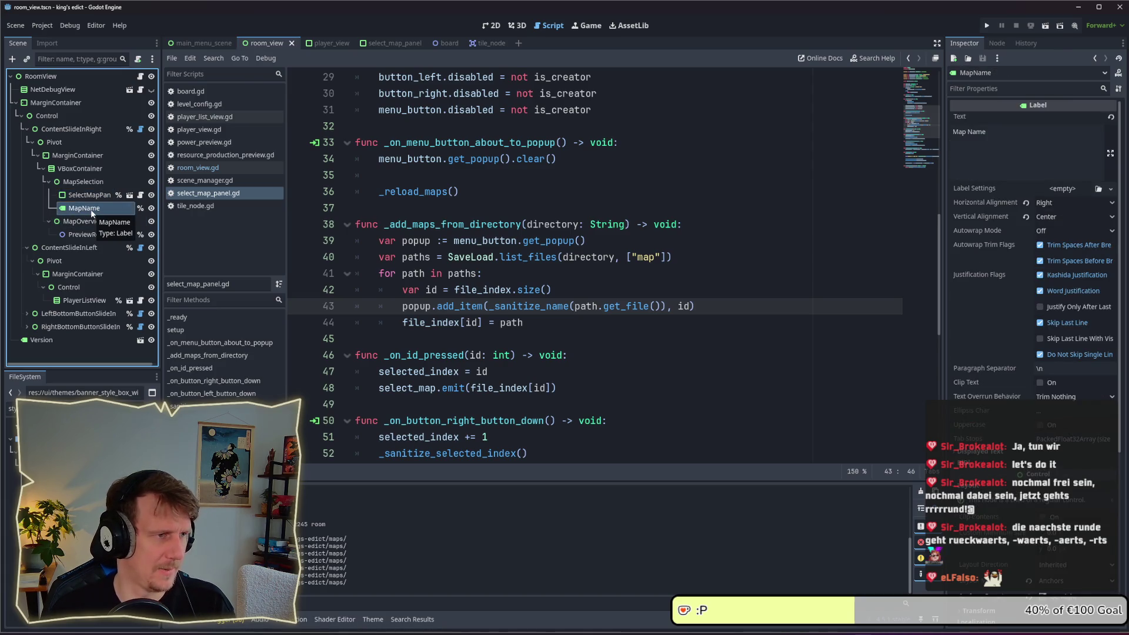
pyautogui.press('Delete')
pyautogui.press('Return')
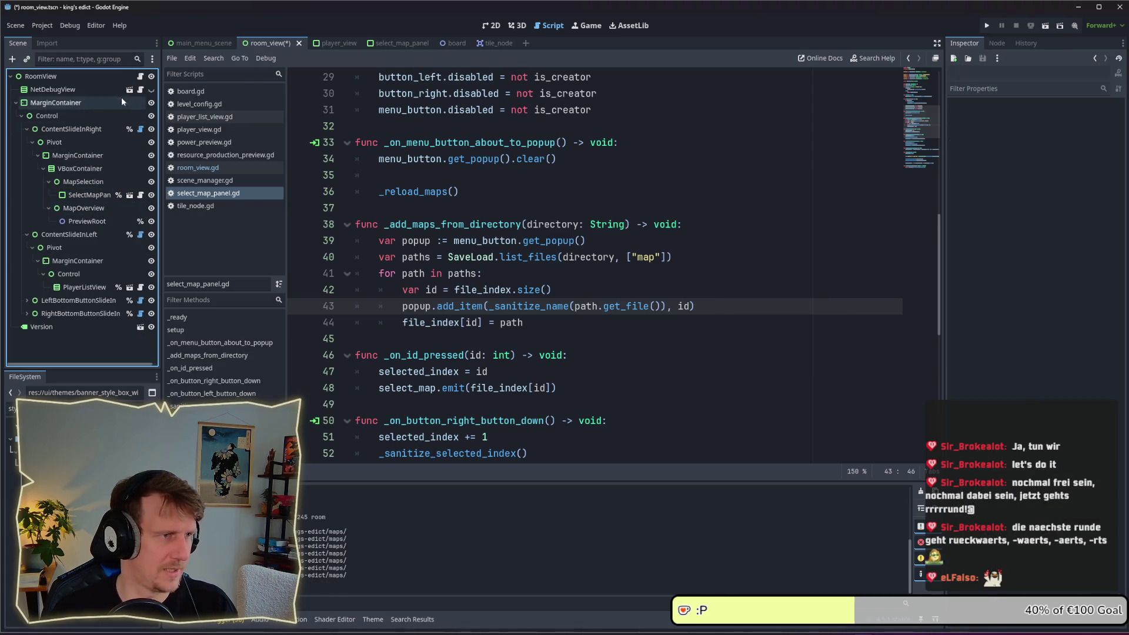
pyautogui.click(140, 78)
pyautogui.scroll(20, 674, 183)
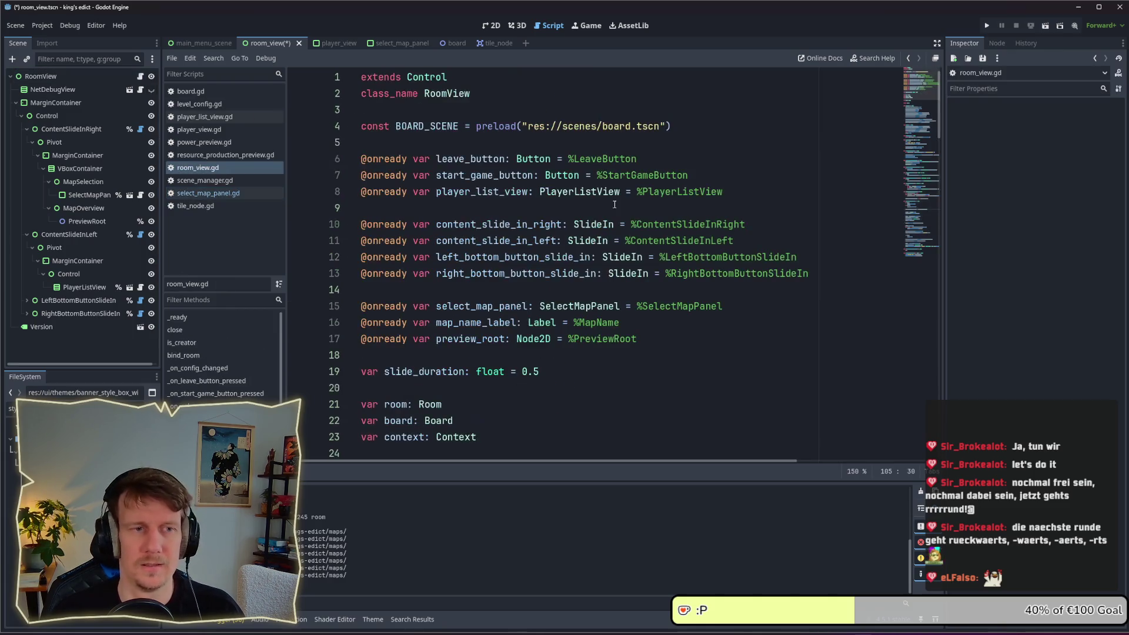
pyautogui.tripleClick(626, 324)
pyautogui.press('BackSpace')
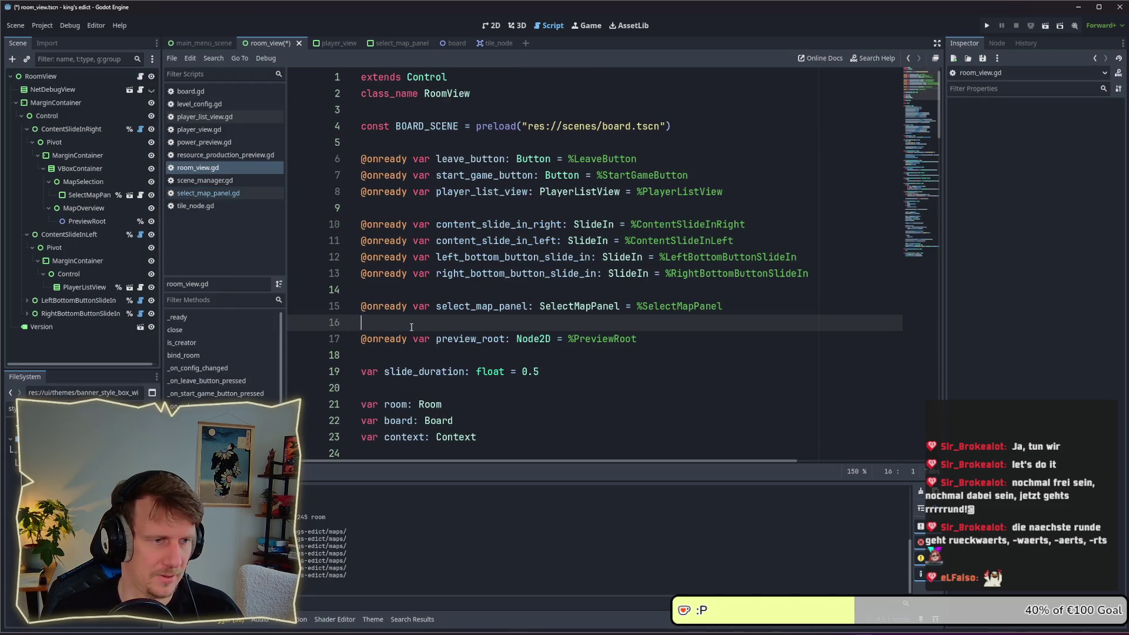
pyautogui.press('BackSpace')
pyautogui.click(518, 324)
pyautogui.hotkey('ctrl', 's')
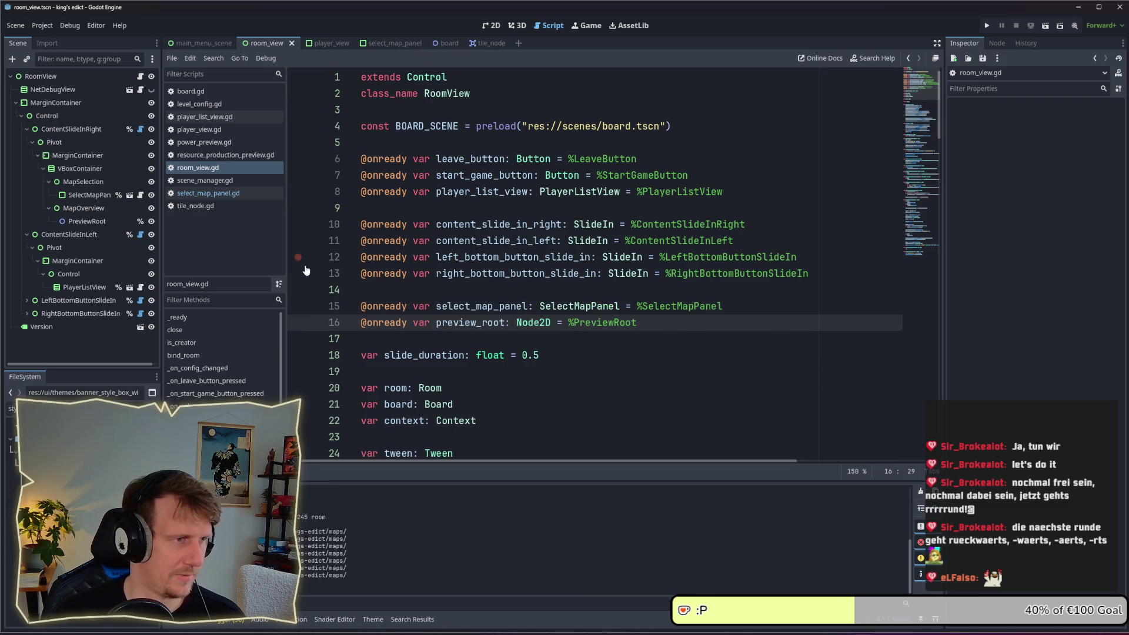
pyautogui.click(491, 25)
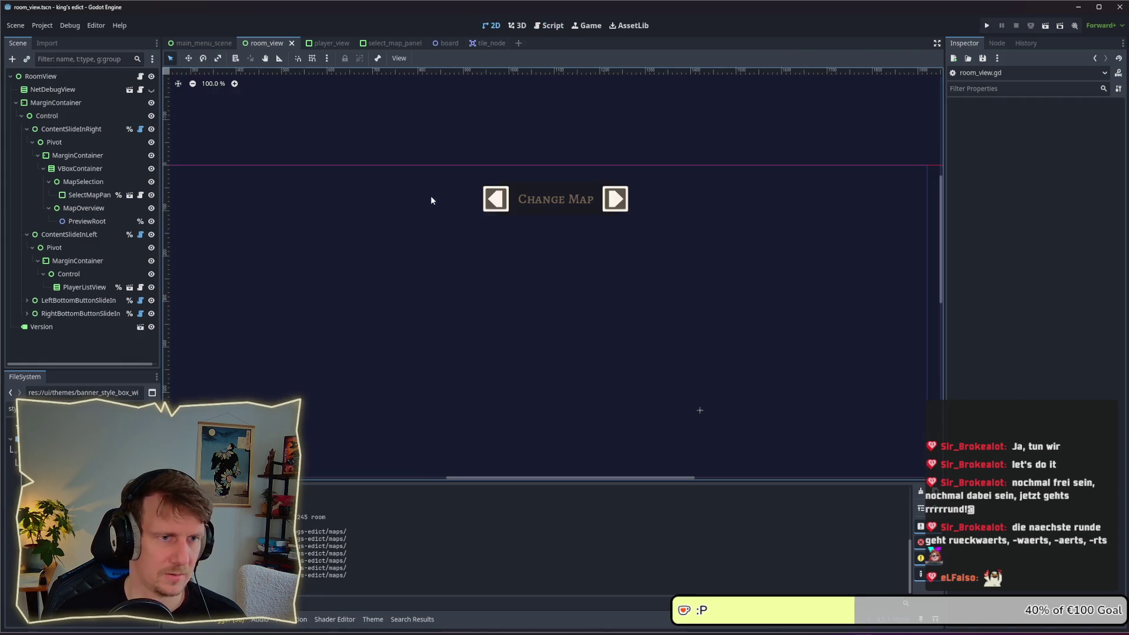
# Set the SelectMapPanel node's anchors preset to Full Rect
pyautogui.click(40, 77)
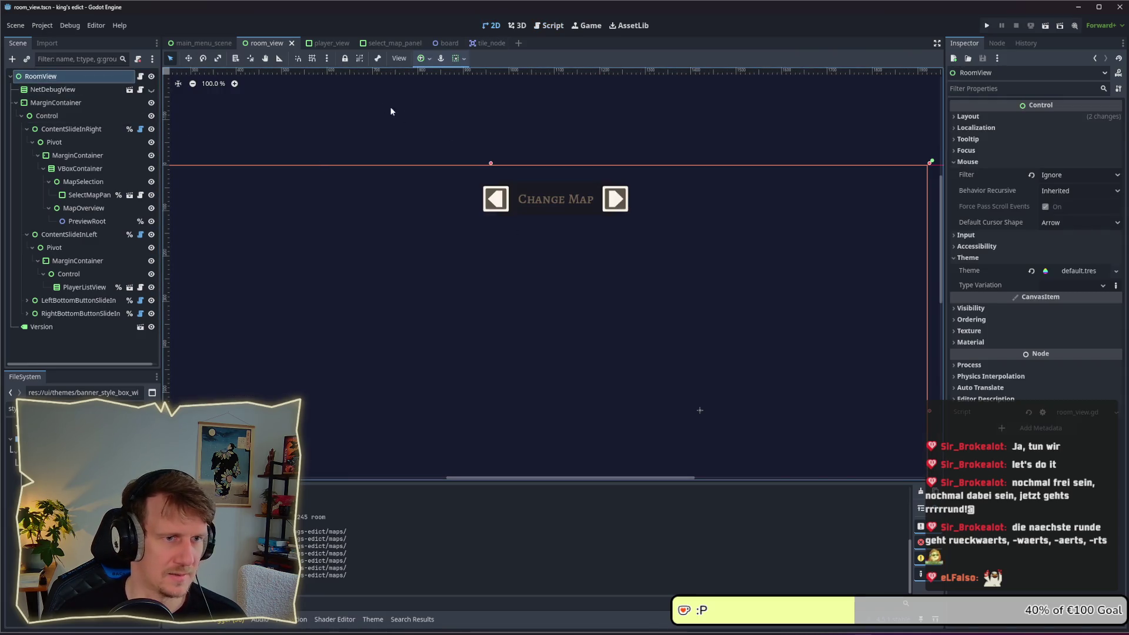
pyautogui.scroll(-5, 491, 297)
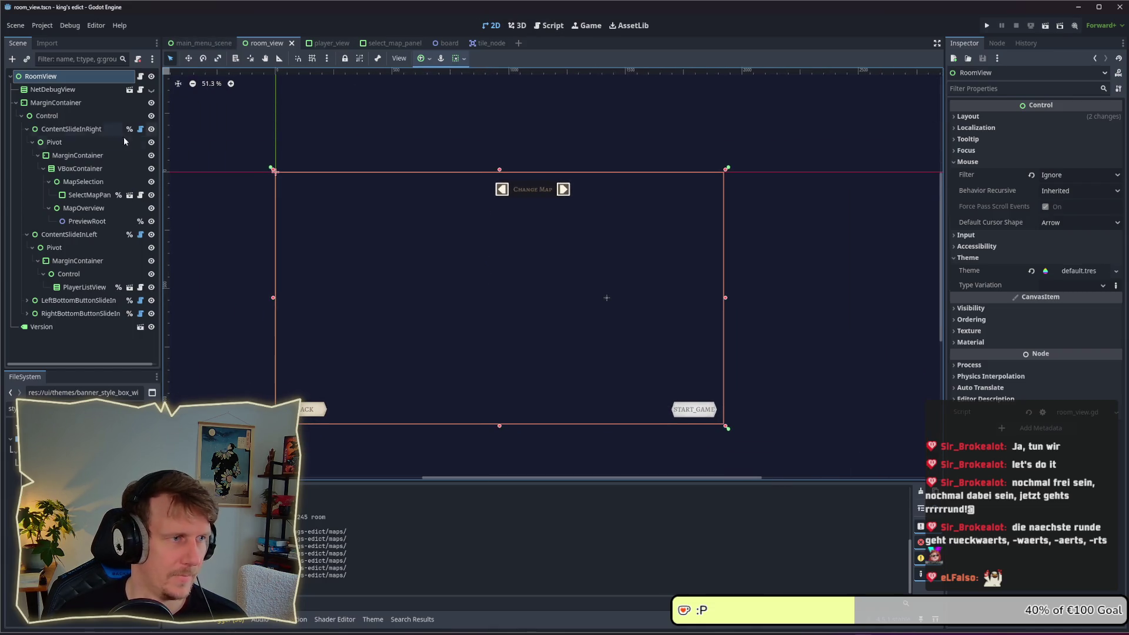
pyautogui.click(58, 104)
pyautogui.click(83, 182)
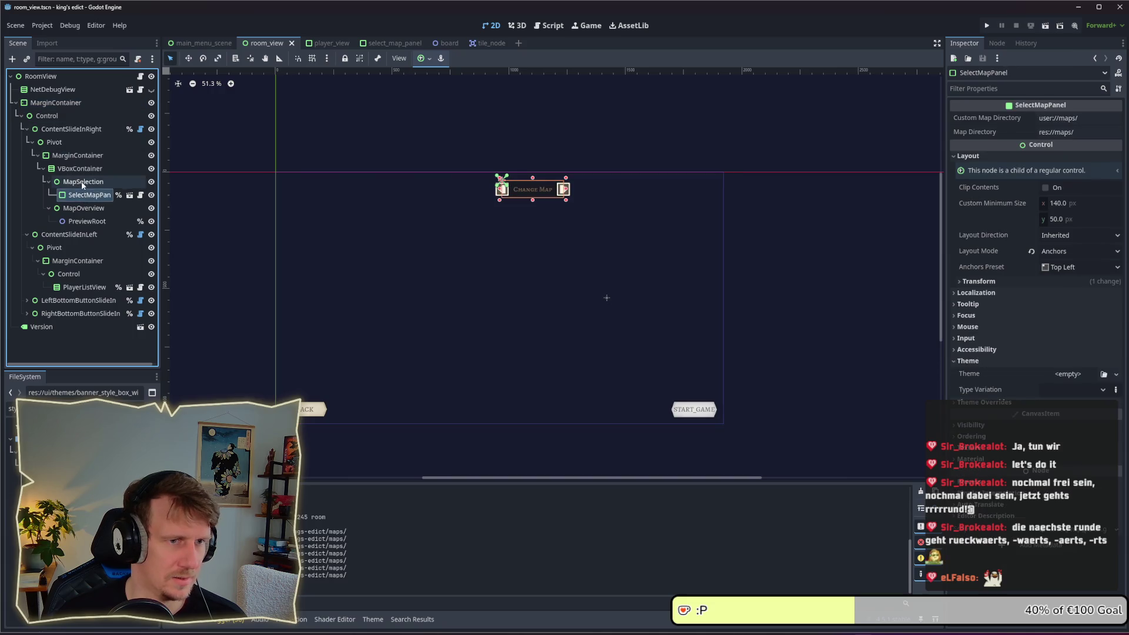
pyautogui.click(83, 195)
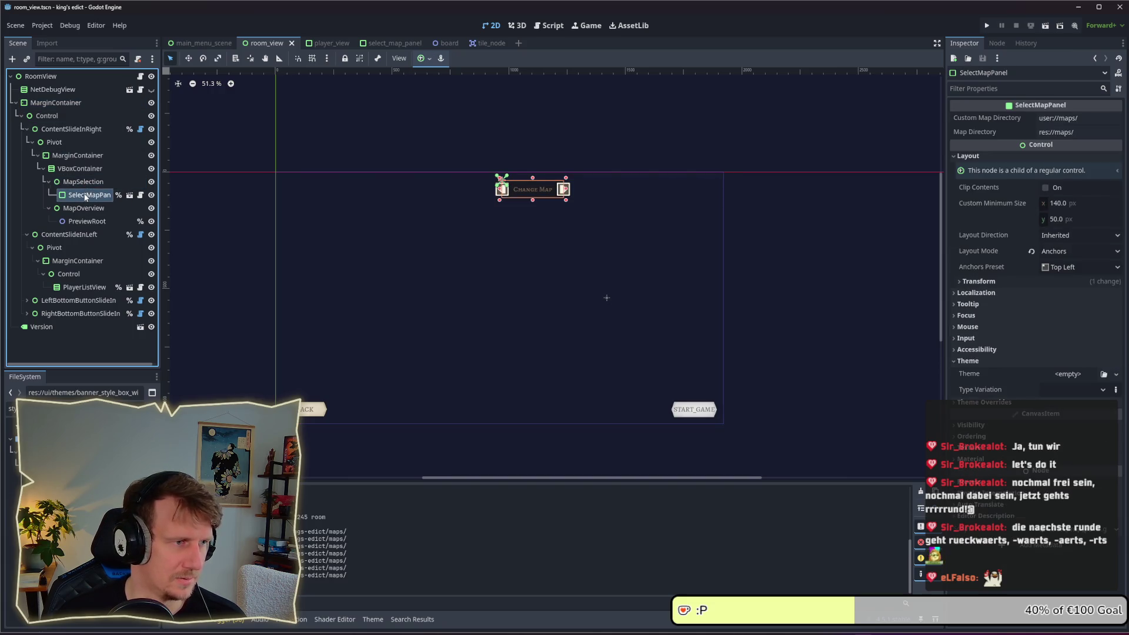
pyautogui.click(1081, 266)
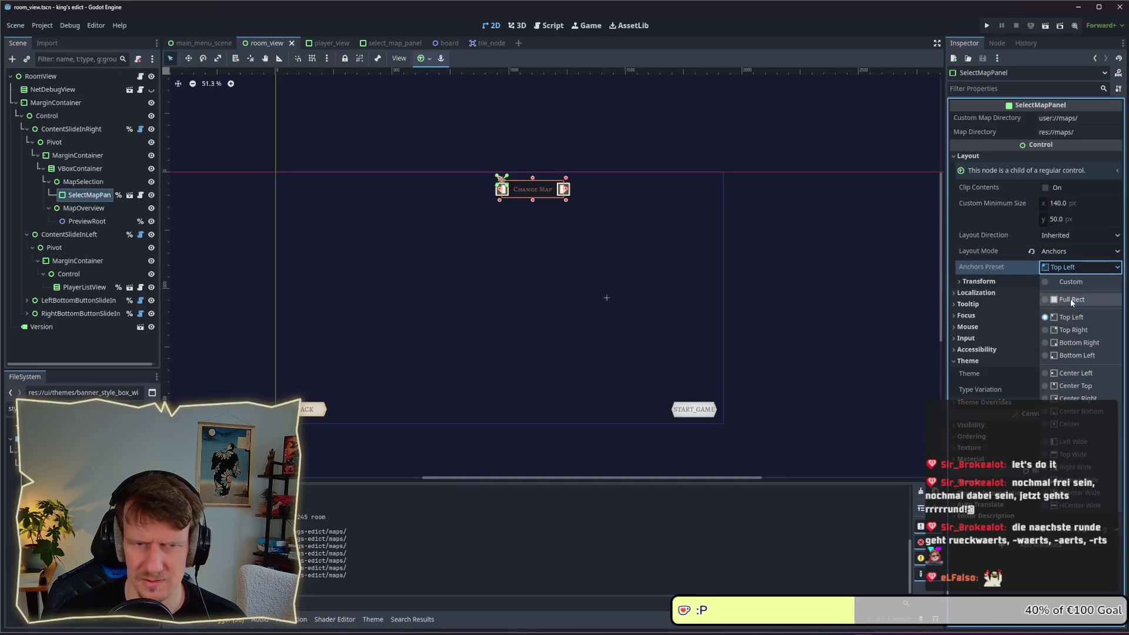
pyautogui.click(1070, 562)
# Save the room_view scene and run the game with F5
pyautogui.hotkey('ctrl', 's')
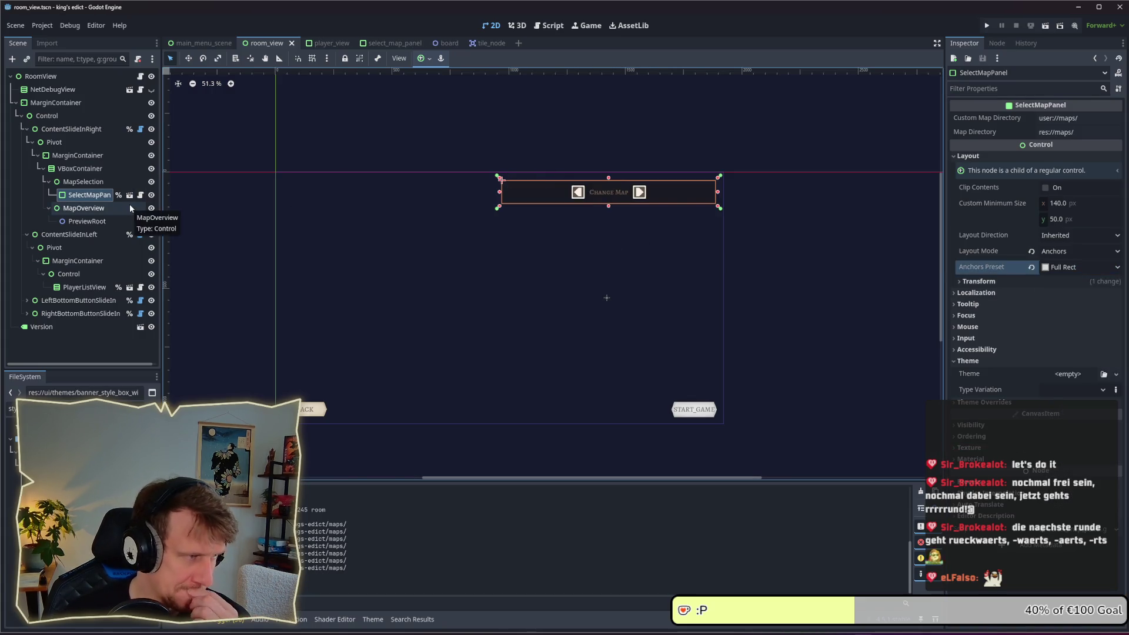
pyautogui.click(97, 194)
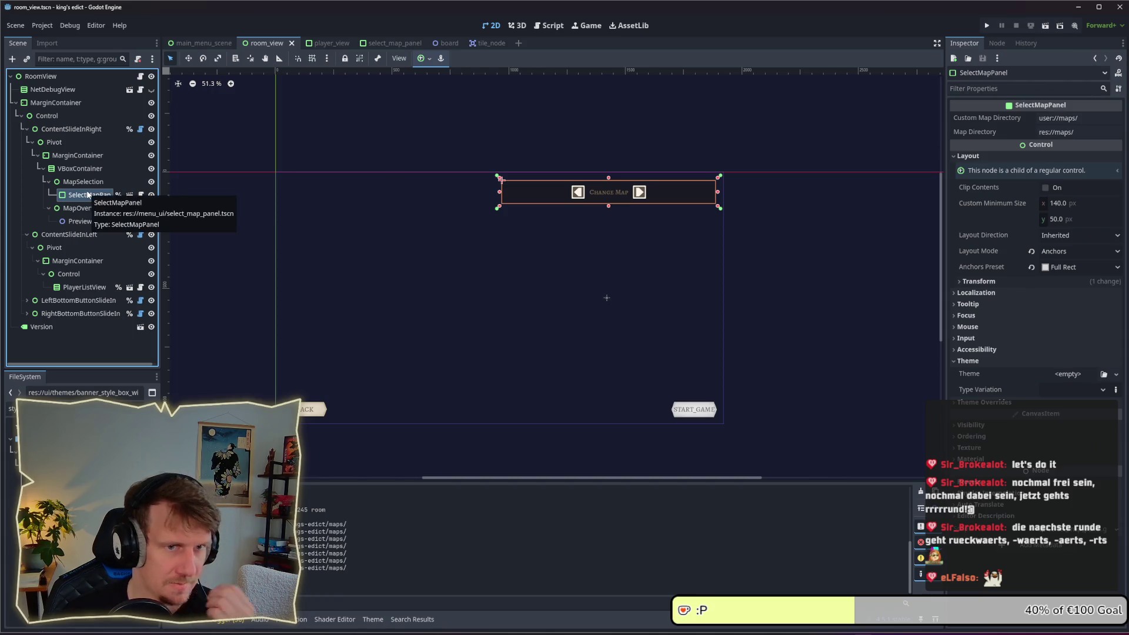
pyautogui.press('F5')
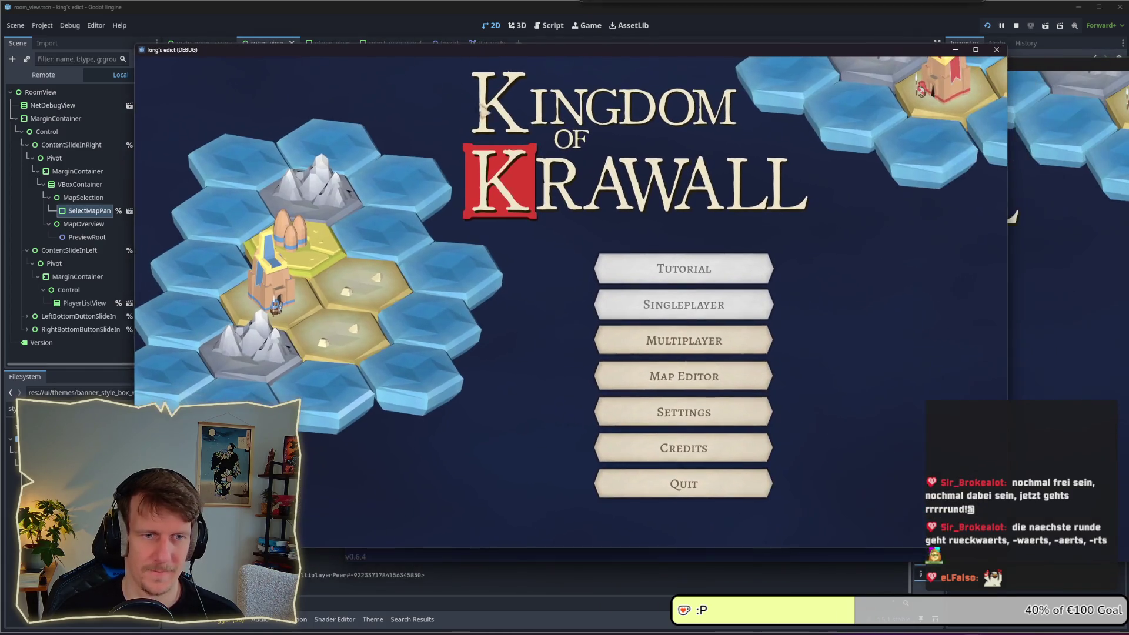
# In the multiplayer lobby, cycle maps between Stone Island and Direct Conflict, then stop the game
pyautogui.click(602, 341)
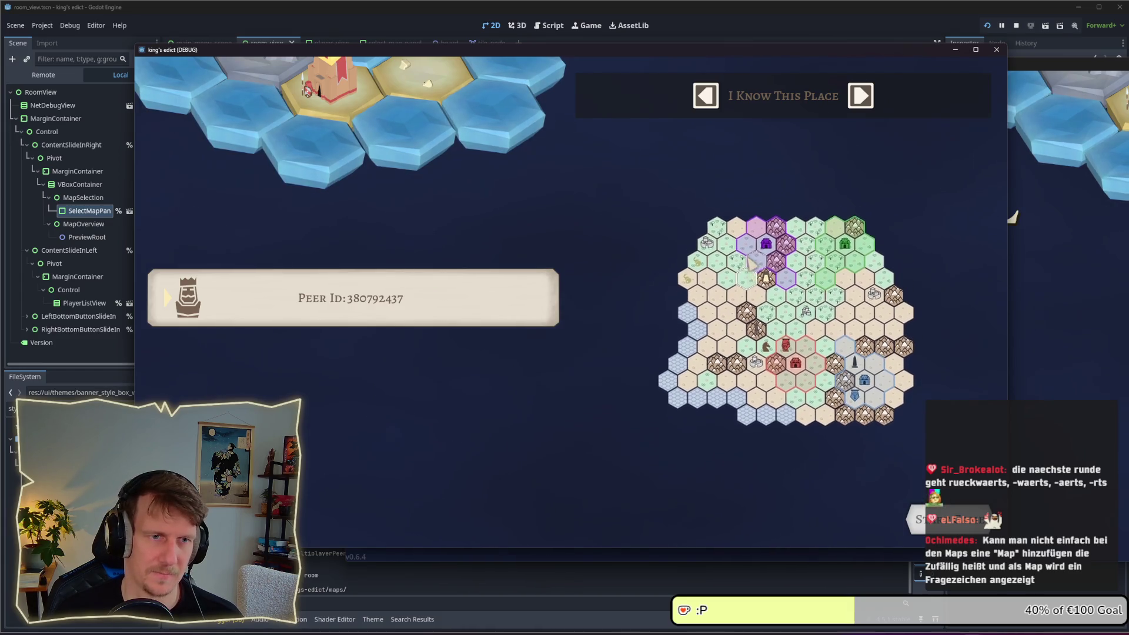
pyautogui.click(869, 99)
pyautogui.click(868, 98)
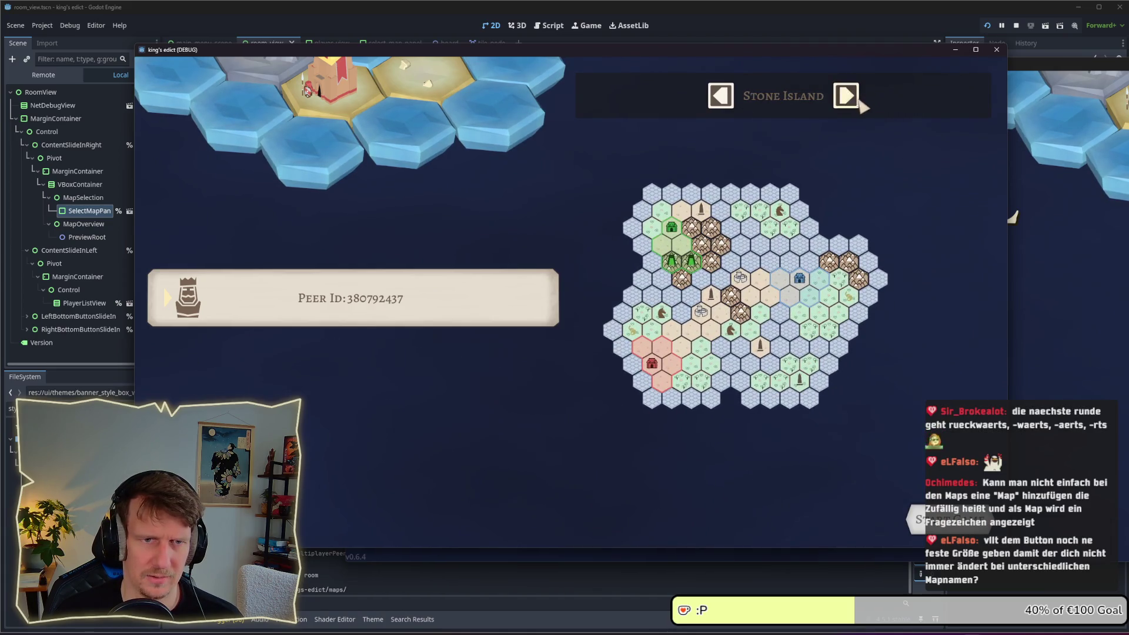
pyautogui.click(863, 102)
pyautogui.click(863, 101)
pyautogui.click(725, 101)
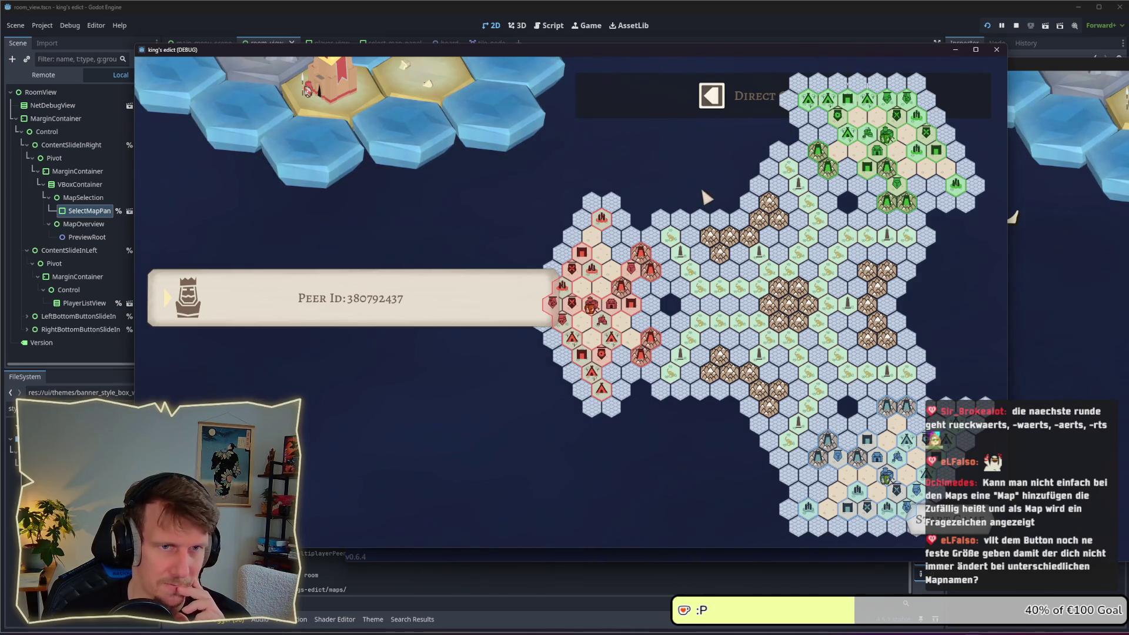
pyautogui.click(721, 105)
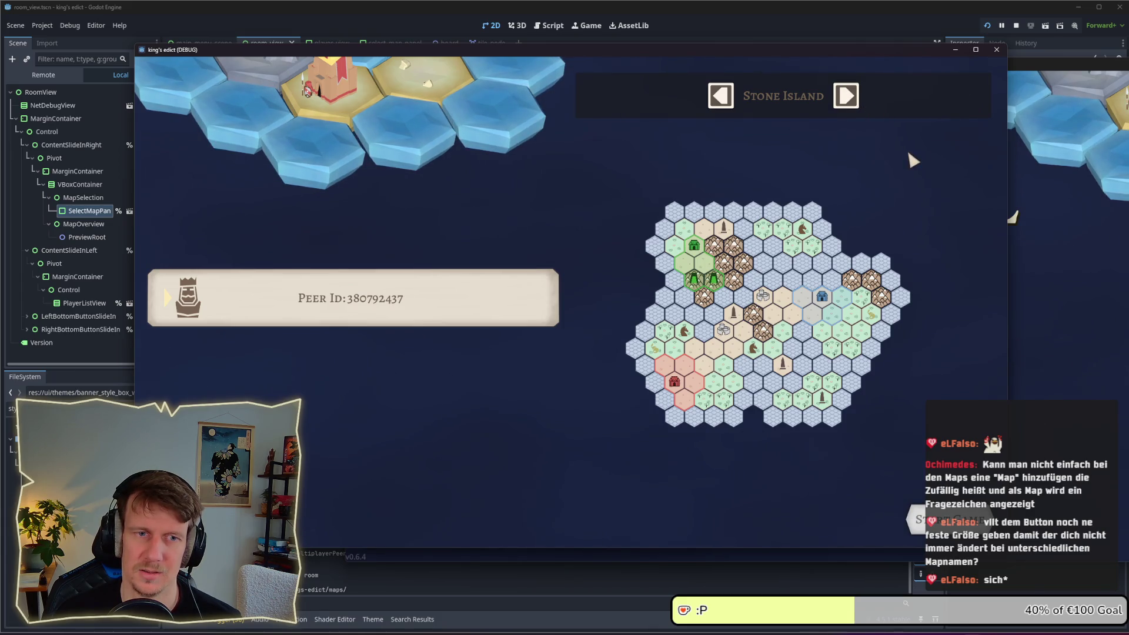
pyautogui.click(1017, 25)
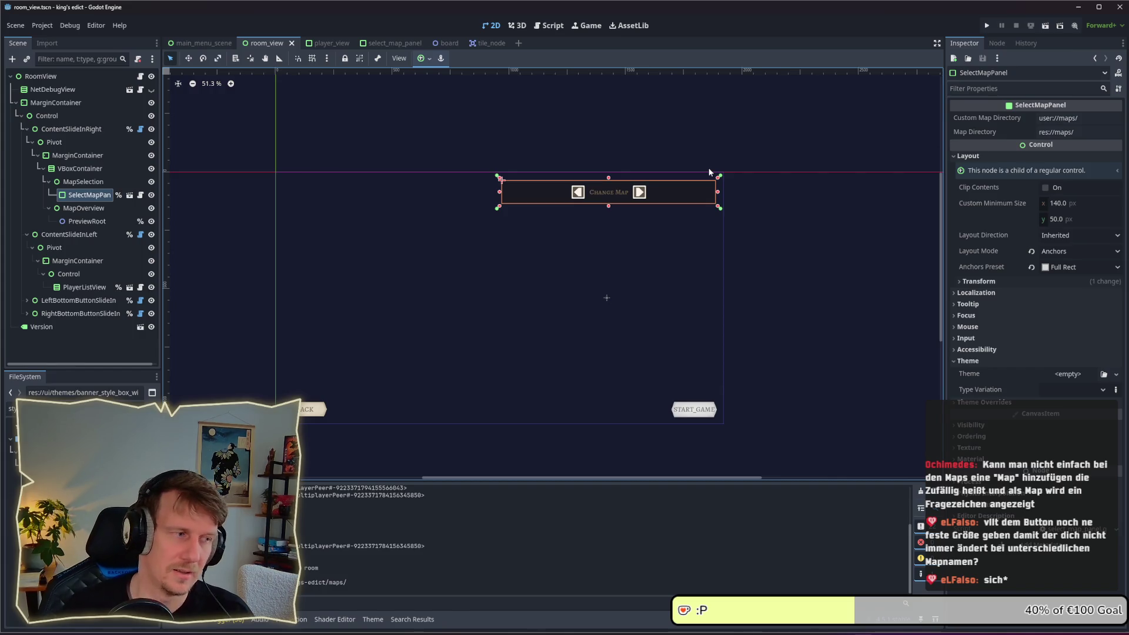
pyautogui.scroll(7, 647, 188)
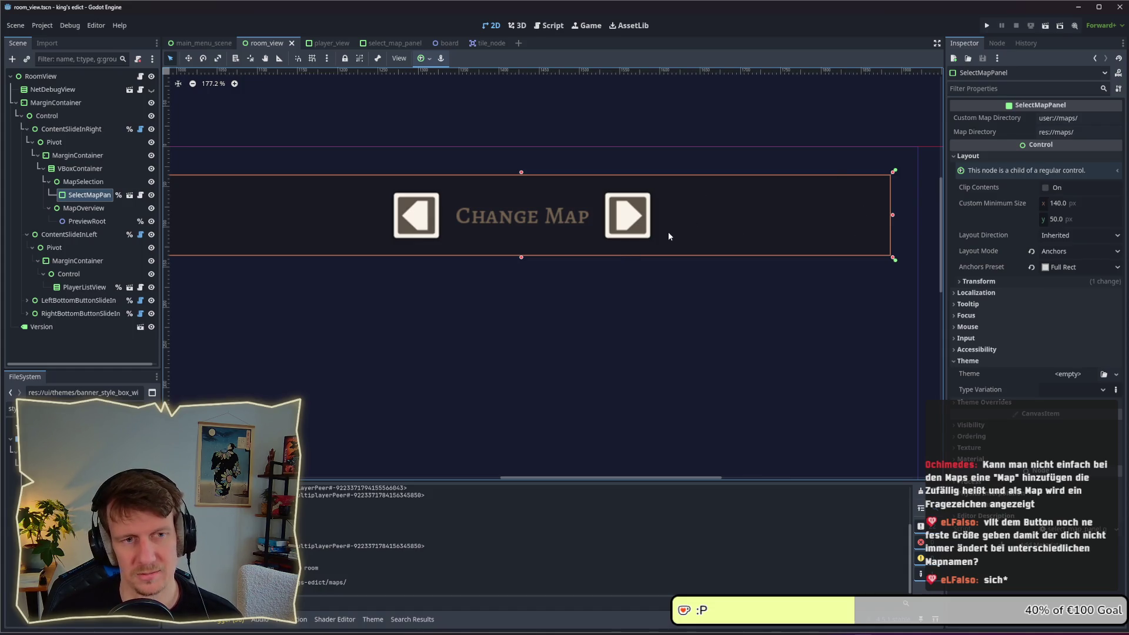
pyautogui.scroll(-6, 668, 231)
pyautogui.hscroll(-3, 638, 241)
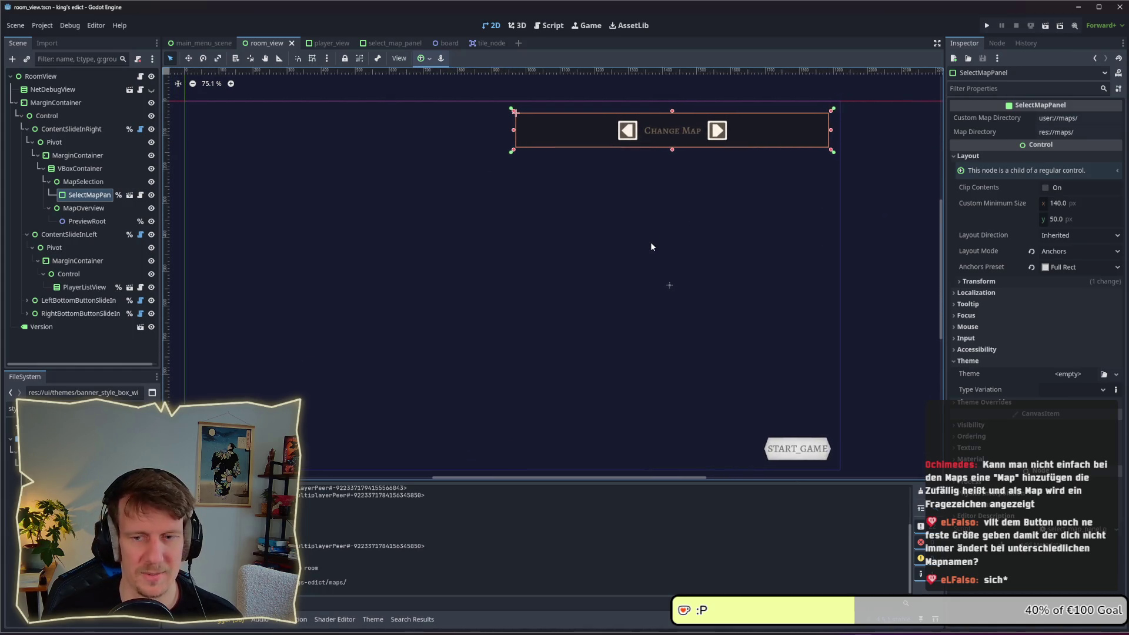